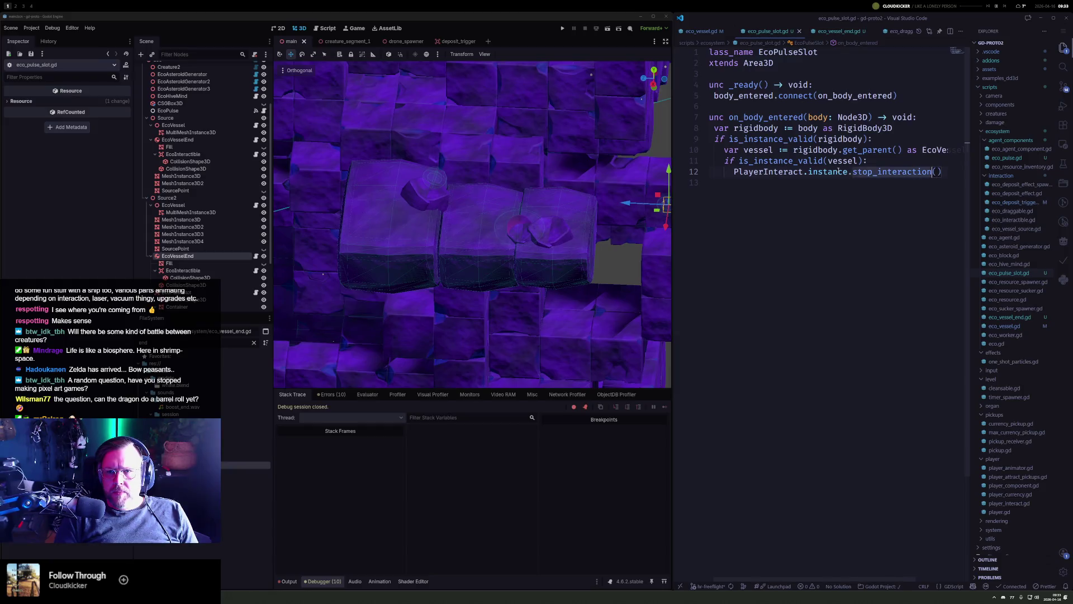
Hide the sidebar and open player_interact.gd through Quick Open.
{"action": "key", "text": "ctrl+b"}
{"action": "key", "text": "ctrl+p"}
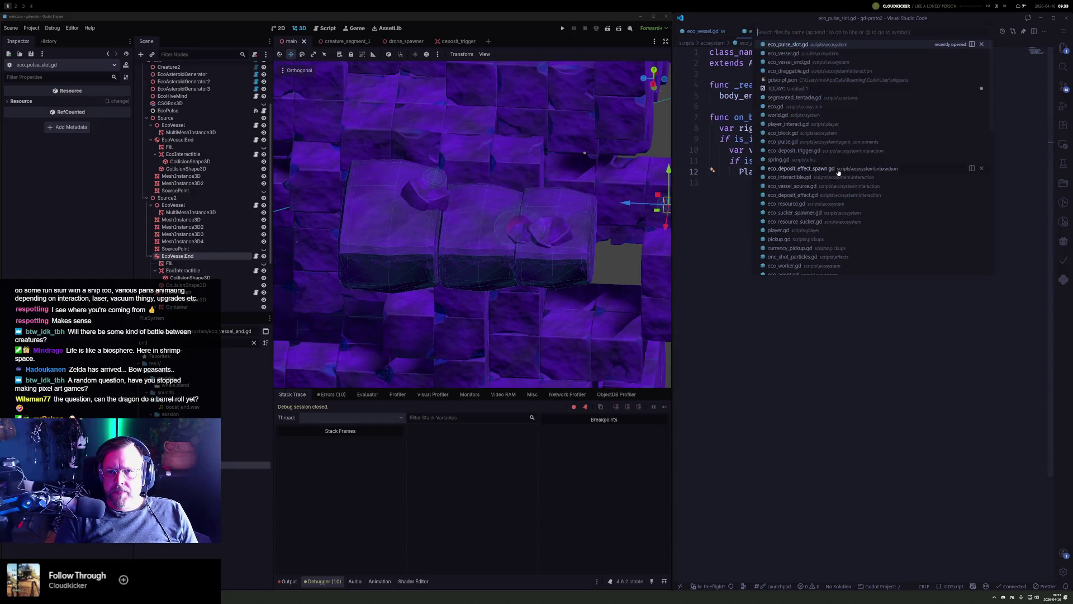
{"action": "key", "text": "Escape"}
{"action": "key", "text": "ctrl+p"}
{"action": "type", "text": "playerio"}
{"action": "key", "text": "BackSpace"}
{"action": "type", "text": "n"}
{"action": "key", "text": "Return"}
Add a func stop_interaction(): declaration below the state variables.
{"action": "left_click", "coordinate": [837, 171]}
{"action": "key", "text": "End"}
{"action": "key", "text": "Return"}
{"action": "key", "text": "Return"}
{"action": "type", "text": "stop_interactionu"}
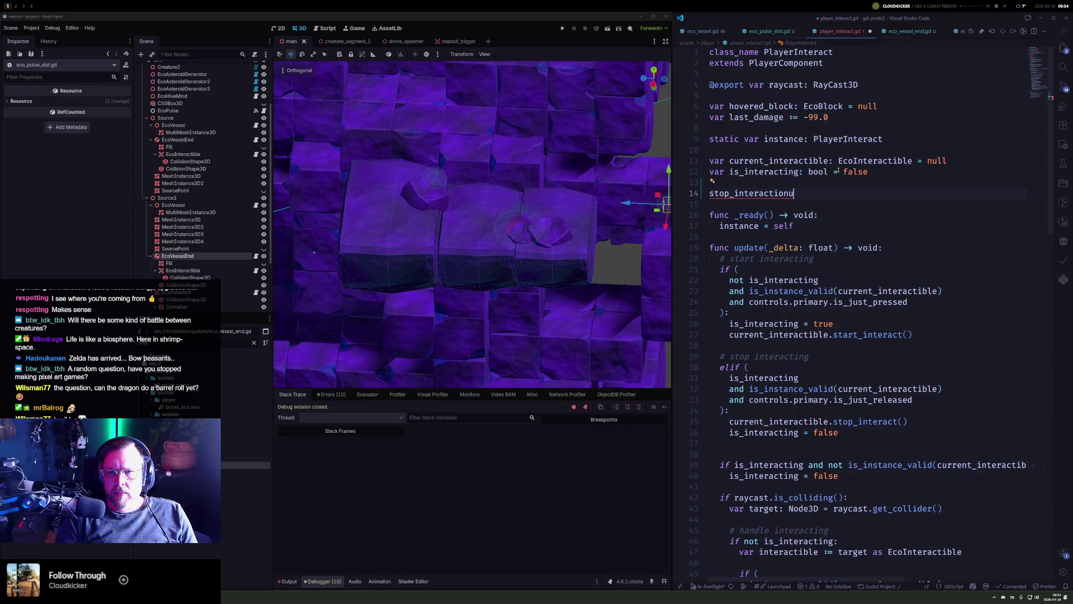
{"action": "key", "text": "Home"}
{"action": "type", "text": "func"}
{"action": "key", "text": "End"}
{"action": "type", "text": "():"}
{"action": "key", "text": "Return"}
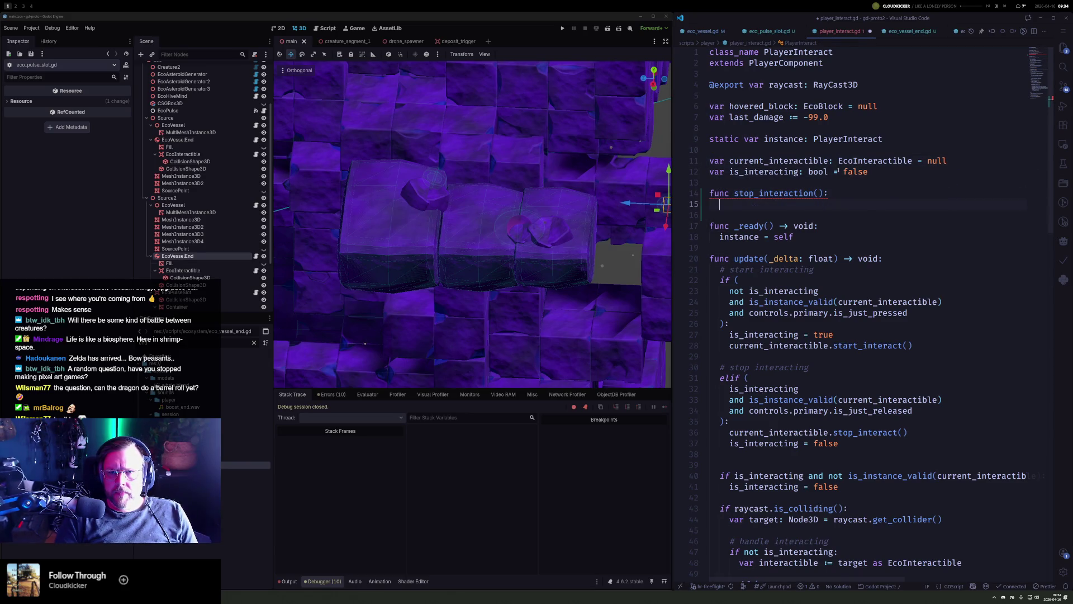
Fill its body with current_interactible = null, is_interacting = false and a 'stop interaction' print.
{"action": "type", "text": "var current_interactible: EcoInteractible = null var is_interacting: bool = false"}
{"action": "key", "text": "ctrl+alt+Down"}
{"action": "key", "text": "ctrl+shift+Right"}
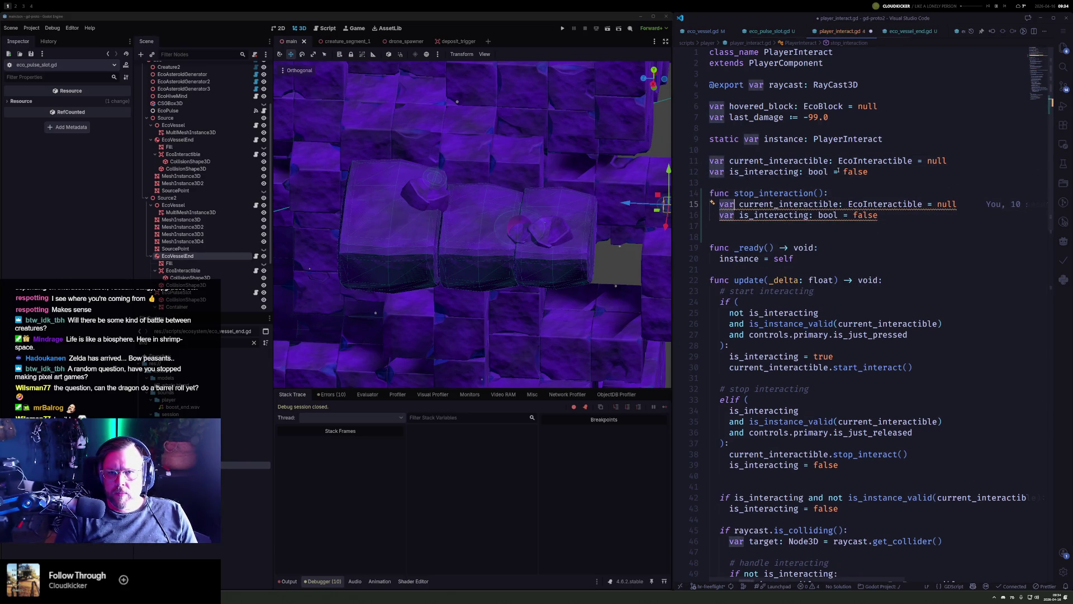
{"action": "key", "text": "Delete"}
{"action": "key", "text": "Delete"}
{"action": "key", "text": "ctrl+Right"}
{"action": "key", "text": "Right"}
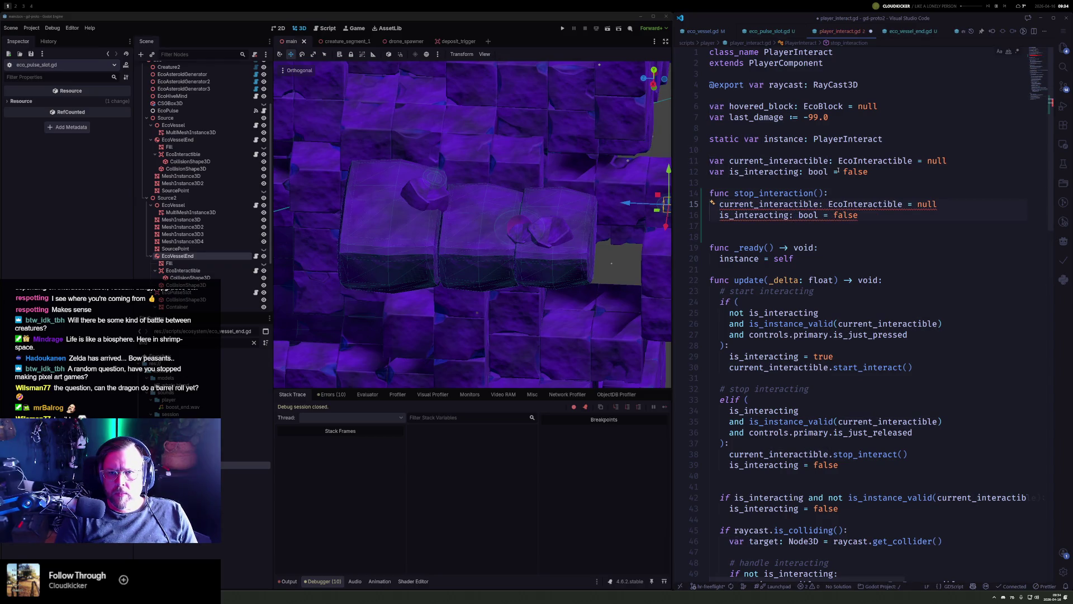
{"action": "key", "text": "Home"}
{"action": "key", "text": "ctrl+shift+Right"}
{"action": "key", "text": "ctrl+shift+Right"}
{"action": "key", "text": "ctrl+shift+Right"}
{"action": "key", "text": "Escape"}
{"action": "key", "text": "Escape"}
{"action": "key", "text": "ctrl+u"}
{"action": "key", "text": "ctrl+u"}
{"action": "key", "text": "ctrl+u"}
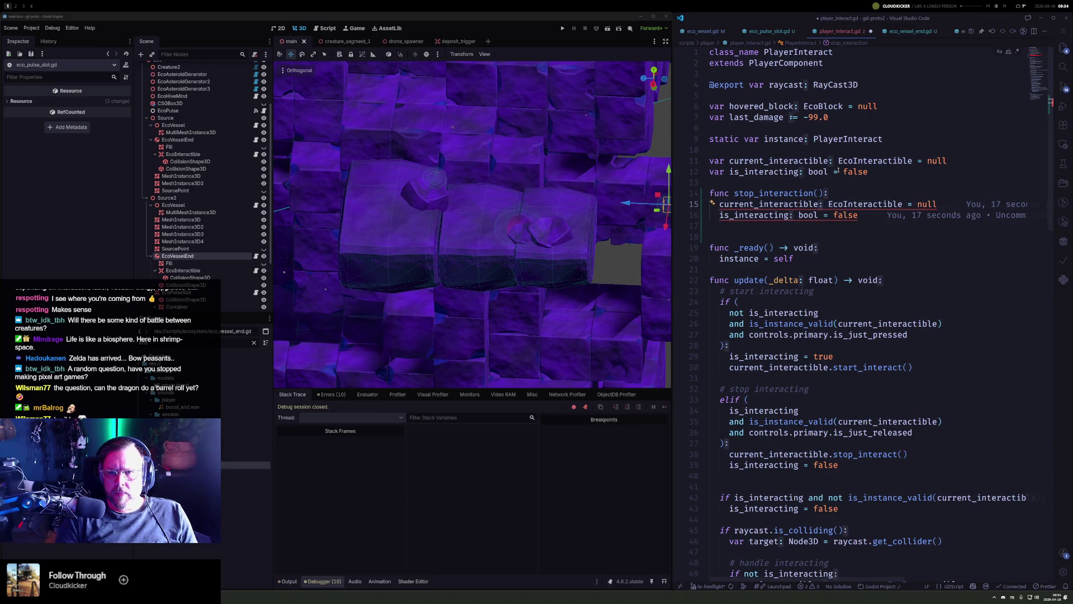
{"action": "key", "text": "ctrl+shift+Right"}
{"action": "key", "text": "BackSpace"}
{"action": "key", "text": "BackSpace"}
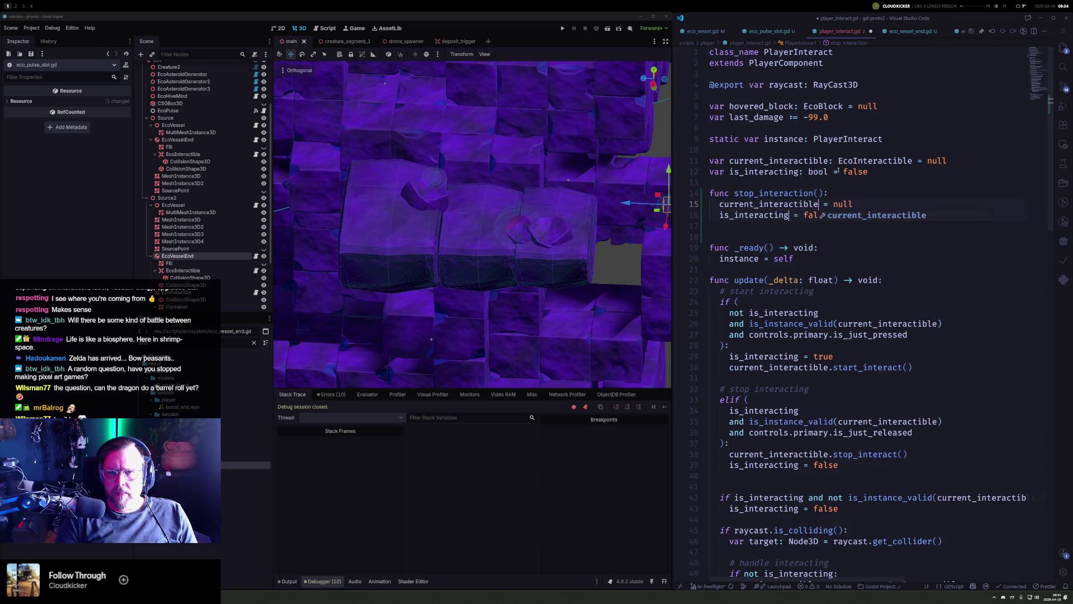
{"action": "key", "text": "Escape"}
{"action": "key", "text": "Escape"}
{"action": "key", "text": "ctrl+shift+Return"}
{"action": "type", "text": "print(\"stop interaction"}
Save and close player_interact.gd, then start a new line below the stop_interaction call in eco_pulse_slot.gd.
{"action": "key", "text": "ctrl+s"}
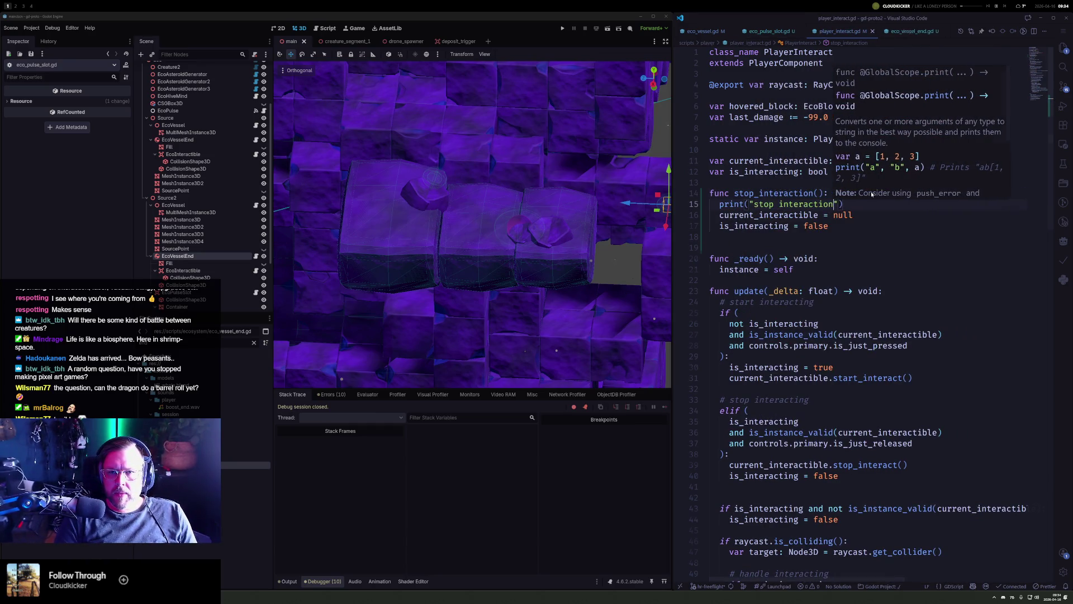
{"action": "key", "text": "ctrl+w"}
{"action": "key", "text": "Down"}
{"action": "key", "text": "End"}
{"action": "key", "text": "Return"}
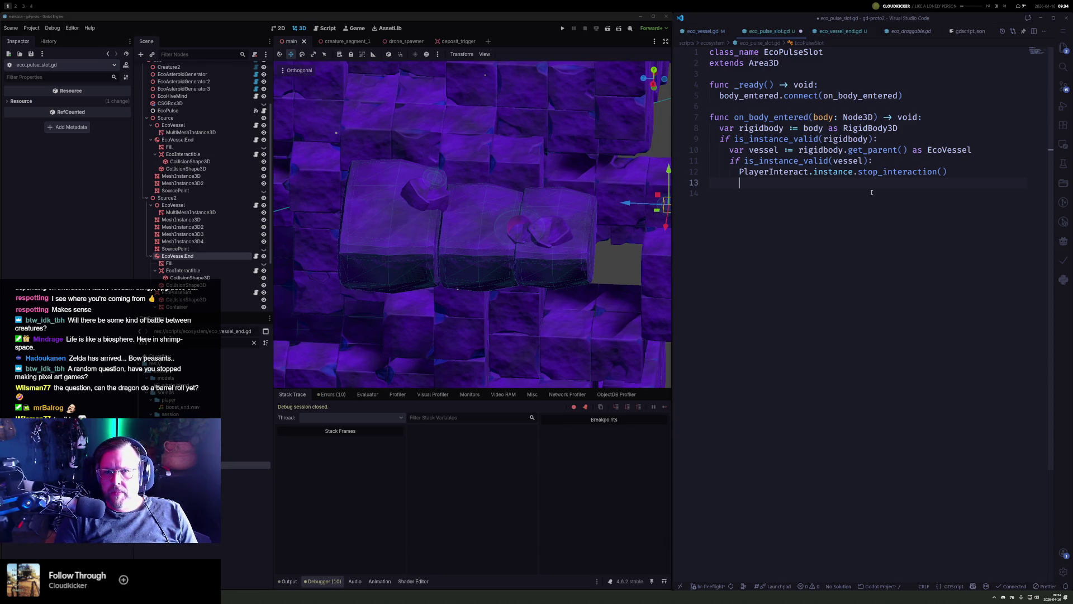
Replace the old handler body with var vessel_end := body as EcoVesselEnd.
{"action": "type", "text": "vessel"}
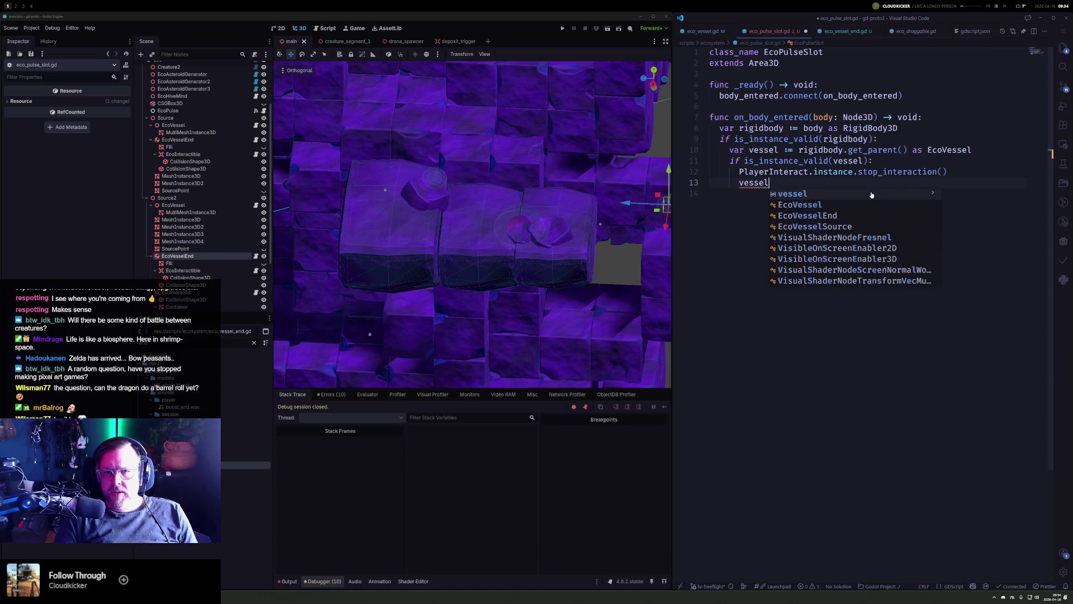
{"action": "type", "text": "."}
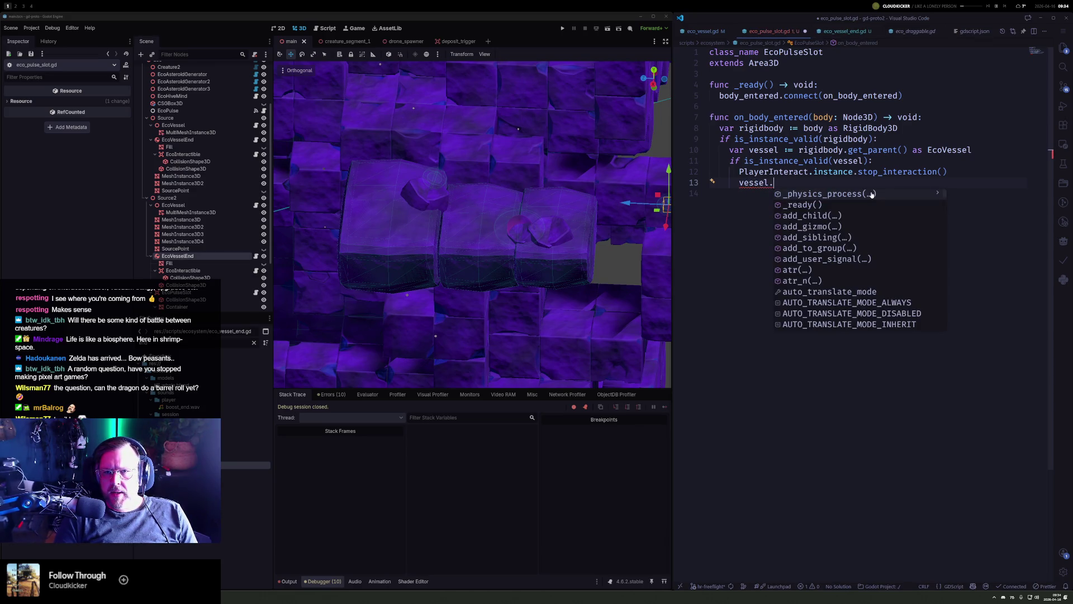
{"action": "key", "text": "ctrl+z"}
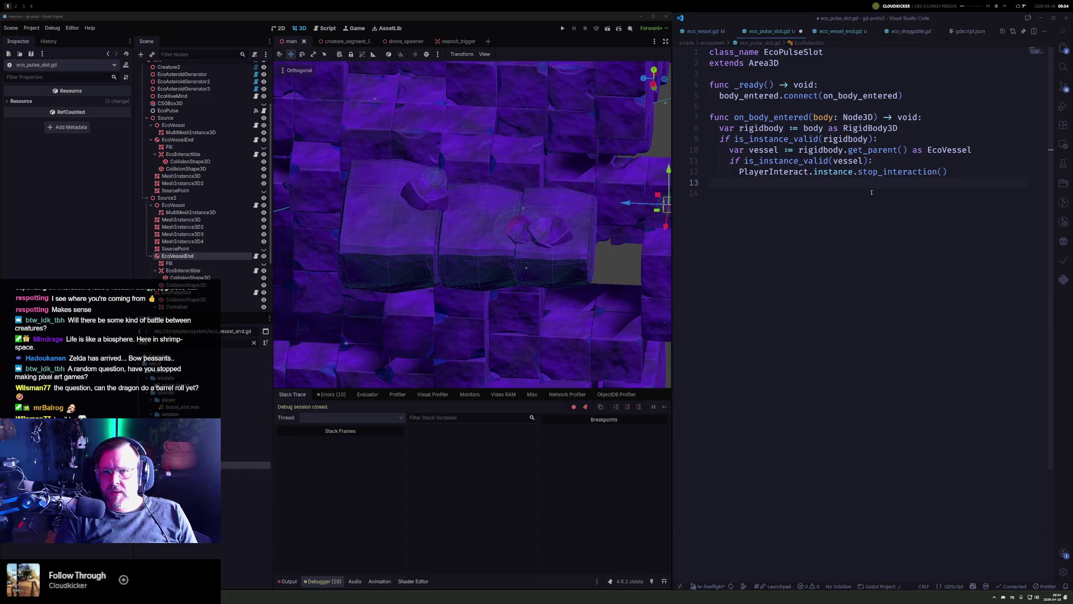
{"action": "key", "text": "Up"}
{"action": "key", "text": "Up"}
{"action": "key", "text": "Up"}
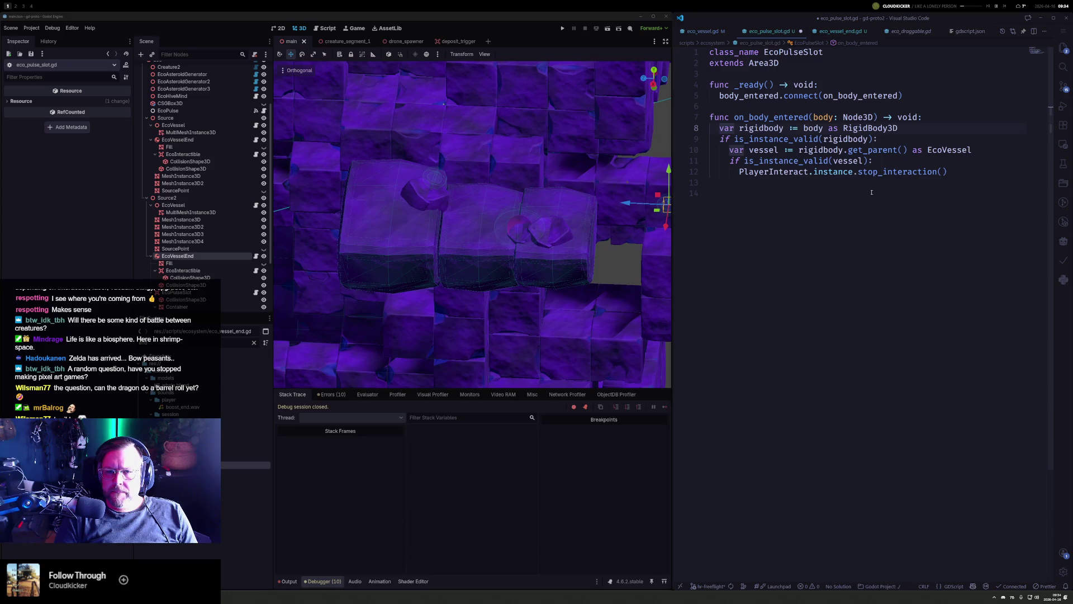
{"action": "key", "text": "Right"}
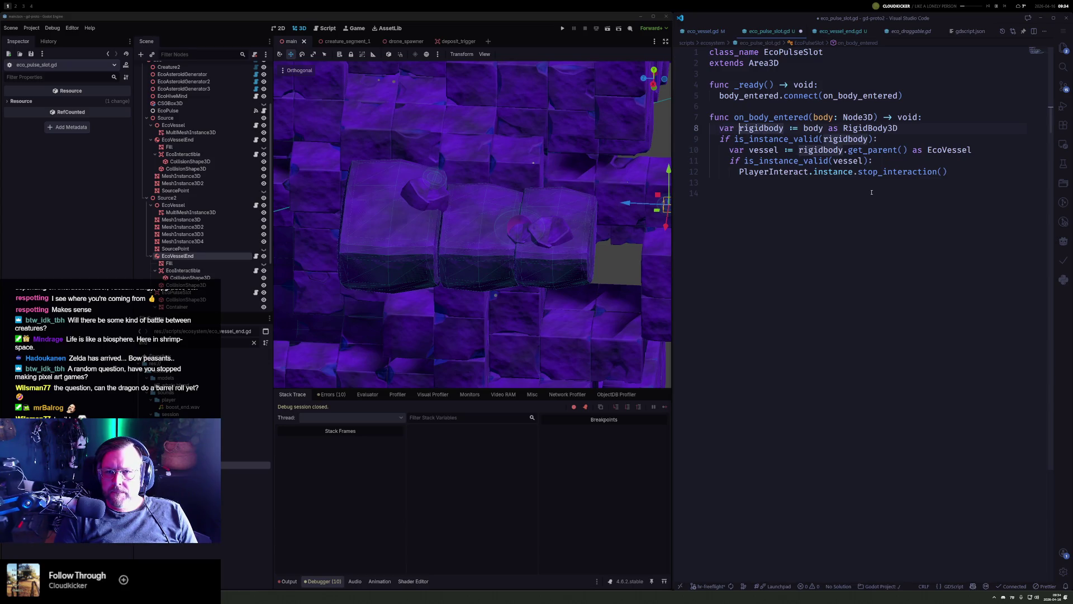
{"action": "key", "text": "Home"}
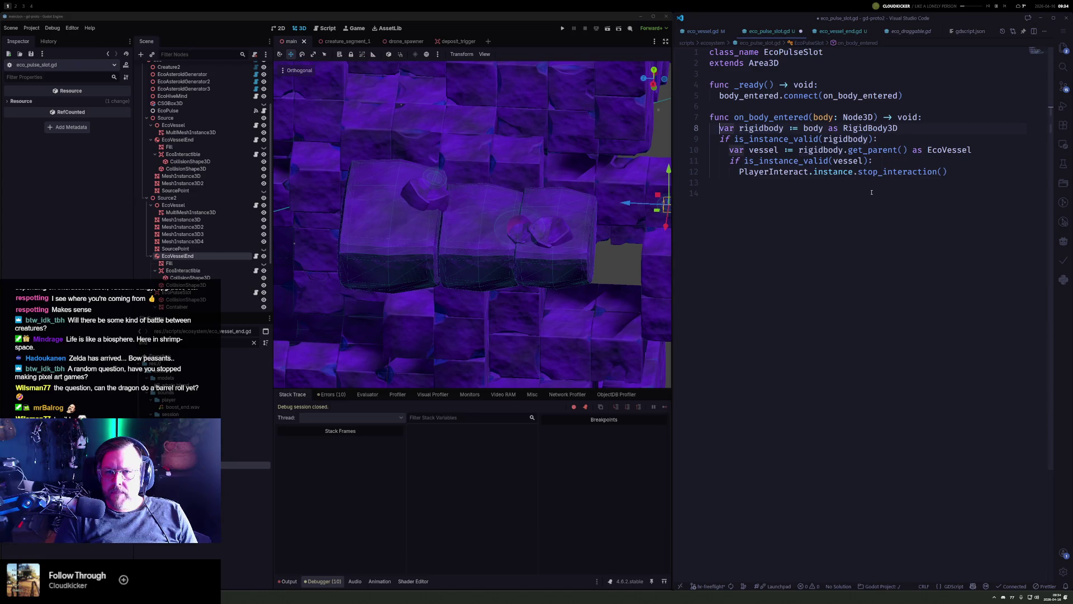
{"action": "key", "text": "shift+Down"}
{"action": "key", "text": "shift+Down"}
{"action": "key", "text": "shift+Down"}
{"action": "key", "text": "BackSpace"}
{"action": "type", "text": "var "}
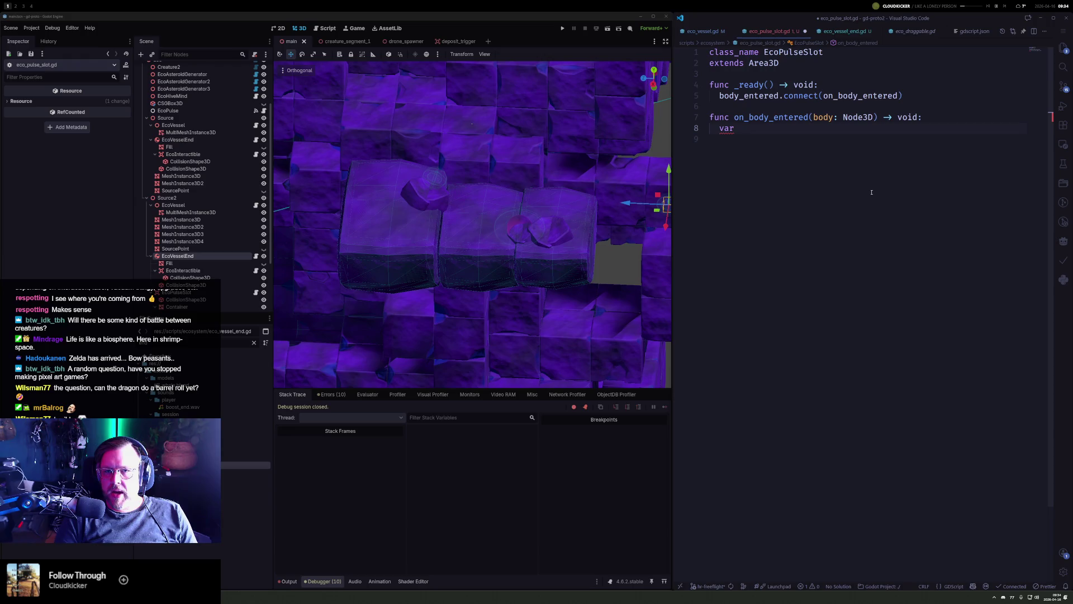
{"action": "type", "text": "vessel_end:"}
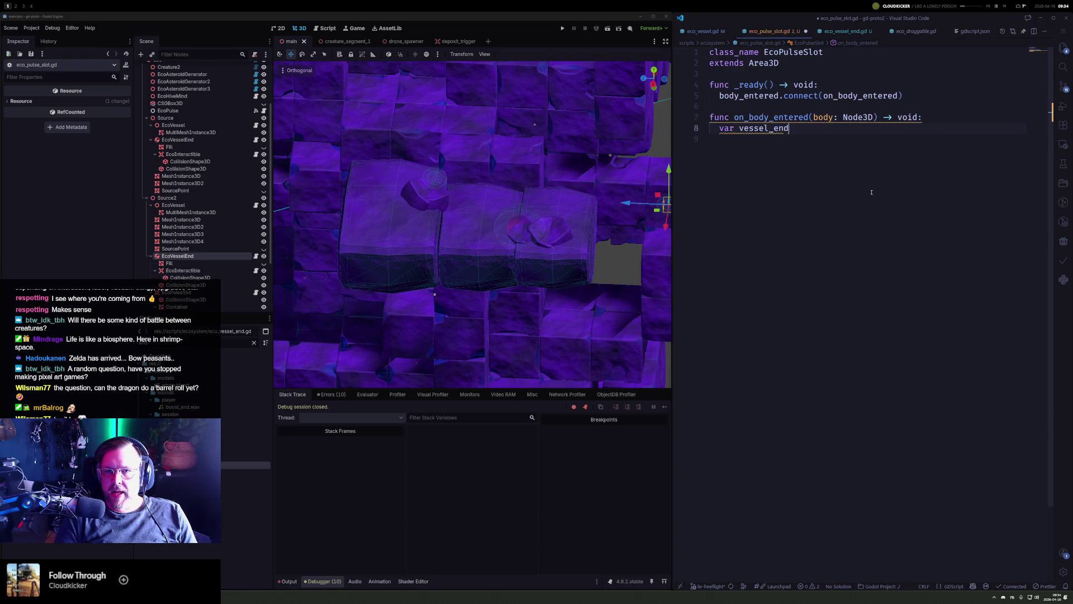
{"action": "type", "text": "= body"}
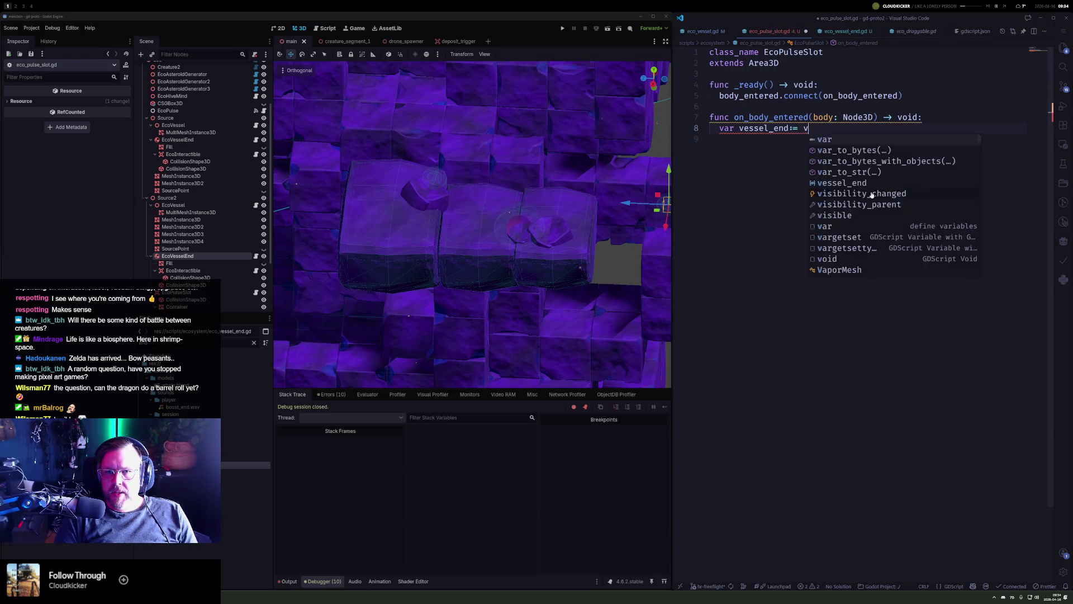
{"action": "type", "text": " as vessele"}
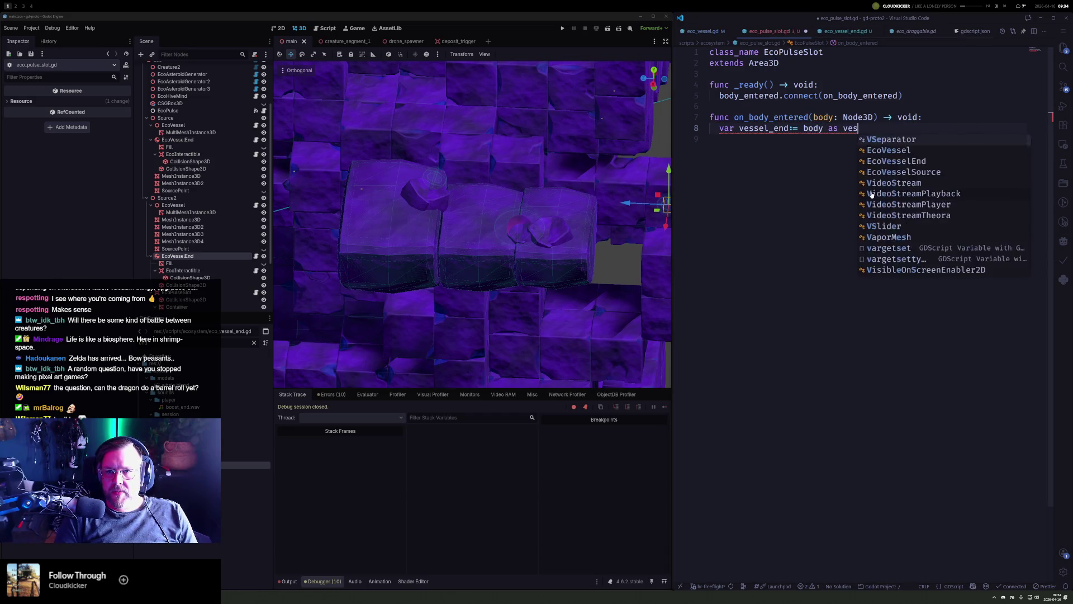
{"action": "key", "text": "Tab"}
{"action": "key", "text": "Return"}
Add an is_instance_valid(vessel_end) check that calls PlayerInteract.instance.stop_interaction().
{"action": "type", "text": "ifi"}
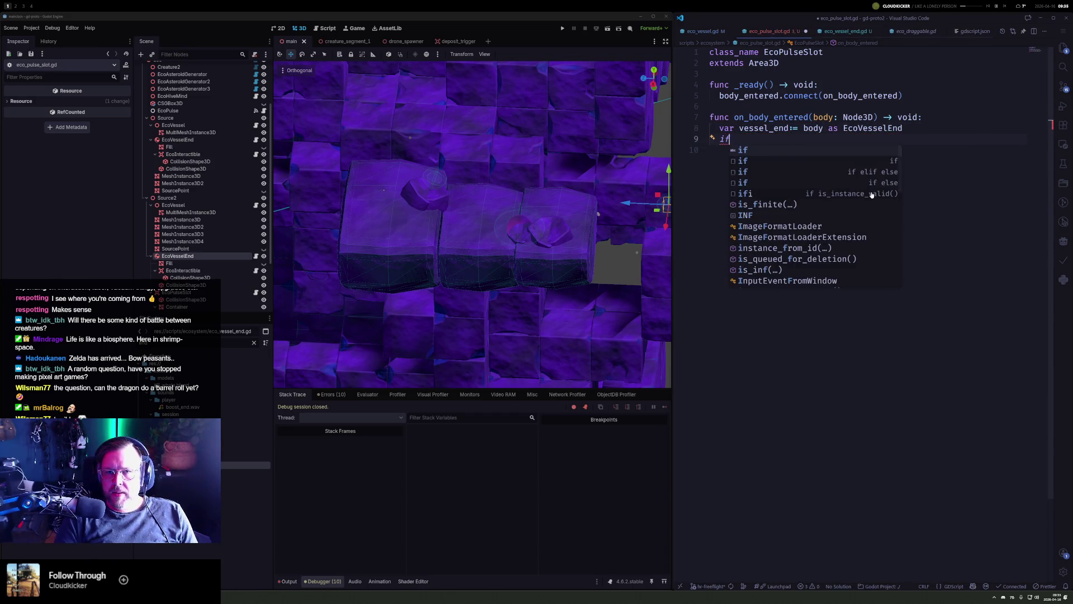
{"action": "key", "text": "Tab"}
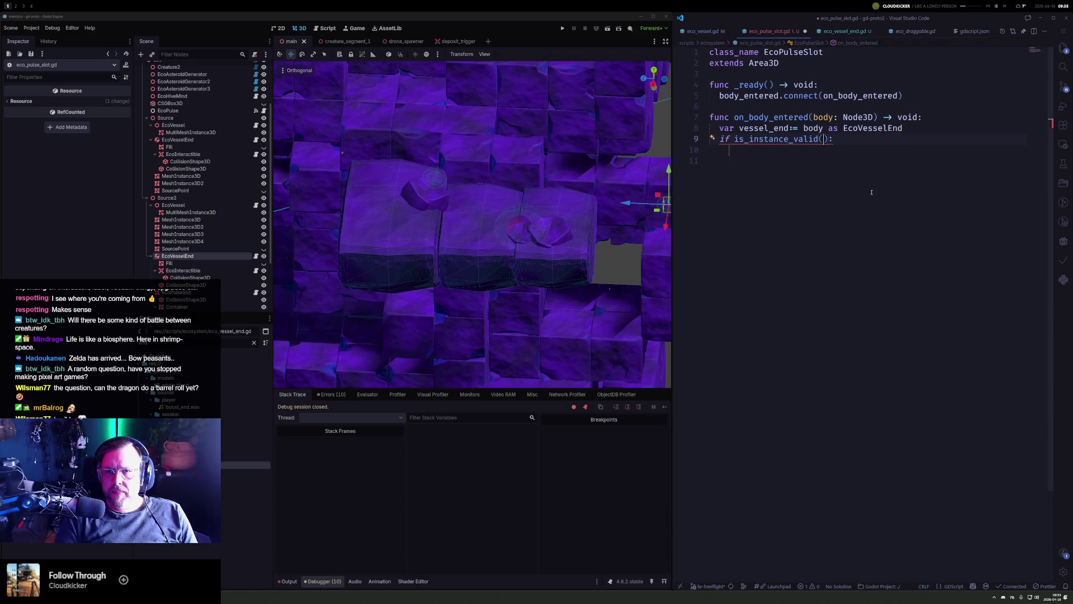
{"action": "type", "text": "ve"}
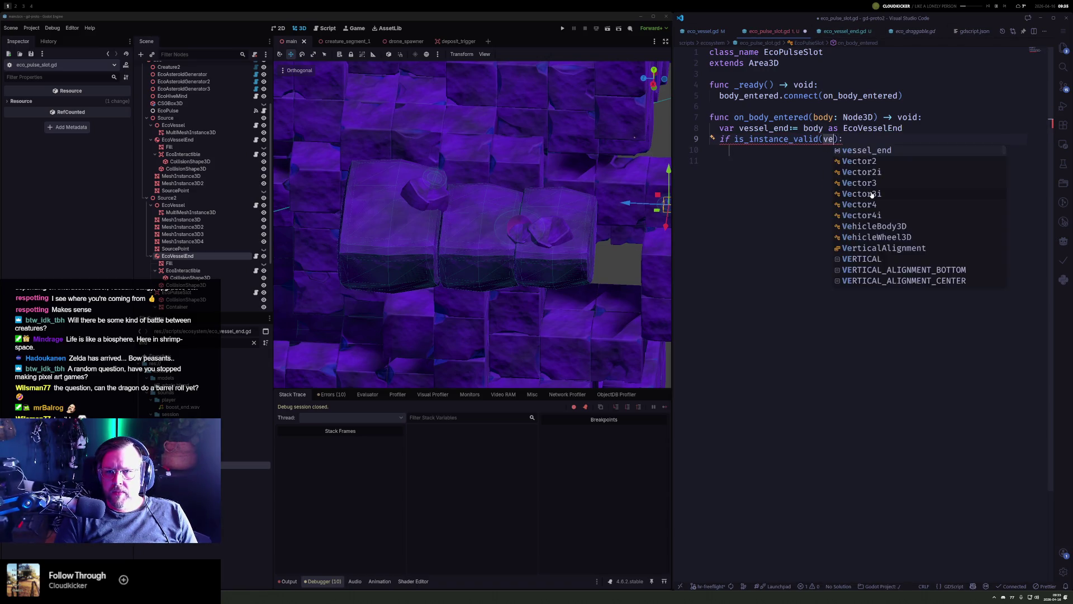
{"action": "key", "text": "Tab"}
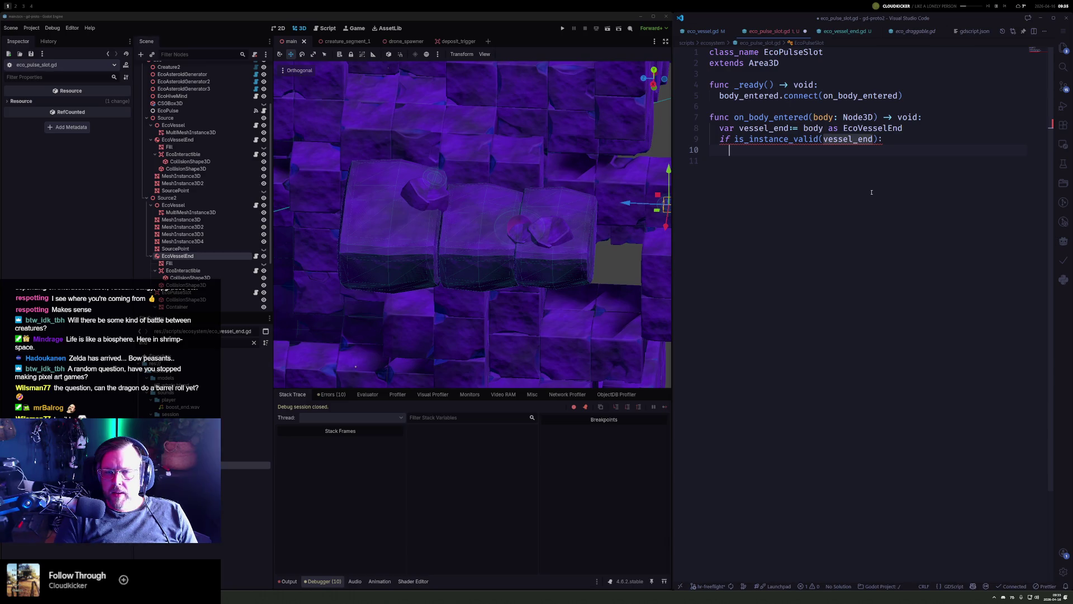
{"action": "type", "text": "Player"}
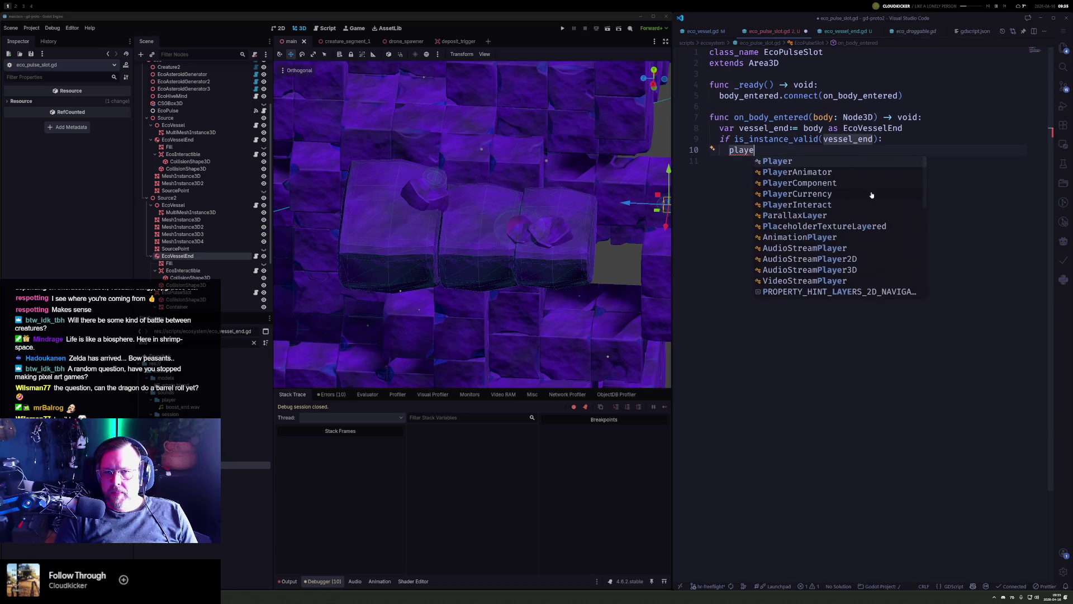
{"action": "type", "text": ".i"}
{"action": "key", "text": "BackSpace"}
{"action": "key", "text": "BackSpace"}
{"action": "type", "text": "I"}
{"action": "key", "text": "Tab"}
{"action": "type", "text": ".in"}
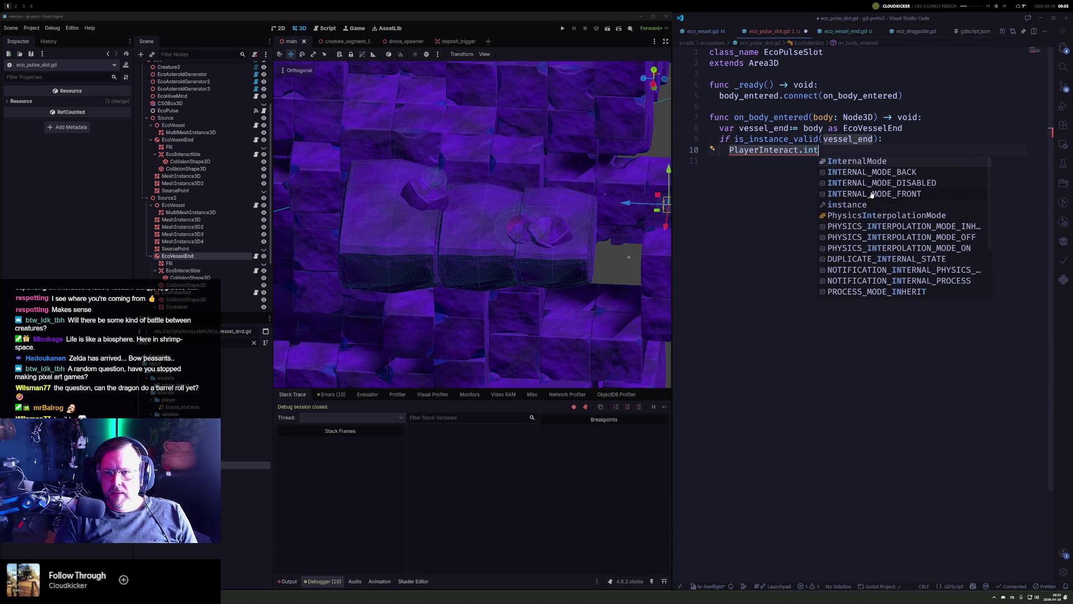
{"action": "key", "text": "Tab"}
{"action": "type", "text": ".s"}
{"action": "key", "text": "Tab"}
{"action": "key", "text": "Return"}
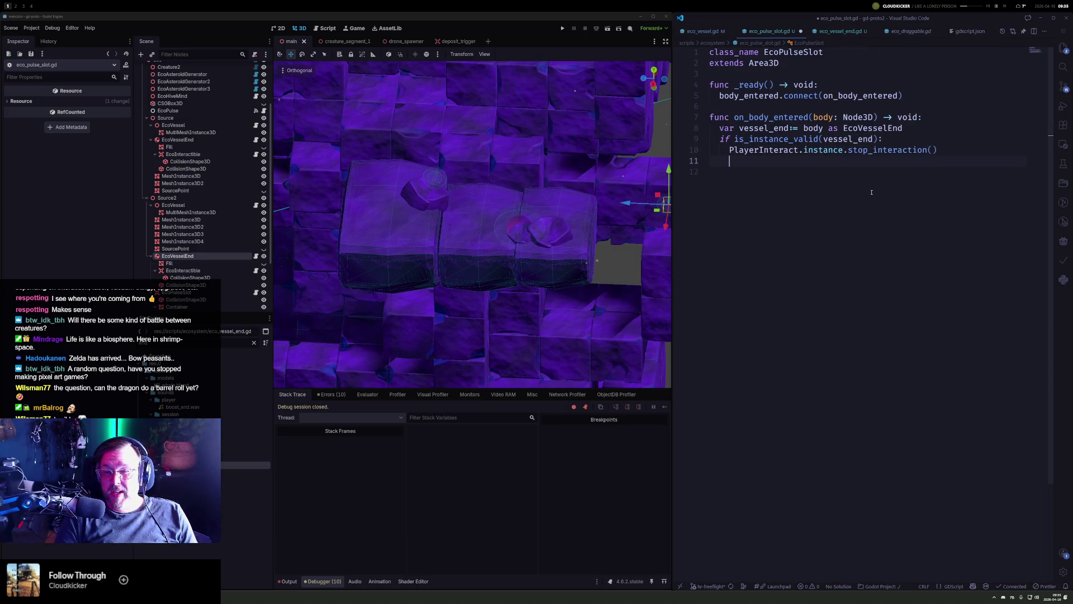
Add vessel_end.pulse.connect(on_pulse) inside the validity check.
{"action": "type", "text": "Player"}
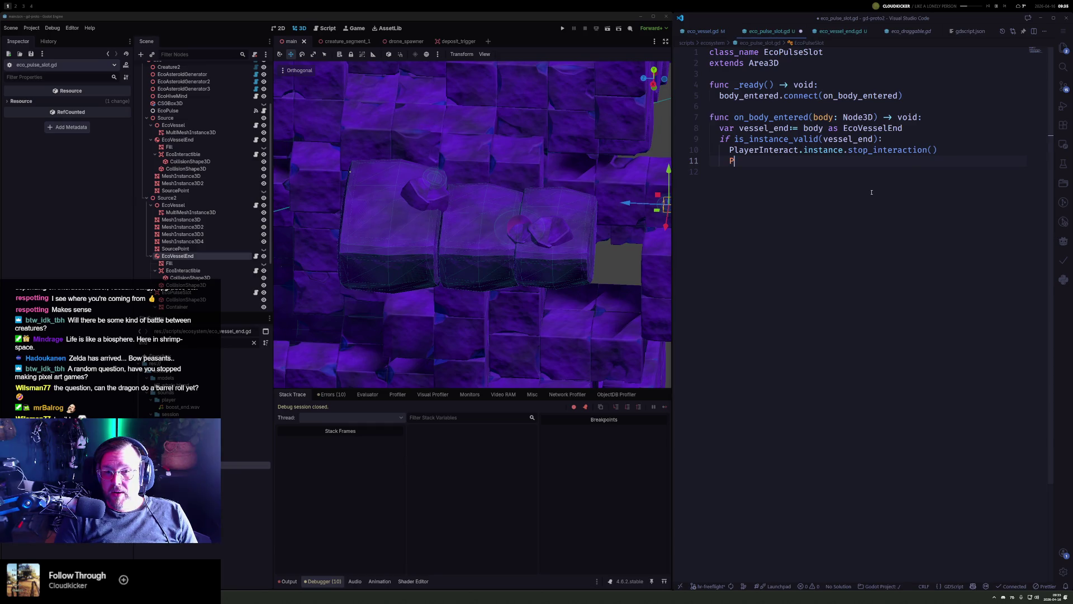
{"action": "key", "text": "ctrl+BackSpace"}
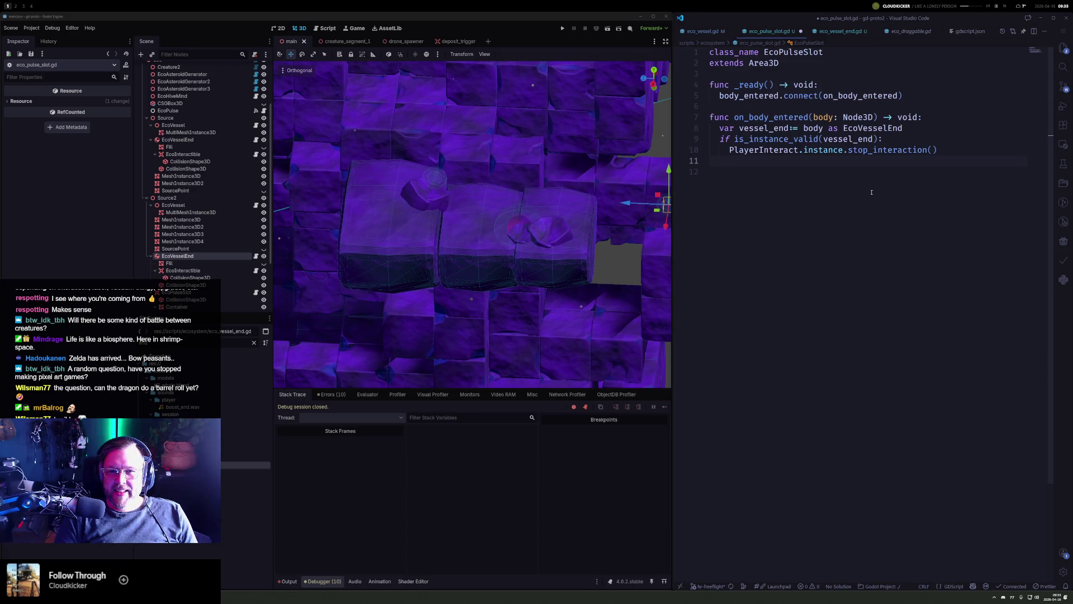
{"action": "type", "text": "vessel_end.pulse.con"}
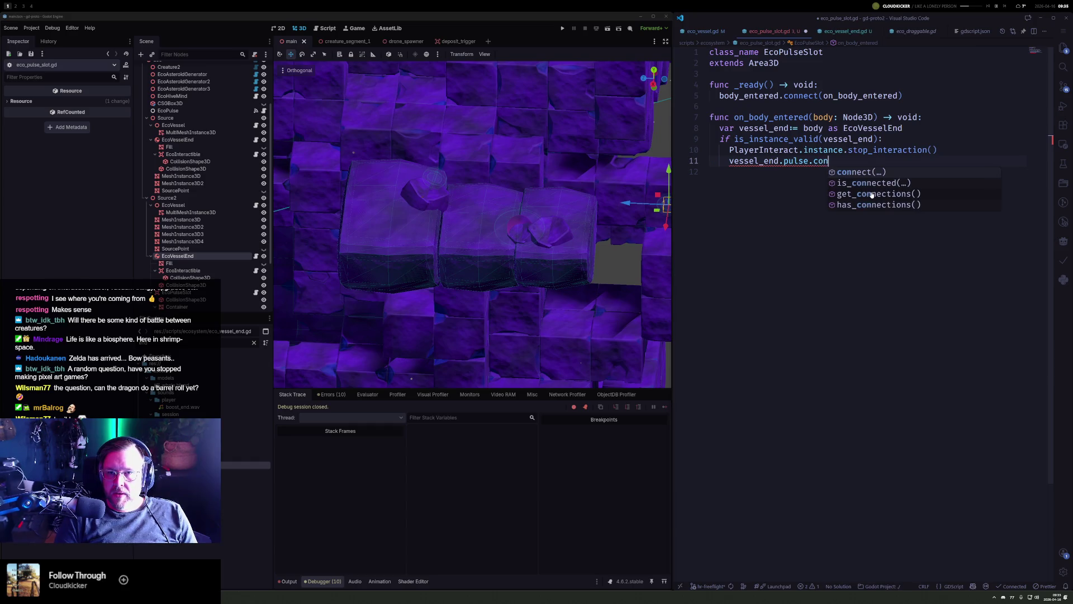
{"action": "key", "text": "Return"}
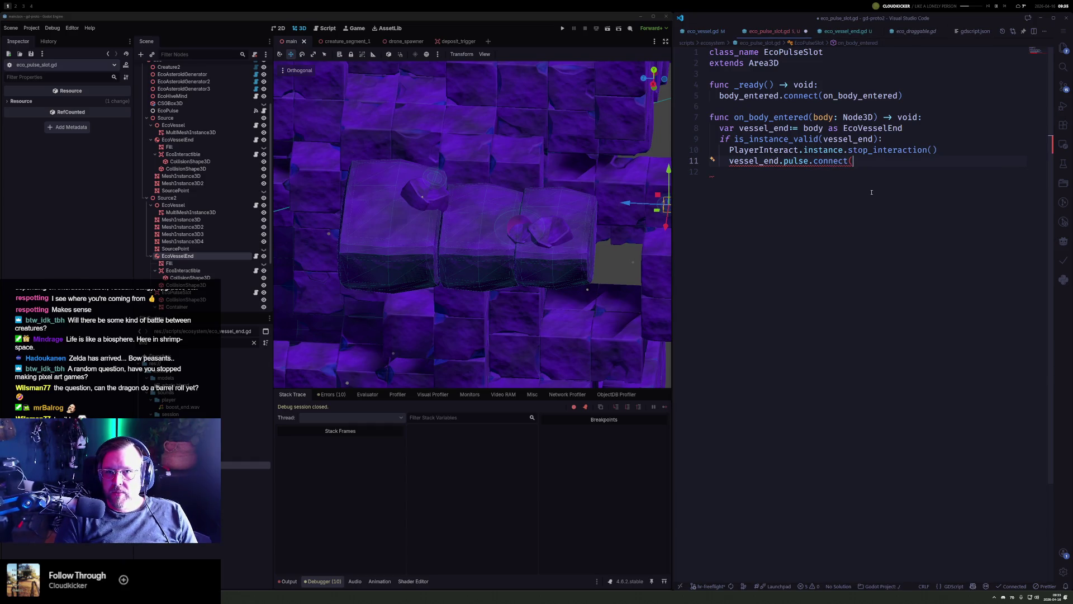
{"action": "key", "text": "Up"}
{"action": "key", "text": "Up"}
{"action": "key", "text": "Up"}
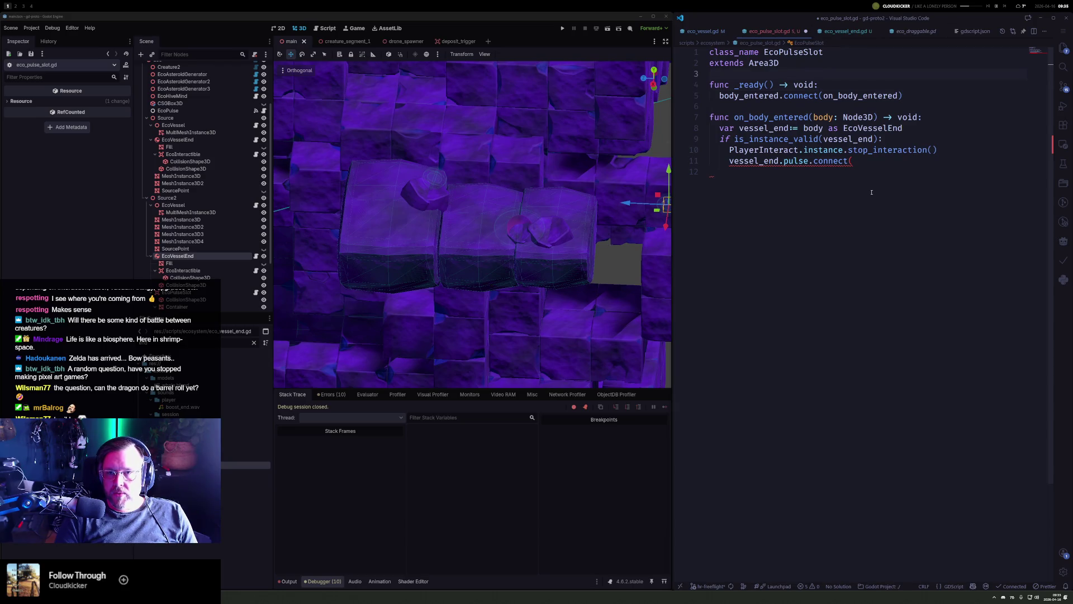
{"action": "key", "text": "Down"}
{"action": "key", "text": "Down"}
{"action": "key", "text": "Down"}
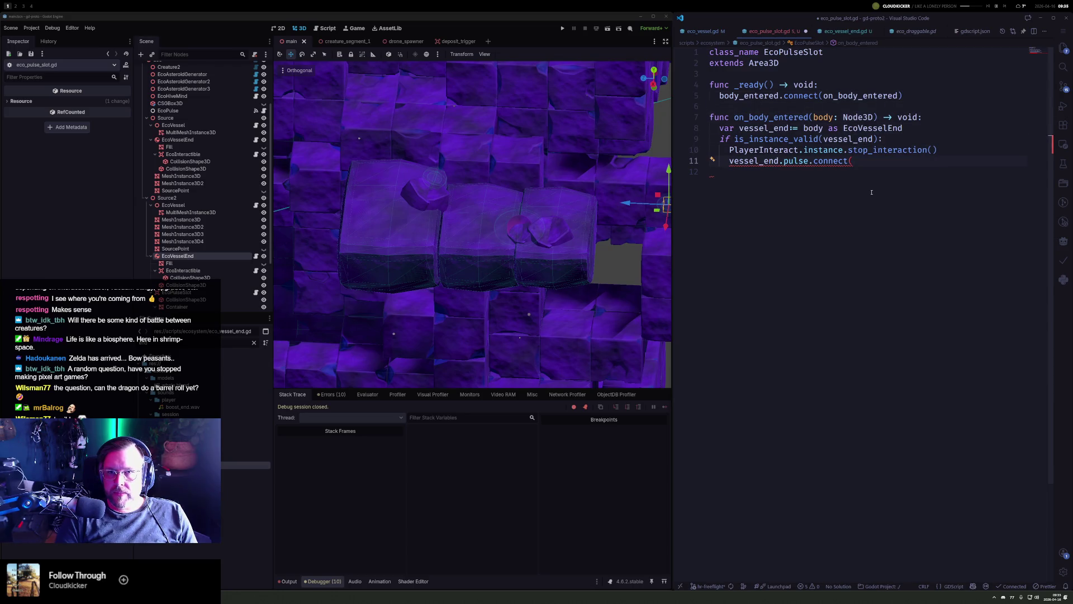
{"action": "type", "text": "on_pulse"}
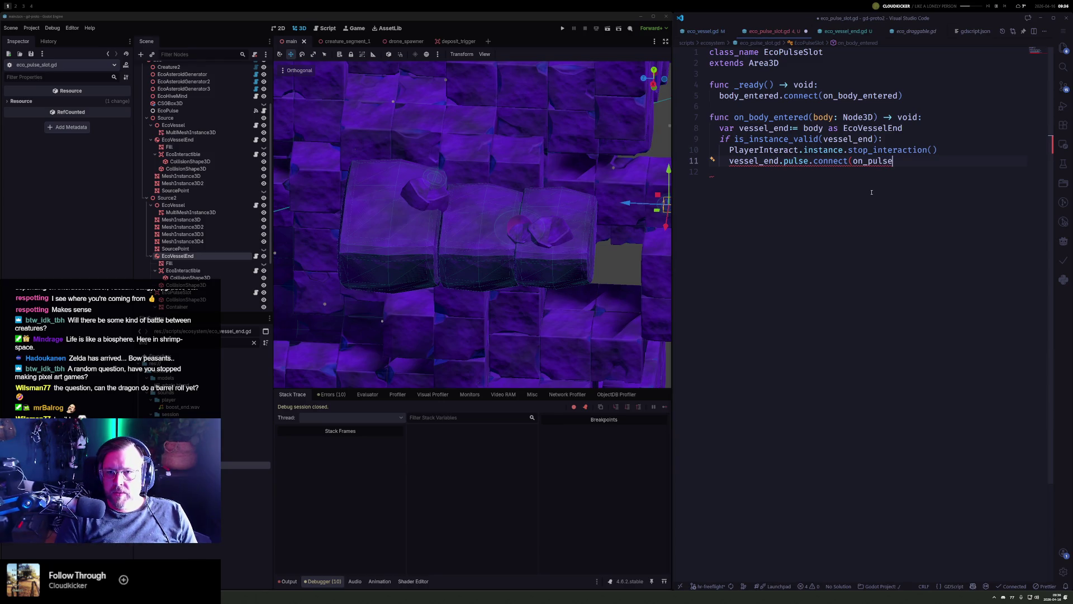
{"action": "type", "text": ")"}
{"action": "key", "text": "Return"}
{"action": "key", "text": "Return"}
Start a func on_p line, then switch to eco_vessel_end.gd and select its pulse signal.
{"action": "type", "text": "func on_p"}
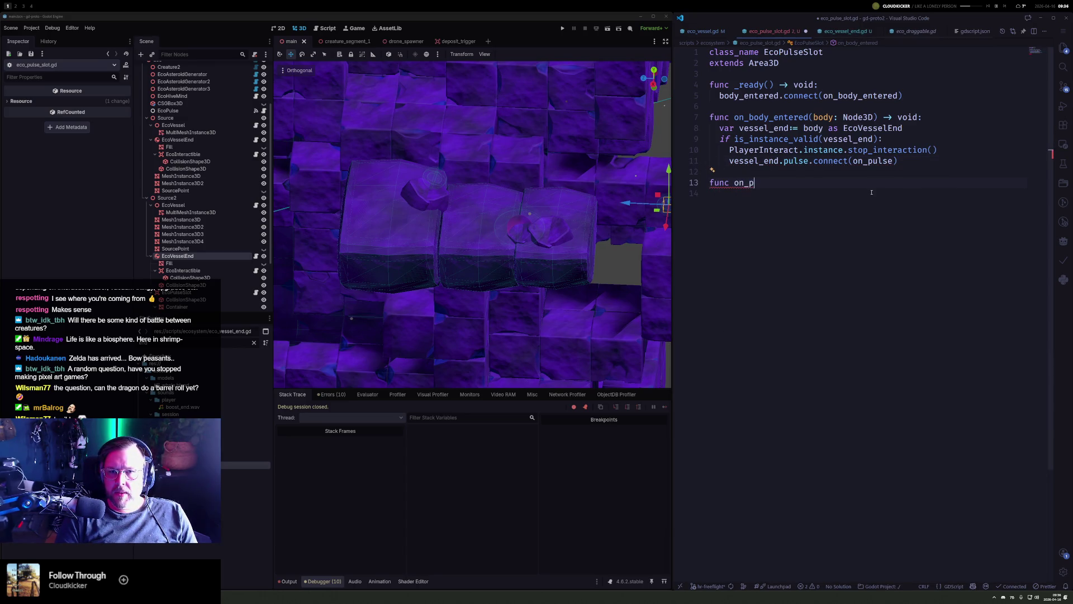
{"action": "key", "text": "ctrl+p"}
{"action": "key", "text": "ctrl+p"}
{"action": "key", "text": "ctrl+p"}
{"action": "key", "text": "ctrl+p"}
{"action": "key", "text": "ctrl+l"}
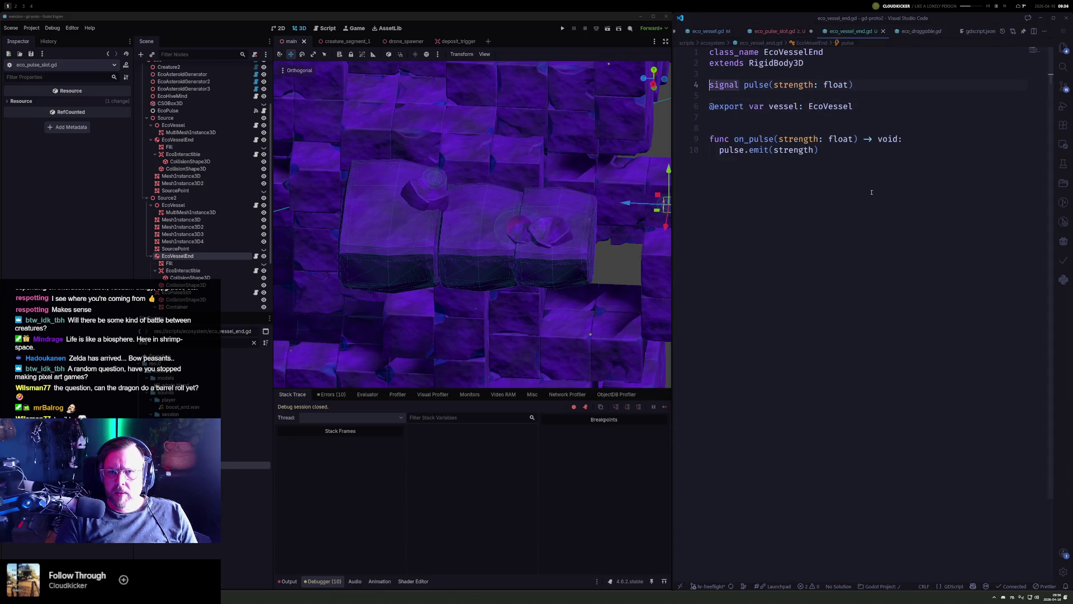
Copy the pulse signal and on_pulse function into eco_pulse_slot.gd, replacing the half-typed func on_p.
{"action": "key", "text": "ctrl+l"}
{"action": "key", "text": "ctrl+l"}
{"action": "key", "text": "ctrl+l"}
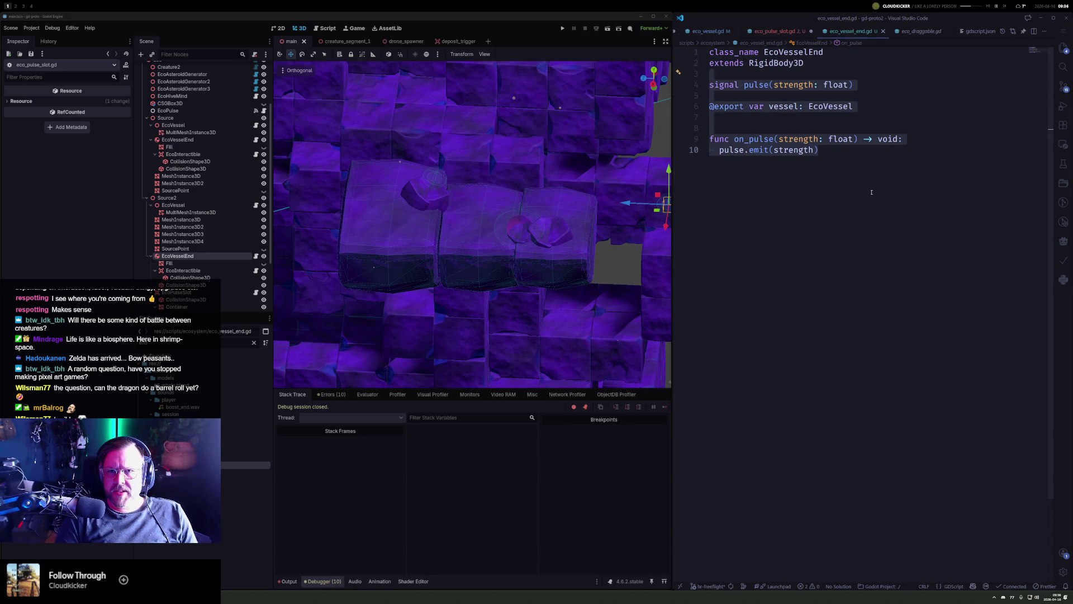
{"action": "key", "text": "ctrl+p"}
{"action": "key", "text": "Down"}
{"action": "key", "text": "Return"}
{"action": "key", "text": "ctrl+shift+Return"}
{"action": "key", "text": "Down"}
{"action": "key", "text": "ctrl+l"}
{"action": "key", "text": "ctrl+v"}
{"action": "key", "text": "Up"}
{"action": "key", "text": "Up"}
{"action": "key", "text": "Up"}
{"action": "key", "text": "Up"}
{"action": "key", "text": "alt+Up"}
{"action": "key", "text": "alt+Up"}
{"action": "key", "text": "alt+Up"}
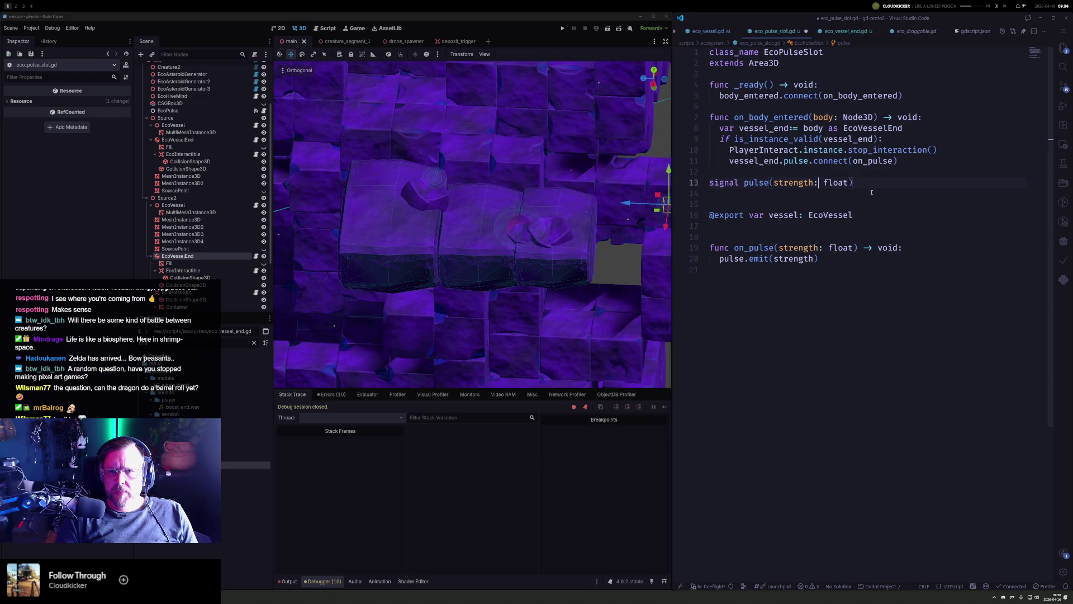
{"action": "key", "text": "Return"}
{"action": "key", "text": "Down"}
{"action": "key", "text": "Down"}
{"action": "key", "text": "Down"}
{"action": "key", "text": "shift+Down"}
{"action": "key", "text": "shift+Down"}
{"action": "key", "text": "shift+Down"}
{"action": "key", "text": "BackSpace"}
{"action": "key", "text": "BackSpace"}
{"action": "key", "text": "BackSpace"}
{"action": "key", "text": "ctrl+s"}
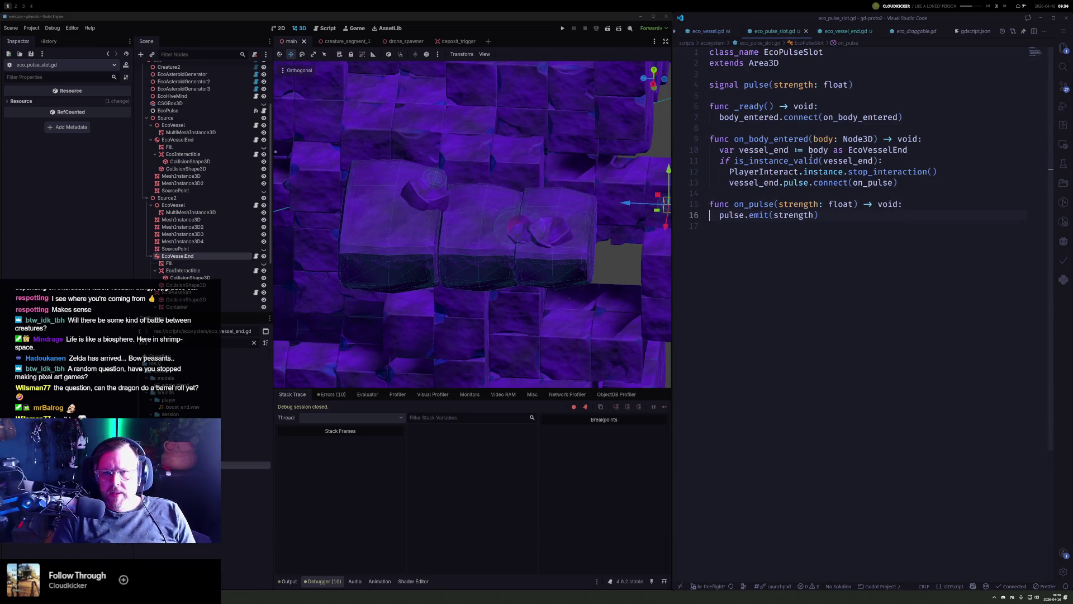
Set vessel_end.global_position = global_position and call vessel_end.set_physics_process(false) in the if block.
{"action": "mouse_move", "coordinate": [823, 140]}
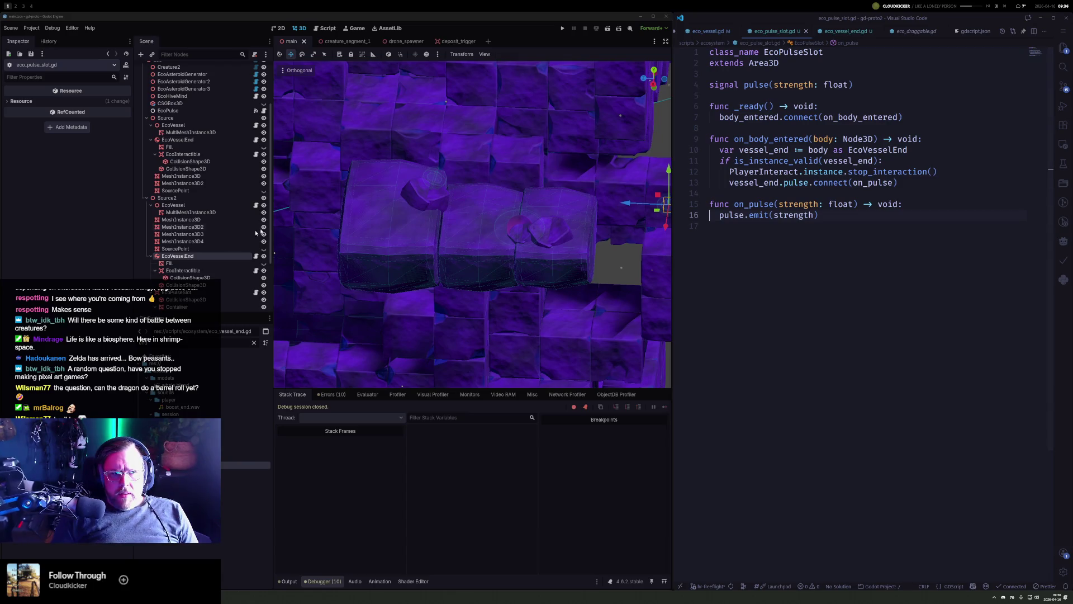
{"action": "left_click", "coordinate": [193, 256]}
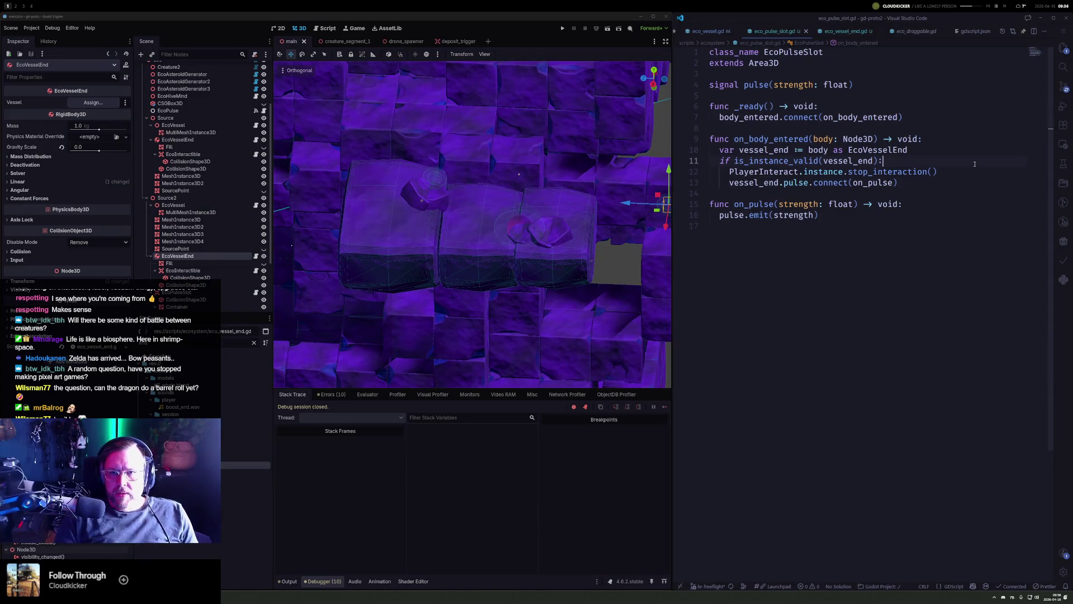
{"action": "left_click", "coordinate": [942, 182]}
{"action": "key", "text": "Return"}
{"action": "type", "text": "vessel_end.global_position = "}
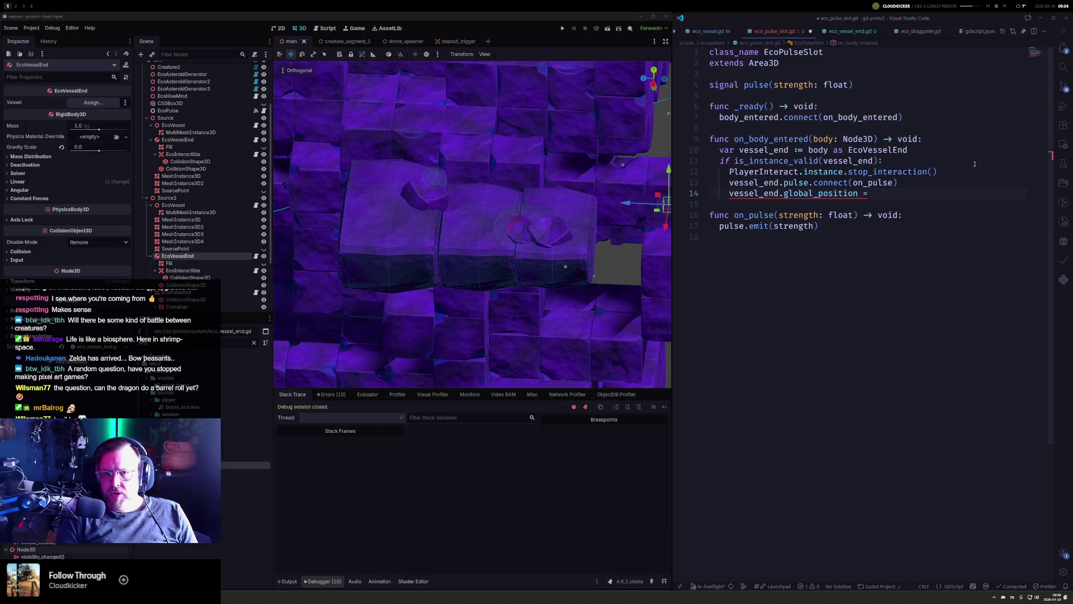
{"action": "type", "text": "globl"}
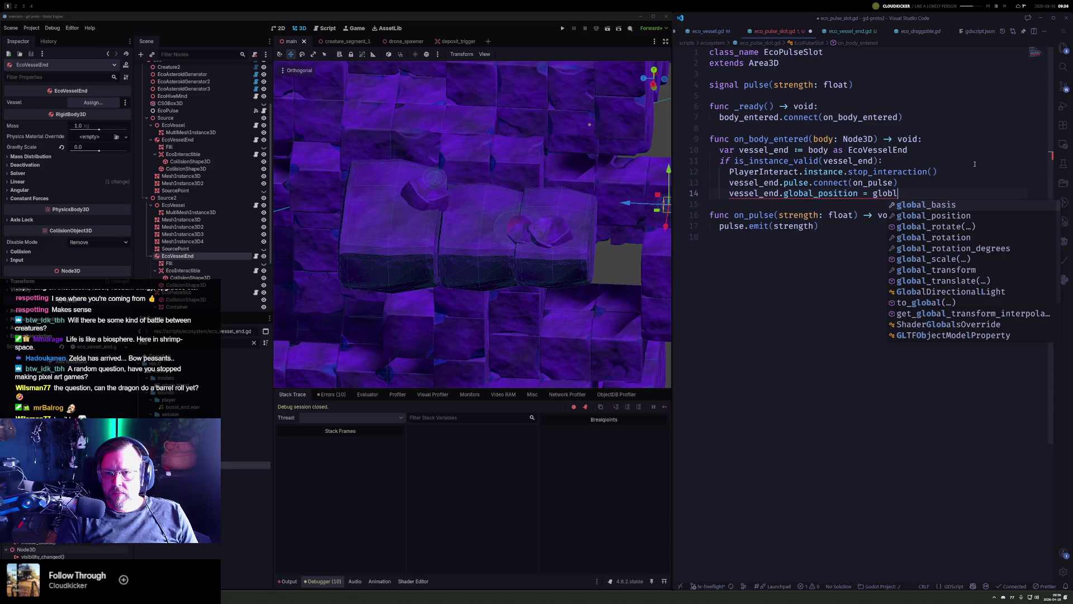
{"action": "key", "text": "Tab"}
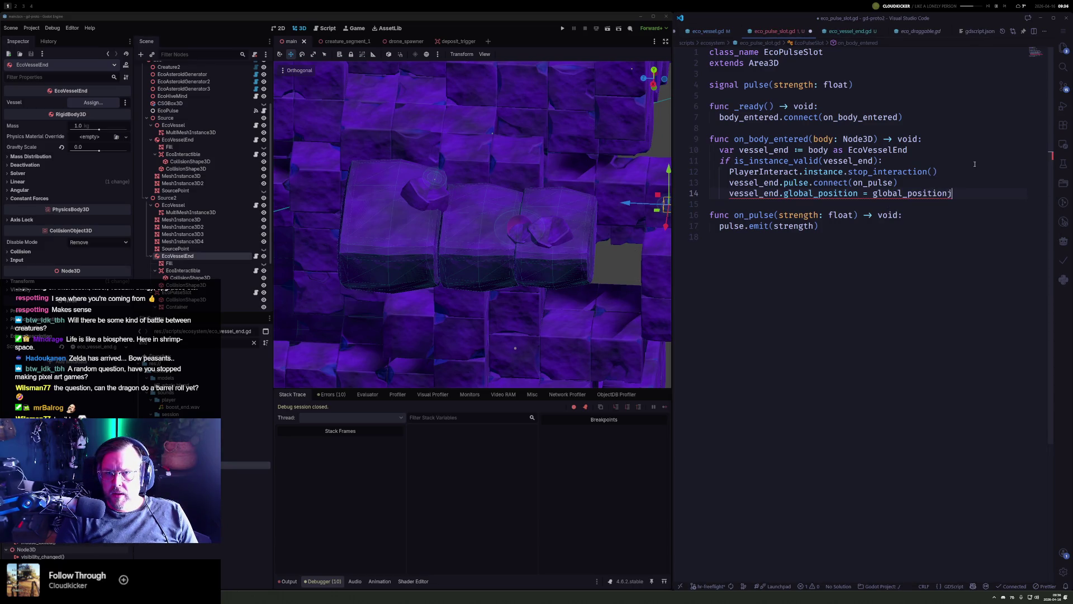
{"action": "key", "text": "Return"}
{"action": "type", "text": "vessel_end."}
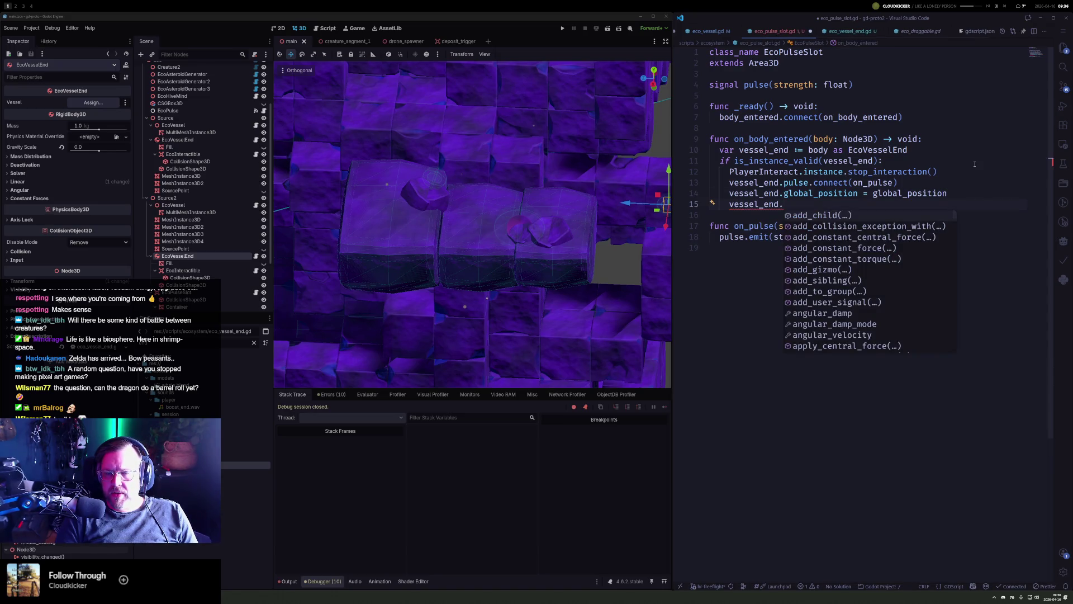
{"action": "type", "text": "setproc"}
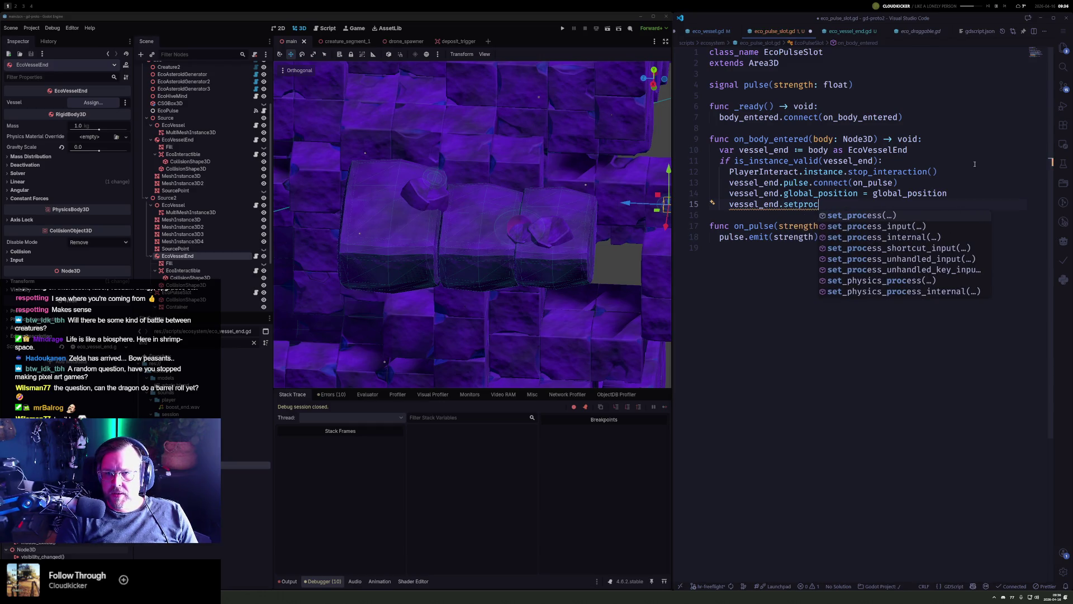
{"action": "key", "text": "Down"}
{"action": "key", "text": "Down"}
{"action": "key", "text": "Down"}
{"action": "key", "text": "Return"}
{"action": "type", "text": "fla"}
{"action": "key", "text": "Return"}
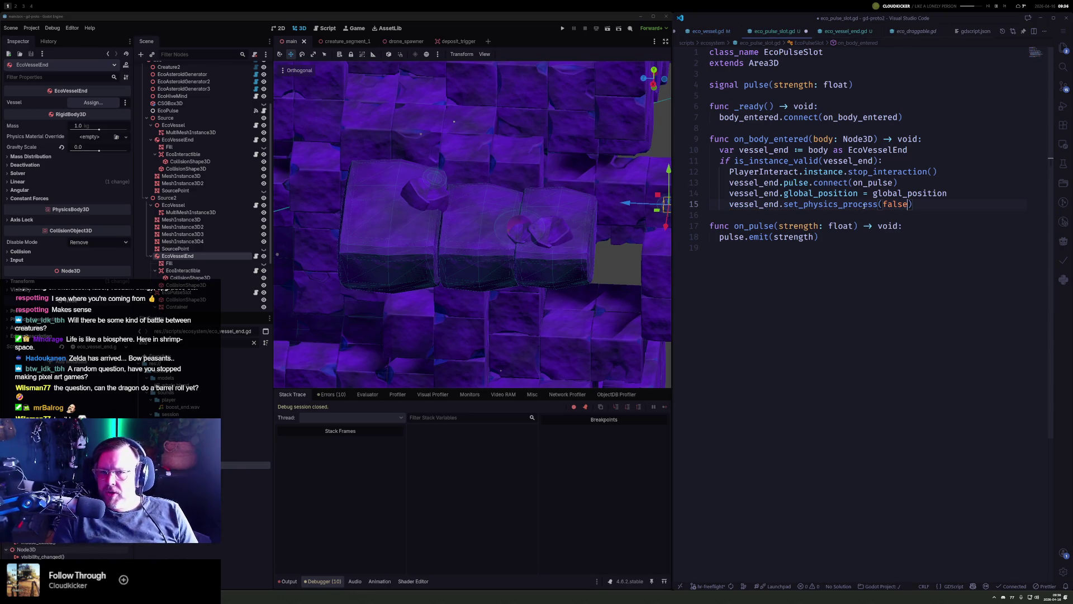
Dismiss the documentation popup, add a blank line, and jump to the EcoVesselEnd script definition.
{"action": "mouse_move", "coordinate": [864, 206]}
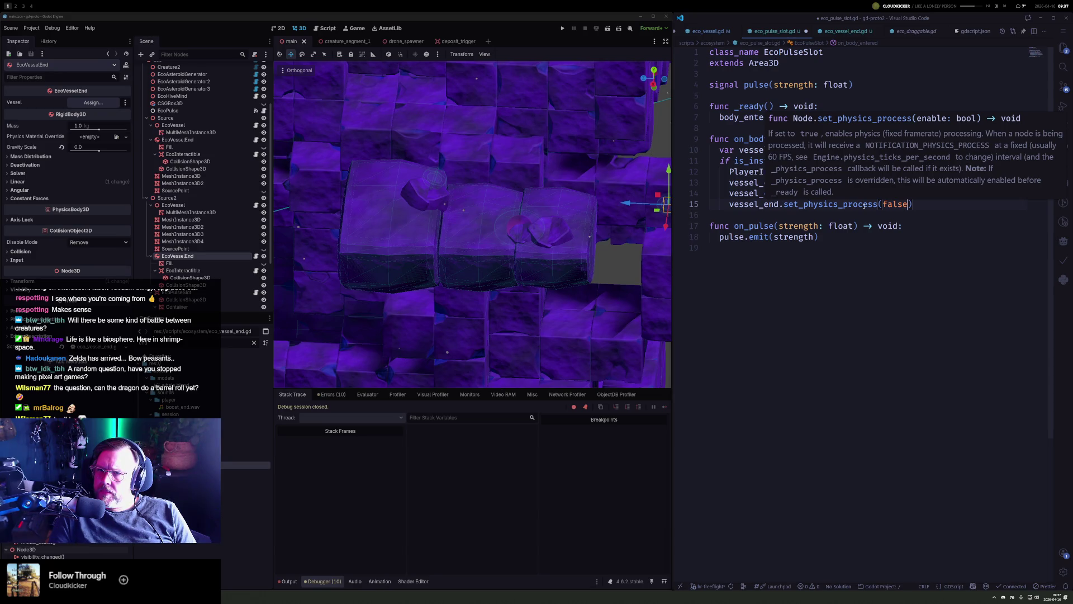
{"action": "left_click", "coordinate": [794, 264]}
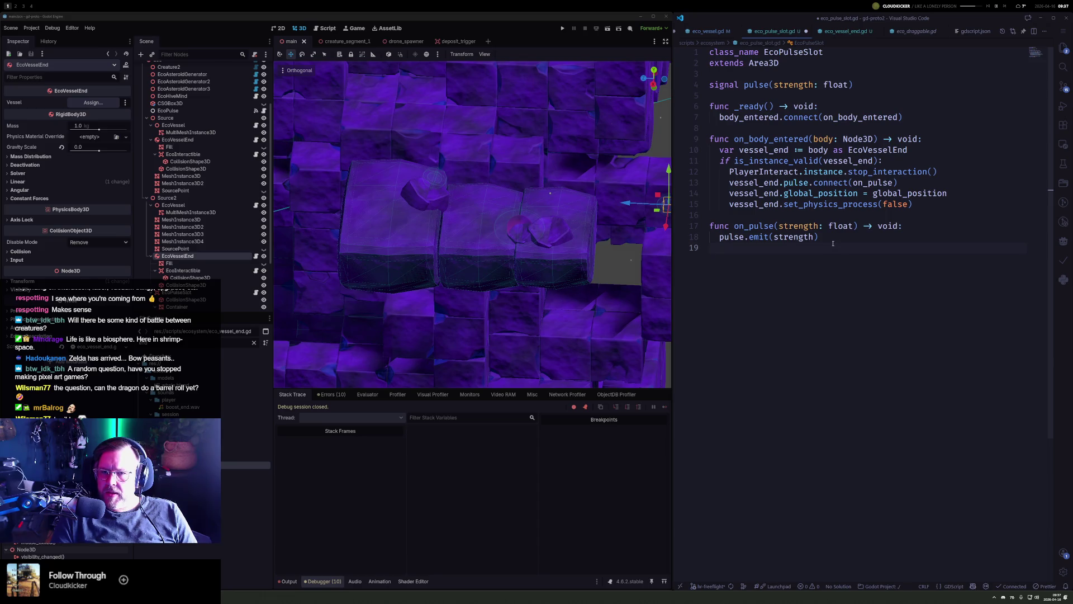
{"action": "key", "text": "Return"}
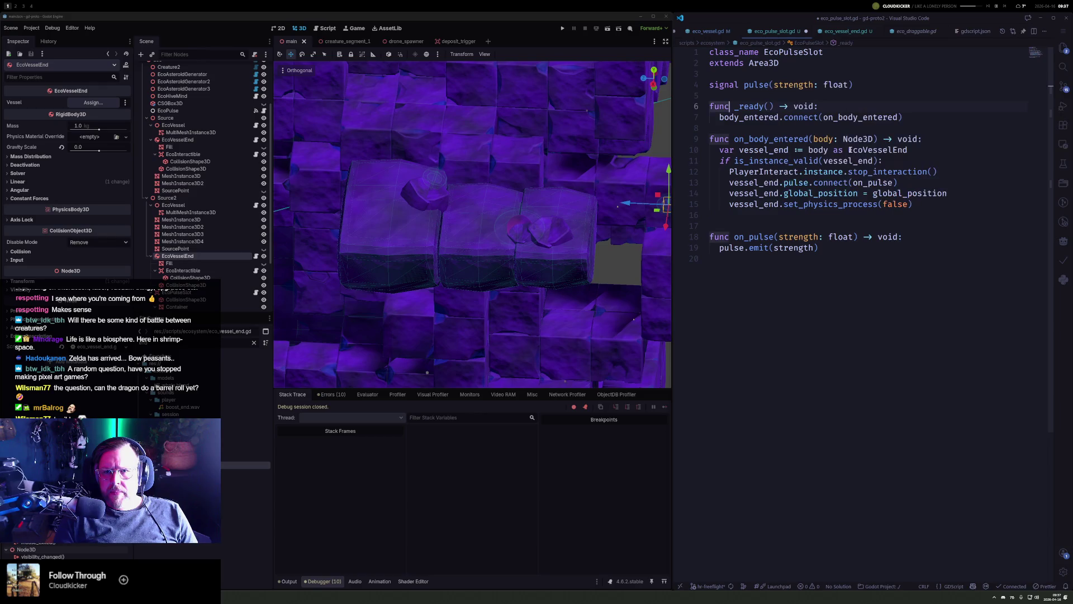
{"action": "left_click", "coordinate": [877, 150], "text": "ctrl"}
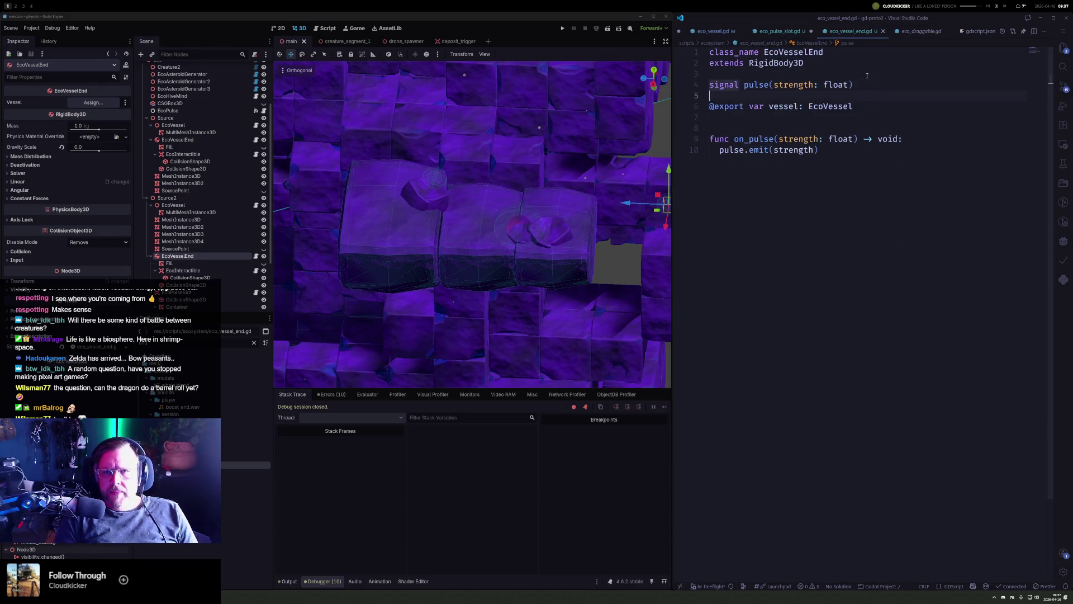
{"action": "key", "text": "Down"}
{"action": "key", "text": "shift+alt+Down"}
{"action": "key", "text": "ctrl+Right"}
{"action": "key", "text": "ctrl+Right"}
{"action": "key", "text": "ctrl+Right"}
{"action": "key", "text": "ctrl+shift+Left"}
{"action": "type", "text": "draggable"}
{"action": "key", "text": "ctrl+Right"}
{"action": "key", "text": "ctrl+shift+Left"}
{"action": "type", "text": "Ec"}
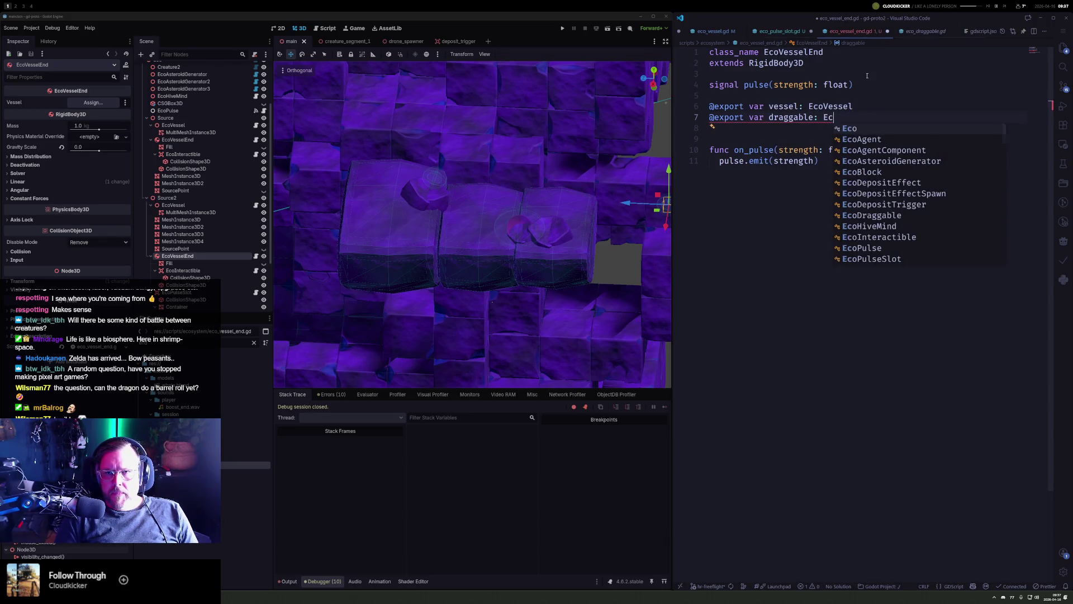
{"action": "type", "text": "oDr"}
{"action": "key", "text": "Return"}
{"action": "key", "text": "ctrl+s"}
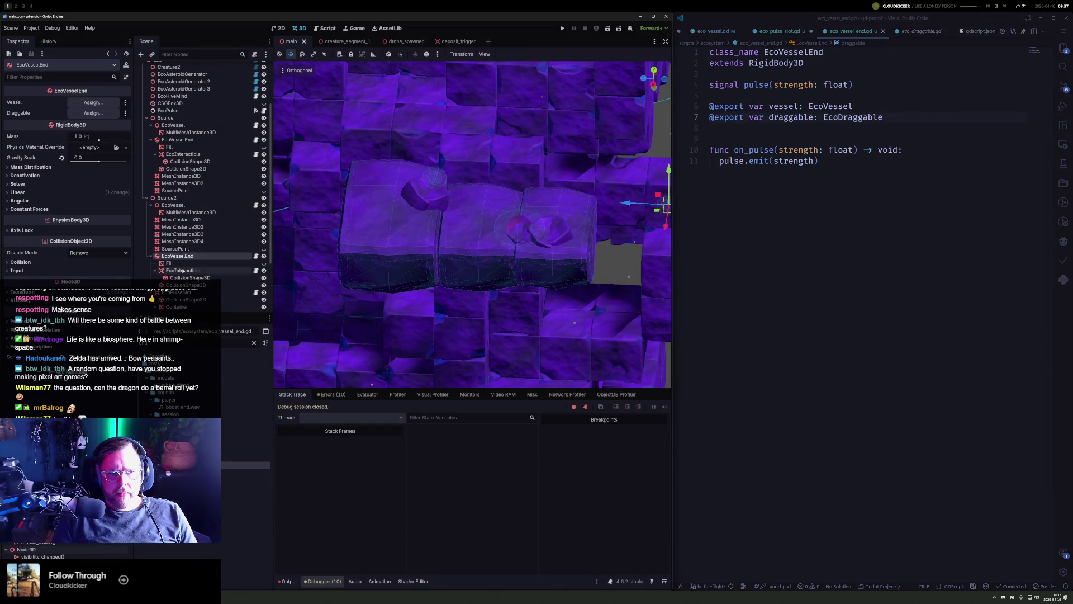
Assign EcoInteractible to the Draggable slot, save the scene, and make vessel a plain non-exported variable.
{"action": "left_click_drag", "start_coordinate": [182, 271], "coordinate": [110, 114]}
{"action": "key", "text": "ctrl+s"}
{"action": "left_click", "coordinate": [825, 162]}
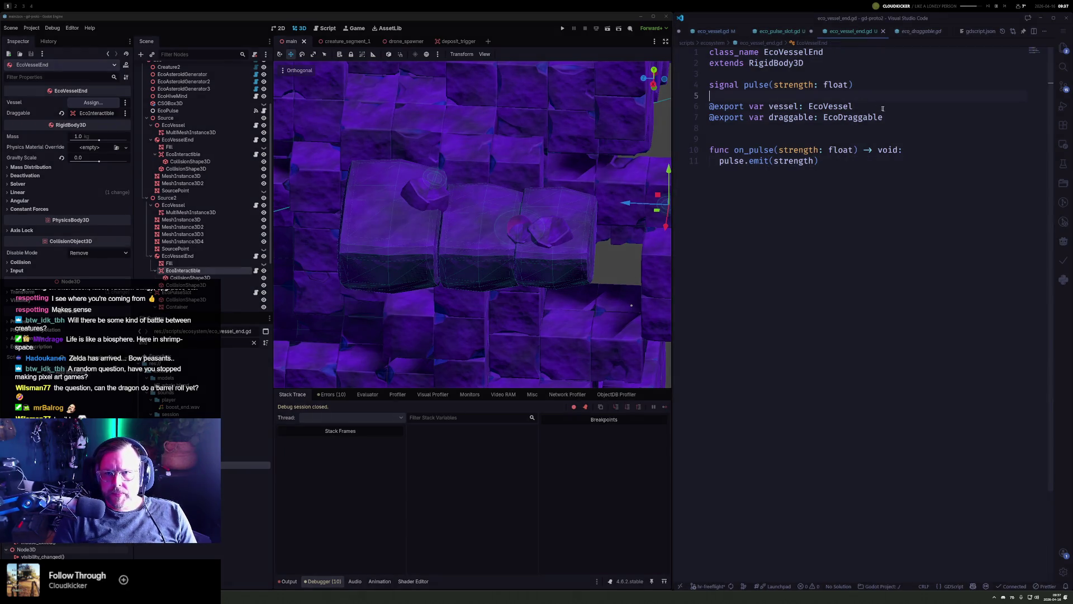
{"action": "key", "text": "Down"}
{"action": "key", "text": "ctrl+Delete"}
{"action": "key", "text": "alt+Down"}
{"action": "key", "text": "alt+Down"}
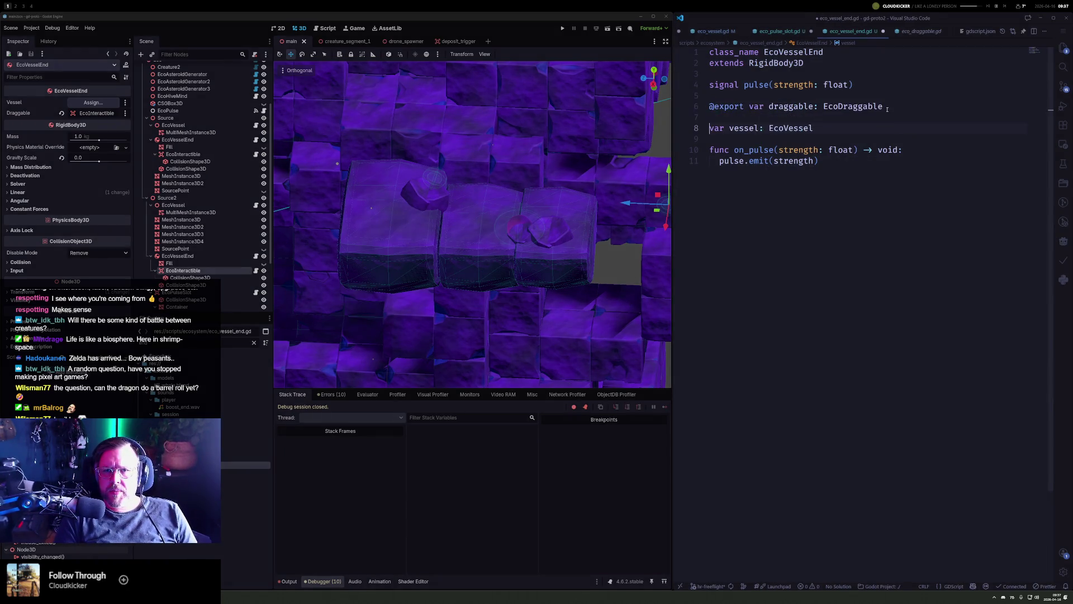
{"action": "key", "text": "ctrl+s"}
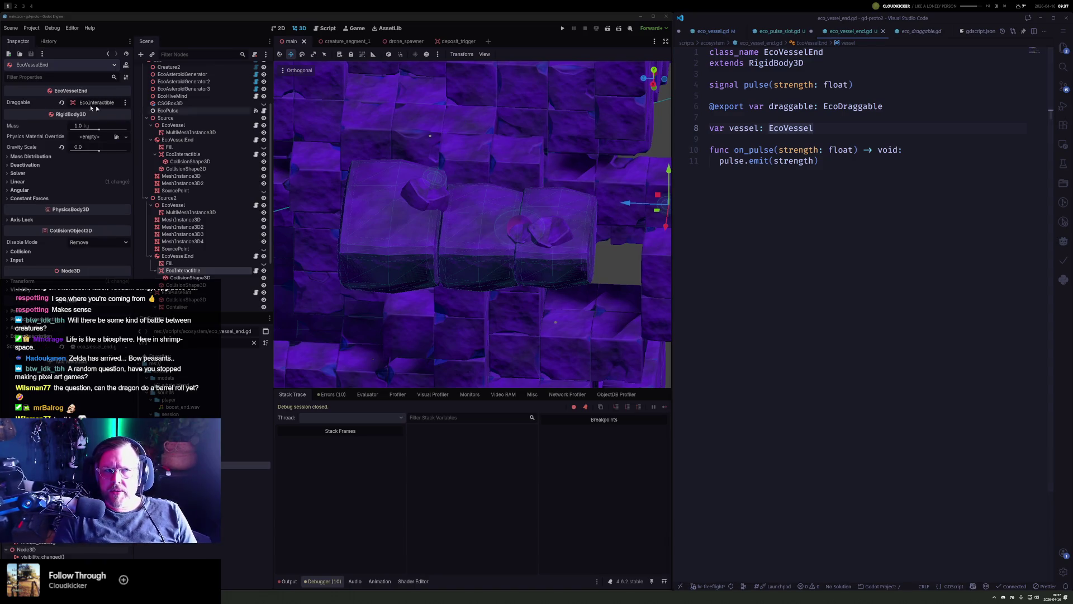
Close the gdscript.json preview and collapse the EcoVesselEnd node's children.
{"action": "key", "text": "ctrl+End"}
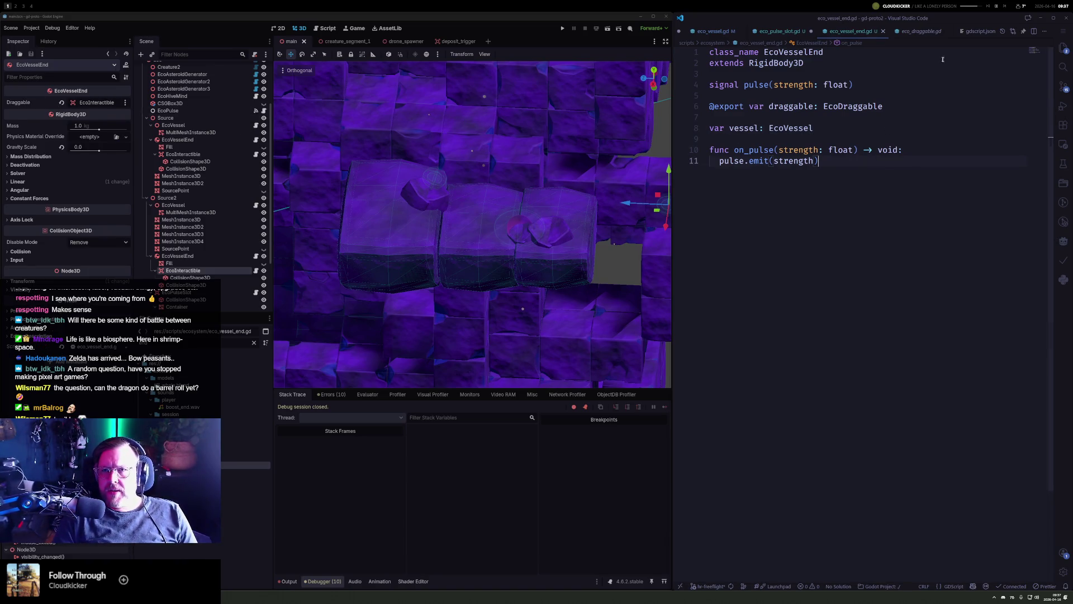
{"action": "middle_click", "coordinate": [970, 33]}
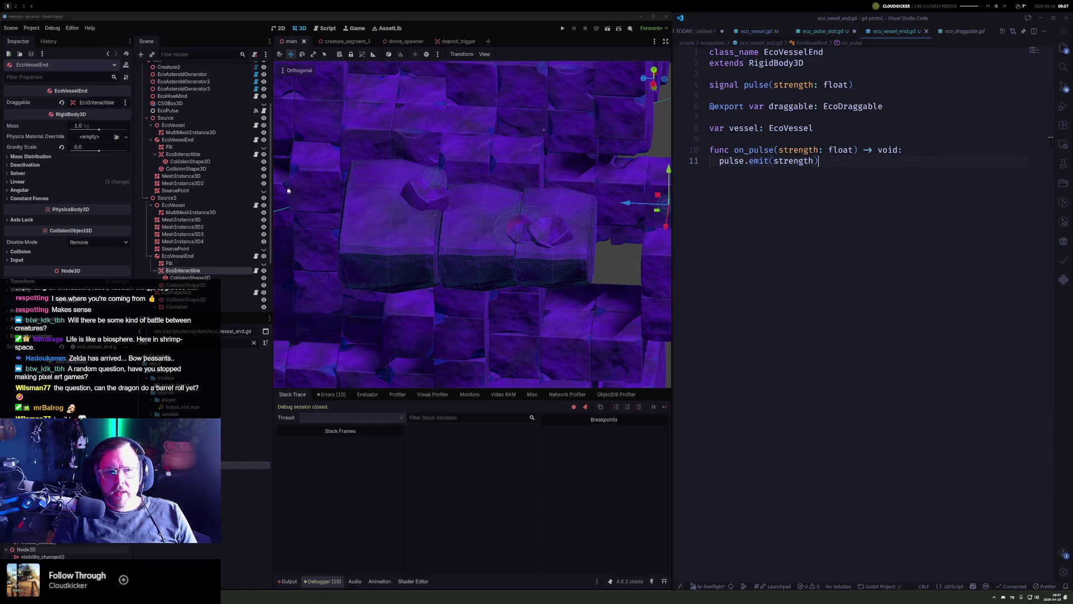
{"action": "left_click", "coordinate": [150, 256]}
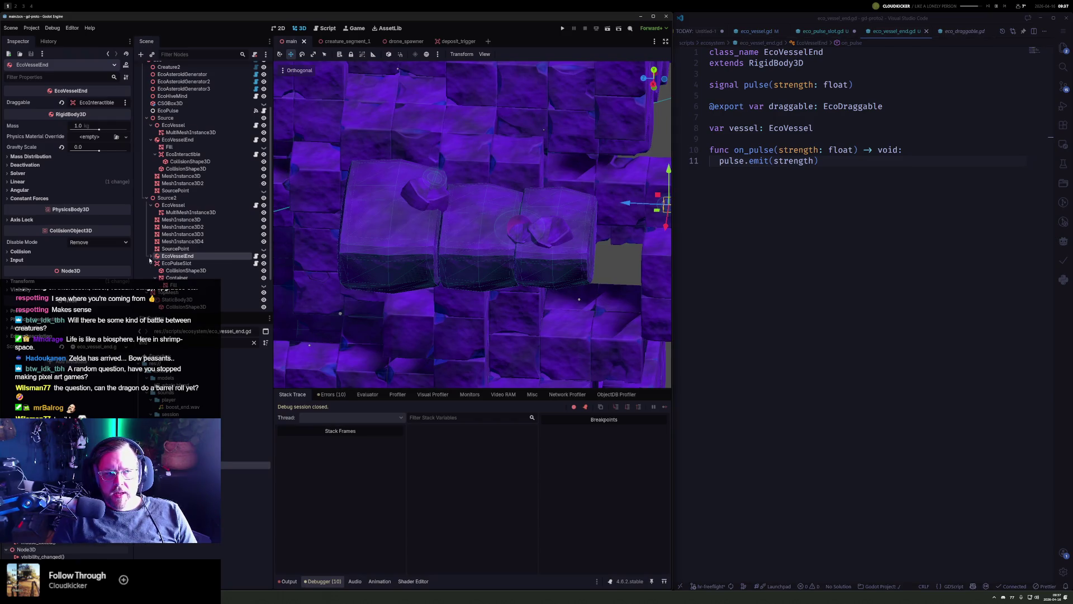
Start connecting EcoPulseSlot's pulse signal, choosing EcoVessel as the receiver.
{"action": "left_click", "coordinate": [170, 263]}
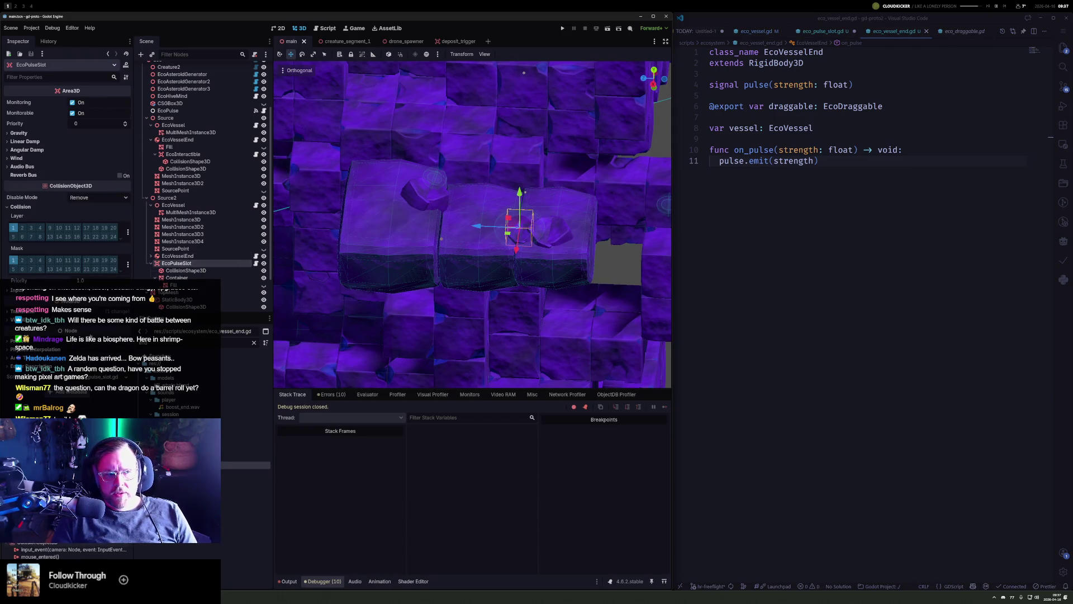
{"action": "double_click", "coordinate": [34, 358]}
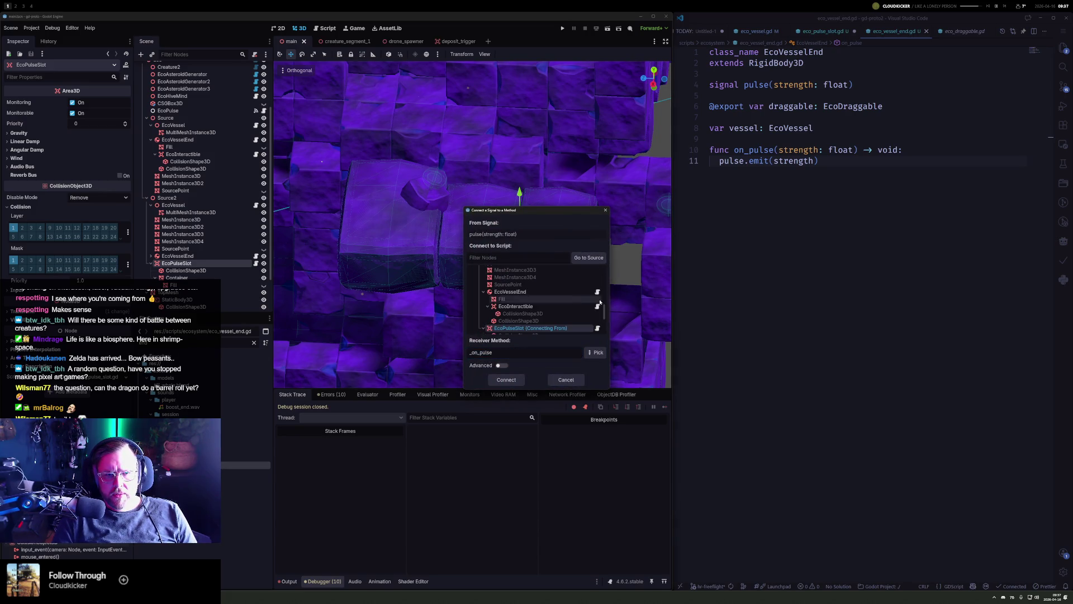
{"action": "scroll", "coordinate": [544, 314], "scroll_direction": "down", "scroll_amount": 2}
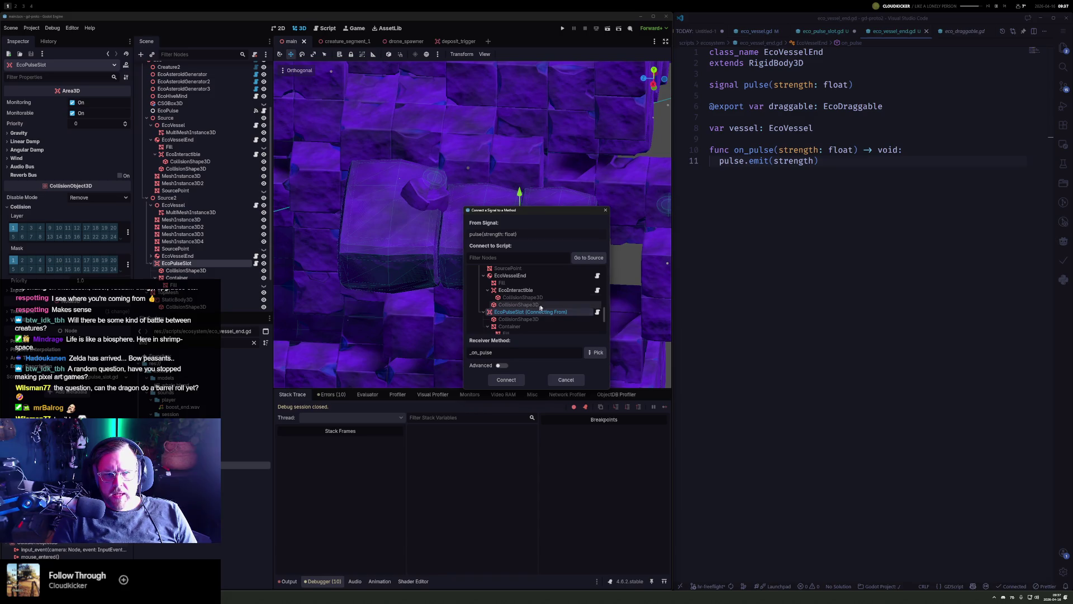
{"action": "scroll", "coordinate": [550, 308], "scroll_direction": "up", "scroll_amount": 5}
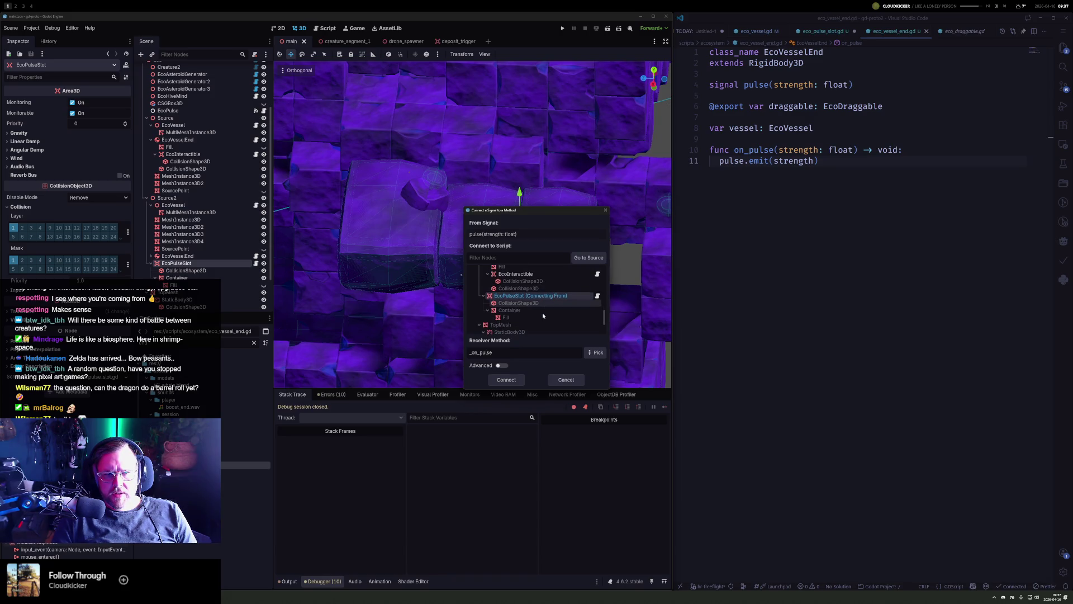
{"action": "scroll", "coordinate": [530, 301], "scroll_direction": "up", "scroll_amount": 2}
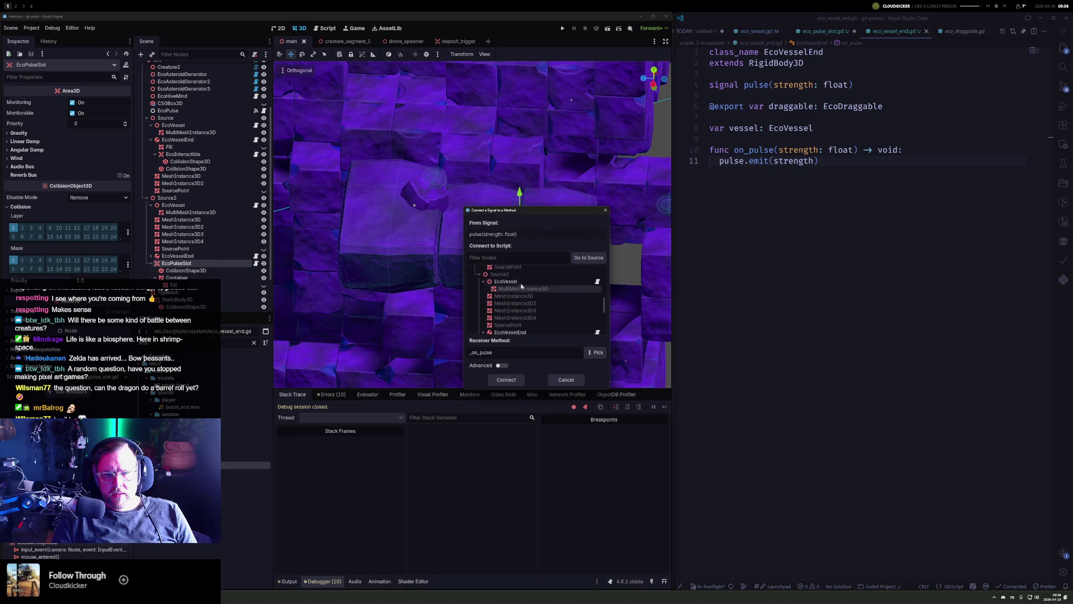
{"action": "left_click", "coordinate": [518, 283]}
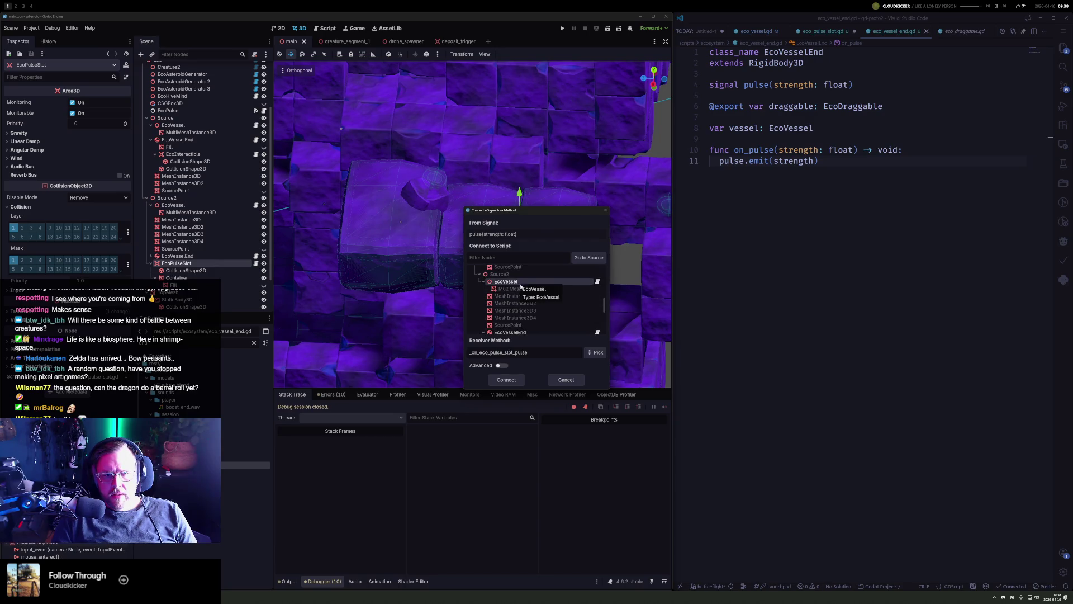
{"action": "left_click", "coordinate": [506, 379]}
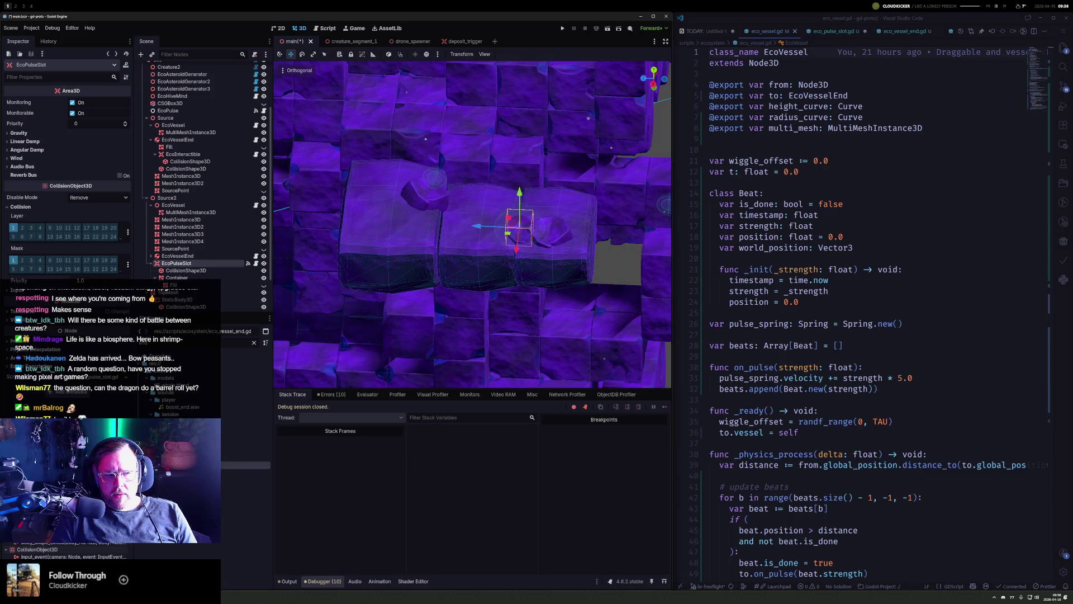
Pick on_pulse as the receiving method, confirm the connection, and run the game with F5.
{"action": "key", "text": "ctrl+End"}
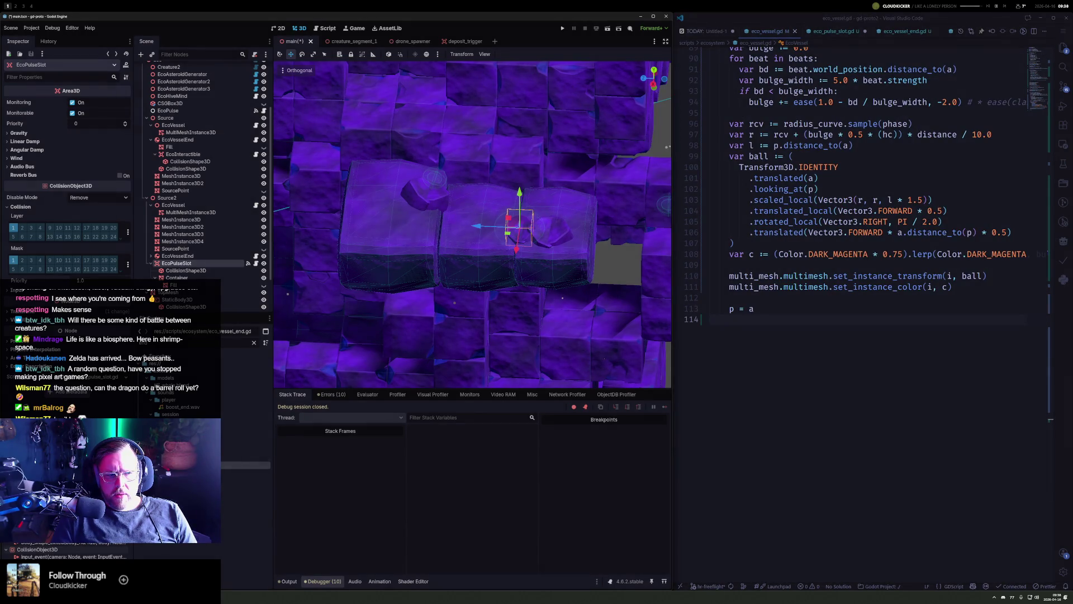
{"action": "left_click", "coordinate": [596, 352]}
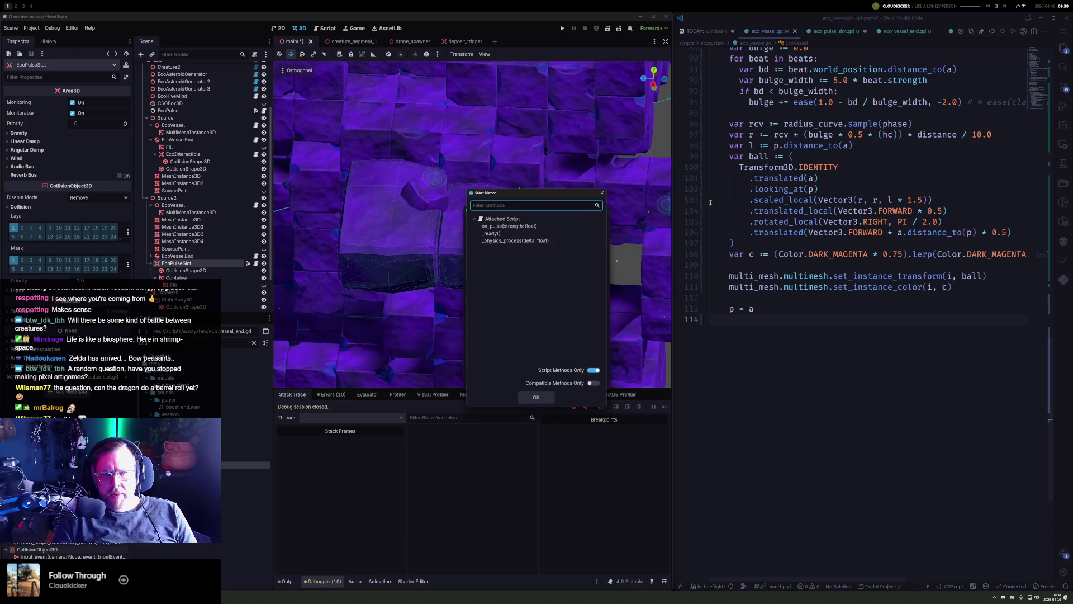
{"action": "double_click", "coordinate": [545, 226]}
{"action": "left_click", "coordinate": [507, 380]}
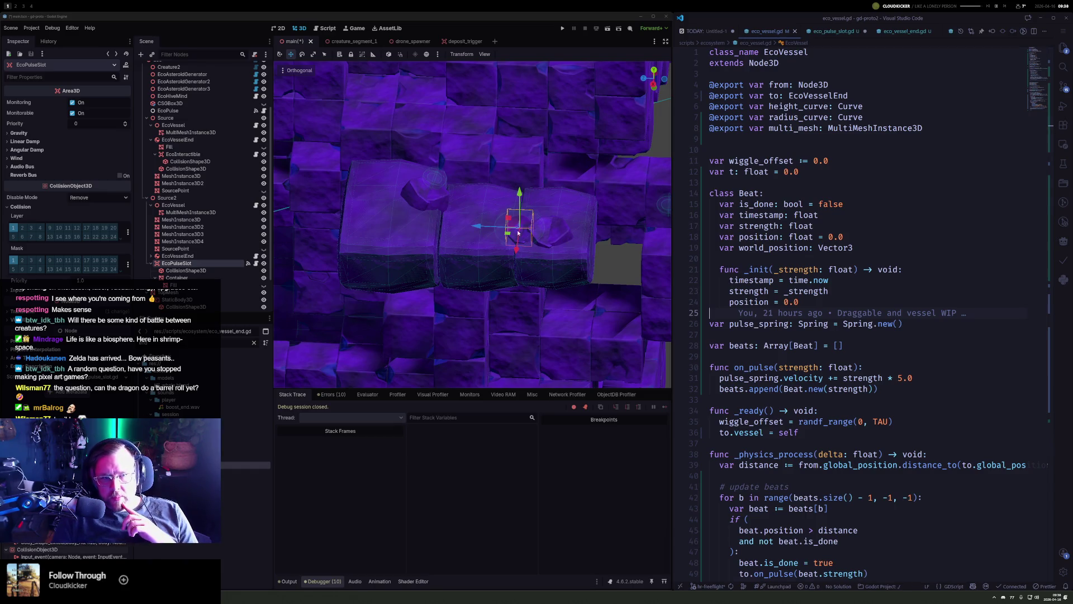
{"action": "key", "text": "F5"}
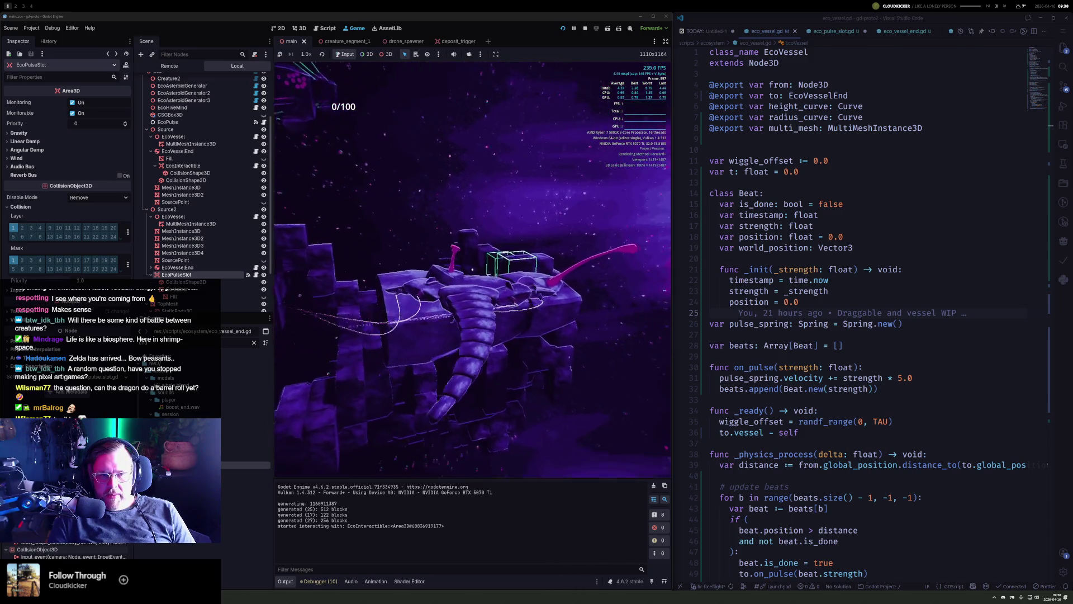
Test interacting with the vessel end, stop the game, and show the debugger's Errors list.
{"action": "key", "text": "e"}
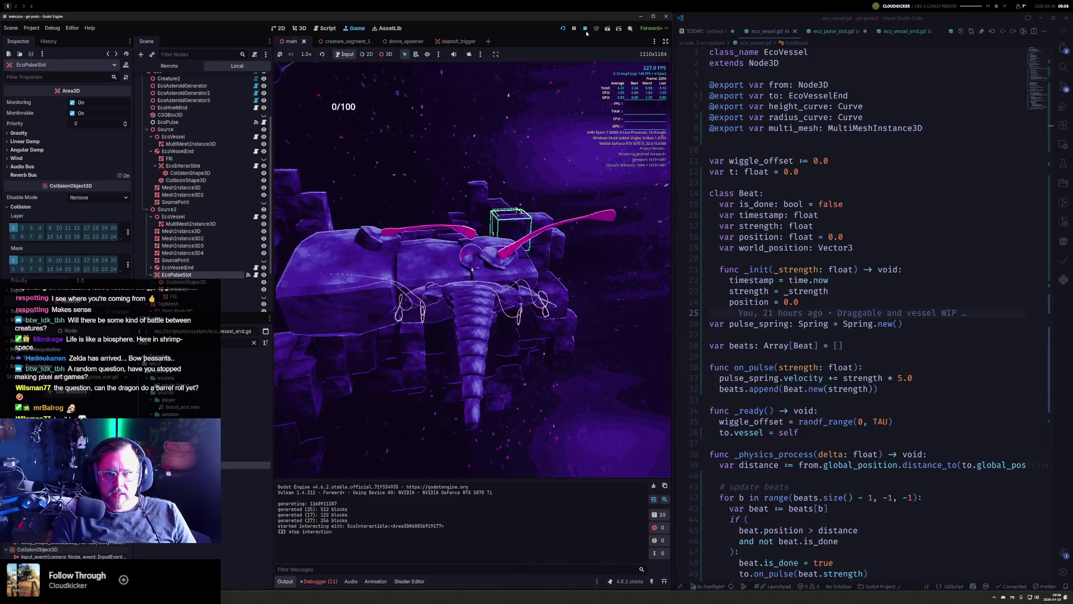
{"action": "key", "text": "F8"}
{"action": "left_click", "coordinate": [322, 579]}
{"action": "left_click", "coordinate": [332, 394]}
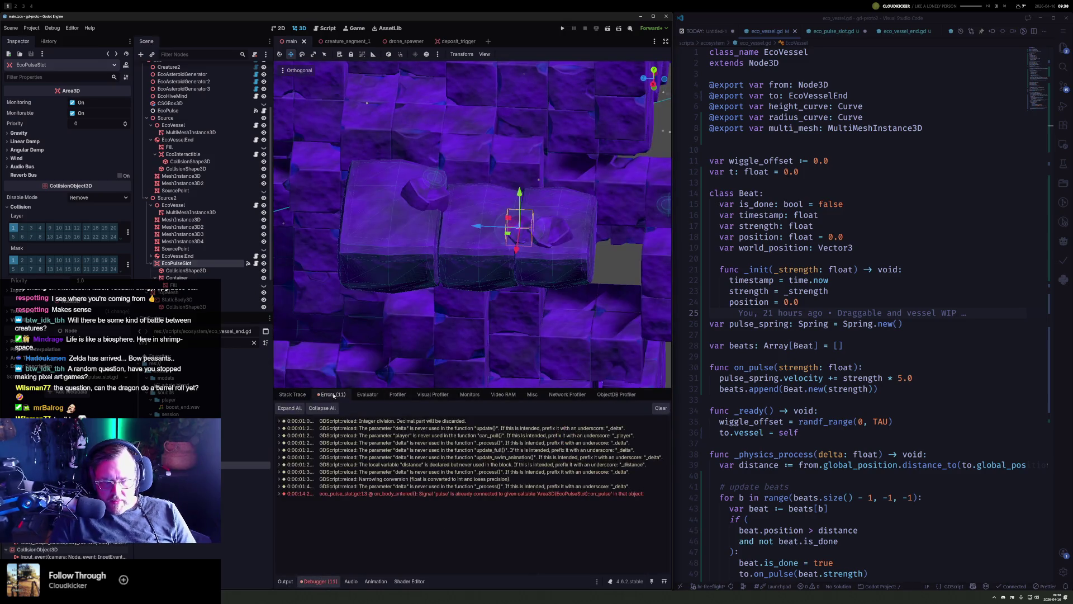
Inspect the 'pulse is already connected' error and jump to the stop_interaction definition.
{"action": "double_click", "coordinate": [412, 495]}
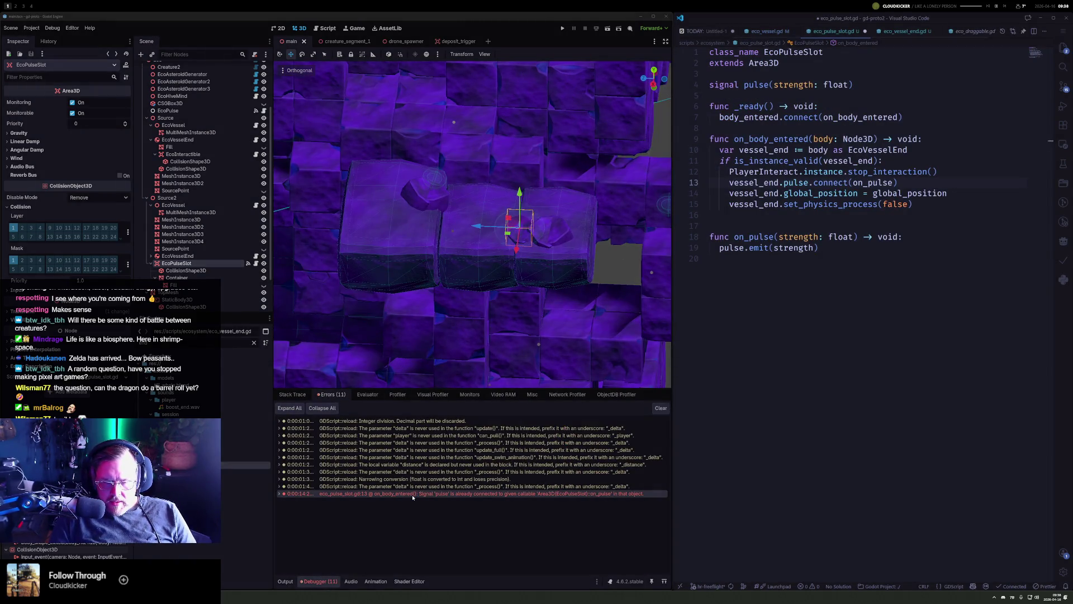
{"action": "double_click", "coordinate": [412, 495]}
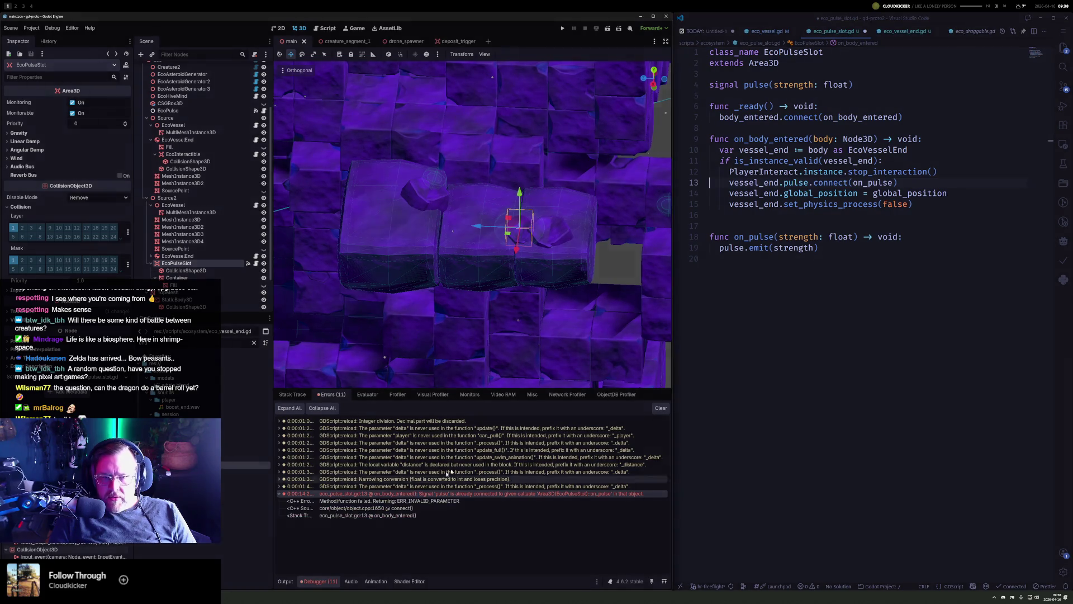
{"action": "left_click", "coordinate": [818, 222]}
{"action": "left_click", "coordinate": [872, 172], "text": "ctrl"}
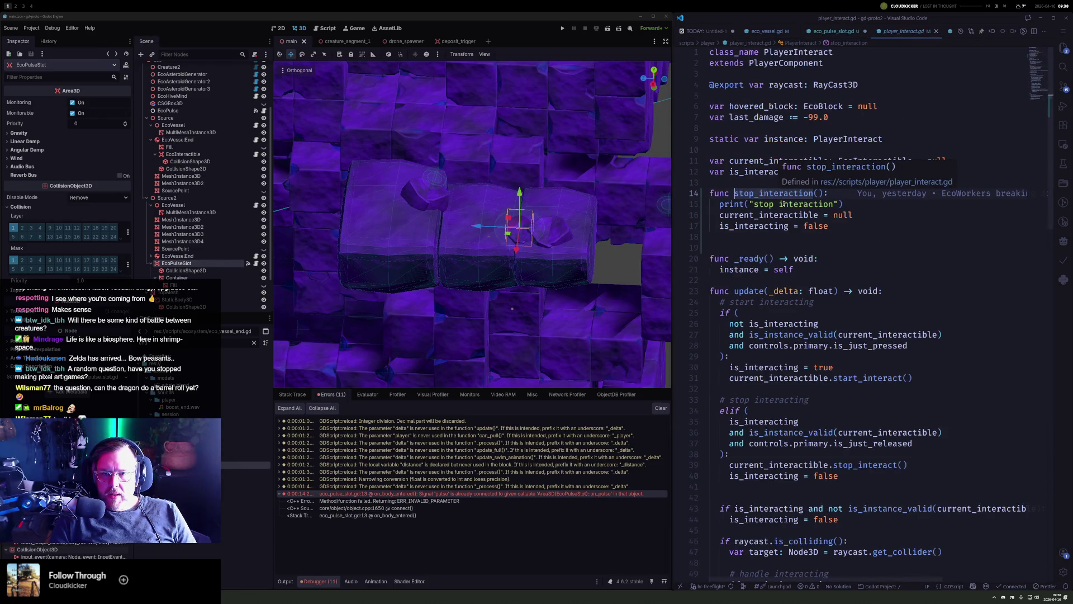
Start a current_interactible. line below the print statement in stop_interaction.
{"action": "double_click", "coordinate": [775, 215]}
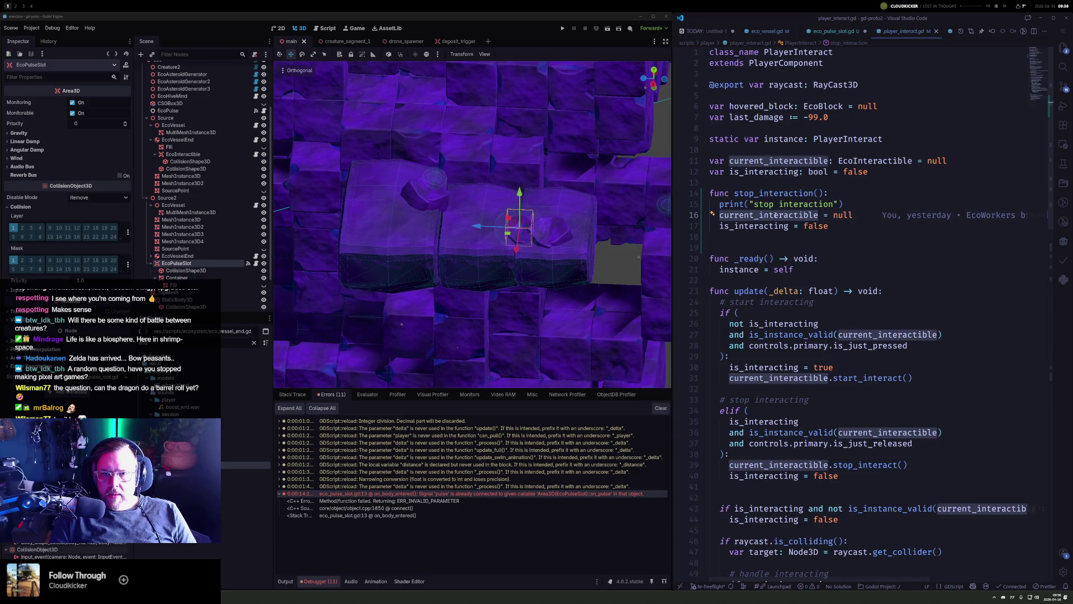
{"action": "double_click", "coordinate": [761, 226]}
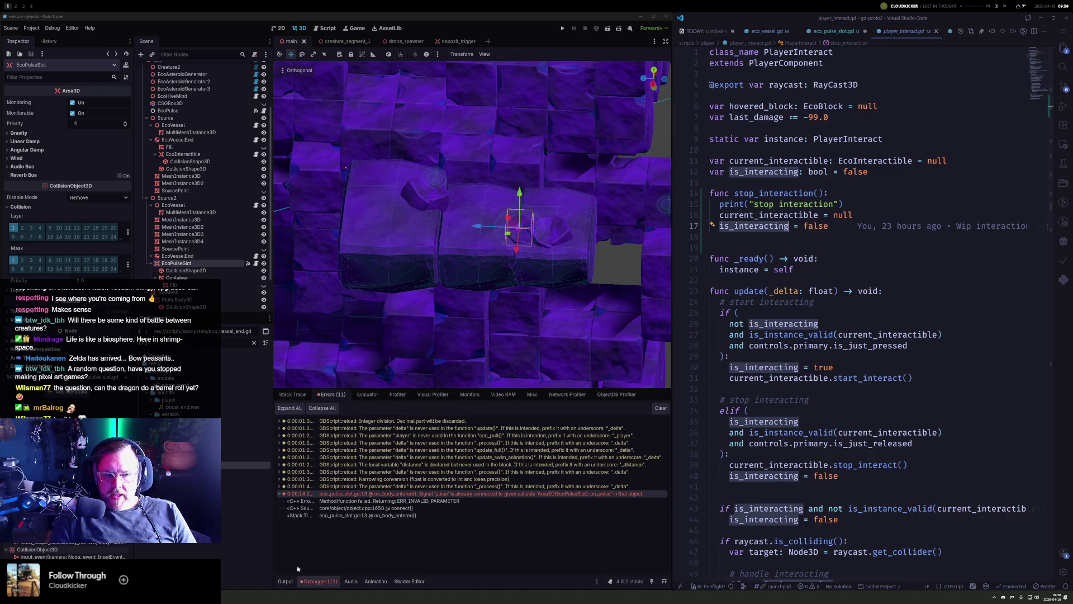
{"action": "left_click", "coordinate": [286, 581]}
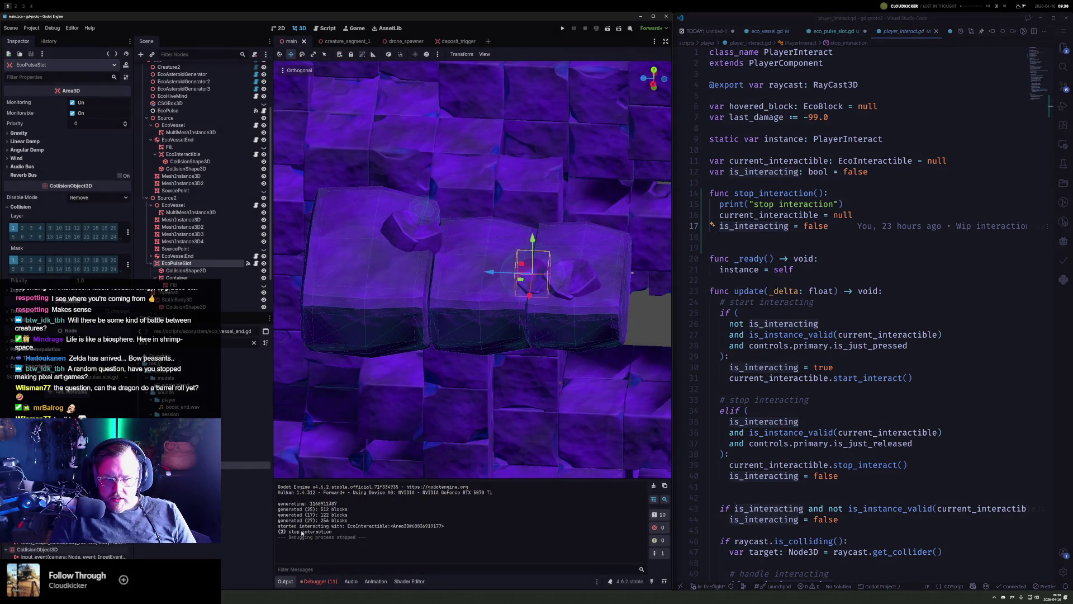
{"action": "left_click", "coordinate": [856, 221]}
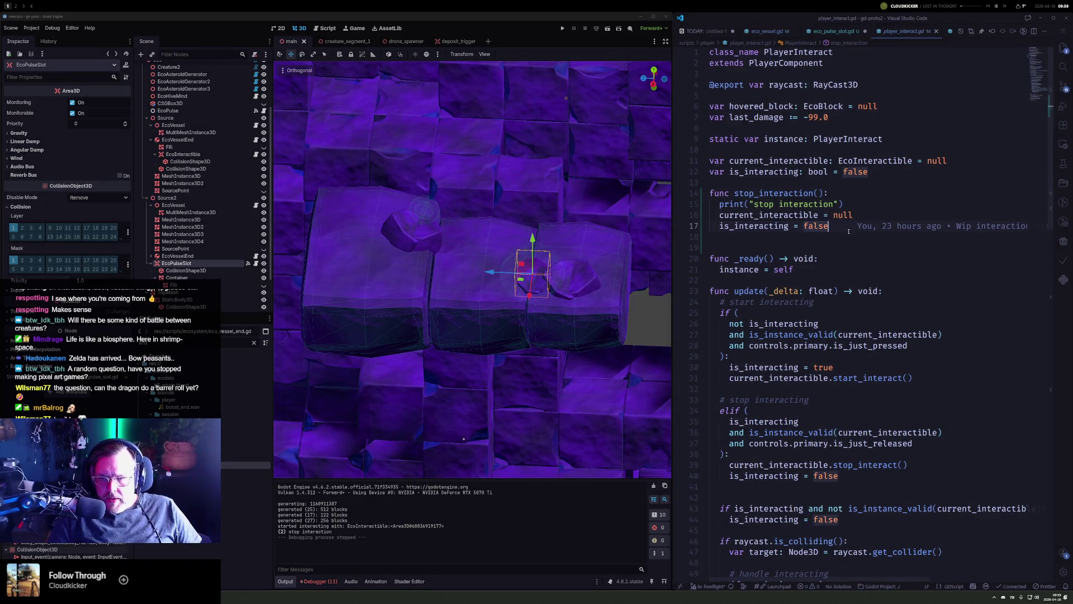
{"action": "key", "text": "Up"}
{"action": "key", "text": "Up"}
{"action": "key", "text": "End"}
{"action": "key", "text": "Return"}
{"action": "type", "text": "current"}
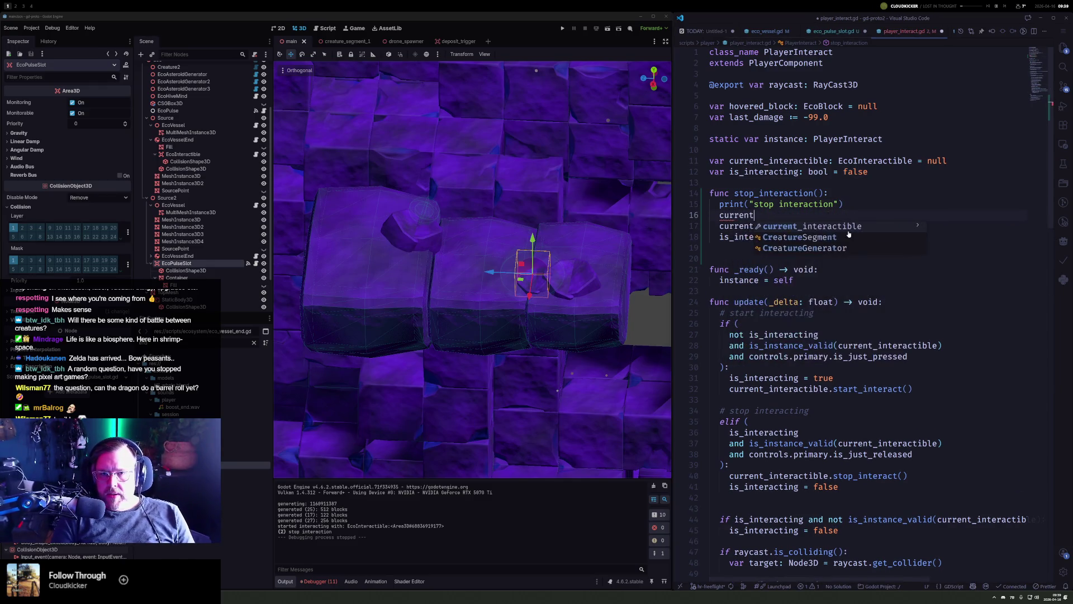
{"action": "key", "text": "Tab"}
{"action": "type", "text": "."}
Add a guard line at the top of stop_interaction checking is_instance_valid(current_interactible).
{"action": "key", "text": "Escape"}
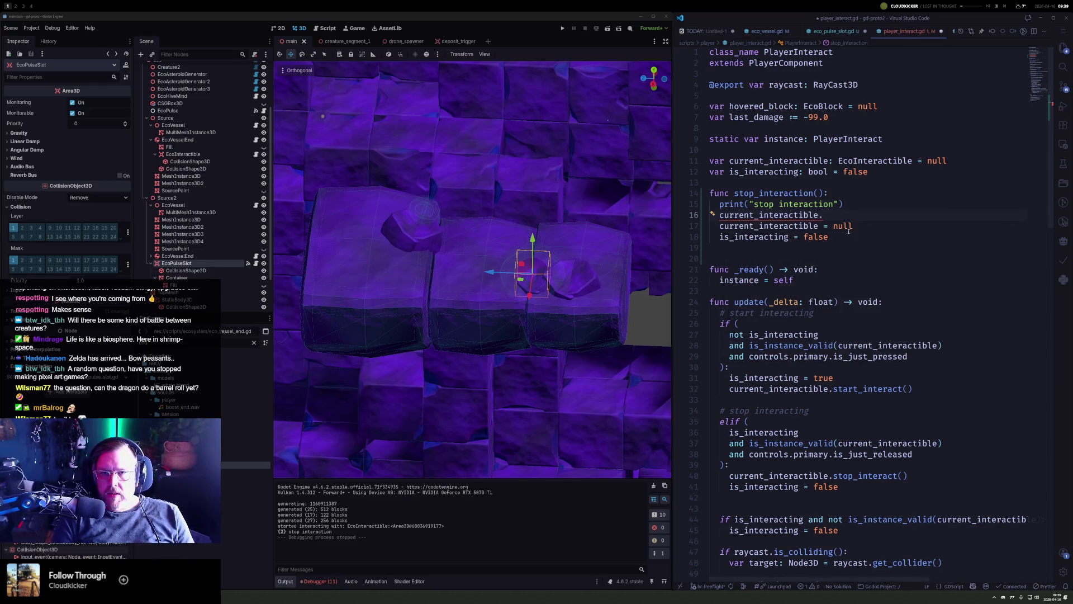
{"action": "key", "text": "Up"}
{"action": "key", "text": "Up"}
{"action": "key", "text": "End"}
{"action": "key", "text": "Return"}
{"action": "type", "text": "if "}
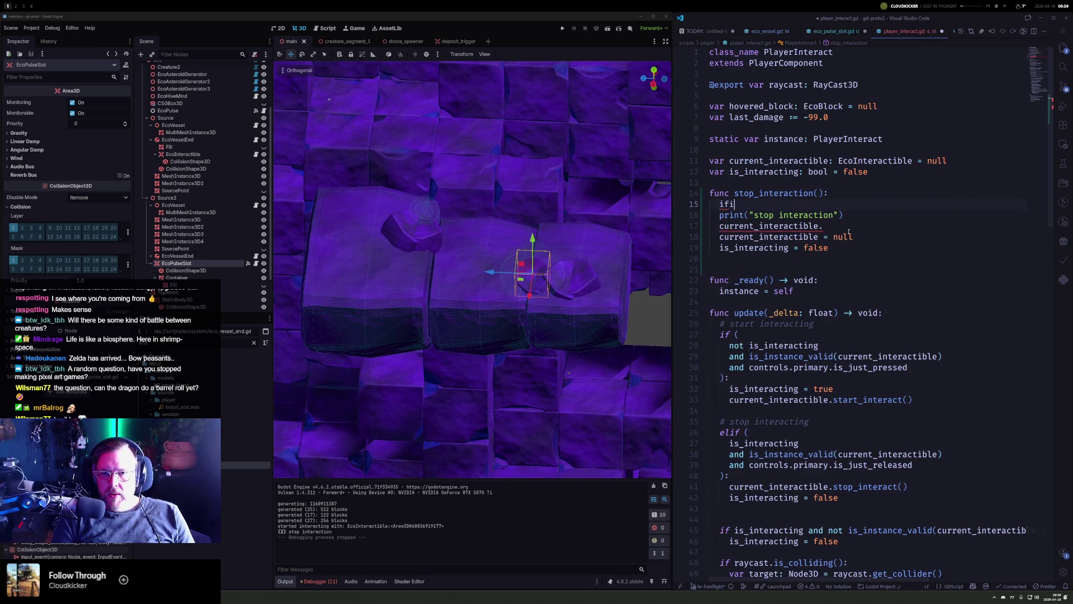
{"action": "type", "text": "is_instance_valid(current"}
{"action": "key", "text": "Tab"}
{"action": "type", "text": "d"}
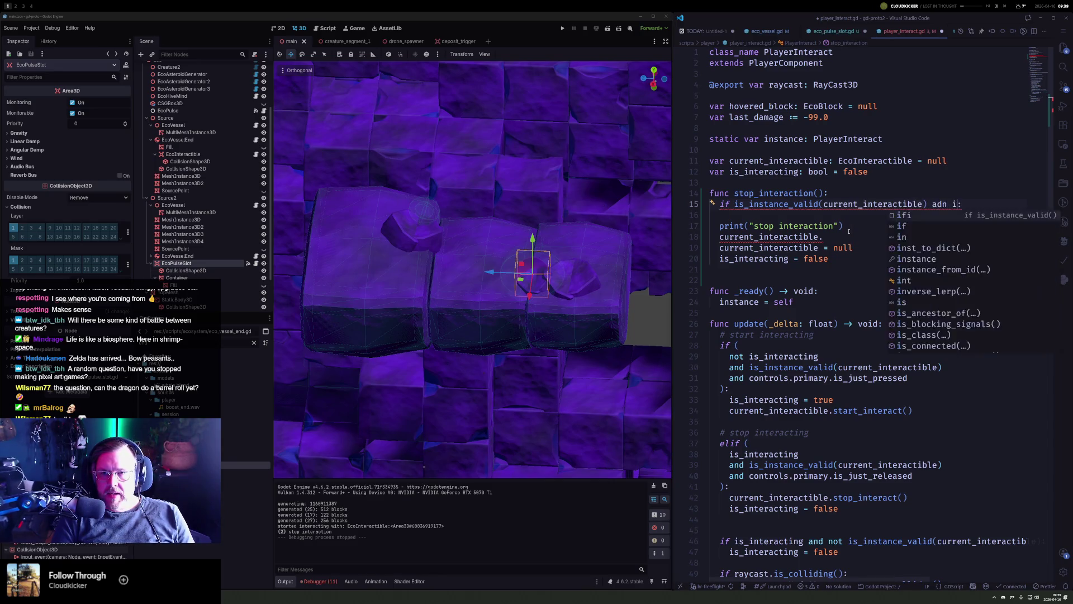
Make the guard 'if not is_interacting or not is_instance_valid(current_interactible): return'.
{"action": "key", "text": "Home"}
{"action": "key", "text": "ctrl+Right"}
{"action": "key", "text": "Right"}
{"action": "type", "text": "is_"}
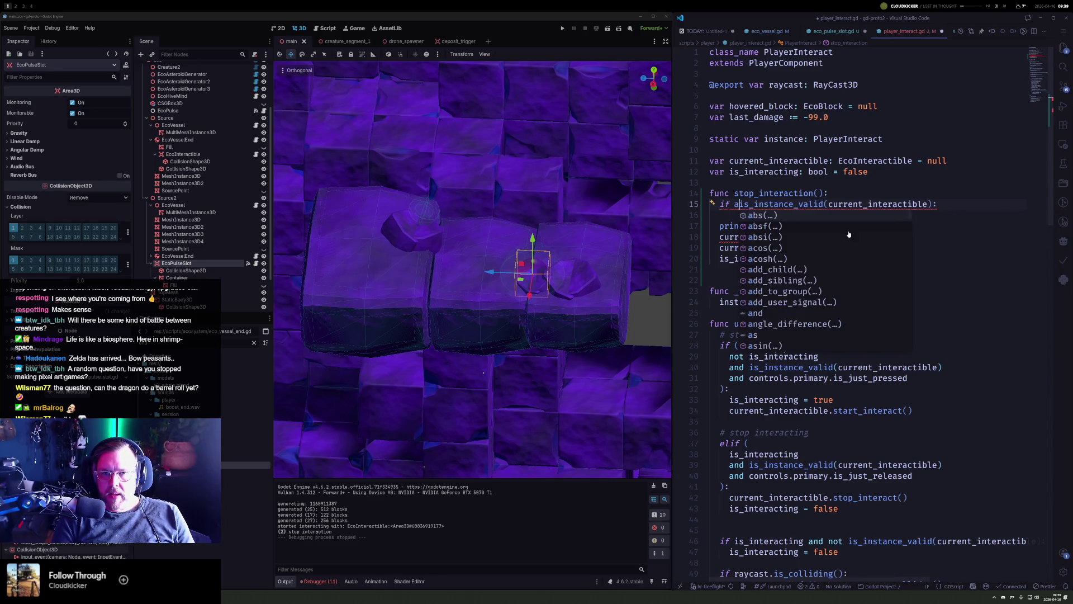
{"action": "type", "text": "interacting and"}
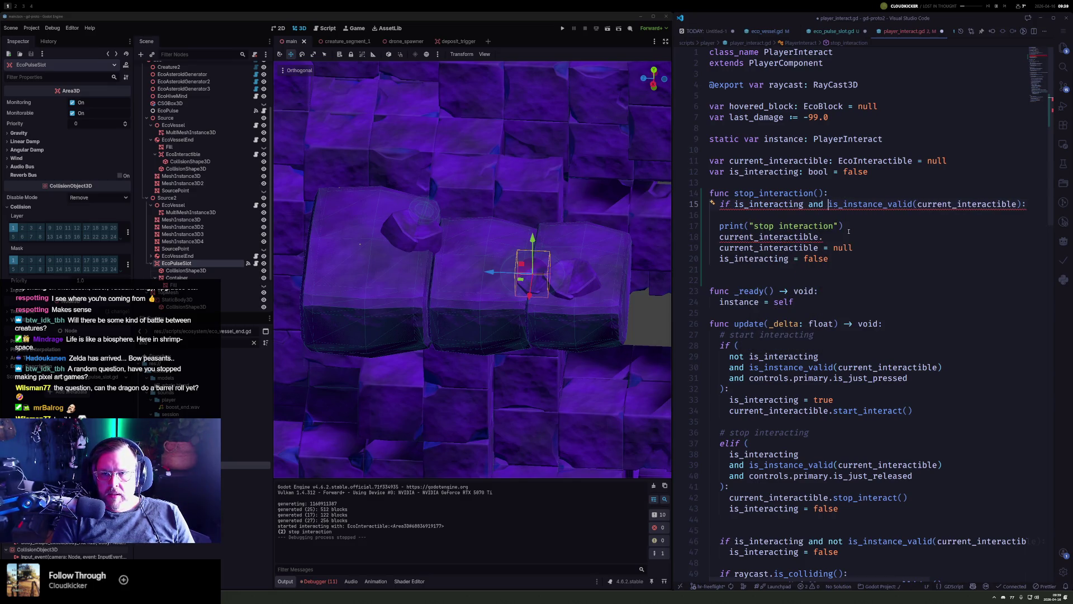
{"action": "key", "text": "ctrl+Left"}
{"action": "key", "text": "ctrl+Left"}
{"action": "type", "text": "not"}
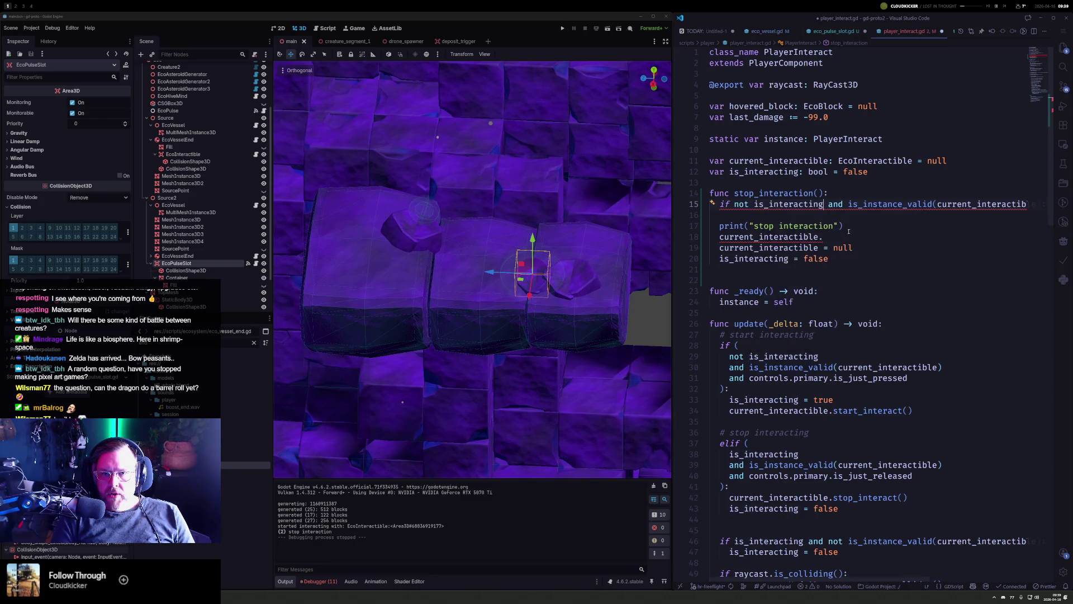
{"action": "key", "text": "ctrl+Delete"}
{"action": "type", "text": "or "}
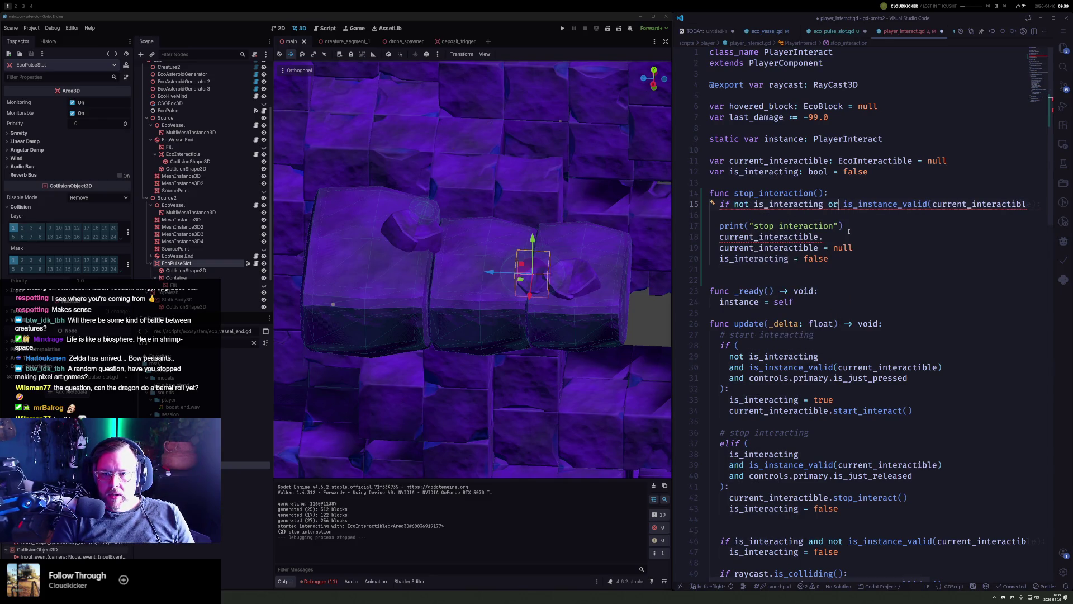
{"action": "type", "text": "not"}
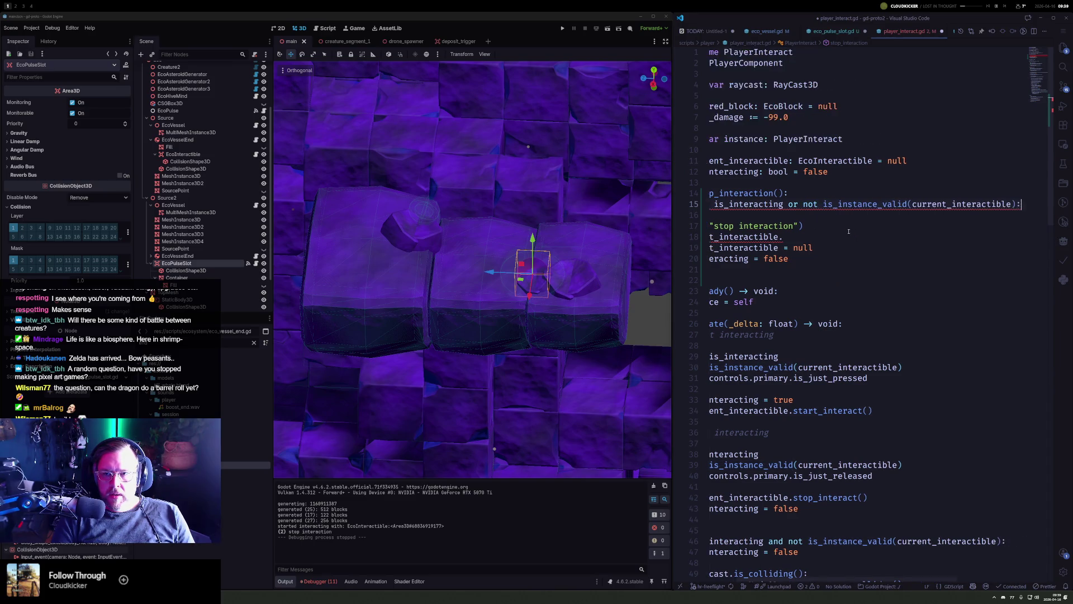
{"action": "key", "text": "End"}
{"action": "key", "text": "Return"}
{"action": "type", "text": "return"}
Complete the call as current_interactible.stop_interact() and relaunch the game.
{"action": "key", "text": "Escape"}
{"action": "key", "text": "Down"}
{"action": "key", "text": "Down"}
{"action": "key", "text": "Down"}
{"action": "key", "text": "End"}
{"action": "type", "text": "stop"}
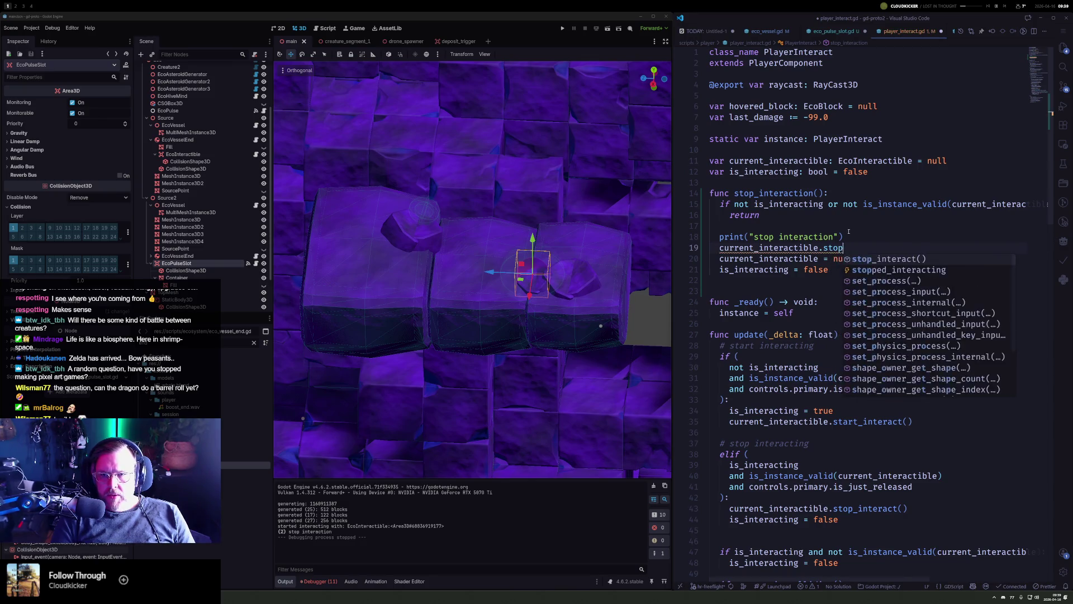
{"action": "key", "text": "Return"}
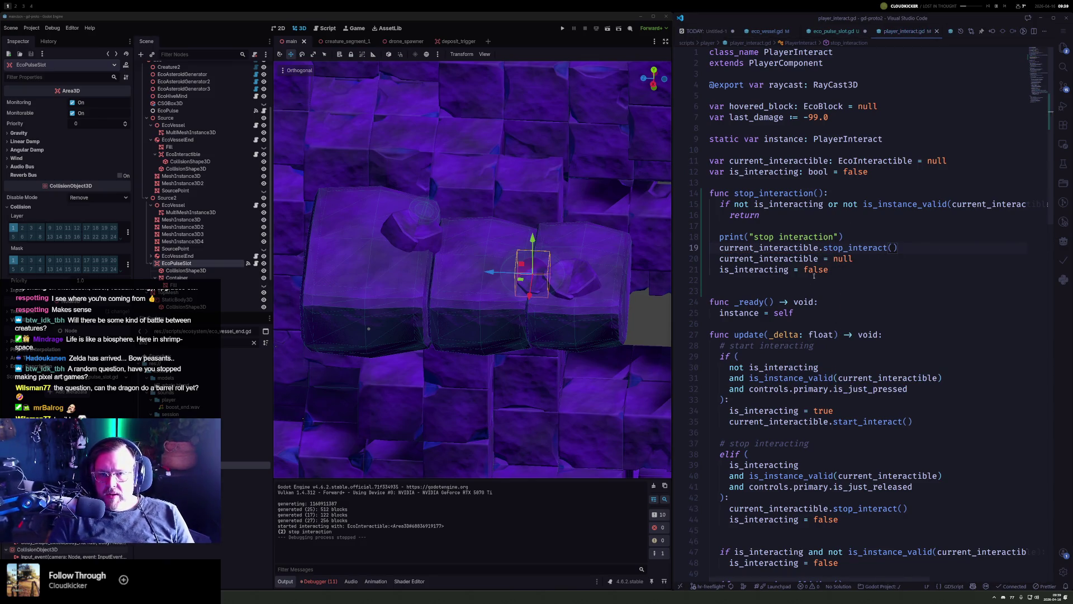
{"action": "left_click", "coordinate": [562, 28]}
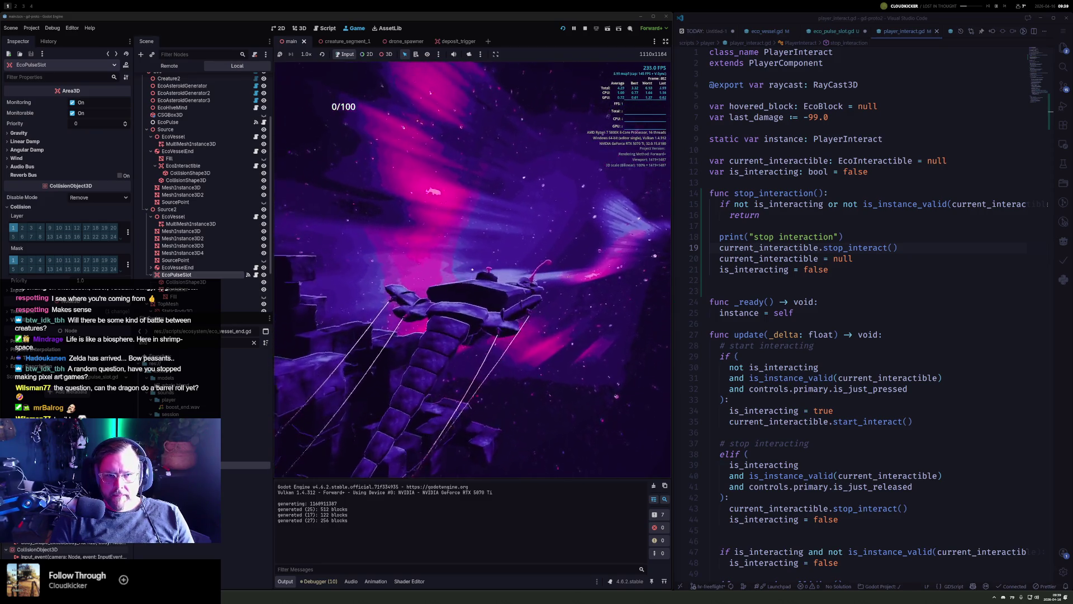
Grab and release the vessel end in-game, then return to eco_pulse_slot.gd's global_position line.
{"action": "left_click", "coordinate": [472, 269]}
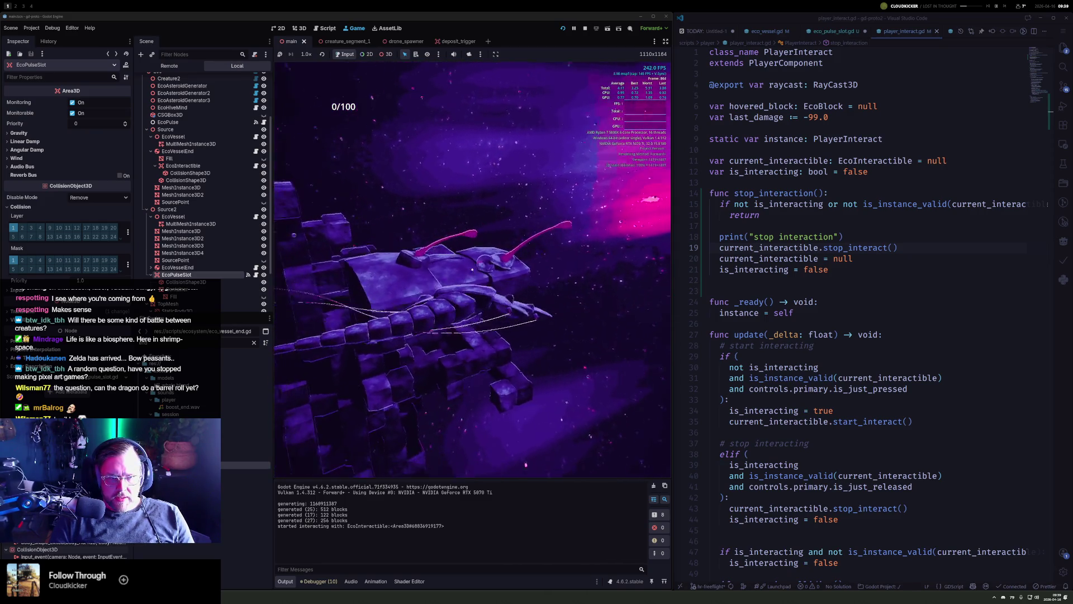
{"action": "left_click", "coordinate": [472, 269]}
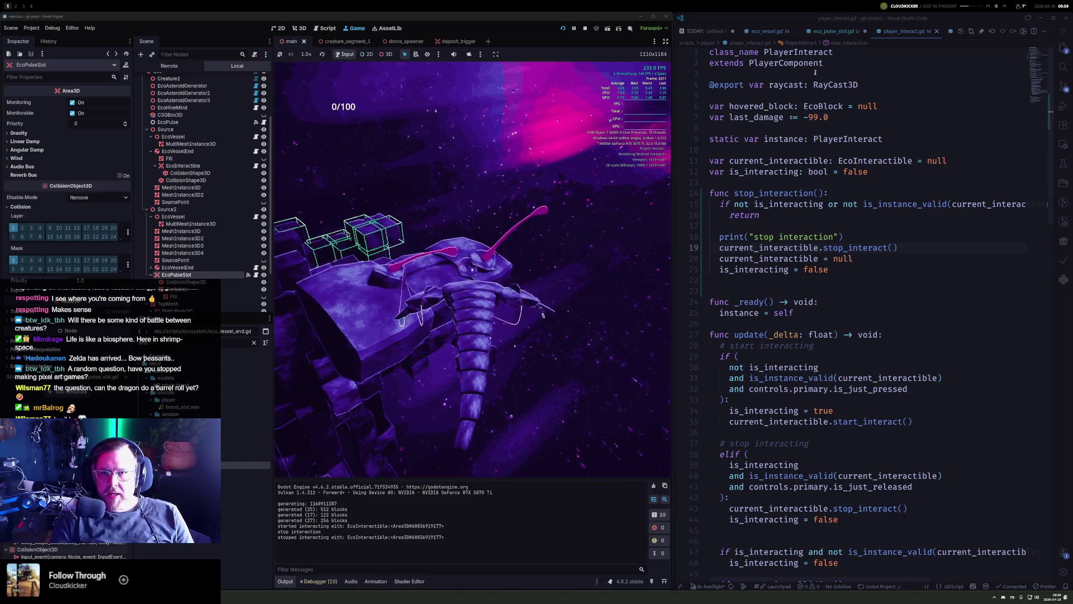
{"action": "key", "text": "alt+Left"}
{"action": "left_click", "coordinate": [800, 193]}
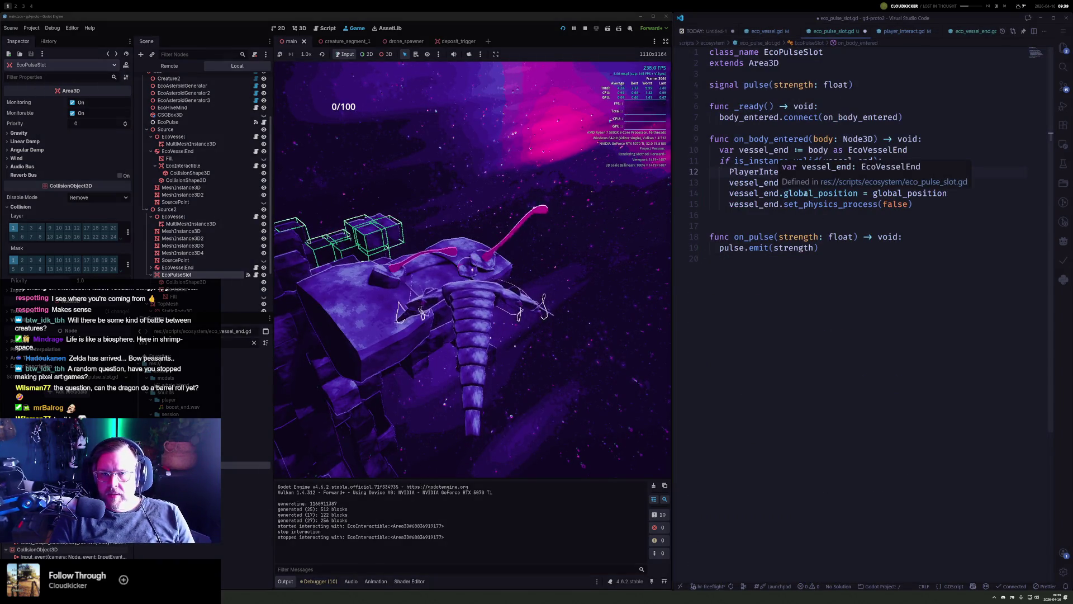
Move the global_position line below set_physics_process(false) in eco_pulse_slot.gd and relaunch the game.
{"action": "key", "text": "ctrl+Down"}
{"action": "key", "text": "alt+Down"}
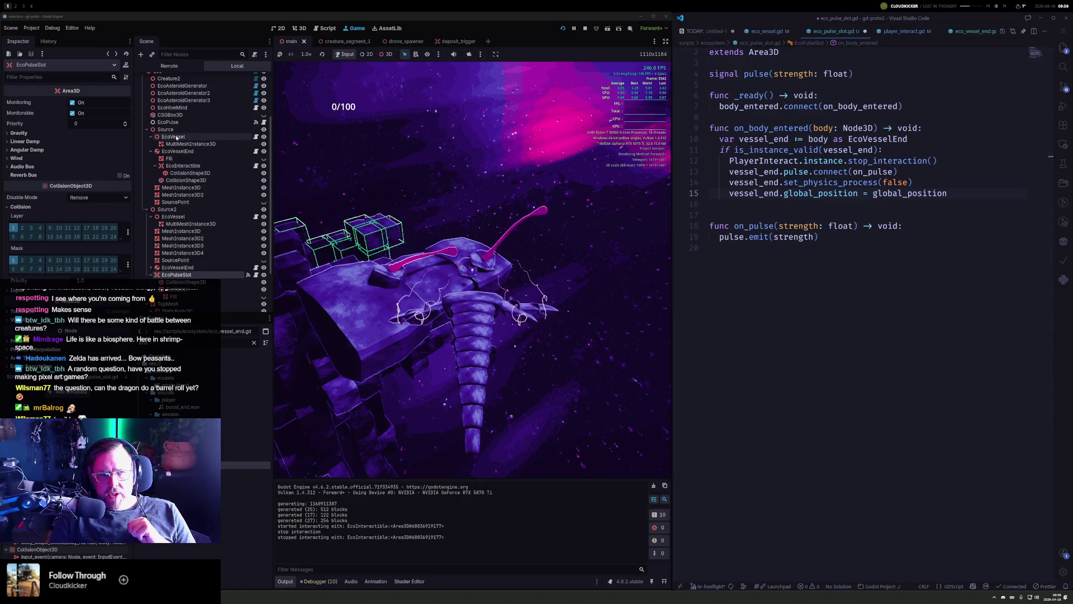
{"action": "left_click", "coordinate": [974, 197]}
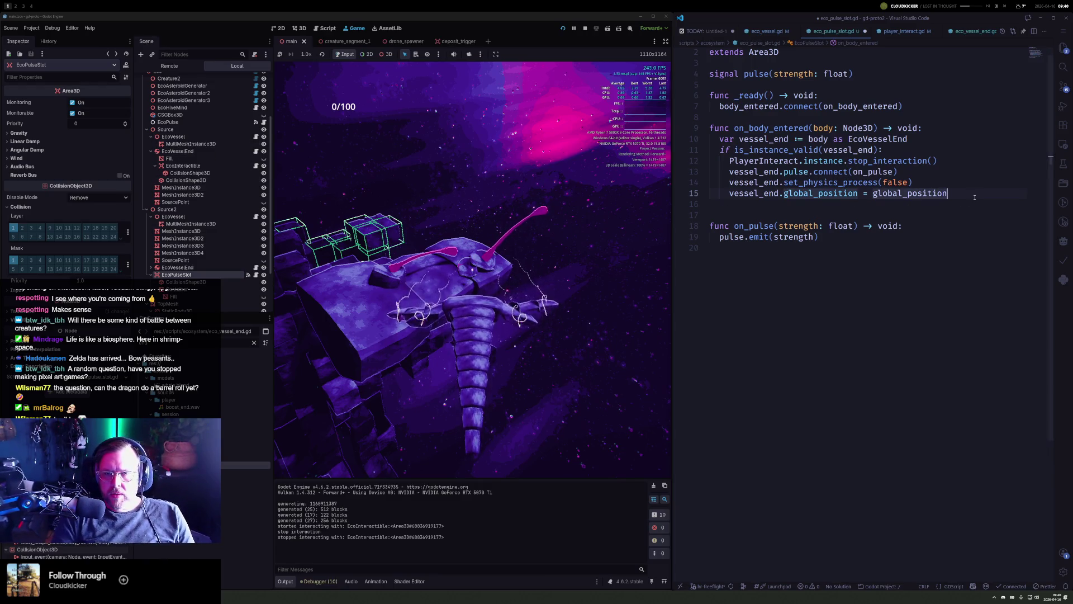
{"action": "left_click", "coordinate": [623, 203]}
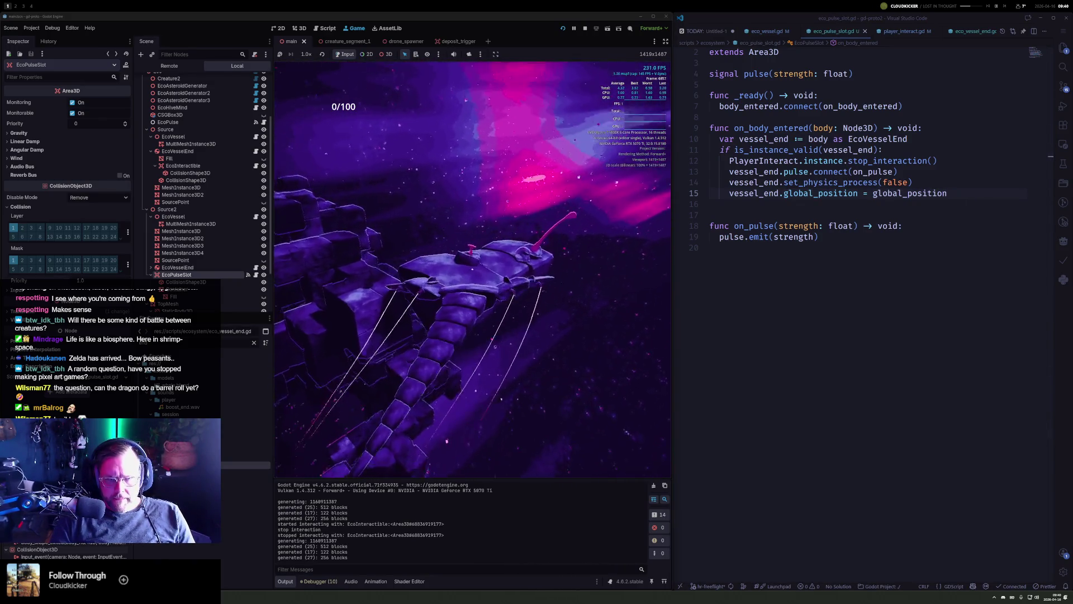
Press E to grab a vessel end, then E again to release it.
{"action": "key", "text": "e"}
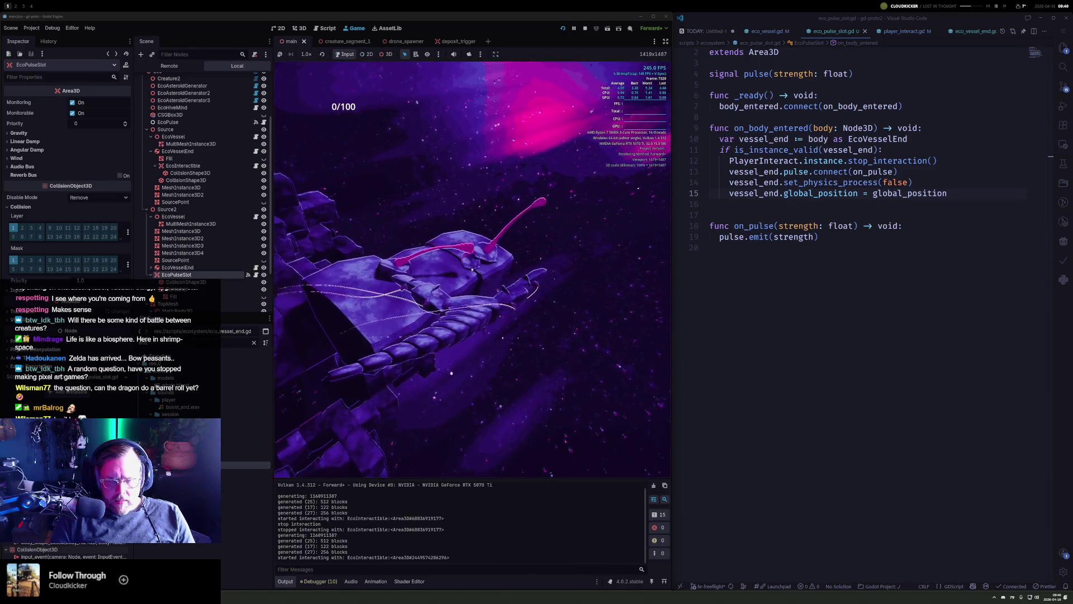
{"action": "key", "text": "e"}
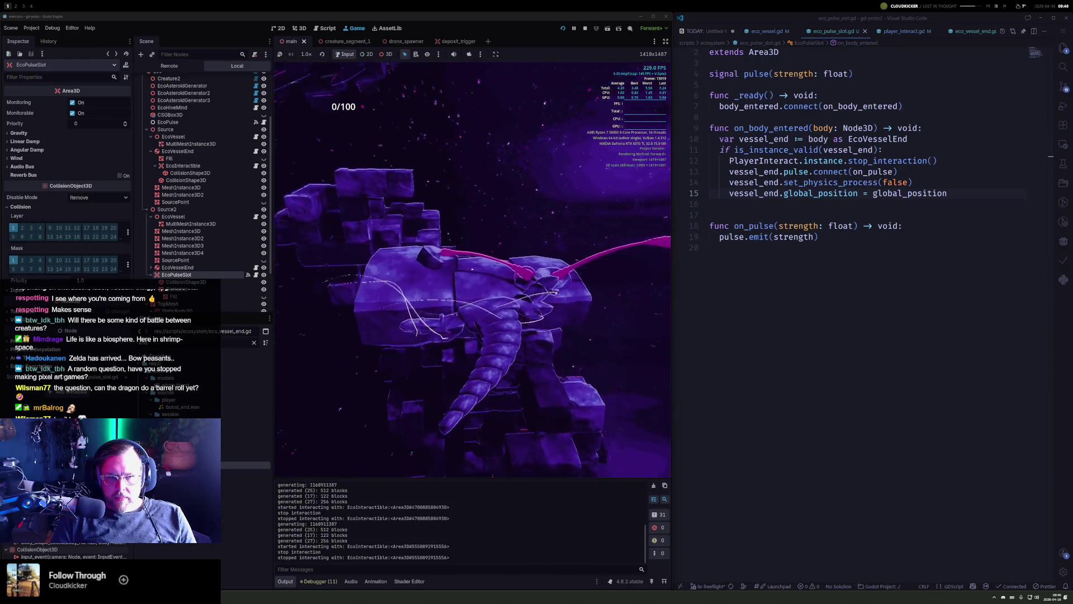
Stop the game and add 'vessel_end.linear_velocity = Vector3.ZERO' after line 15.
{"action": "key", "text": "F8"}
{"action": "key", "text": "Return"}
{"action": "type", "text": "ve"}
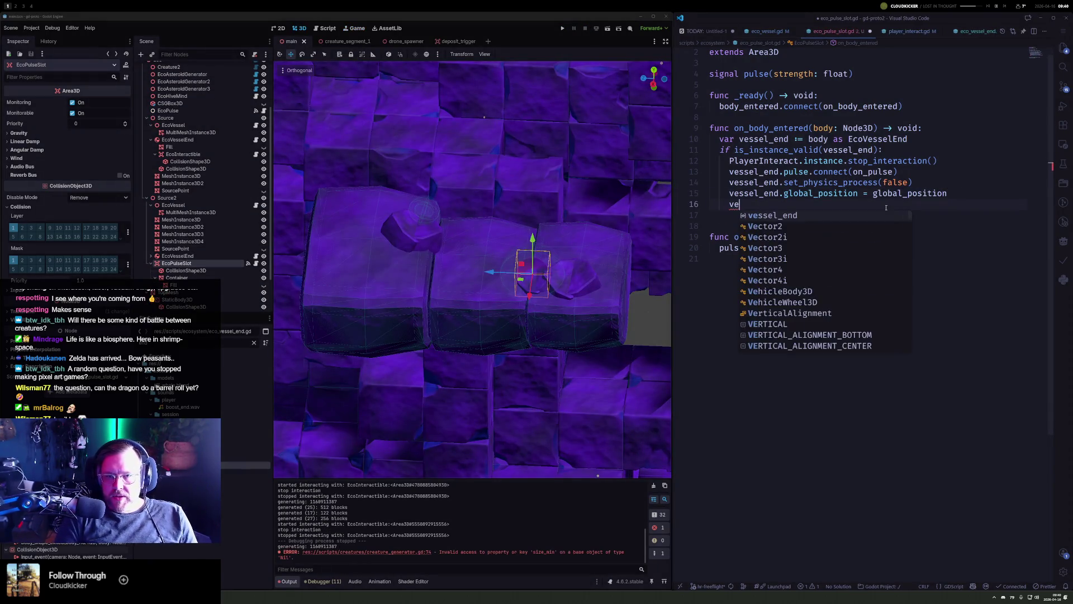
{"action": "key", "text": "Tab"}
{"action": "type", "text": ".vel"}
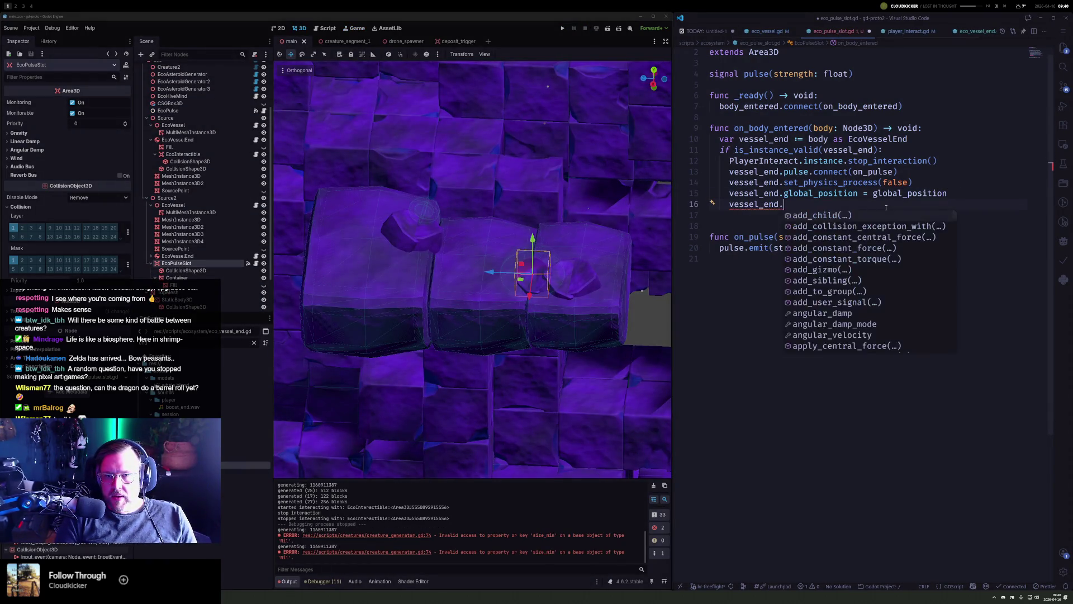
{"action": "key", "text": "Down"}
{"action": "key", "text": "Tab"}
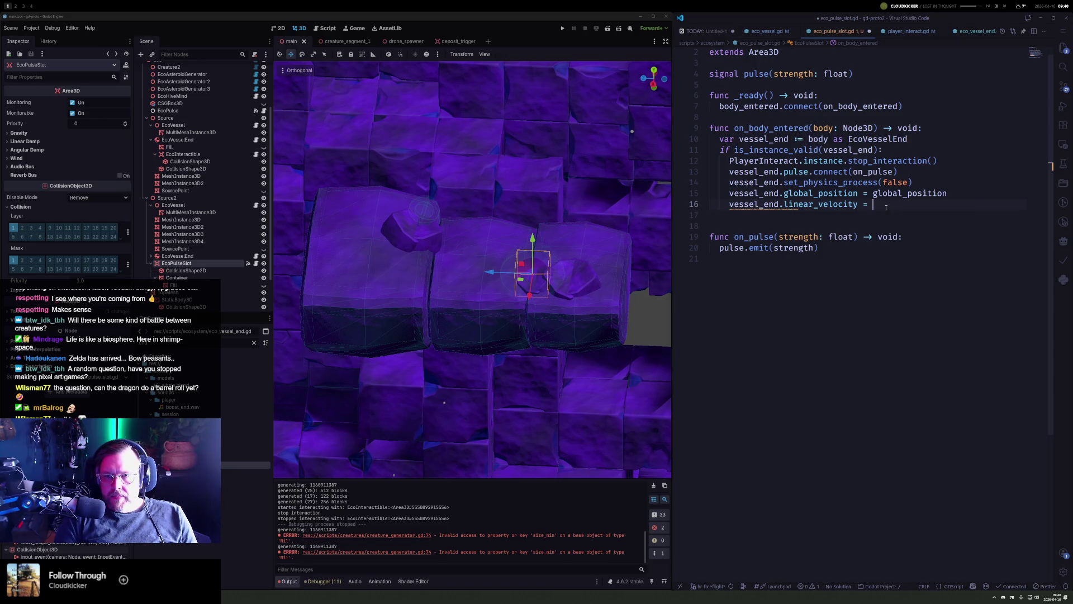
{"action": "type", "text": "VEct"}
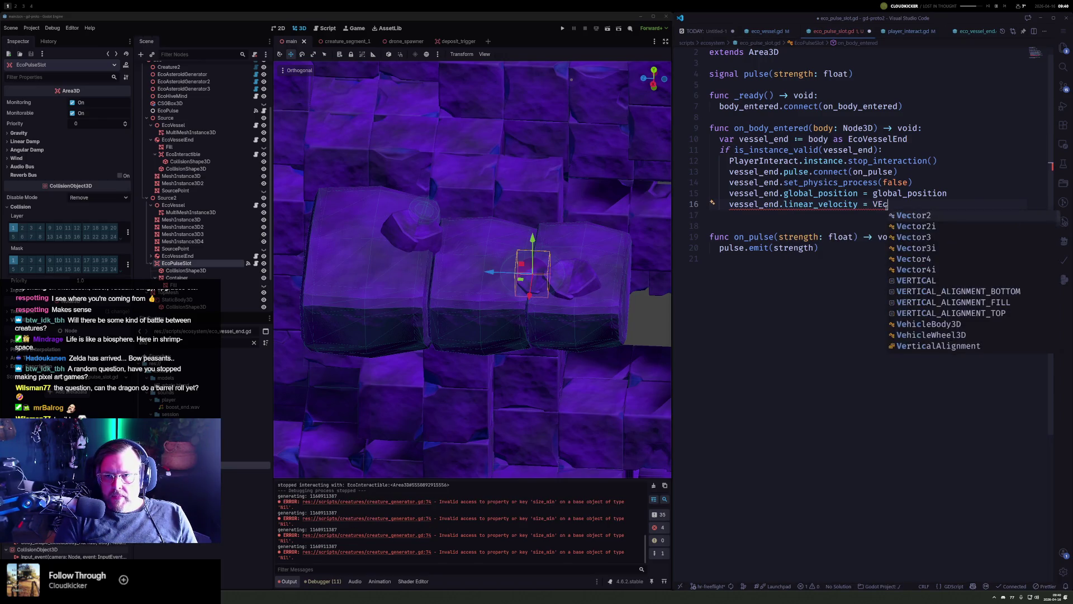
{"action": "key", "text": "Down"}
{"action": "key", "text": "Tab"}
{"action": "type", "text": ".ZERO"}
Start a vessel_end.freeze line beneath, then select lines 14–17.
{"action": "key", "text": "Return"}
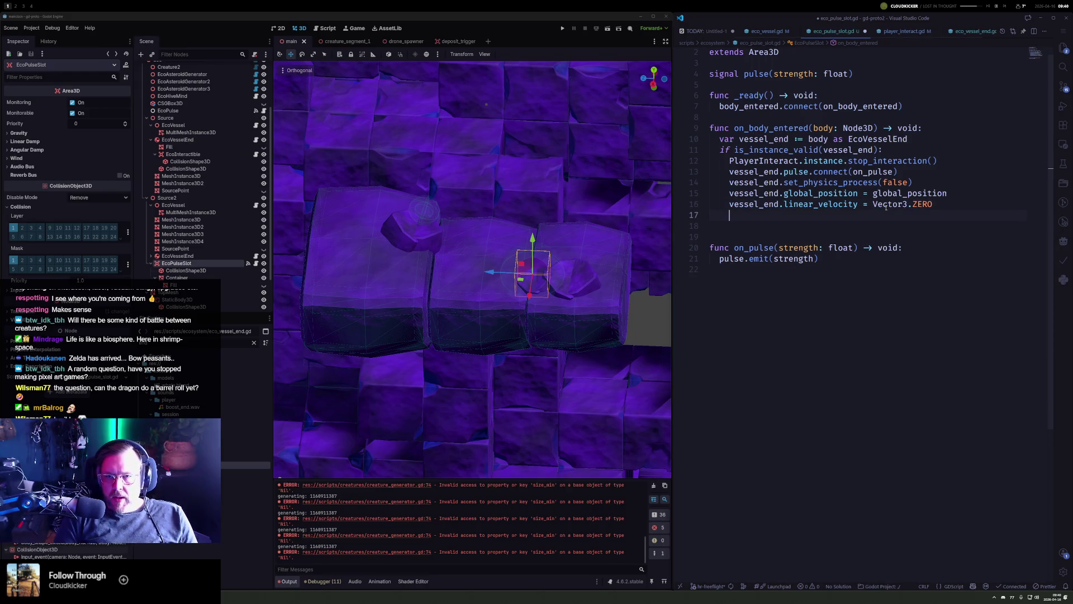
{"action": "type", "text": "essel_end.free"}
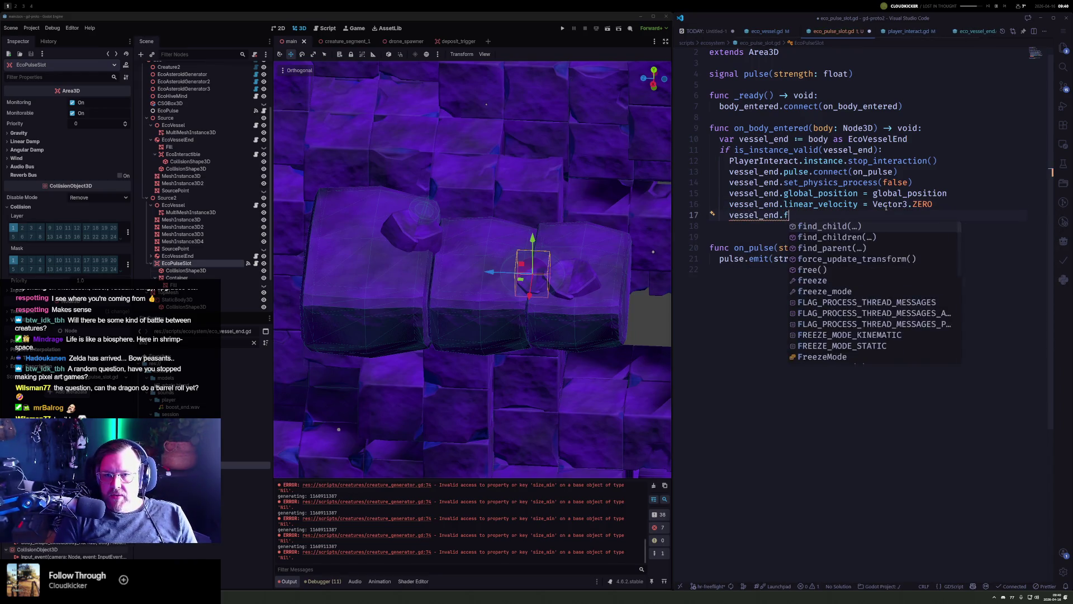
{"action": "key", "text": "Escape"}
{"action": "type", "text": "ze"}
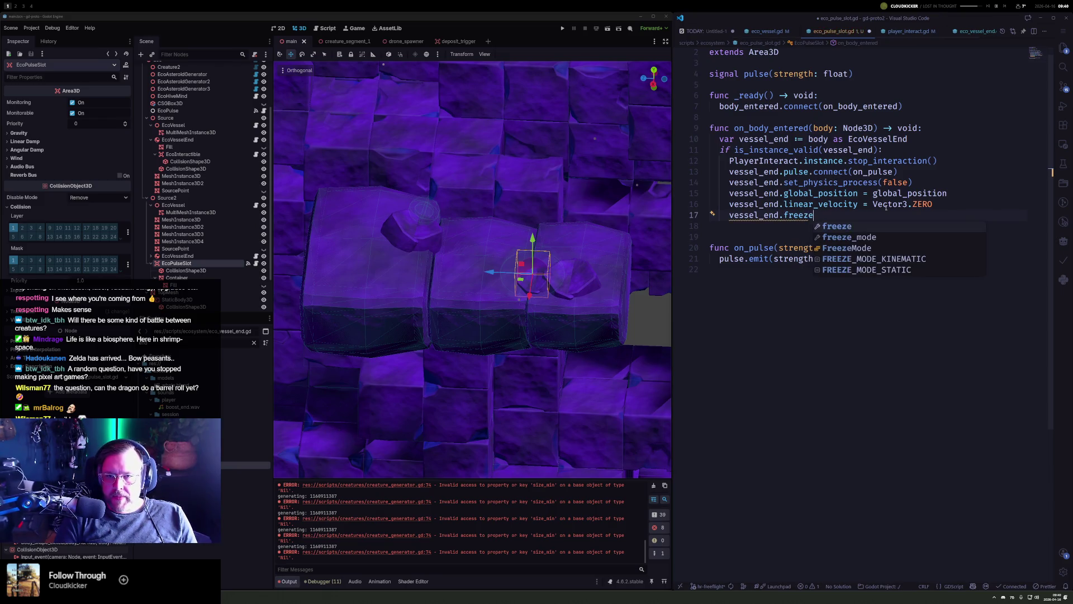
{"action": "key", "text": "Escape"}
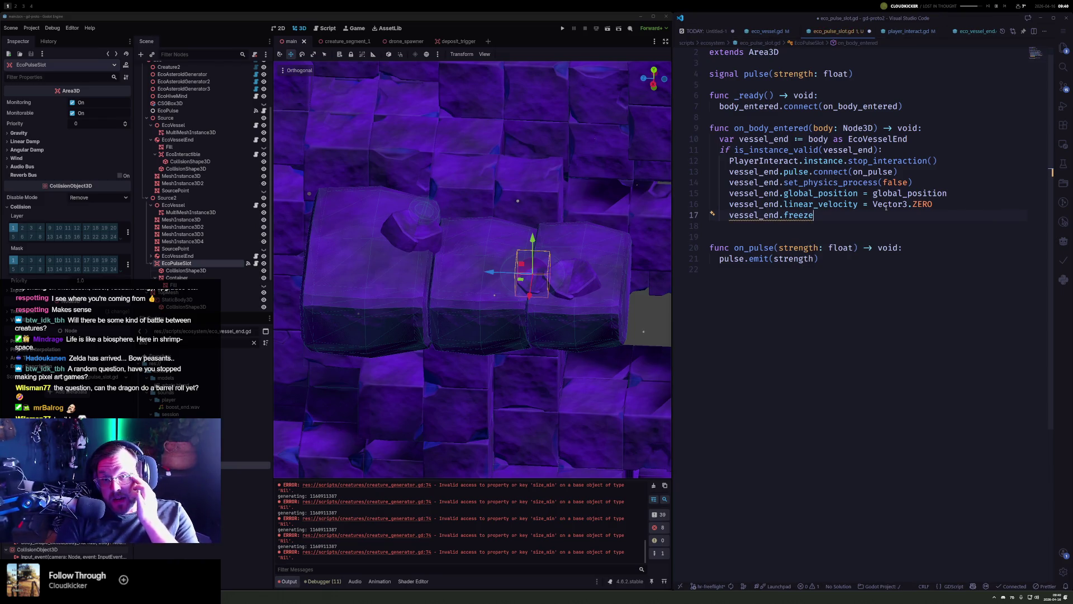
{"action": "key", "text": "shift+Home"}
{"action": "key", "text": "shift+Up"}
{"action": "key", "text": "shift+Up"}
{"action": "key", "text": "shift+Up"}
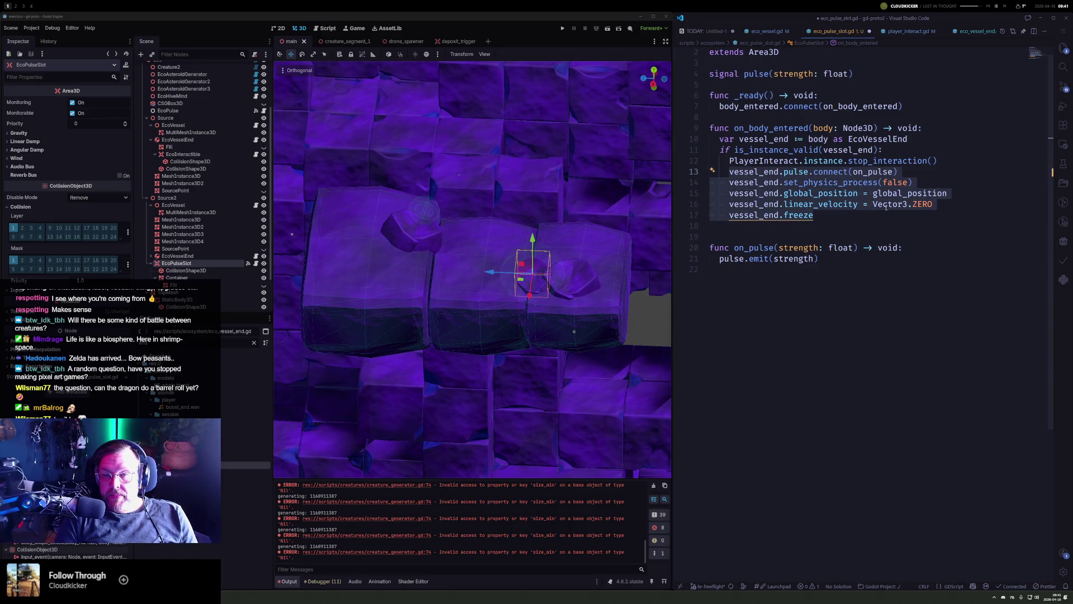
{"action": "key", "text": "Down"}
{"action": "key", "text": "shift+Down"}
{"action": "key", "text": "shift+Down"}
{"action": "key", "text": "shift+Down"}
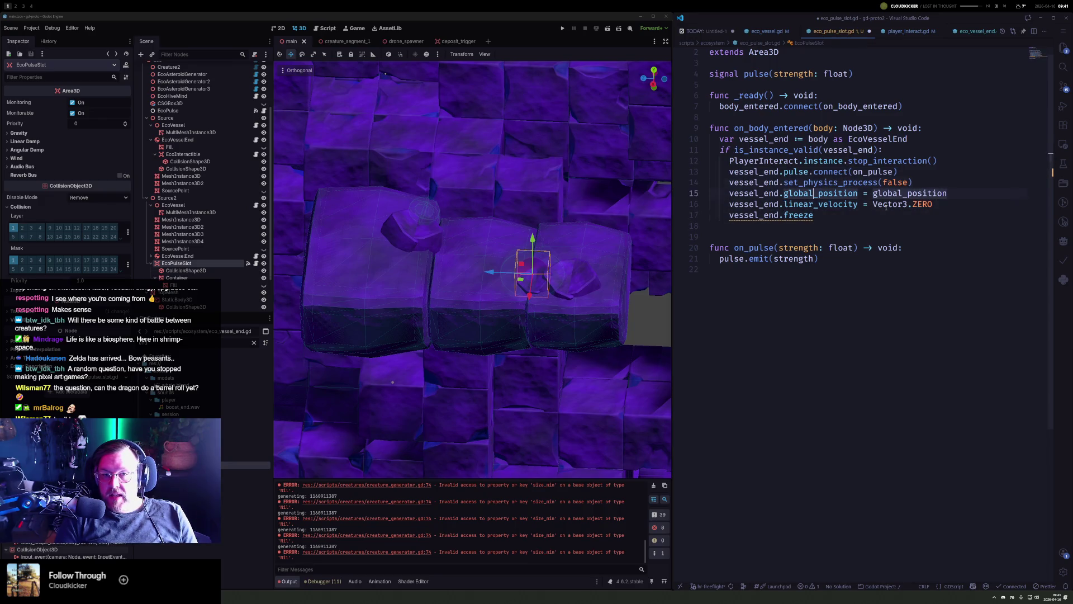
{"action": "key", "text": "shift+Down"}
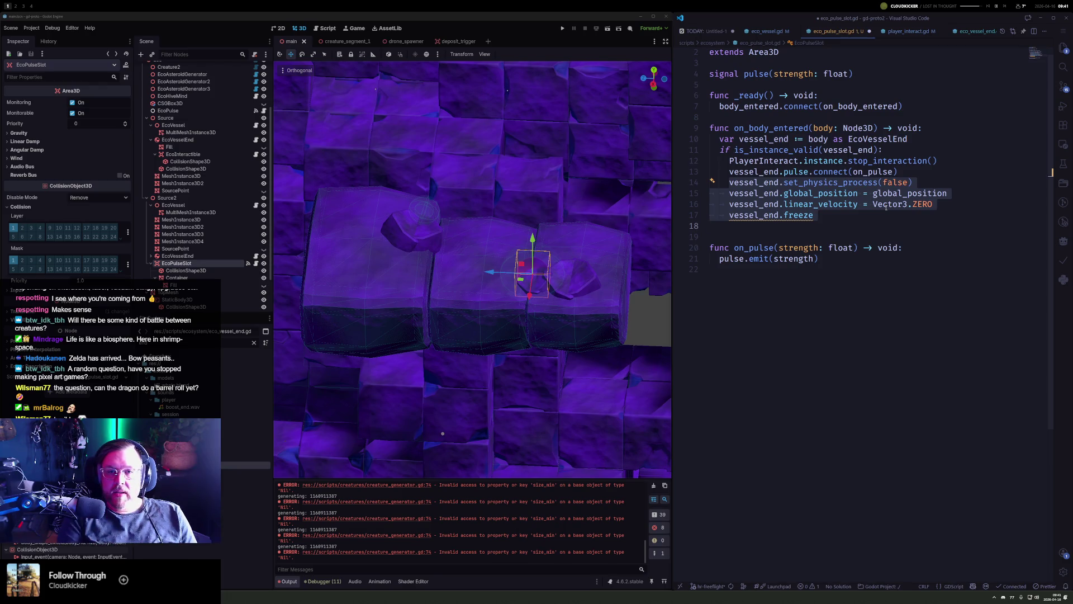
Replace lines 14–17 with vessel_end.connect_to(self), then begin func connect_to(node) in eco_vessel_end.gd.
{"action": "key", "text": "ctrl+x"}
{"action": "type", "text": "essel_end"}
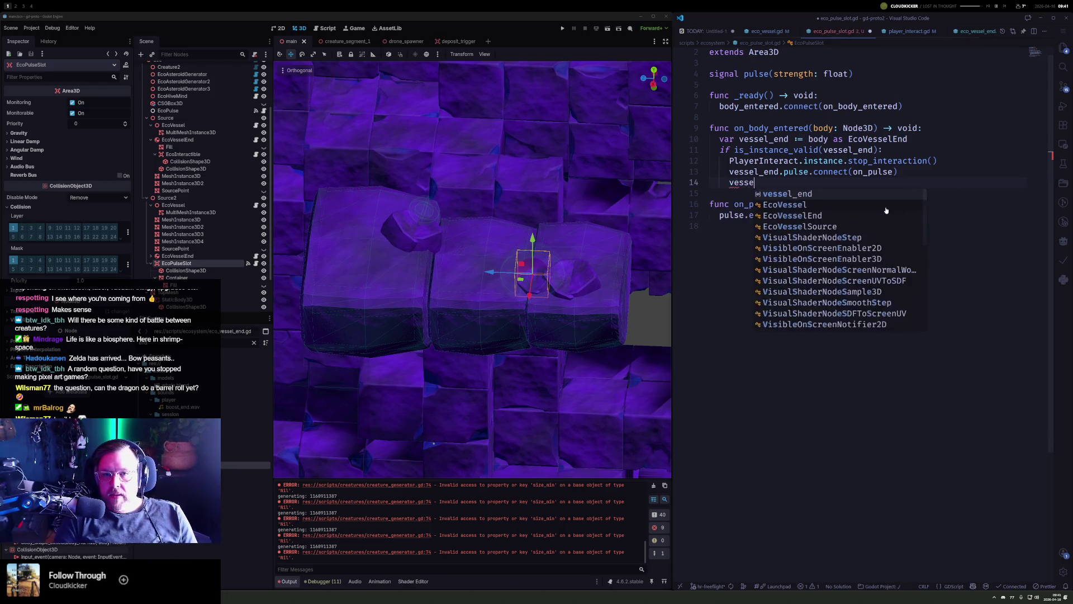
{"action": "type", "text": ".conne"}
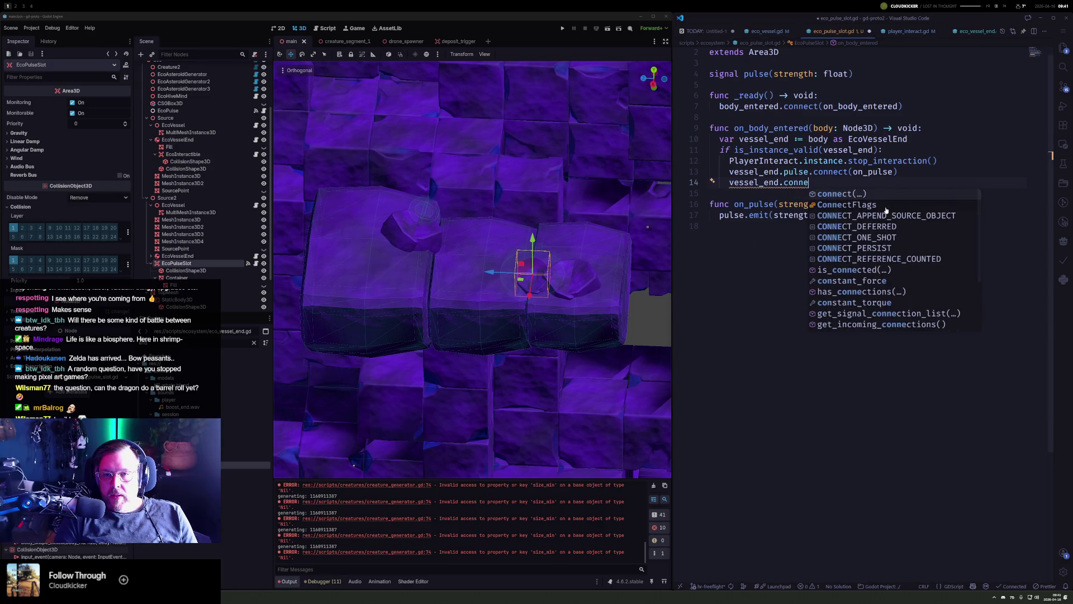
{"action": "type", "text": "t_to"}
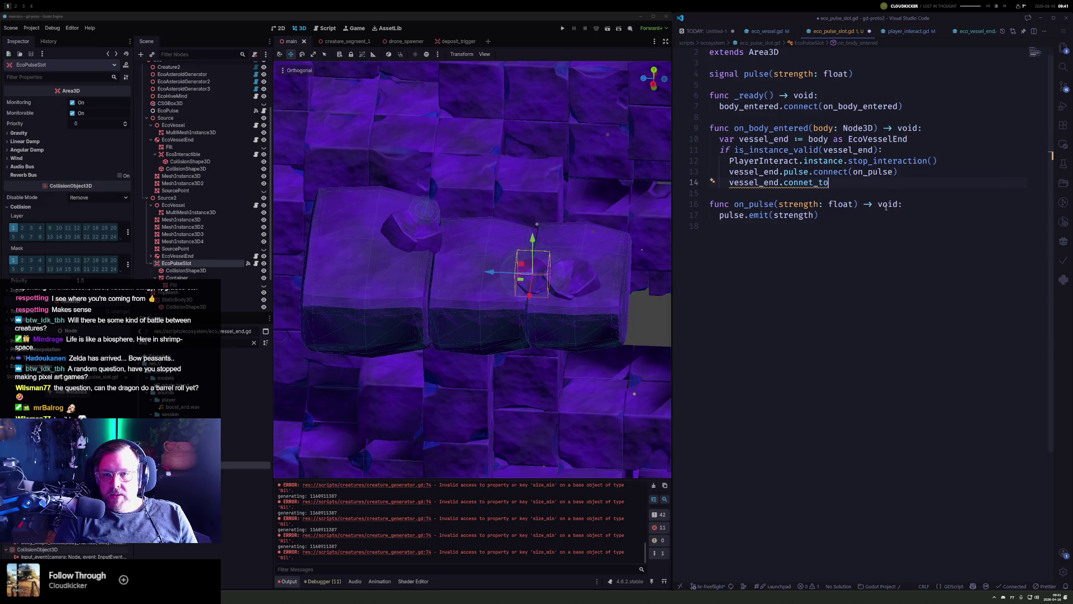
{"action": "key", "text": "End"}
{"action": "type", "text": "(elf"}
{"action": "key", "text": "Left"}
{"action": "key", "text": "Left"}
{"action": "key", "text": "Left"}
{"action": "type", "text": "s"}
{"action": "key", "text": "ctrl+Tab"}
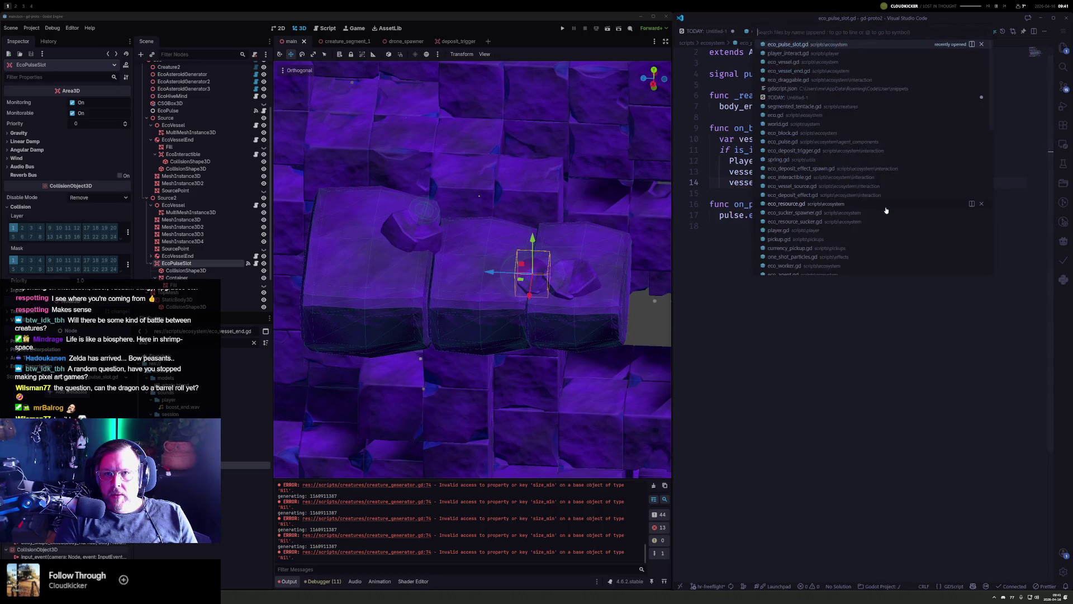
{"action": "type", "text": "func connect_to(node"}
Finish the signature as connect_to(node: Node3D) -> void and insert the function body.
{"action": "left_click", "coordinate": [886, 206]}
{"action": "key", "text": "ctrl+z"}
{"action": "type", "text": ":Node3D)"}
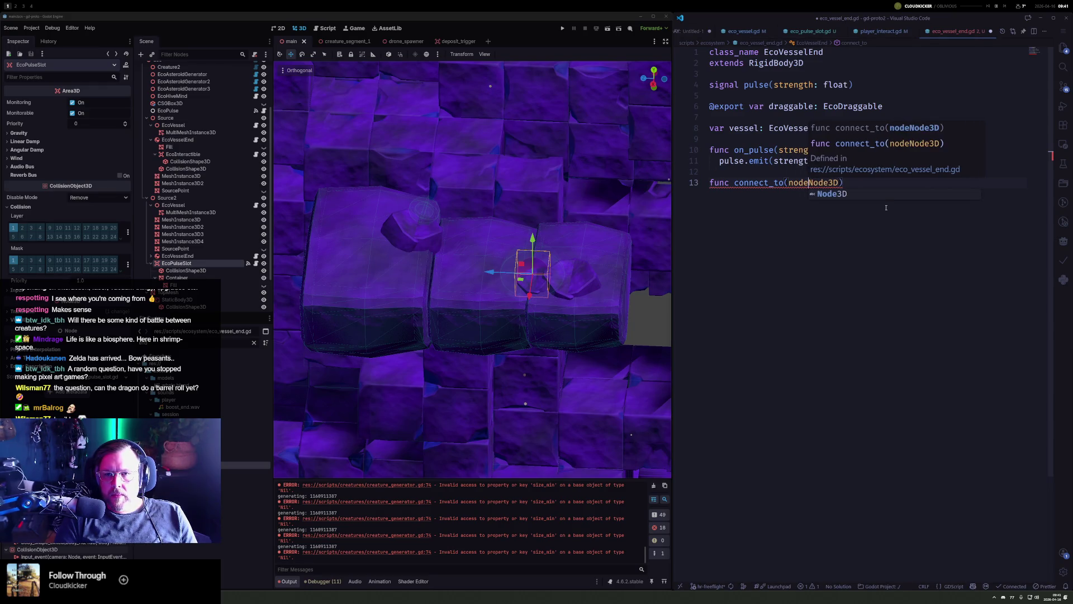
{"action": "type", "text": " ->"}
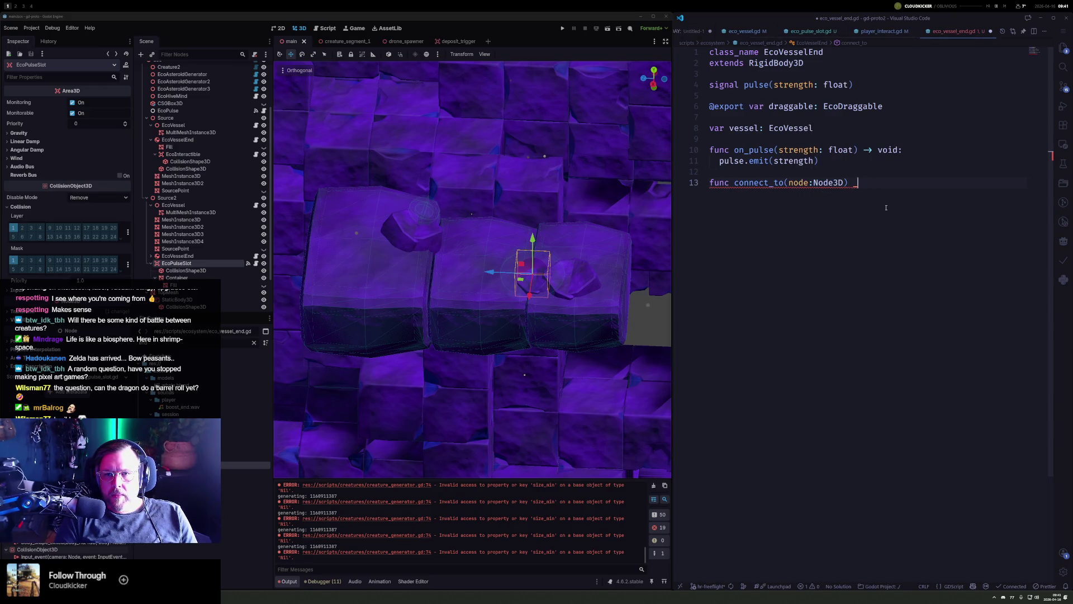
{"action": "type", "text": " void:"}
{"action": "key", "text": "Return"}
{"action": "key", "text": "Tab"}
Outdent the inserted lines, strip their vessel_end. prefixes, and finish the freeze line with '= true'.
{"action": "key", "text": "Up"}
{"action": "key", "text": "shift+Down"}
{"action": "key", "text": "shift+Down"}
{"action": "key", "text": "shift+Down"}
{"action": "key", "text": "shift+Tab"}
{"action": "key", "text": "Up"}
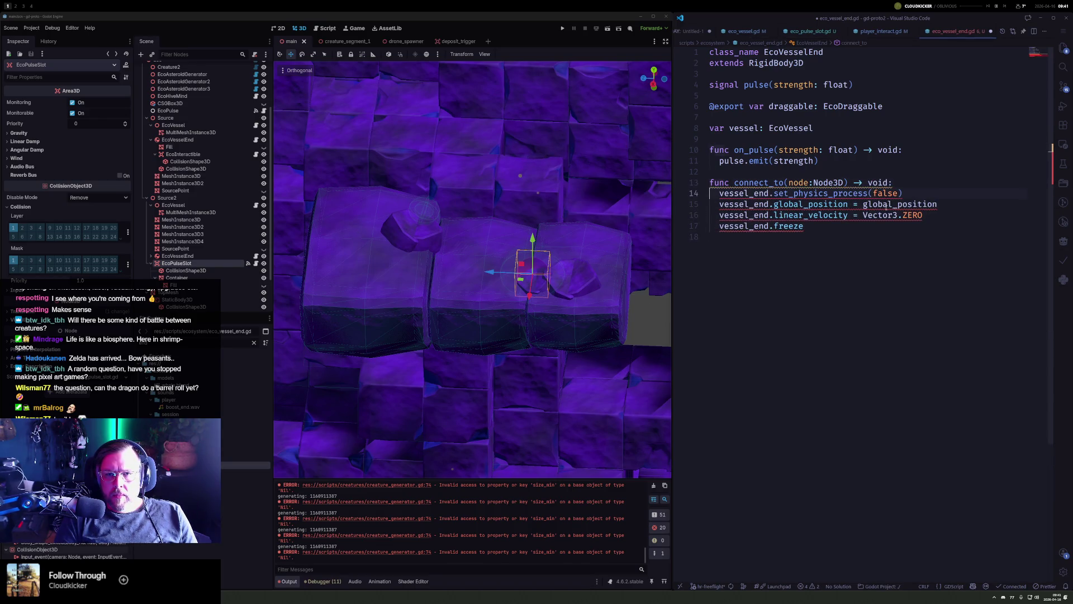
{"action": "key", "text": "ctrl+Right"}
{"action": "key", "text": "Right"}
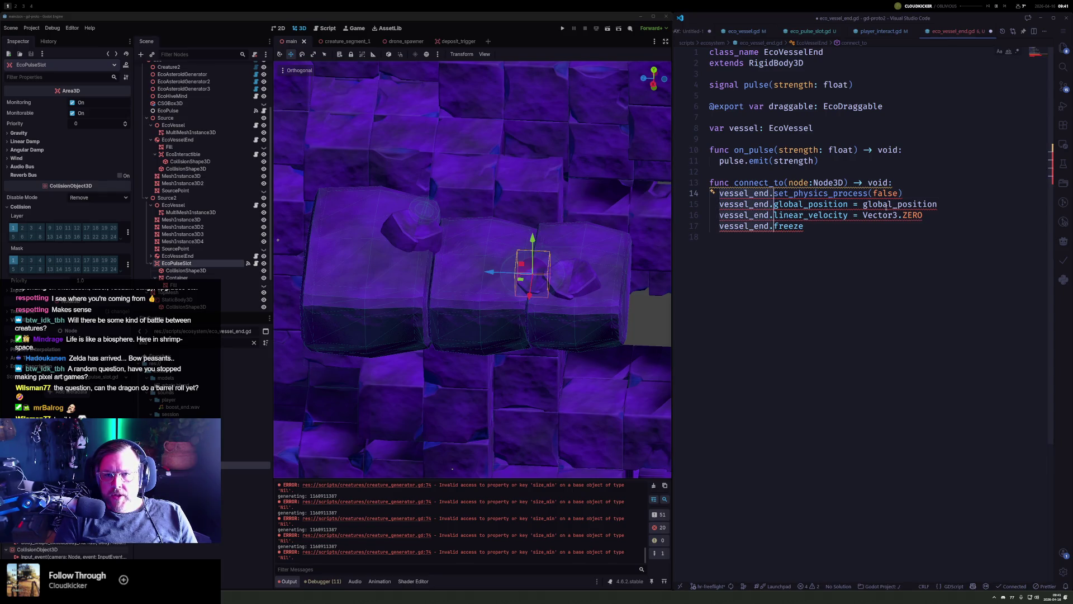
{"action": "key", "text": "shift+Home"}
{"action": "key", "text": "BackSpace"}
{"action": "key", "text": "Tab"}
{"action": "key", "text": "Escape"}
{"action": "key", "text": "End"}
{"action": "type", "text": "= true"}
Fix indentation, assign from node.global_position, delete the linear_velocity reset line, and save.
{"action": "key", "text": "ctrl+s"}
{"action": "key", "text": "Up"}
{"action": "key", "text": "Up"}
{"action": "key", "text": "Up"}
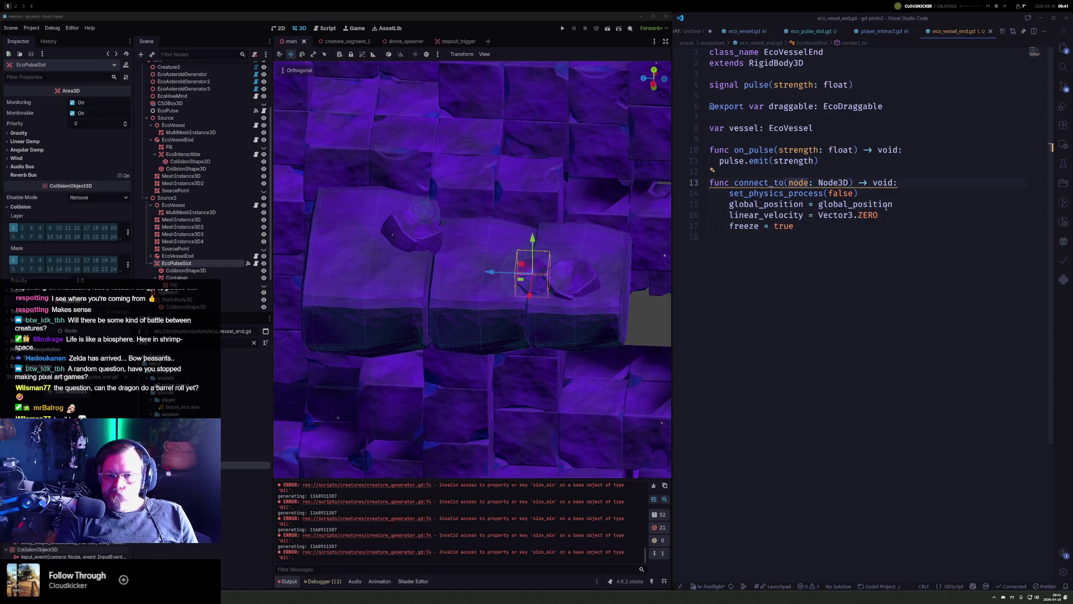
{"action": "key", "text": "Down"}
{"action": "key", "text": "shift+Down"}
{"action": "key", "text": "shift+Down"}
{"action": "key", "text": "shift+Down"}
{"action": "key", "text": "shift+Tab"}
{"action": "key", "text": "Up"}
{"action": "key", "text": "Up"}
{"action": "key", "text": "ctrl+Left"}
{"action": "type", "text": "node."}
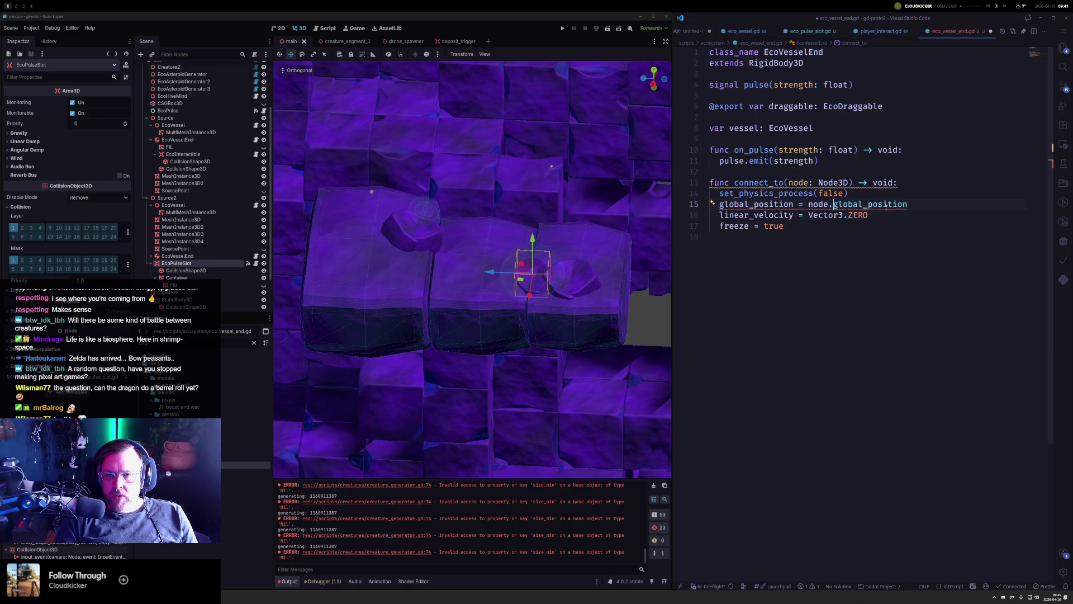
{"action": "key", "text": "Down"}
{"action": "key", "text": "Home"}
{"action": "key", "text": "ctrl+shift+Right"}
{"action": "key", "text": "ctrl+shift+Right"}
{"action": "key", "text": "ctrl+shift+Right"}
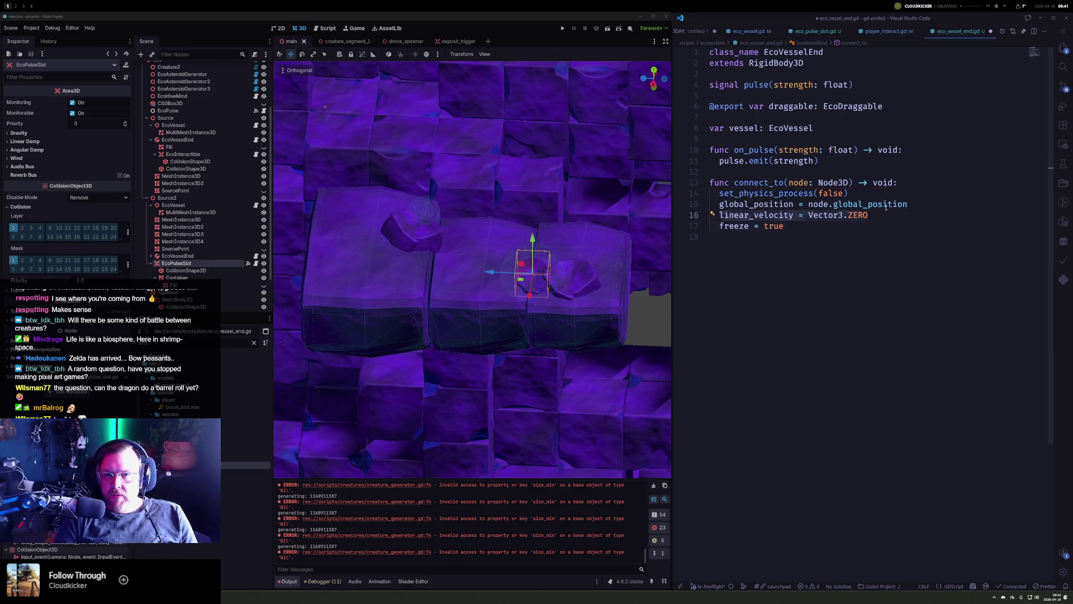
{"action": "key", "text": "ctrl+shift+k"}
{"action": "key", "text": "ctrl+s"}
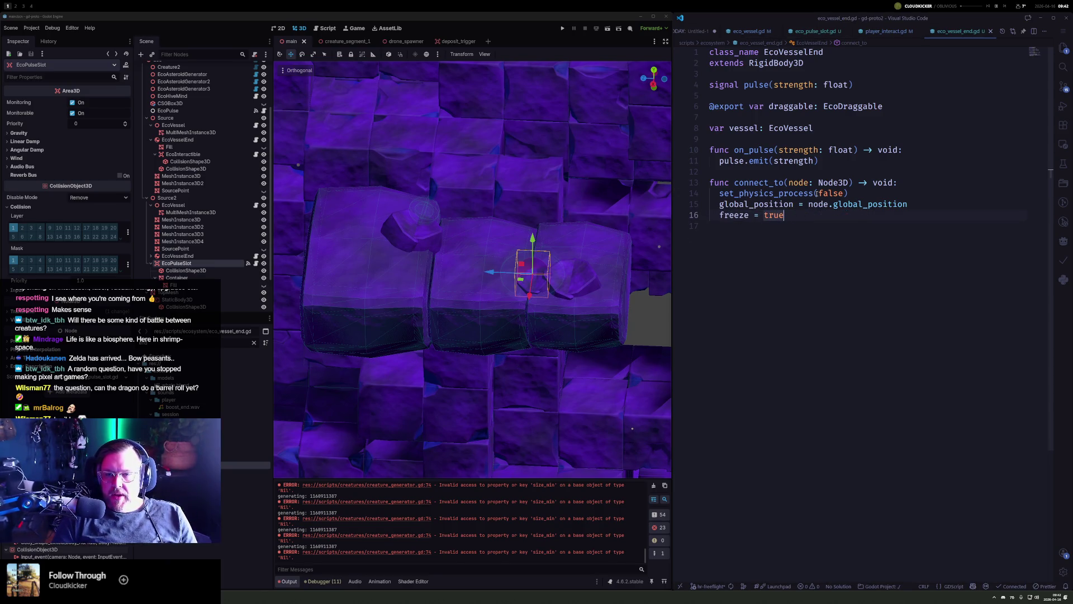
Review the global_position and node usages, then select connect_to in eco_pulse_slot.gd's handler.
{"action": "left_click", "coordinate": [817, 193]}
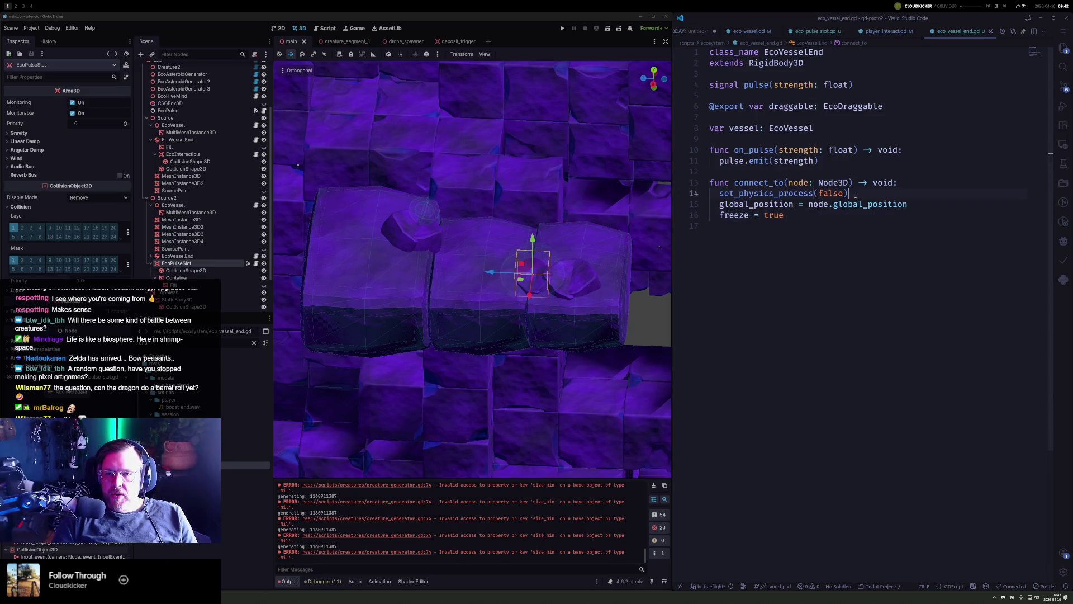
{"action": "left_click", "coordinate": [766, 205]}
{"action": "left_click", "coordinate": [808, 183]}
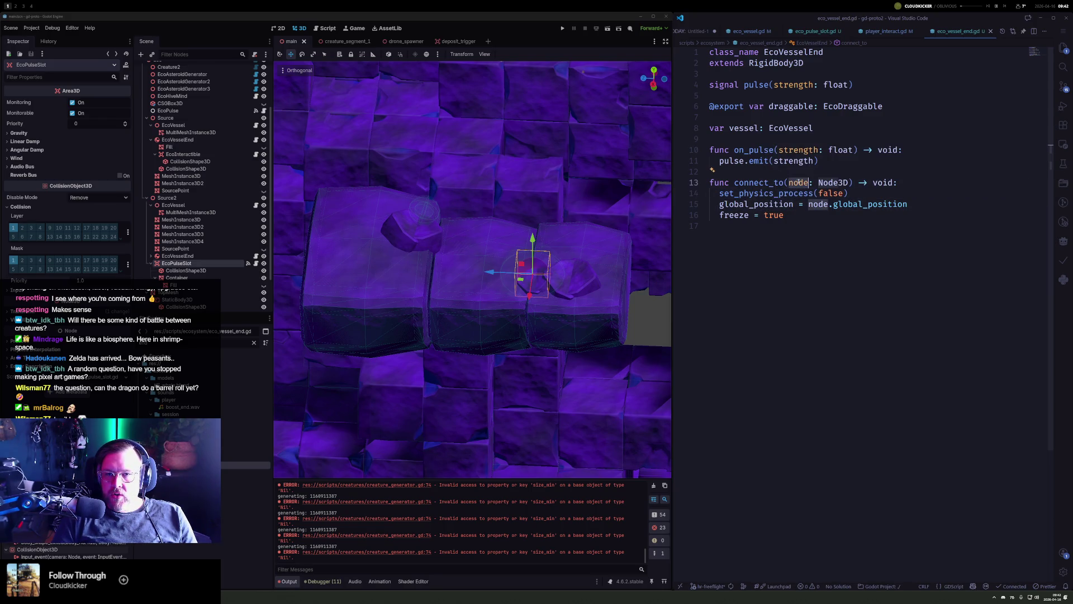
{"action": "left_click", "coordinate": [884, 32]}
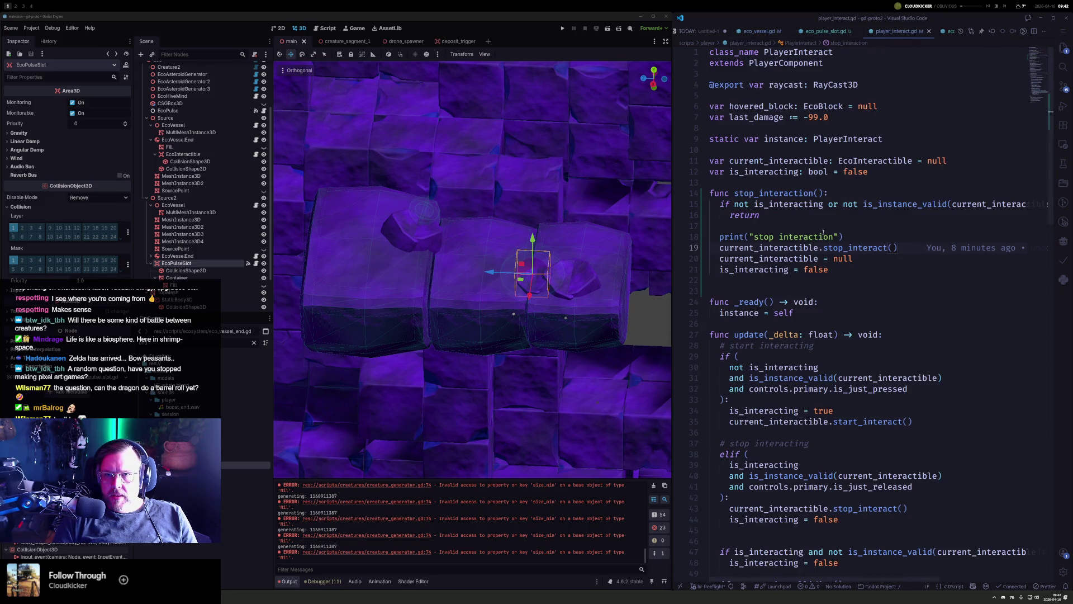
{"action": "left_click", "coordinate": [803, 34]}
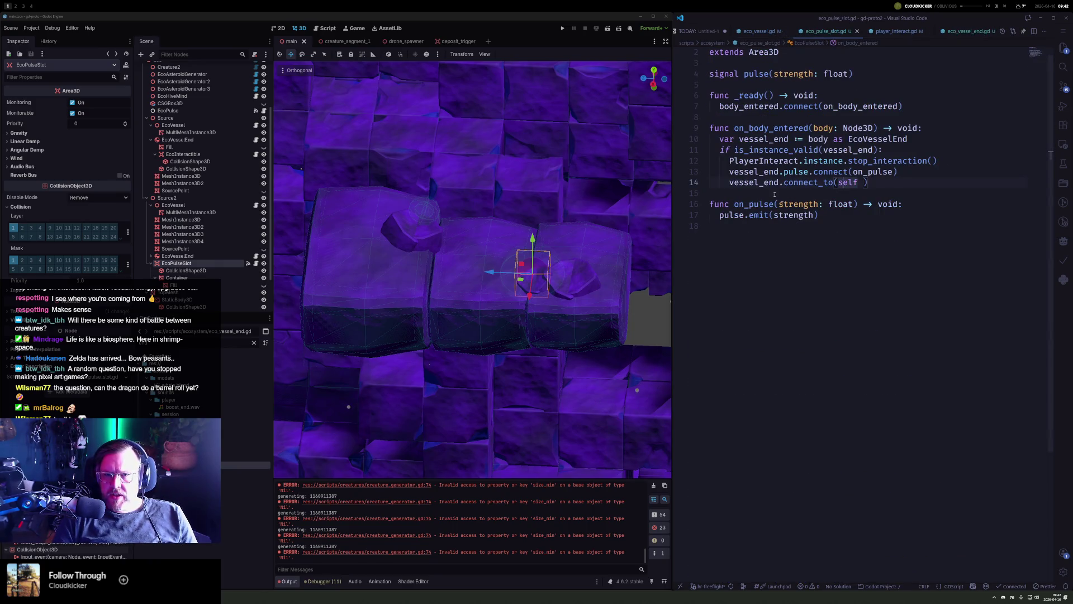
{"action": "double_click", "coordinate": [830, 171]}
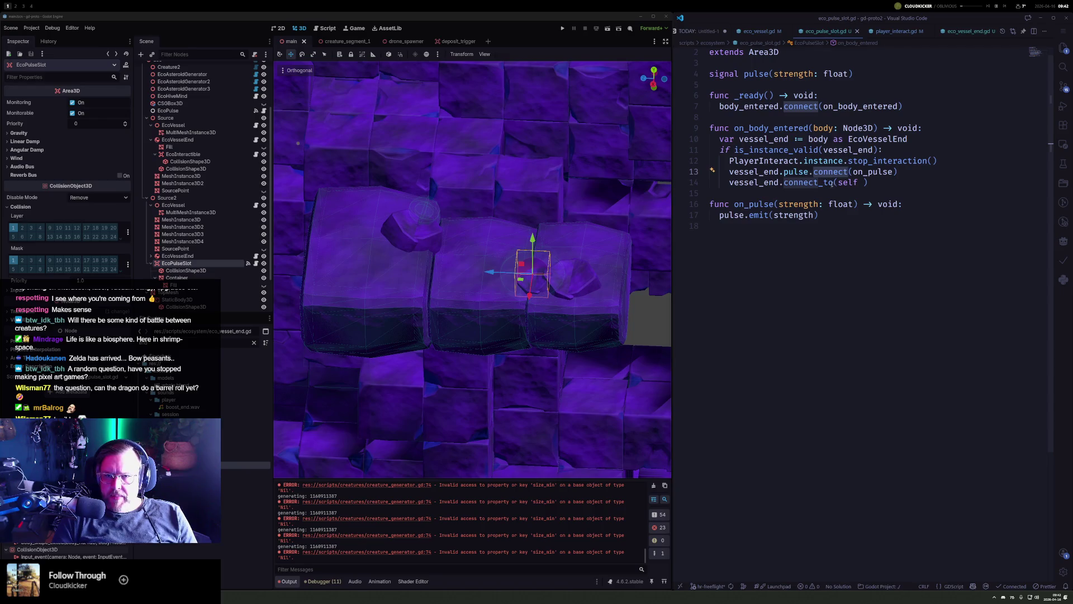
{"action": "double_click", "coordinate": [737, 182]}
{"action": "left_click", "coordinate": [868, 182], "text": "shift"}
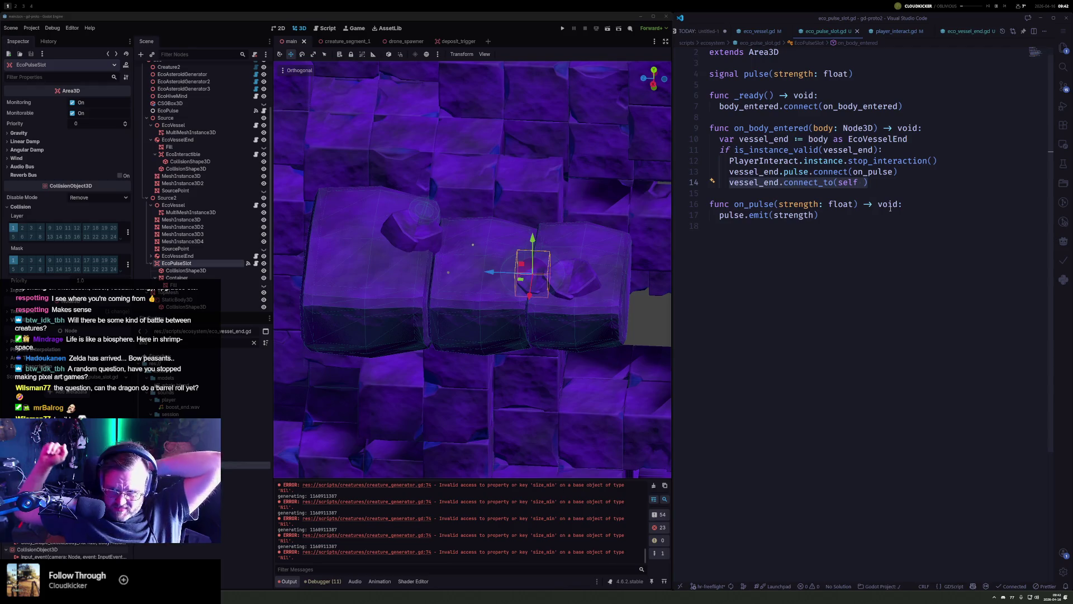
Run the game to test the connect_to change, then stop it with F8.
{"action": "left_click", "coordinate": [562, 29]}
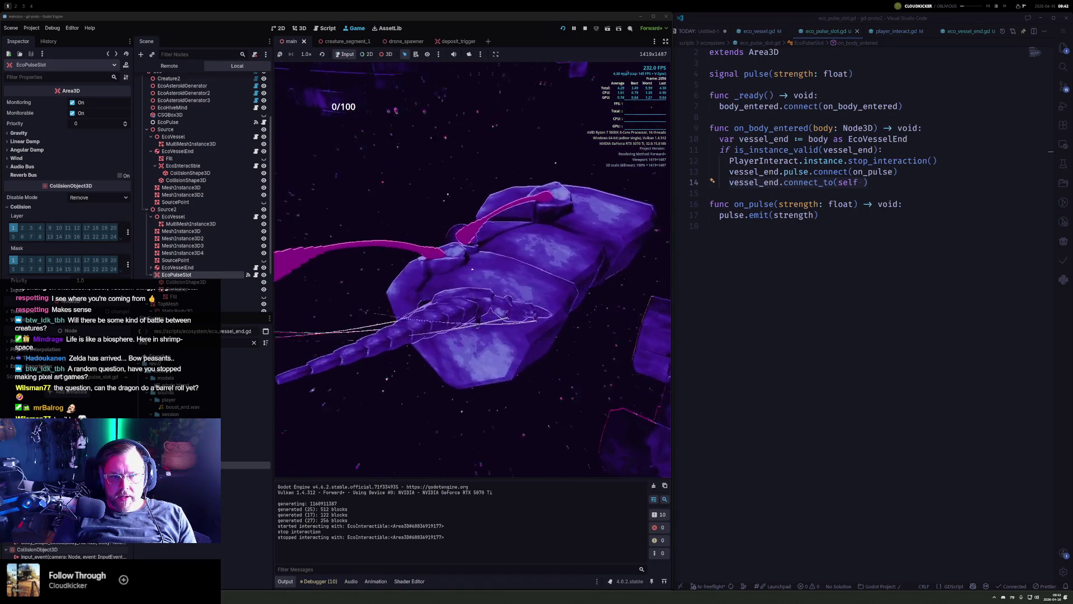
{"action": "key", "text": "F8"}
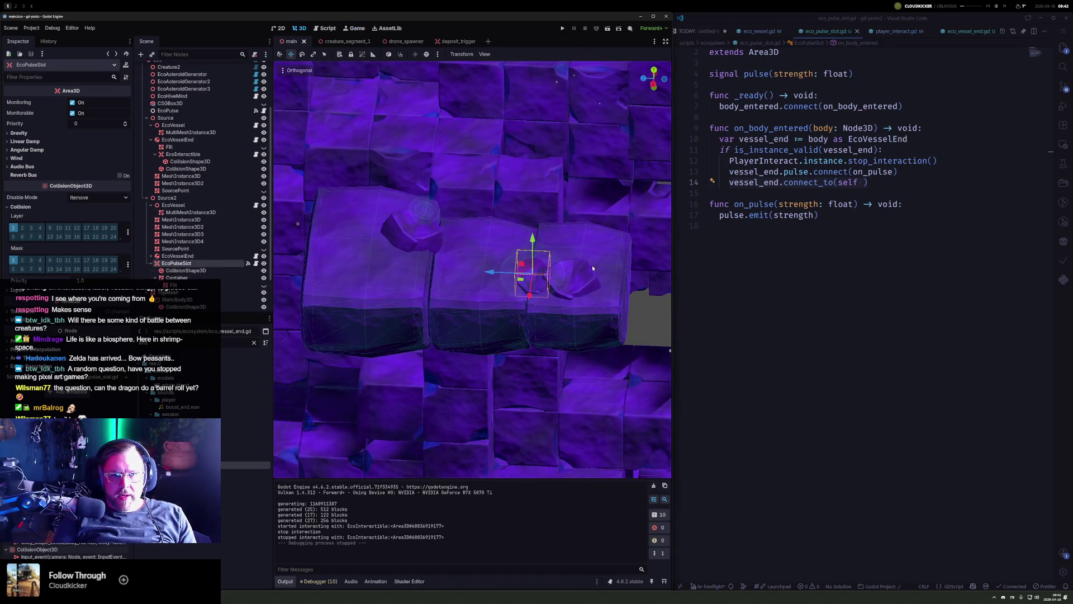
Reparent EcoPulseSlot under the Source node in the Scene dock.
{"action": "left_click", "coordinate": [175, 199]}
{"action": "mouse_move", "coordinate": [176, 263]}
{"action": "left_mouse_down"}
{"action": "mouse_move", "coordinate": [172, 196]}
{"action": "mouse_move", "coordinate": [151, 196]}
{"action": "left_mouse_up"}
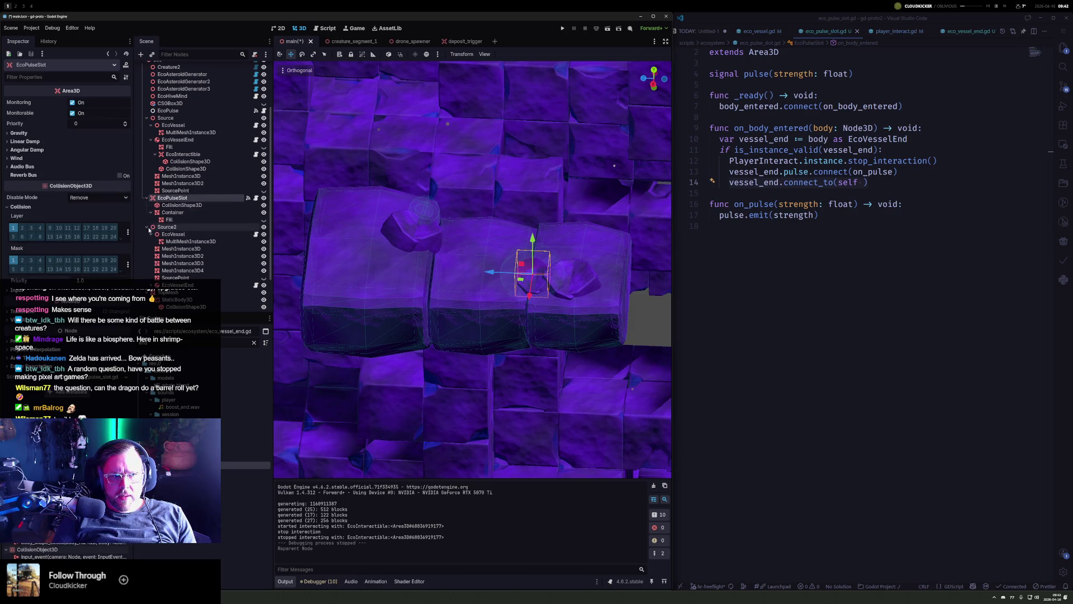
{"action": "left_click", "coordinate": [150, 235]}
Duplicate Source2 as Source3, move it, and rotate it about 45 degrees.
{"action": "left_click", "coordinate": [168, 229]}
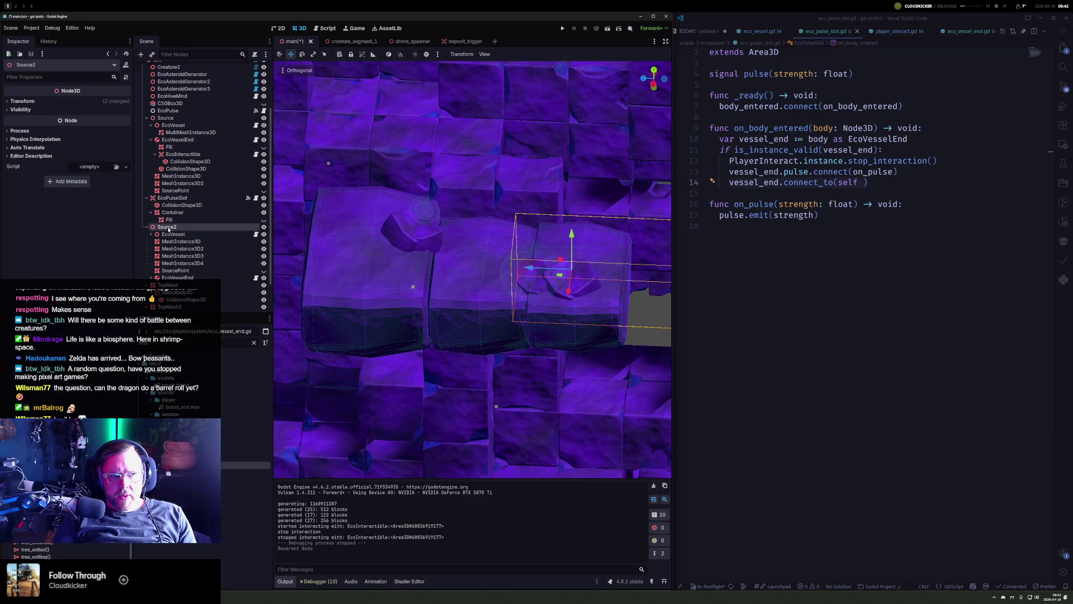
{"action": "mouse_move", "coordinate": [604, 249]}
{"action": "left_mouse_down"}
{"action": "mouse_move", "coordinate": [604, 299]}
{"action": "mouse_move", "coordinate": [596, 263]}
{"action": "mouse_move", "coordinate": [575, 257]}
{"action": "mouse_move", "coordinate": [582, 253]}
{"action": "mouse_move", "coordinate": [563, 263]}
{"action": "left_mouse_up"}
{"action": "key", "text": "ctrl+d"}
{"action": "key", "text": "e"}
{"action": "key", "text": "w"}
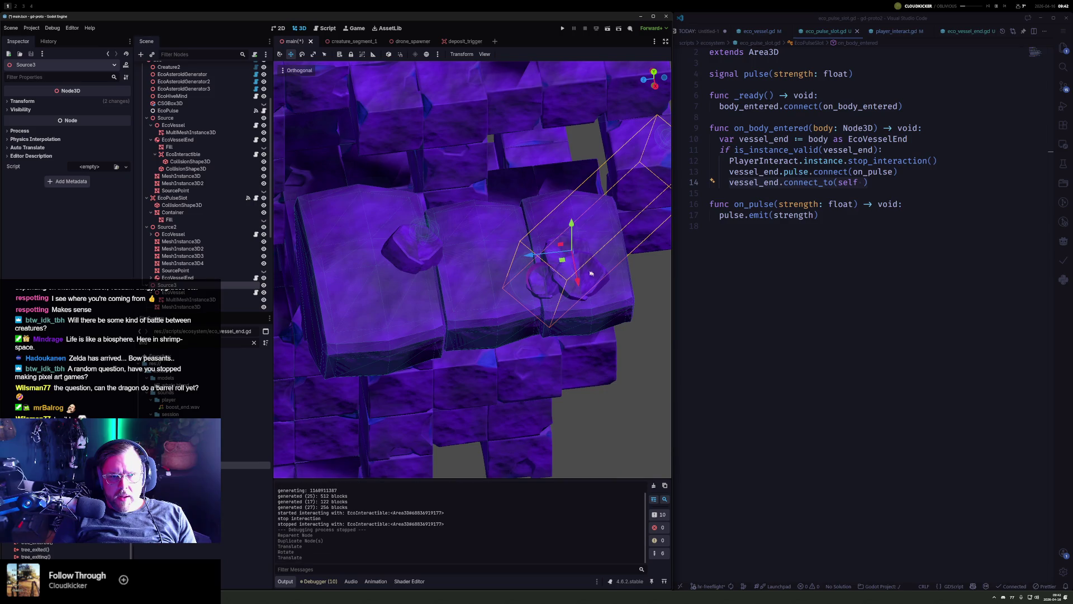
{"action": "left_click", "coordinate": [173, 199]}
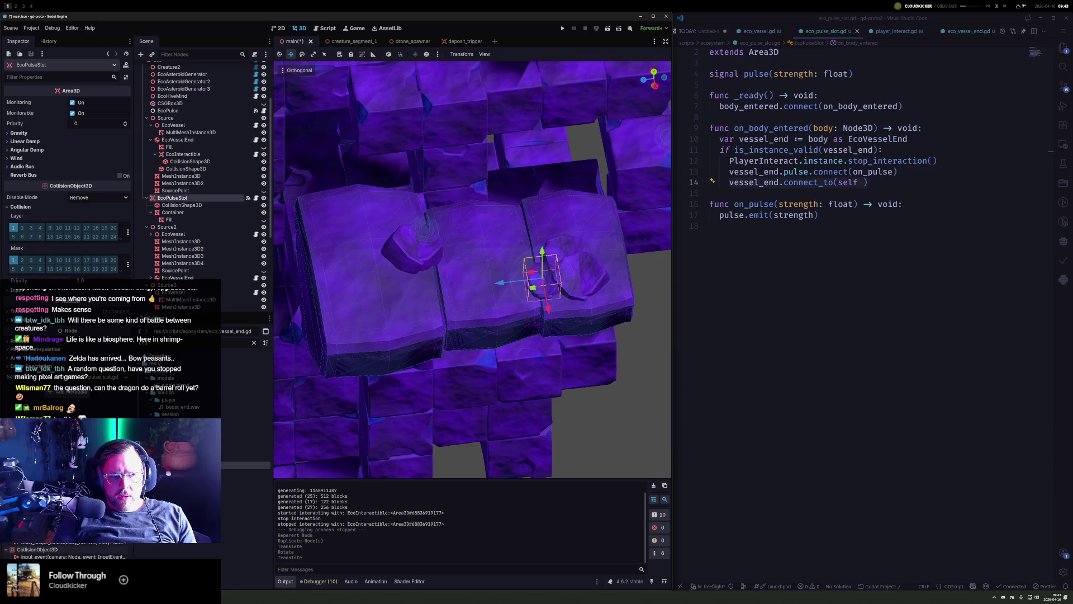
Wire EcoPulseSlot's pulse signal to on_pulse on Source3's EcoVessel, then run the game.
{"action": "double_click", "coordinate": [246, 458]}
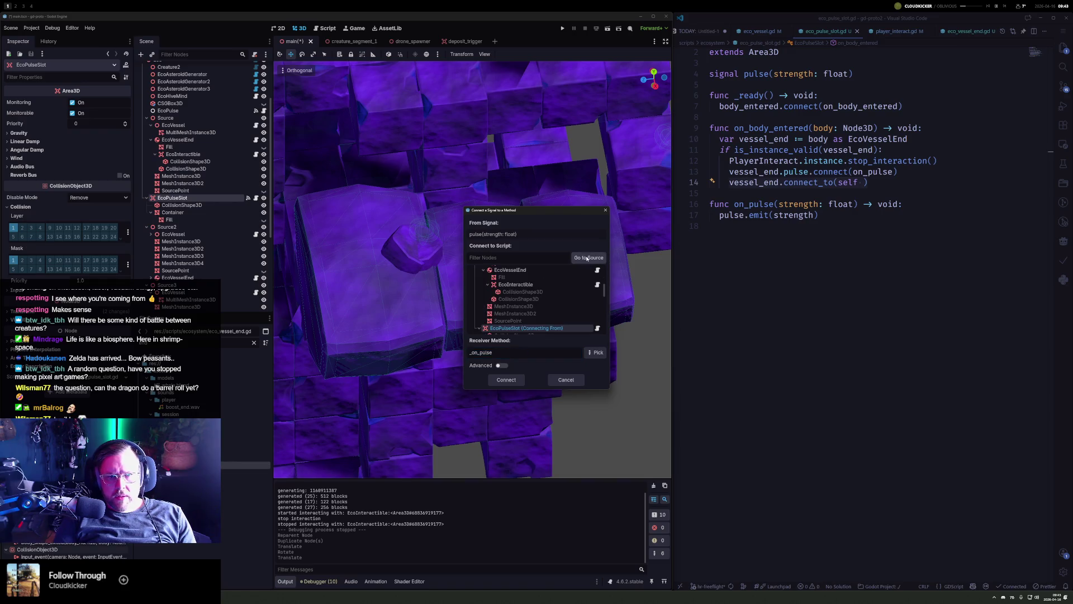
{"action": "scroll", "coordinate": [527, 315], "scroll_direction": "down", "scroll_amount": 5}
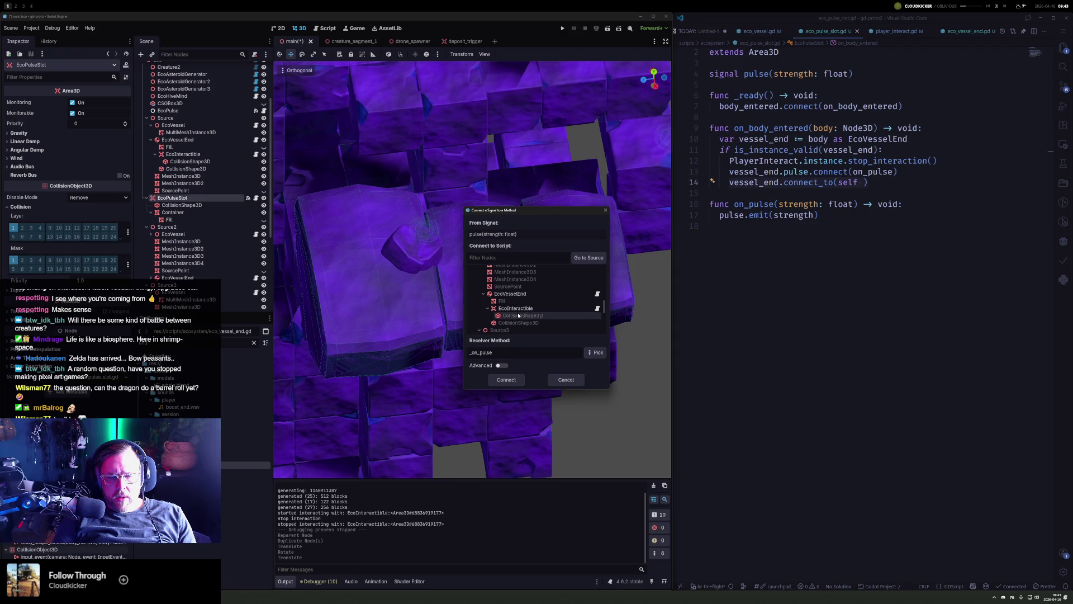
{"action": "scroll", "coordinate": [523, 314], "scroll_direction": "down", "scroll_amount": 1}
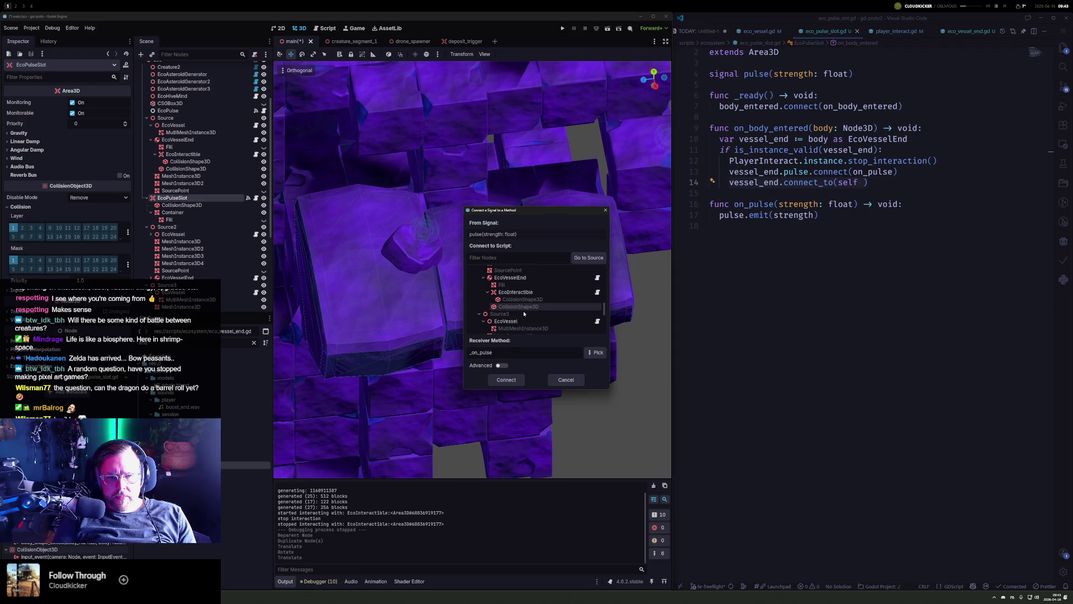
{"action": "left_click", "coordinate": [514, 322]}
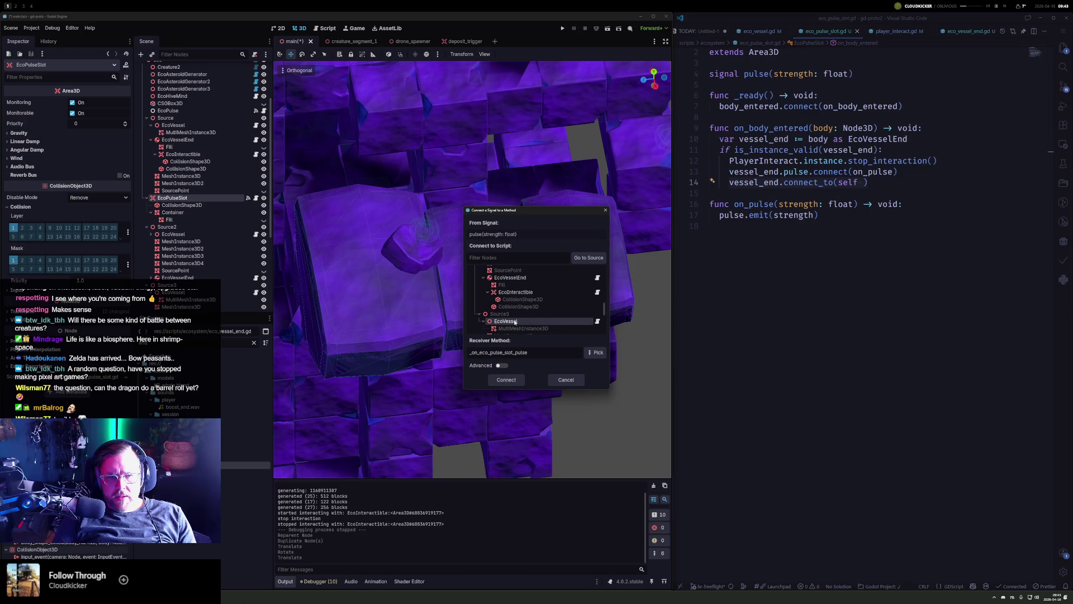
{"action": "left_click", "coordinate": [604, 353]}
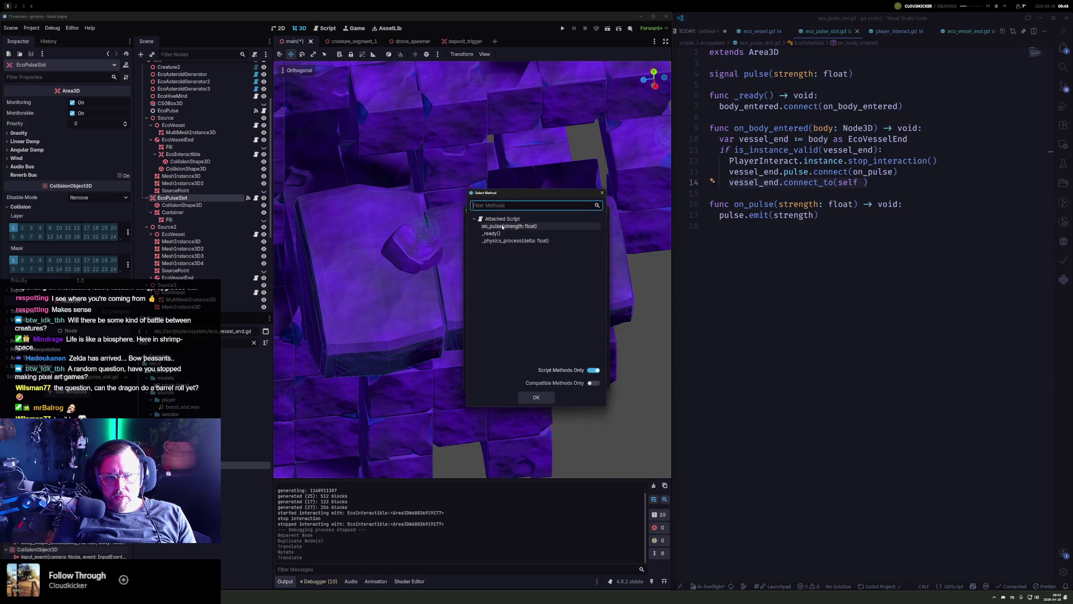
{"action": "left_click", "coordinate": [536, 397]}
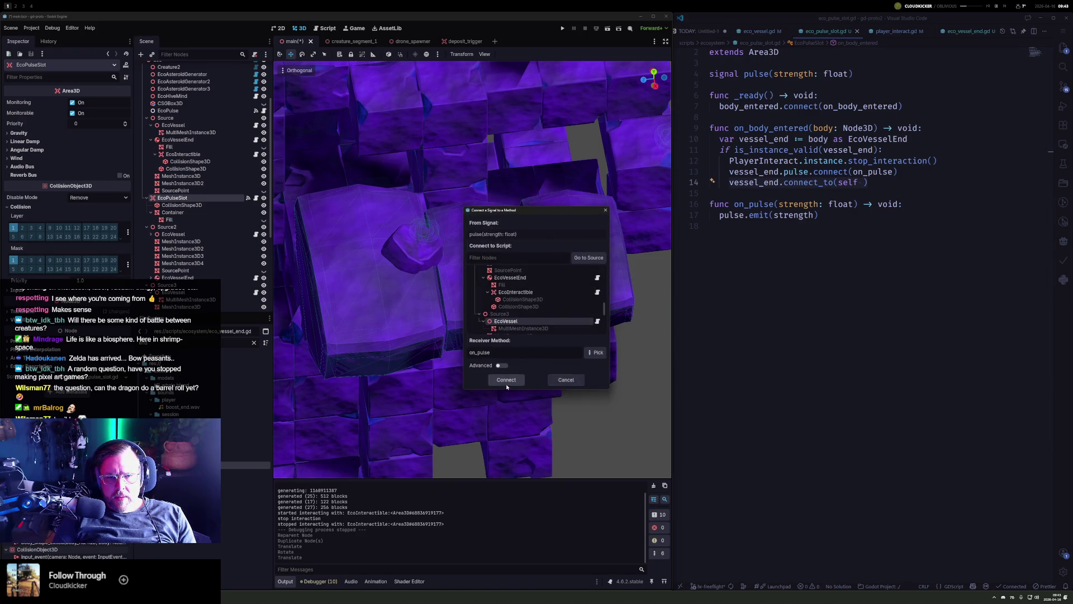
{"action": "left_click", "coordinate": [507, 382]}
{"action": "left_click", "coordinate": [561, 29]}
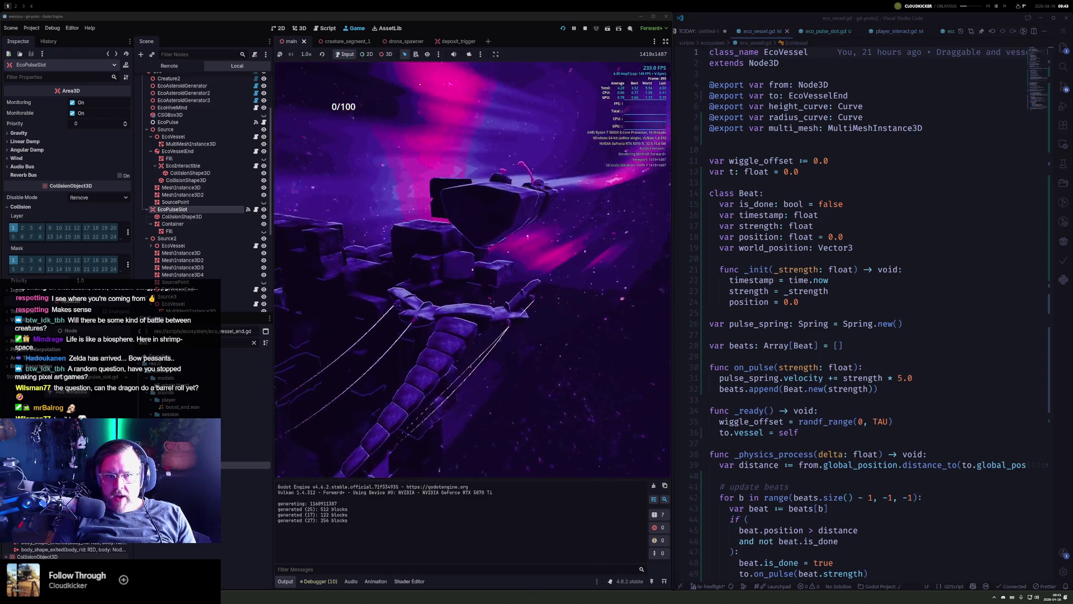
Stop the game, make Source3's MultiMeshInstance3D MultiMesh resource unique, and run again.
{"action": "left_click", "coordinate": [584, 28]}
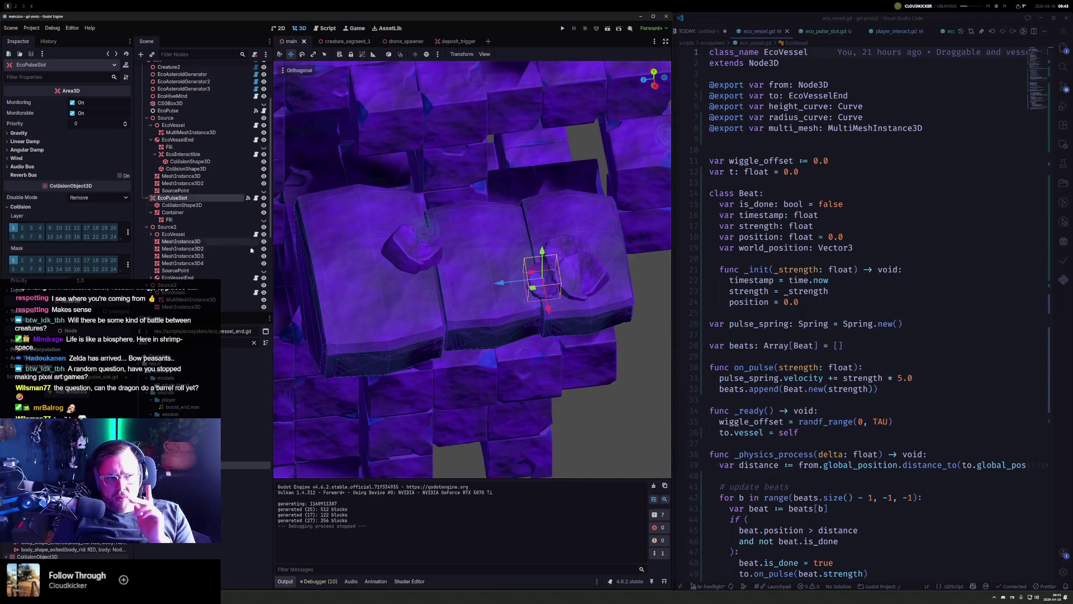
{"action": "left_click", "coordinate": [205, 300]}
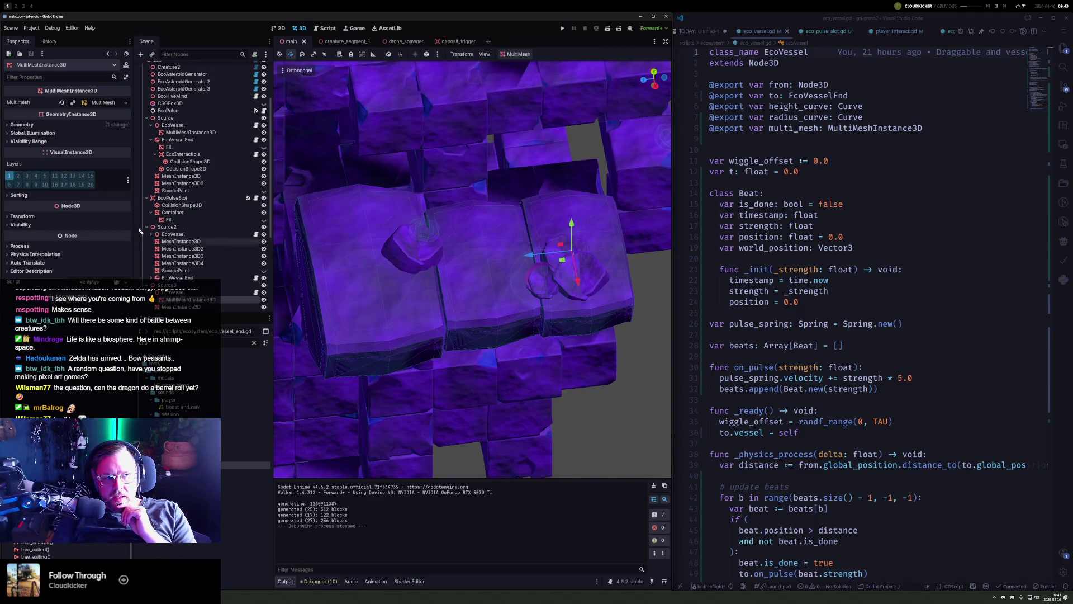
{"action": "left_click", "coordinate": [126, 102]}
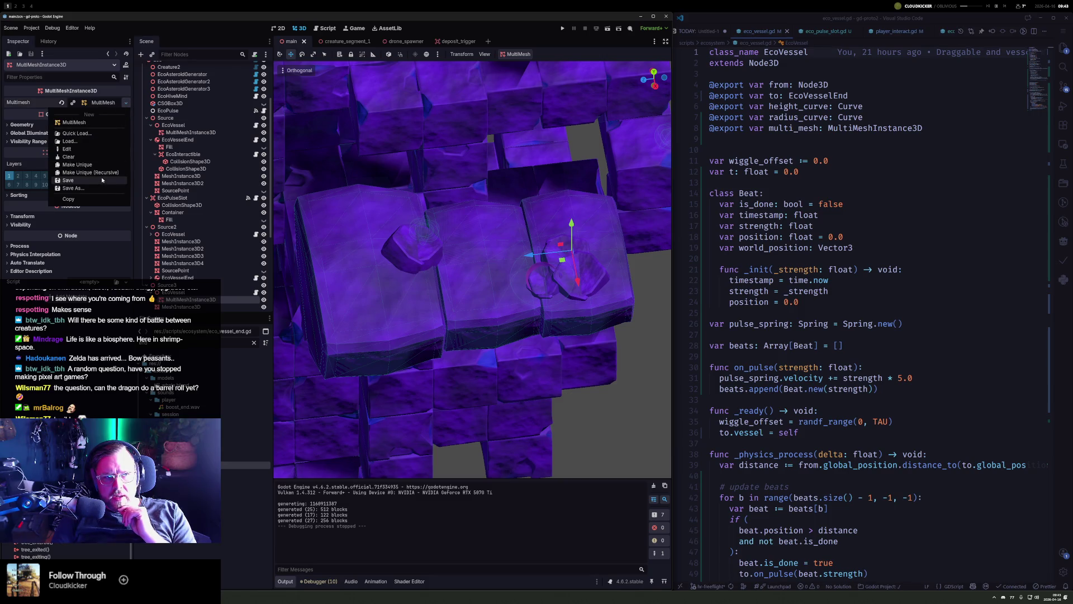
{"action": "left_click", "coordinate": [84, 165]}
{"action": "left_click", "coordinate": [562, 28]}
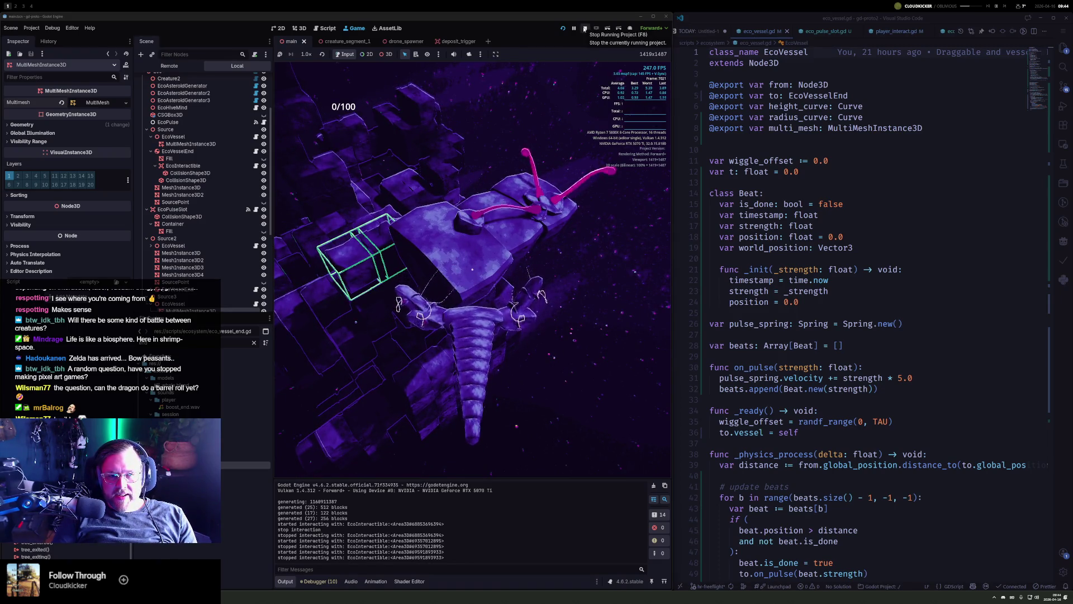
Stop the test run of the second vessel and return to eco_vessel.gd.
{"action": "left_click", "coordinate": [585, 28]}
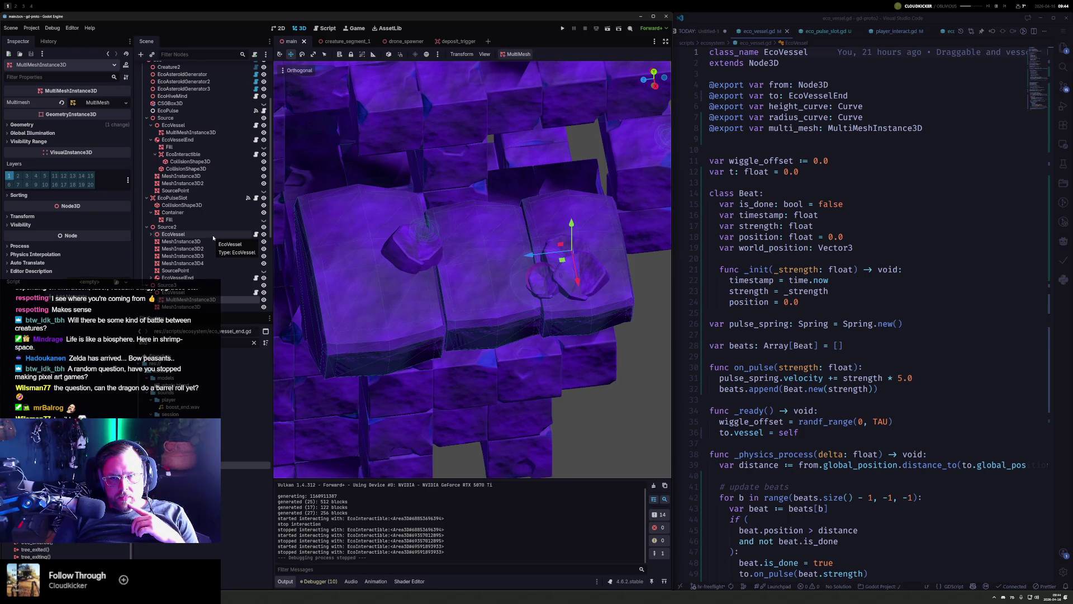
{"action": "left_click", "coordinate": [707, 139]}
Delete the blank line after line 8, test-run and stop the game, then collapse Source3.
{"action": "key", "text": "BackSpace"}
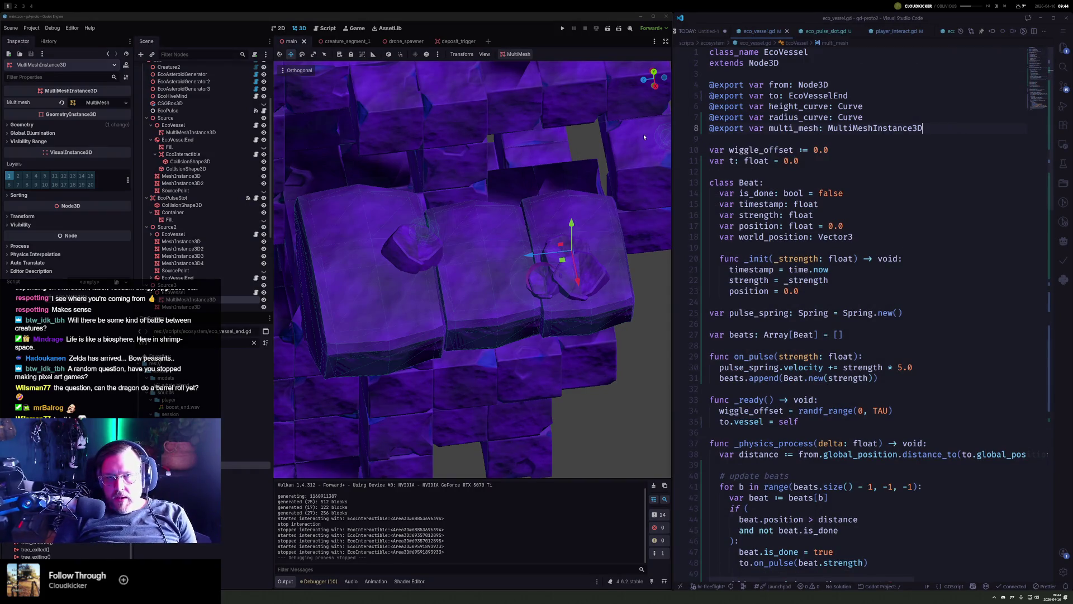
{"action": "left_click", "coordinate": [562, 28]}
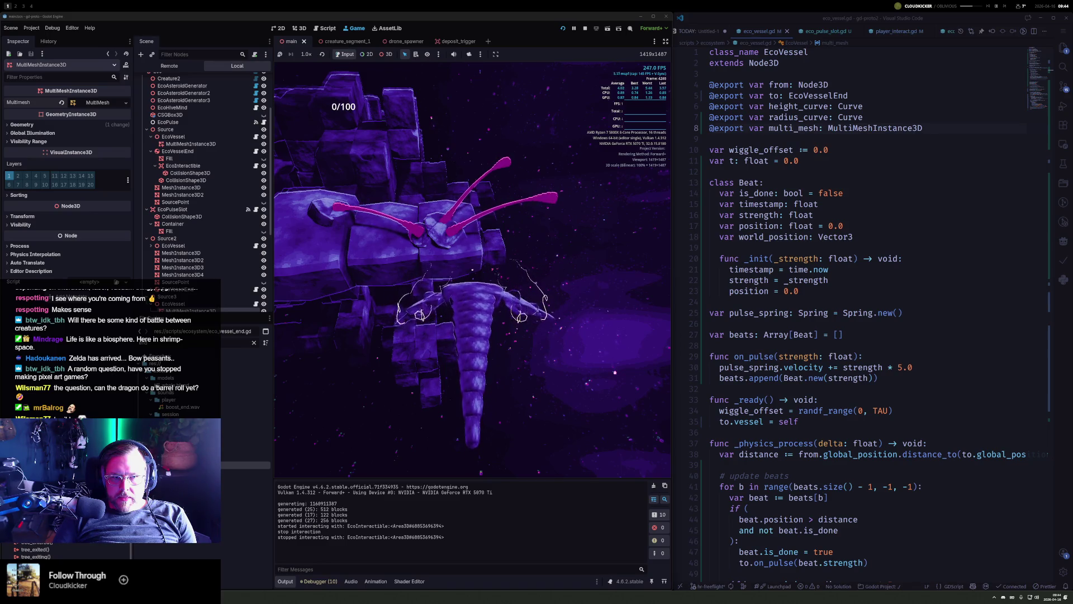
{"action": "left_click", "coordinate": [585, 28]}
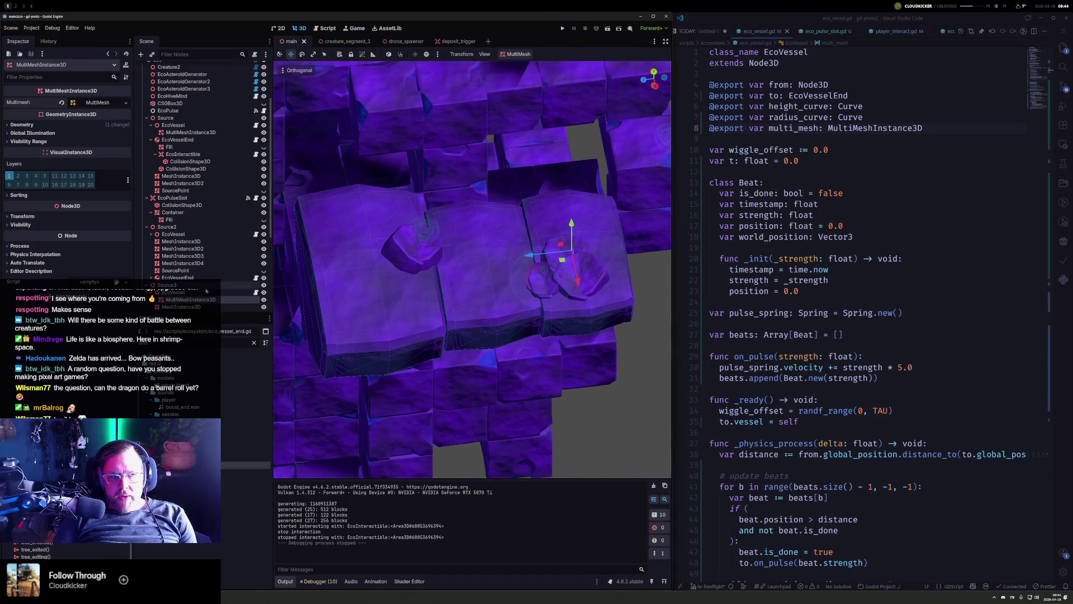
{"action": "left_click", "coordinate": [147, 285]}
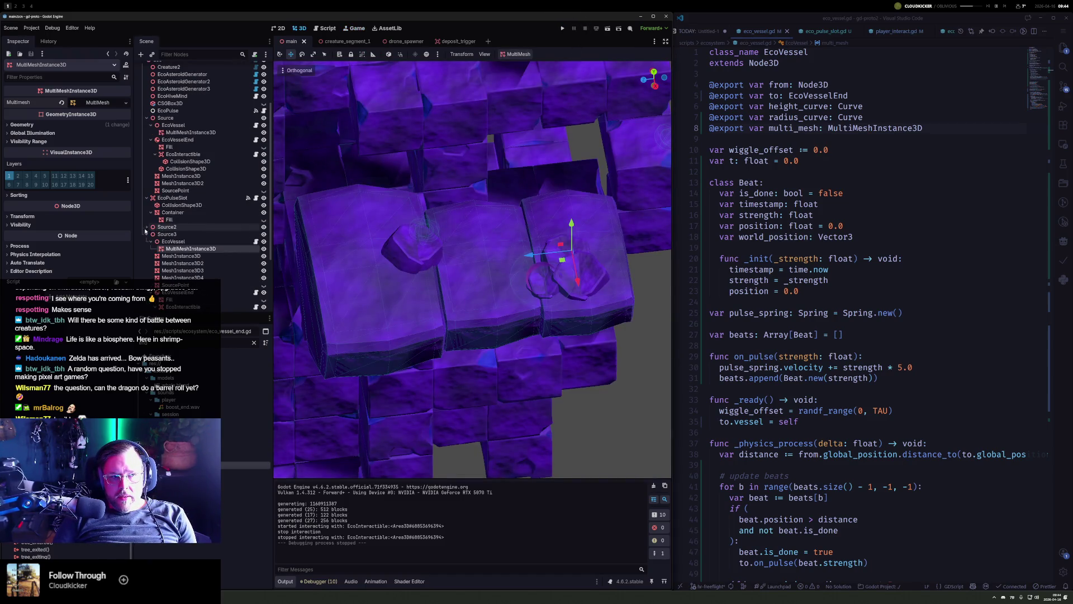
Collapse the Source branches and reparent Source2 and Source3 under EcoPulseSlot.
{"action": "left_click", "coordinate": [146, 228]}
{"action": "left_click", "coordinate": [146, 202]}
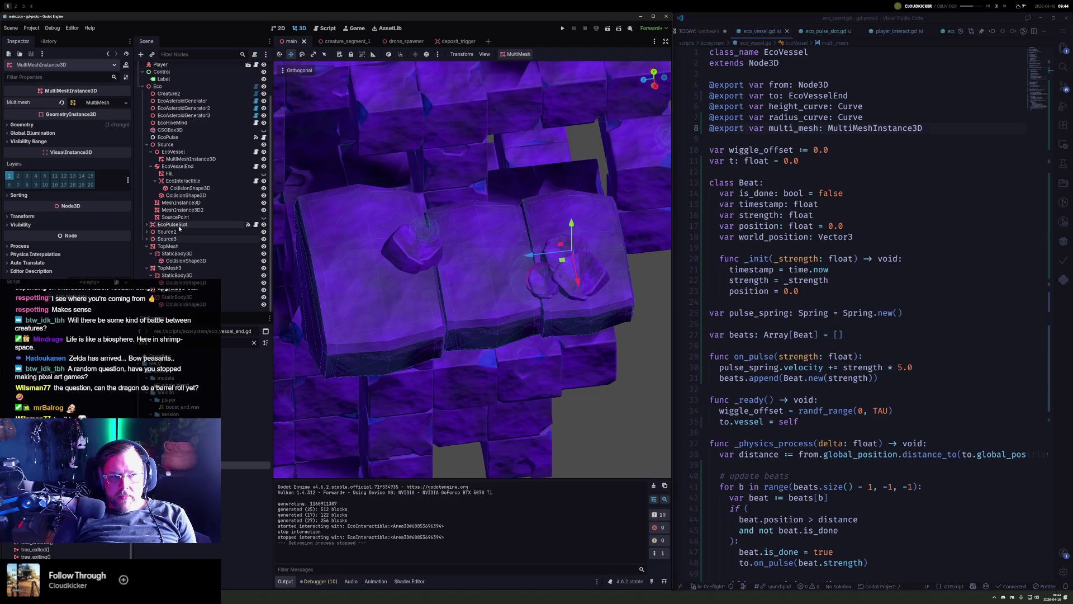
{"action": "left_click", "coordinate": [147, 144]}
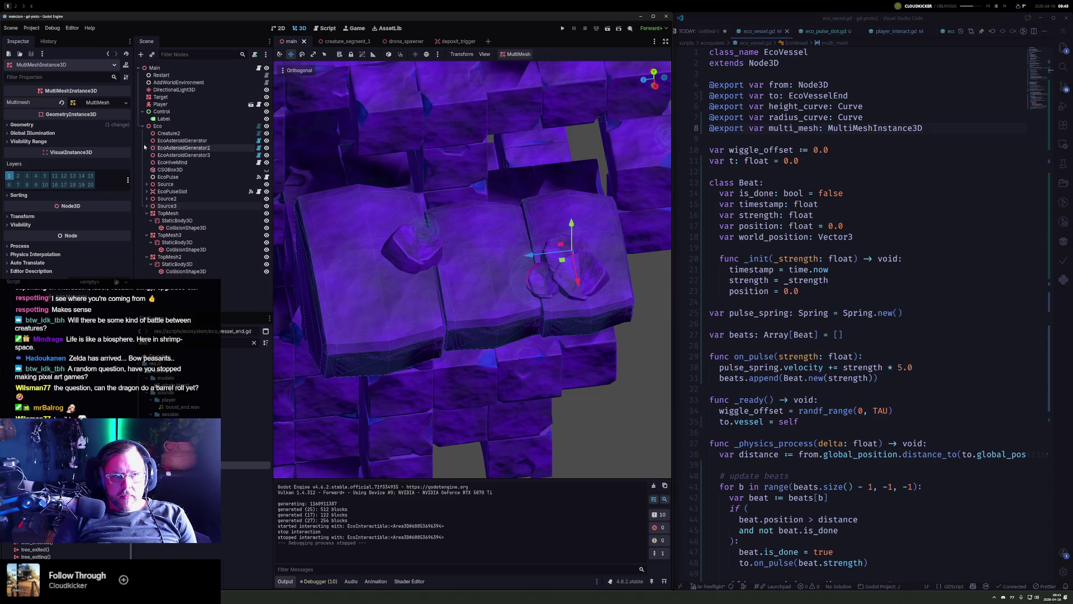
{"action": "right_click", "coordinate": [170, 127]}
{"action": "left_click", "coordinate": [176, 214]}
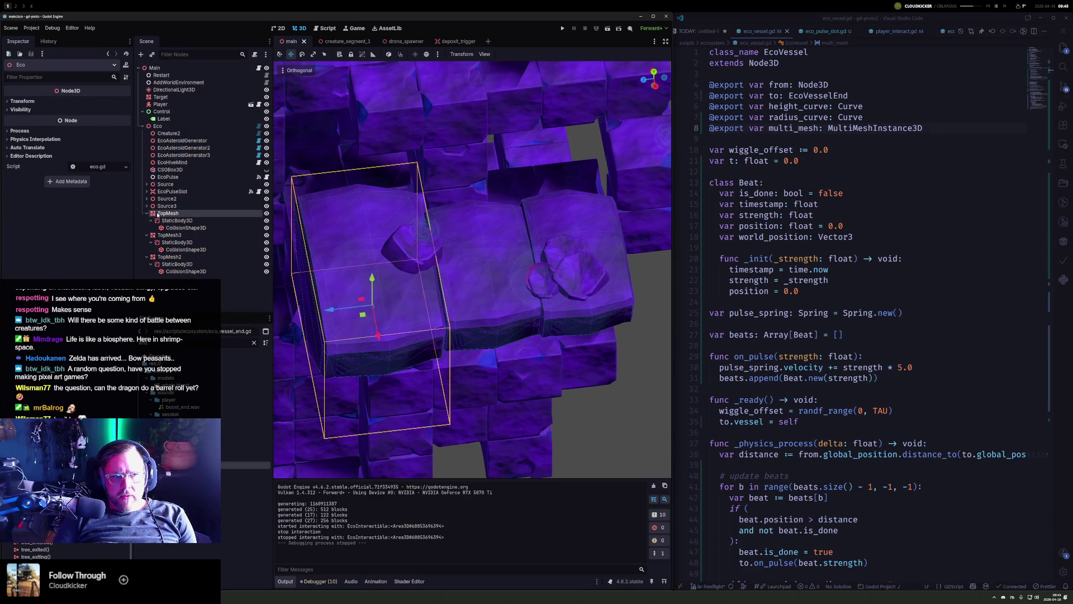
{"action": "left_click", "coordinate": [172, 192]}
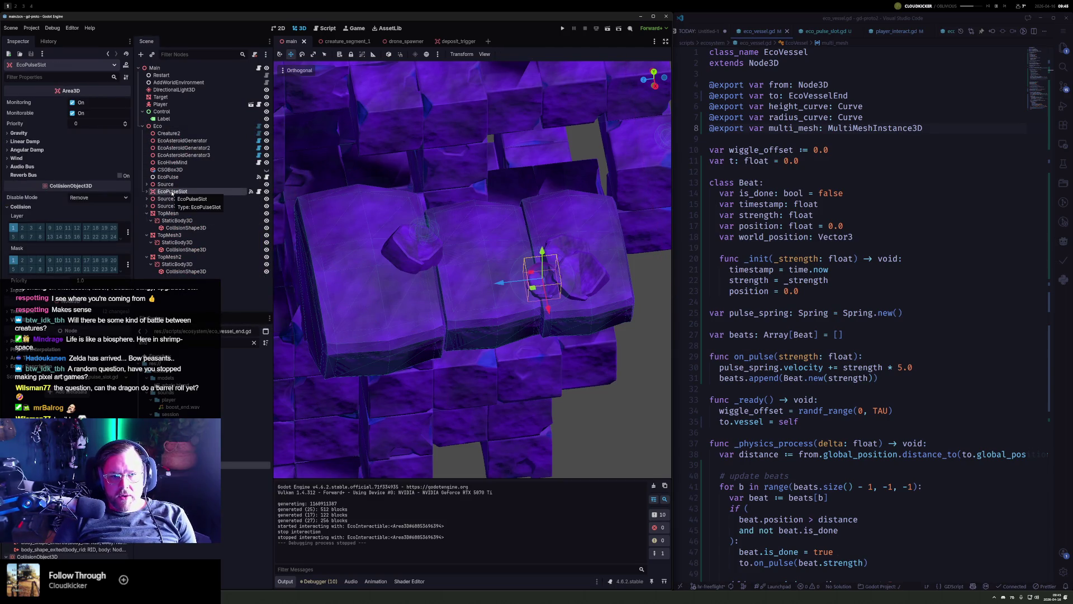
{"action": "left_click", "coordinate": [166, 199]}
{"action": "left_click", "coordinate": [171, 206], "text": "shift"}
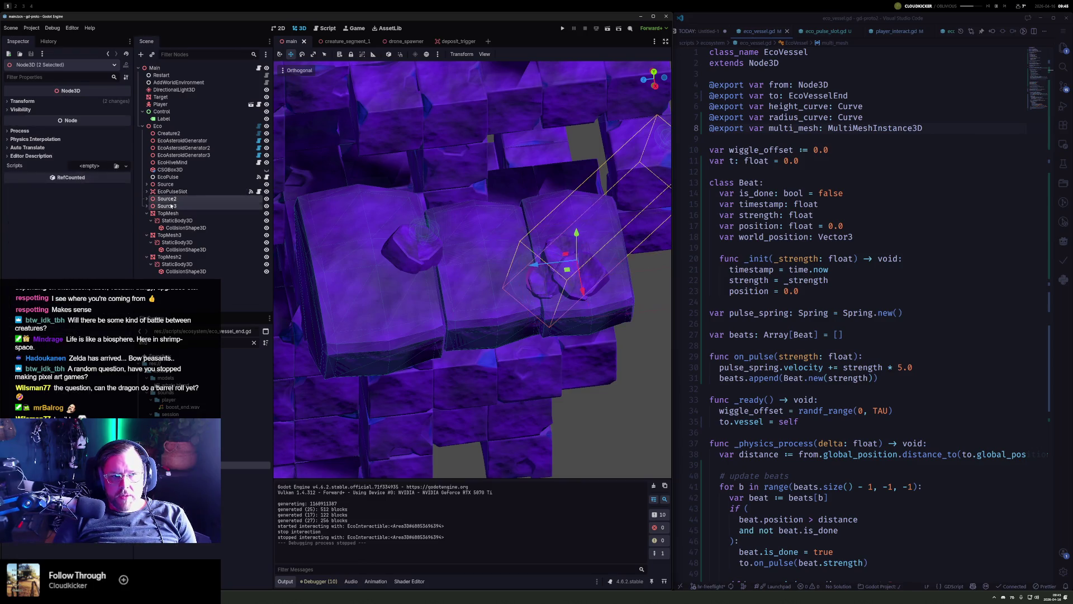
{"action": "left_click_drag", "start_coordinate": [172, 195], "coordinate": [172, 192]}
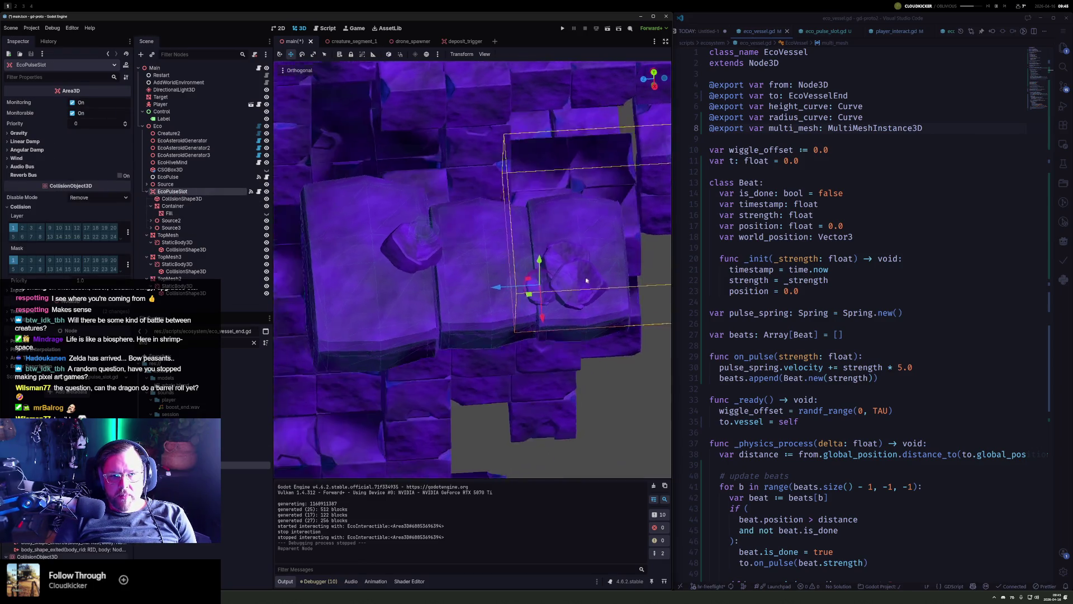
Duplicate EcoPulseSlot as EcoPulseSlot2 and slide it along the X axis.
{"action": "key", "text": "ctrl+d"}
{"action": "left_click_drag", "start_coordinate": [545, 263], "coordinate": [668, 329]}
{"action": "key", "text": "e"}
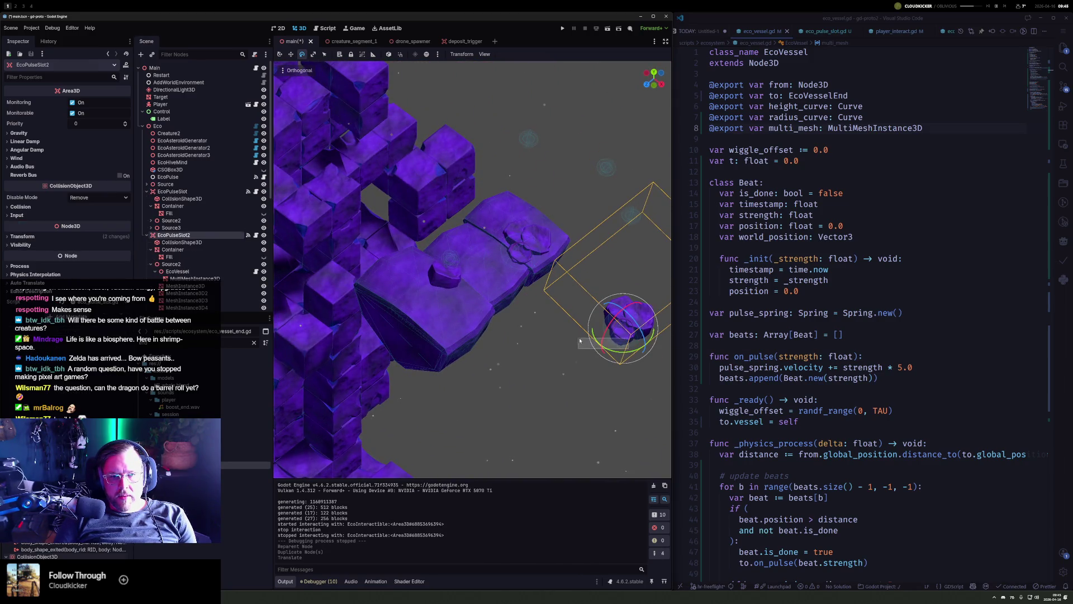
{"action": "left_click", "coordinate": [579, 341]}
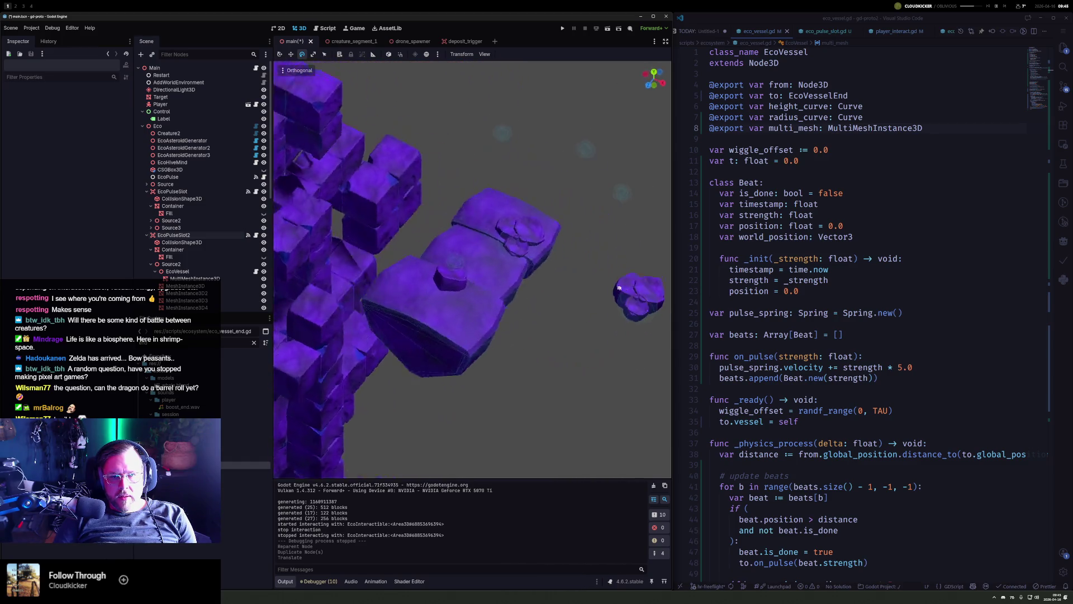
Duplicate EcoPulseSlot2 as EcoPulseSlot3 and place it on the left beside the rocks.
{"action": "left_click", "coordinate": [188, 235]}
{"action": "key", "text": "ctrl+d"}
{"action": "key", "text": "g"}
{"action": "left_click", "coordinate": [413, 235]}
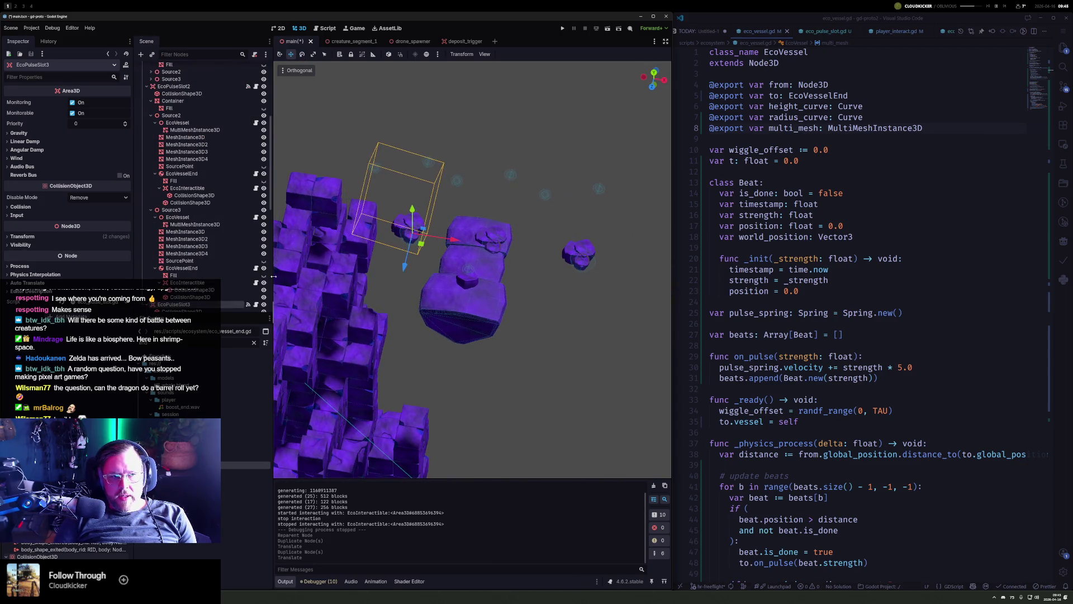
{"action": "scroll", "coordinate": [185, 254], "scroll_direction": "down", "scroll_amount": 5}
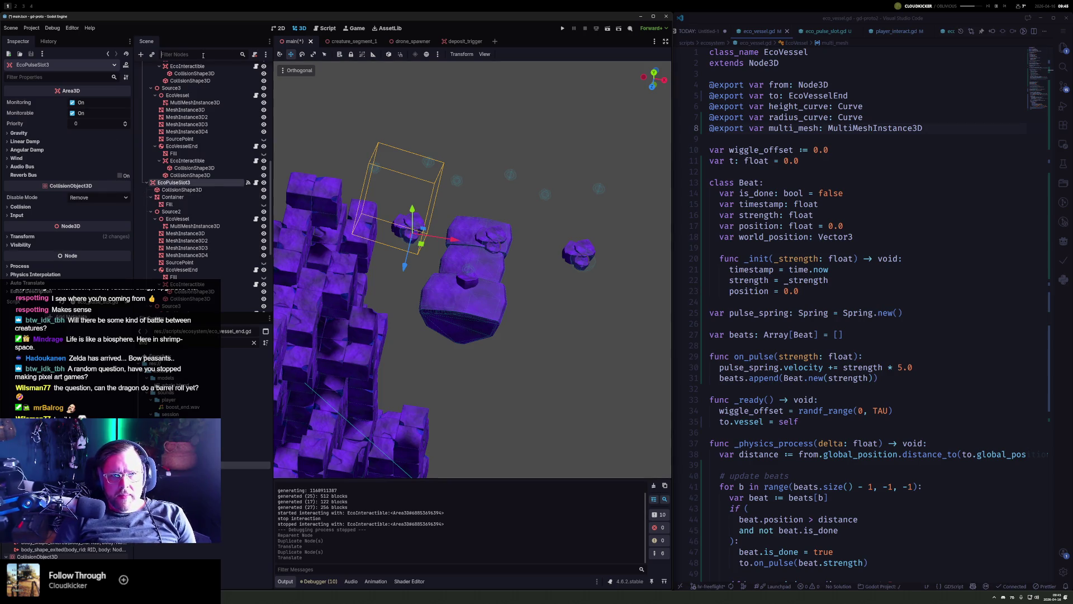
Filter the Scene tree by 'mu' and make the second MultiMeshInstance3D's MultiMesh unique.
{"action": "type", "text": "multi"}
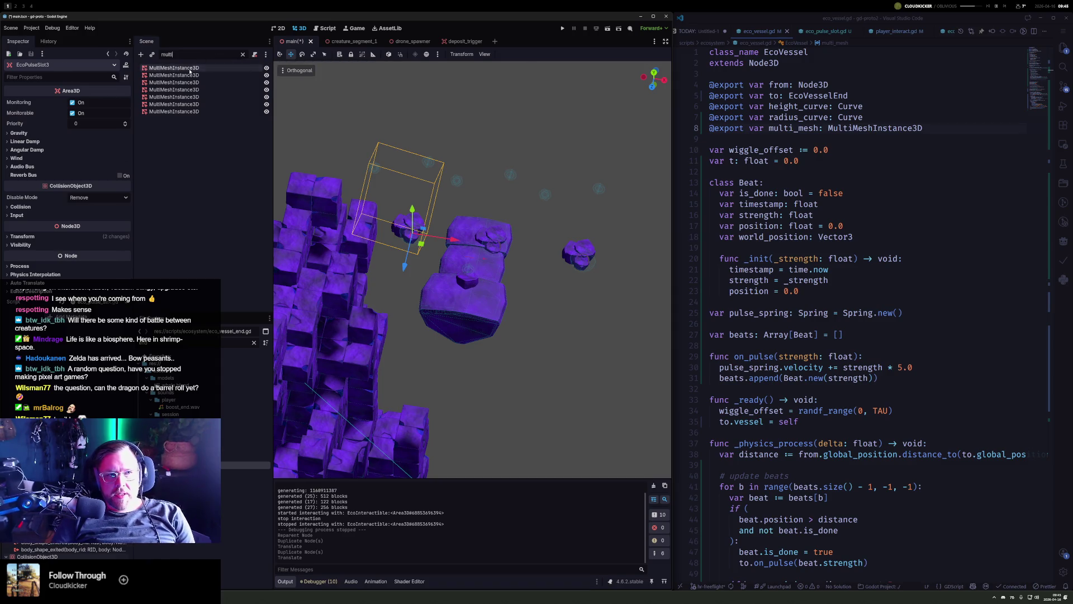
{"action": "left_click", "coordinate": [180, 68]}
{"action": "left_click", "coordinate": [126, 103]}
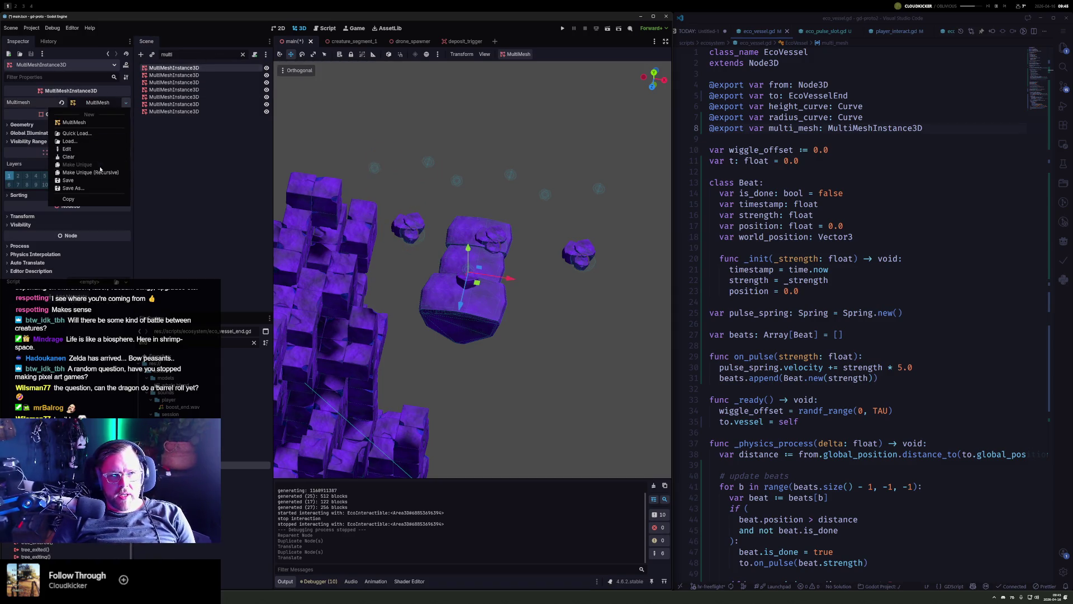
{"action": "left_click", "coordinate": [161, 84]}
{"action": "left_click", "coordinate": [171, 75]}
{"action": "left_click", "coordinate": [98, 102]}
{"action": "left_click", "coordinate": [122, 103]}
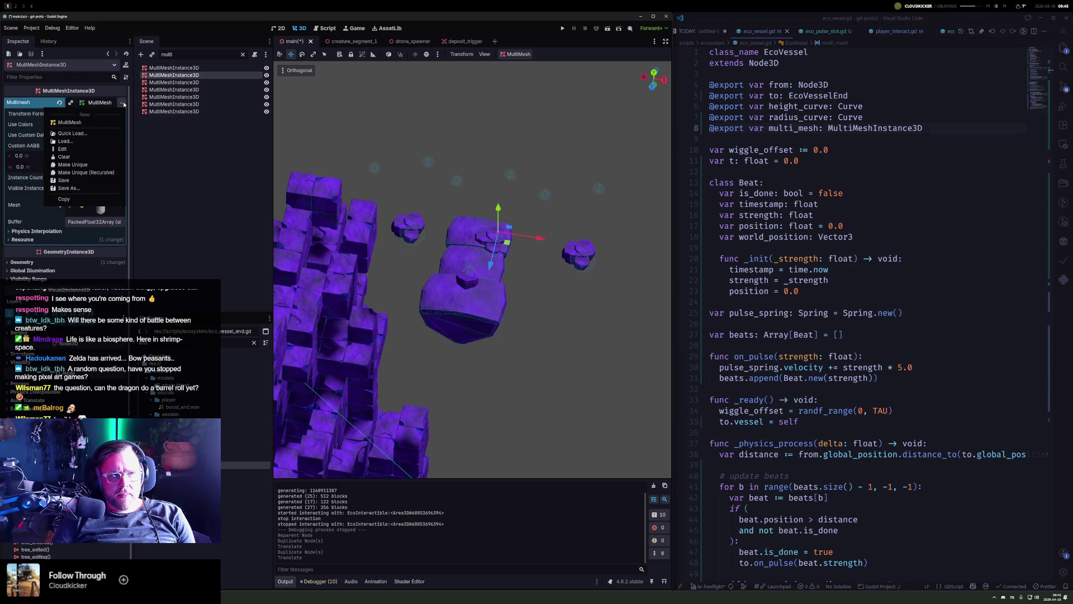
{"action": "left_click", "coordinate": [112, 172]}
Make the MultiMesh unique on the third, fourth and fifth MultiMeshInstance3D nodes.
{"action": "left_click", "coordinate": [163, 82]}
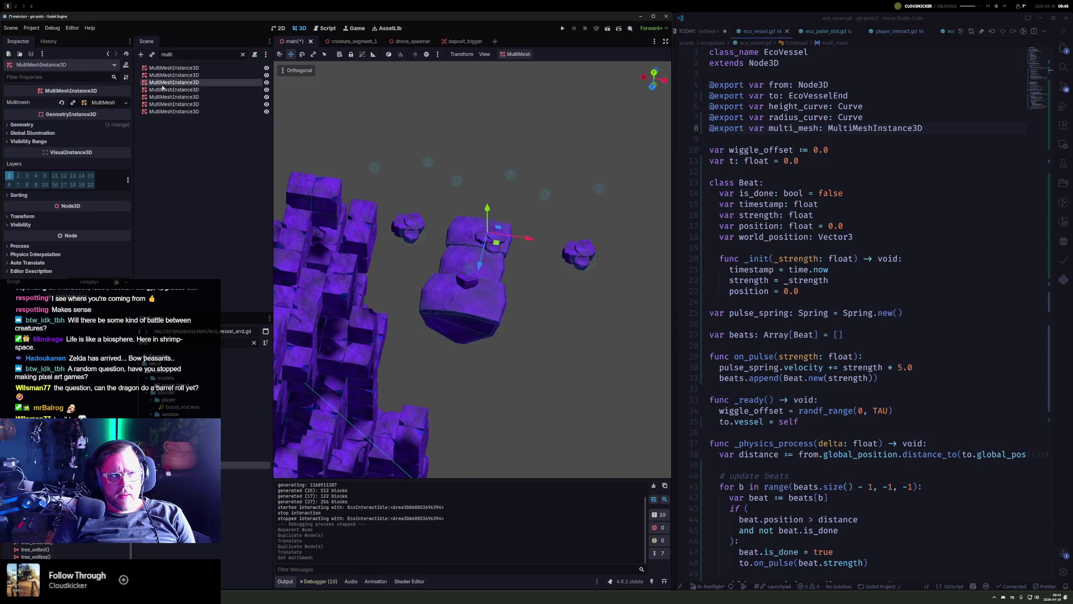
{"action": "left_click", "coordinate": [99, 103]}
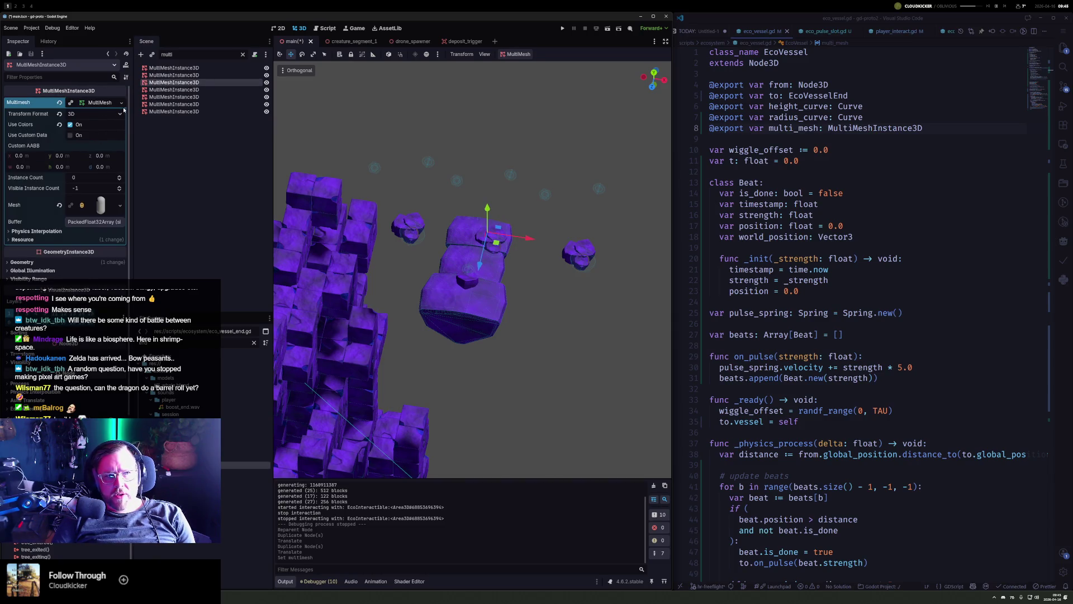
{"action": "left_click", "coordinate": [122, 104]}
{"action": "left_click", "coordinate": [125, 102]}
{"action": "left_click", "coordinate": [89, 165]}
{"action": "left_click", "coordinate": [177, 90]}
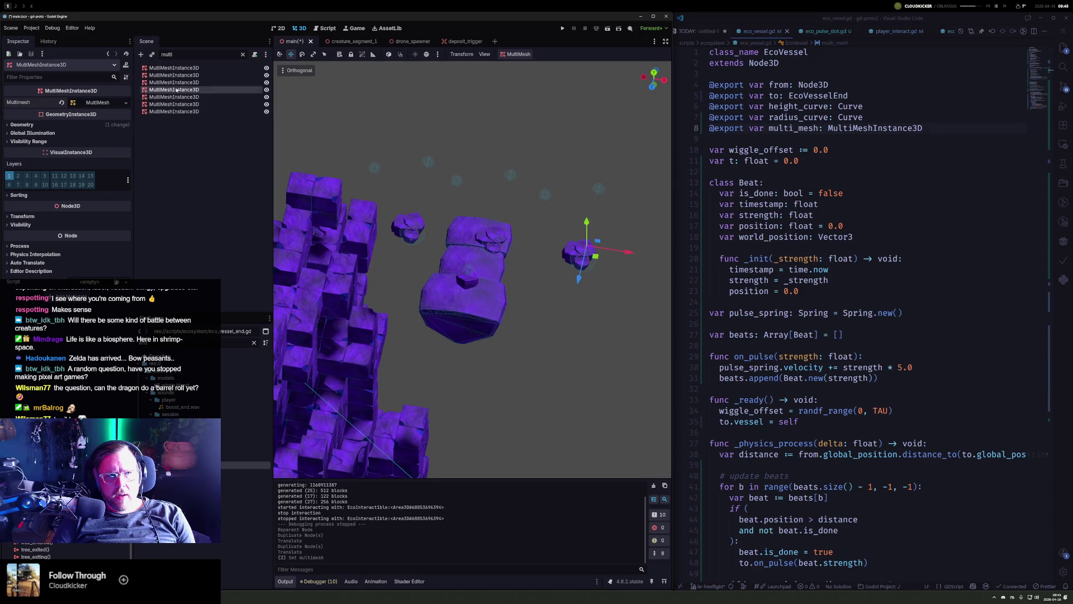
{"action": "left_click", "coordinate": [125, 103]}
{"action": "left_click", "coordinate": [90, 165]}
{"action": "left_click", "coordinate": [180, 98]}
{"action": "left_click", "coordinate": [126, 102]}
{"action": "left_click", "coordinate": [89, 166]}
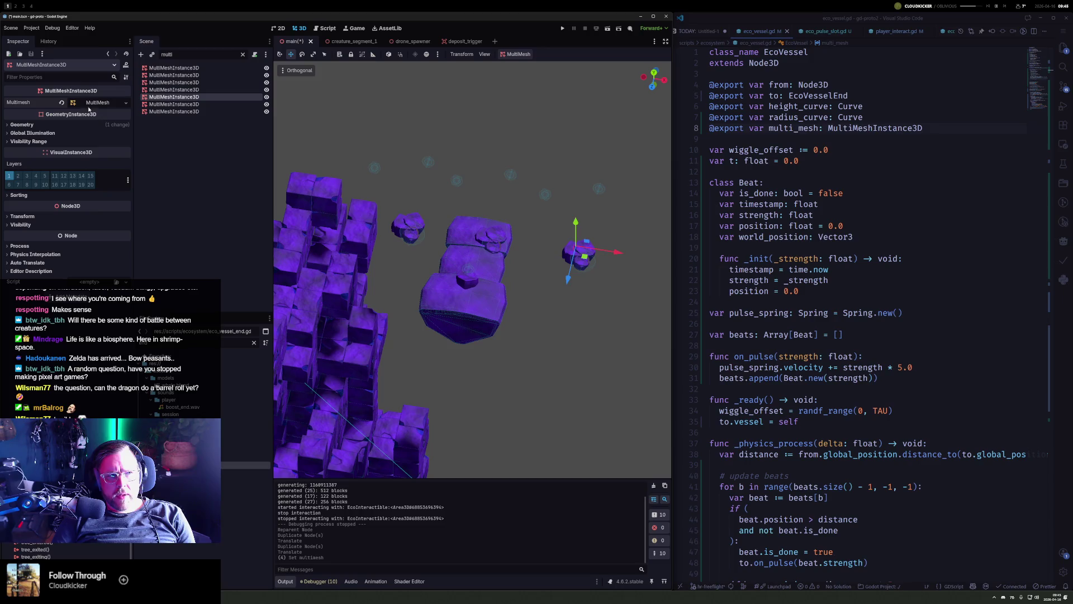
Recheck the fifth node and confirm the sixth and seventh MultiMeshes are already unique.
{"action": "left_click", "coordinate": [180, 104]}
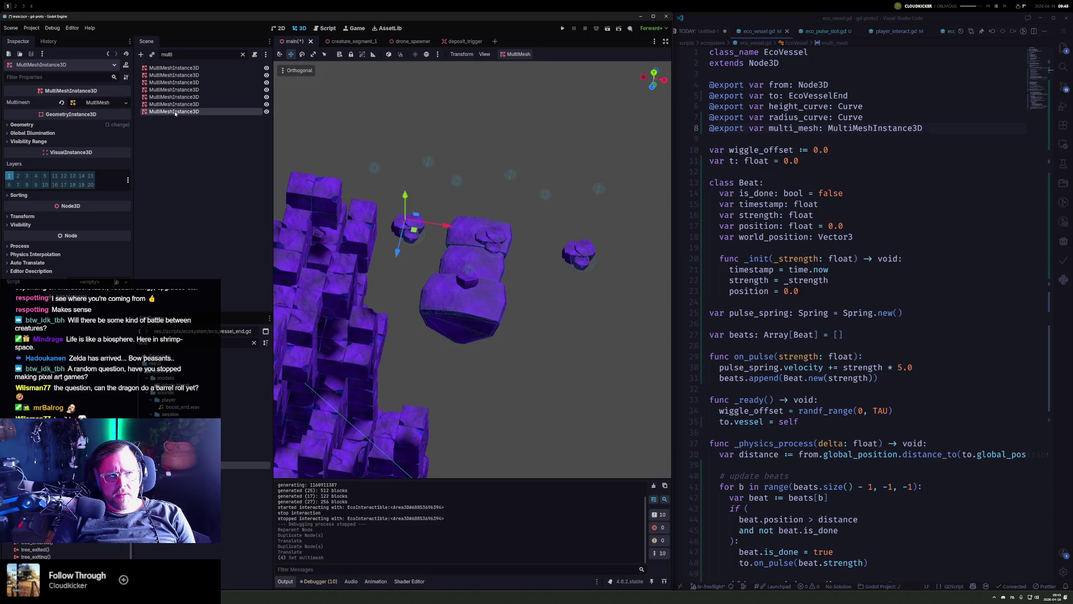
{"action": "left_click", "coordinate": [176, 97]}
{"action": "left_click", "coordinate": [176, 89]}
{"action": "left_click", "coordinate": [176, 99]}
{"action": "left_click", "coordinate": [126, 102]}
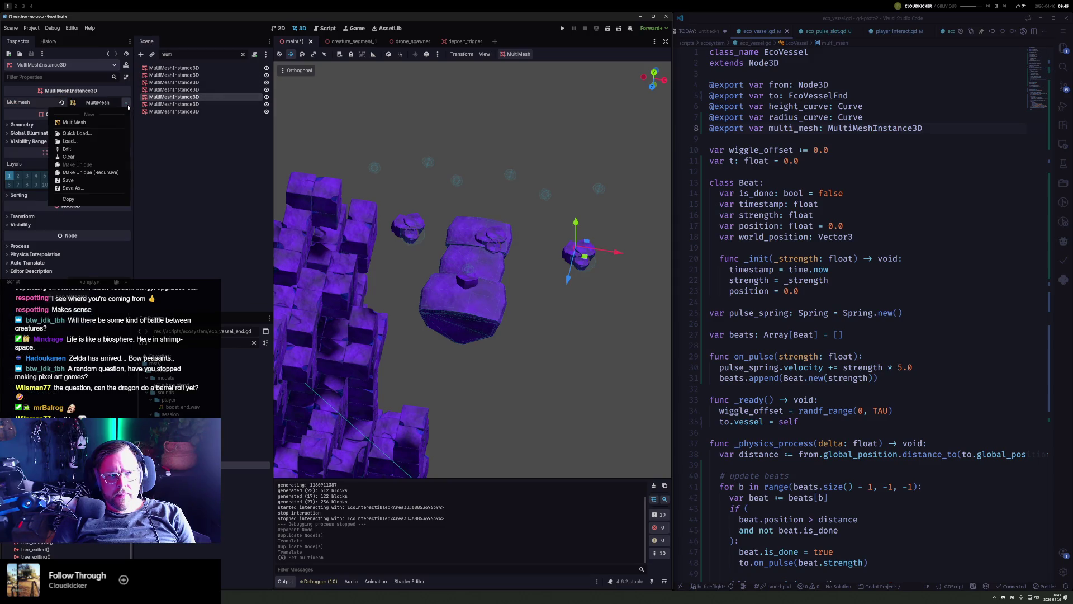
{"action": "left_click", "coordinate": [176, 104]}
{"action": "left_click", "coordinate": [176, 104]}
{"action": "left_click", "coordinate": [127, 103]}
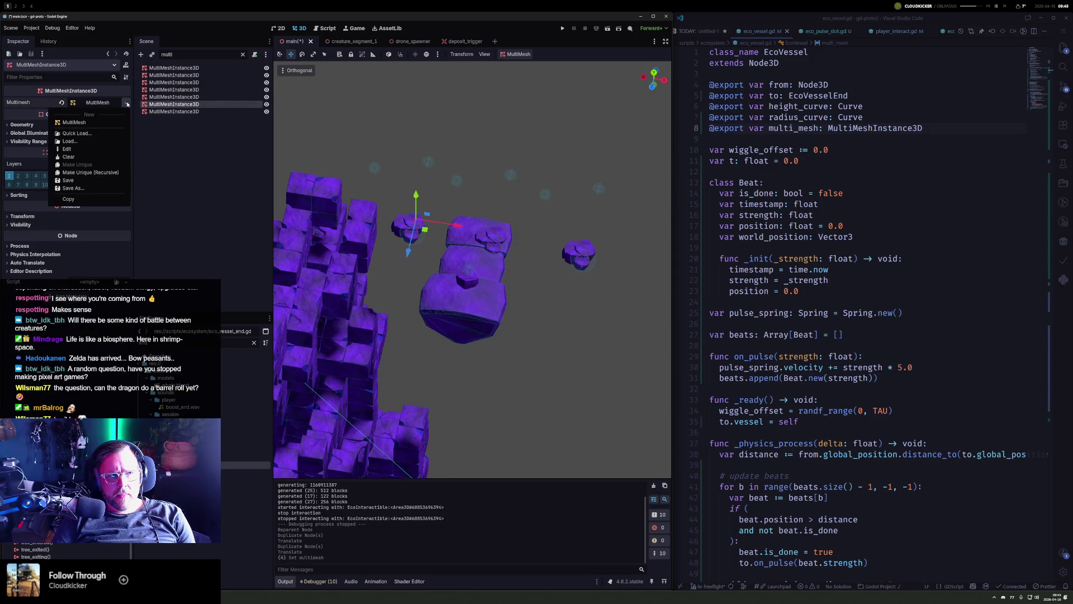
{"action": "left_click", "coordinate": [176, 111]}
{"action": "left_click", "coordinate": [176, 112]}
{"action": "left_click", "coordinate": [126, 103]}
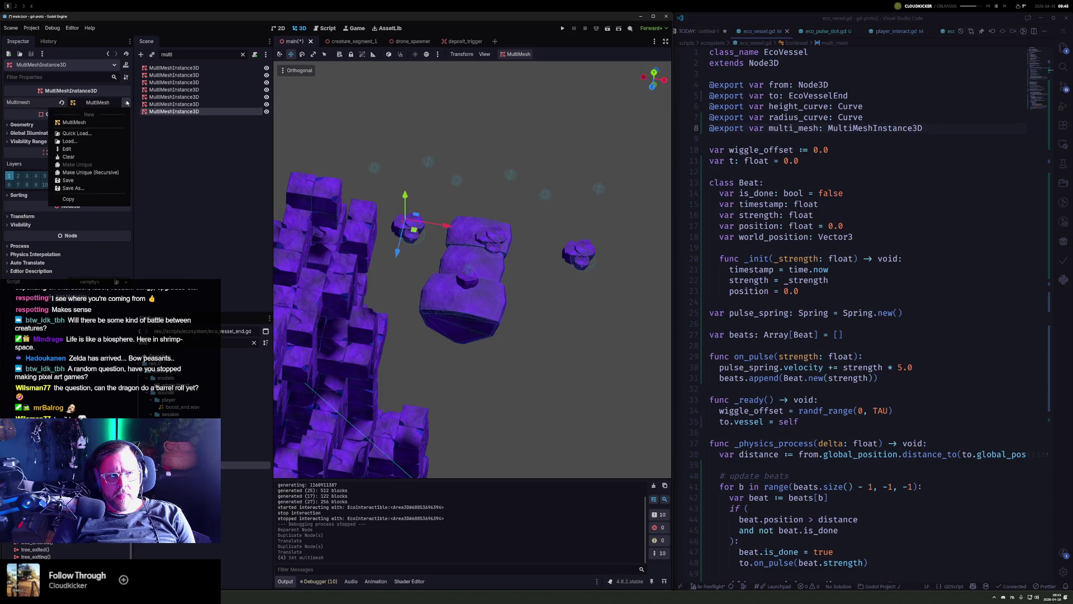
{"action": "key", "text": "Escape"}
{"action": "scroll", "coordinate": [522, 173], "scroll_direction": "up", "scroll_amount": 3}
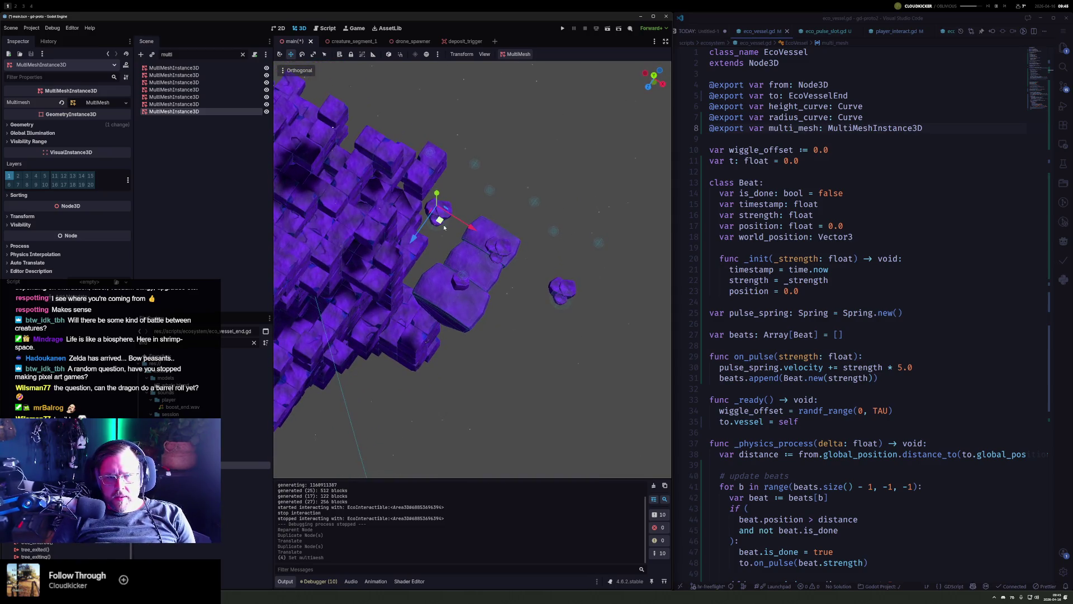
Clear the 'mu' filter and collapse the Source2 and EcoPulseSlot branches.
{"action": "left_click", "coordinate": [243, 55]}
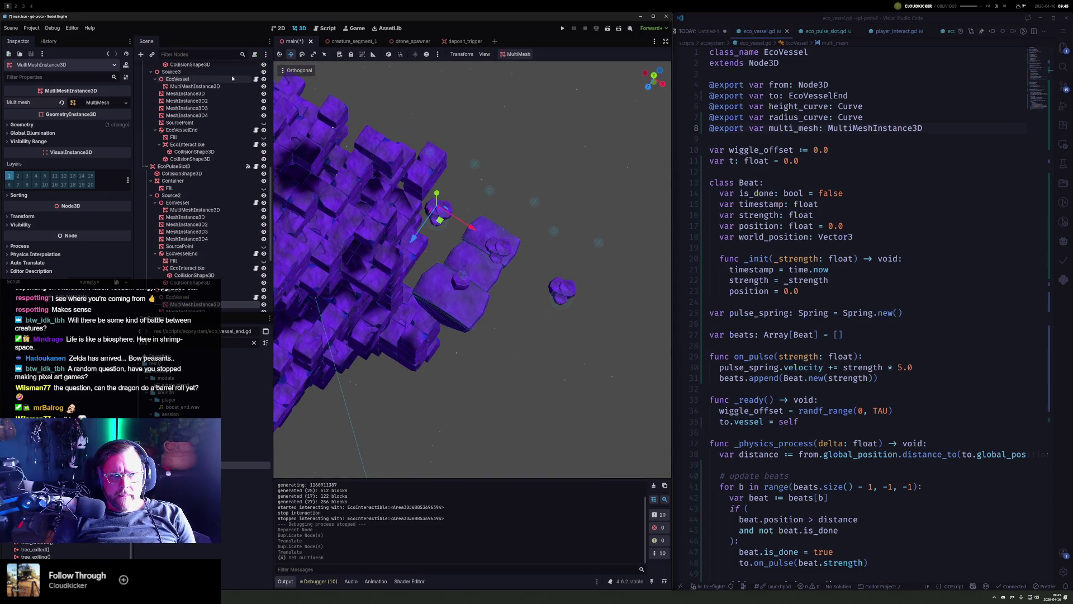
{"action": "left_click", "coordinate": [191, 284]}
{"action": "left_click", "coordinate": [151, 195]}
{"action": "left_click", "coordinate": [147, 166]}
{"action": "left_click", "coordinate": [147, 154]}
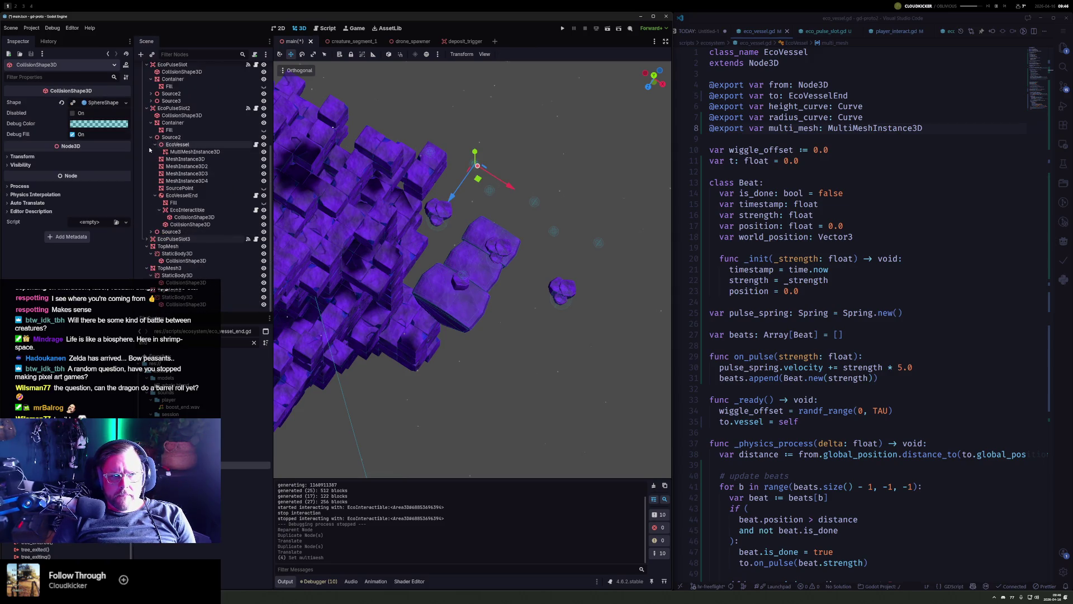
{"action": "scroll", "coordinate": [147, 114], "scroll_direction": "up", "scroll_amount": 5}
{"action": "left_click", "coordinate": [146, 188]}
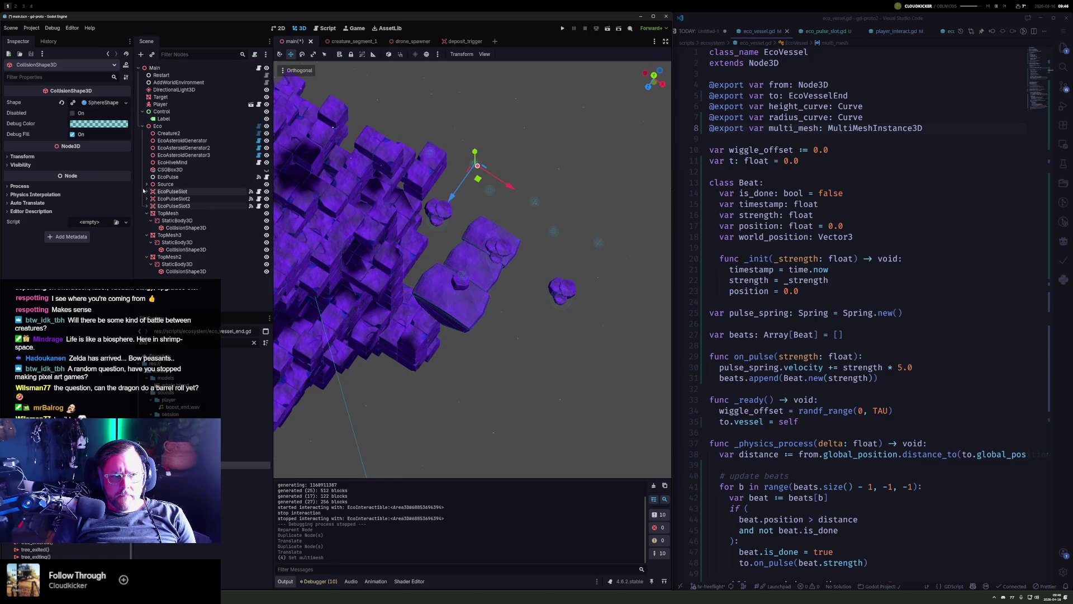
Move EcoPulseSlot and EcoPulseSlot2 onto nearby rocks and rotate EcoPulseSlot3's box.
{"action": "left_click_drag", "start_coordinate": [519, 266], "coordinate": [423, 263]}
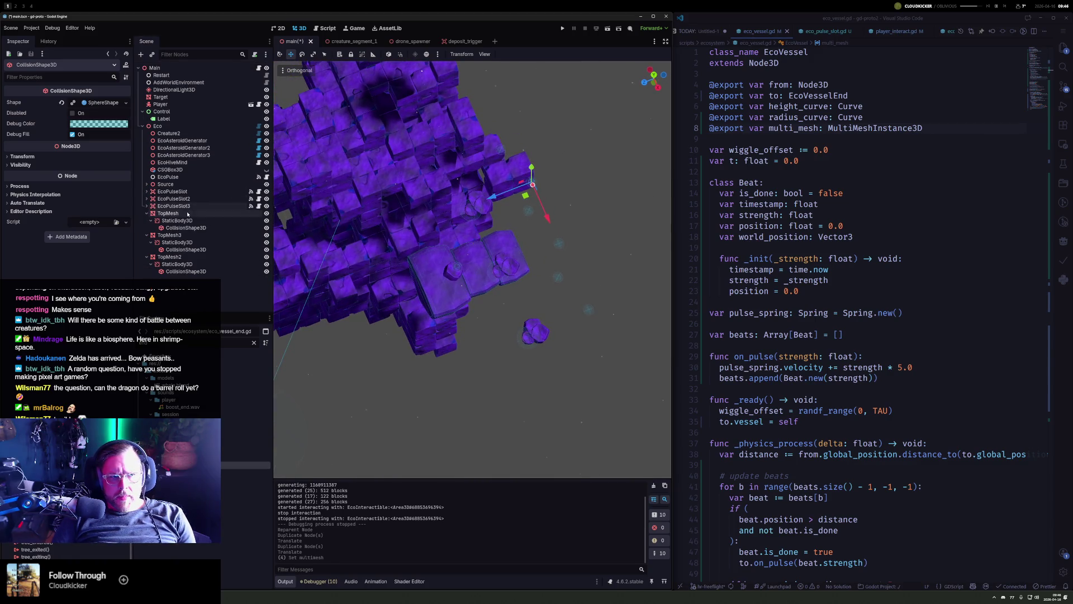
{"action": "left_click", "coordinate": [184, 192]}
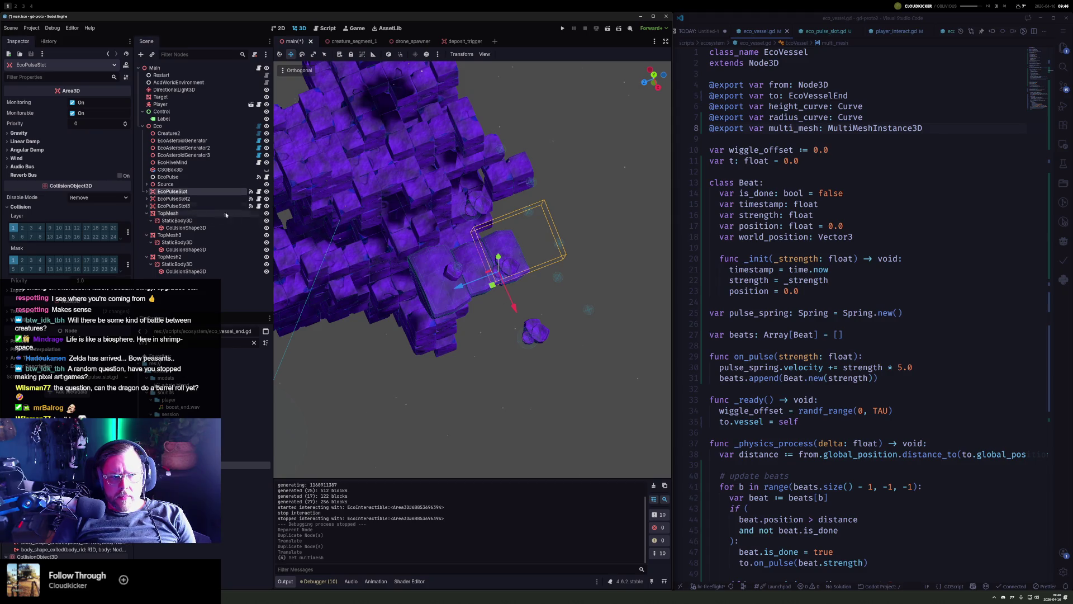
{"action": "left_click_drag", "start_coordinate": [492, 285], "coordinate": [491, 275]}
{"action": "left_click", "coordinate": [173, 198]}
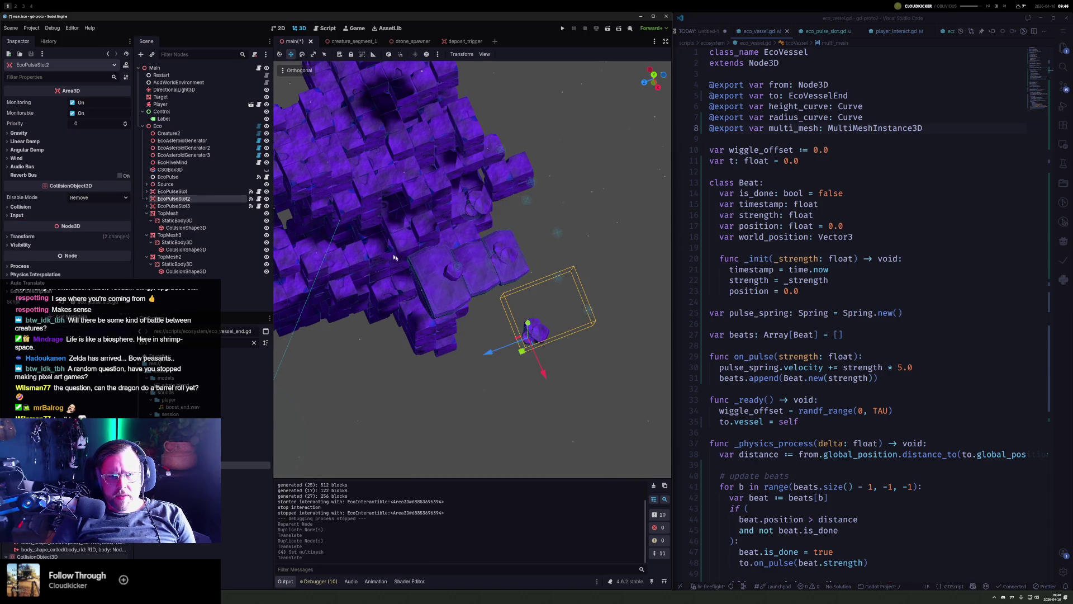
{"action": "mouse_move", "coordinate": [523, 351]}
{"action": "left_mouse_down"}
{"action": "mouse_move", "coordinate": [549, 274]}
{"action": "mouse_move", "coordinate": [578, 302]}
{"action": "mouse_move", "coordinate": [548, 277]}
{"action": "mouse_move", "coordinate": [559, 288]}
{"action": "mouse_move", "coordinate": [550, 292]}
{"action": "mouse_move", "coordinate": [568, 289]}
{"action": "mouse_move", "coordinate": [534, 290]}
{"action": "left_mouse_up"}
{"action": "key", "text": "e"}
{"action": "key", "text": "ctrl+z"}
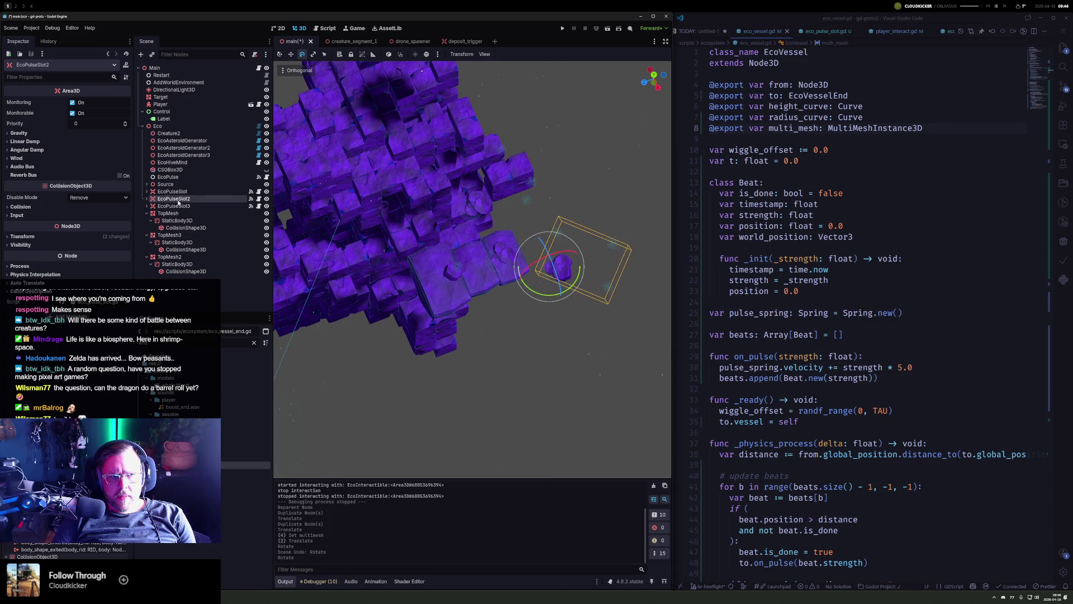
{"action": "left_click", "coordinate": [171, 206]}
{"action": "left_click_drag", "start_coordinate": [491, 225], "coordinate": [529, 233]}
{"action": "key", "text": "w"}
Duplicate TopMesh3 as TopMesh4, stretch it along X, then run the game.
{"action": "left_click", "coordinate": [520, 274]}
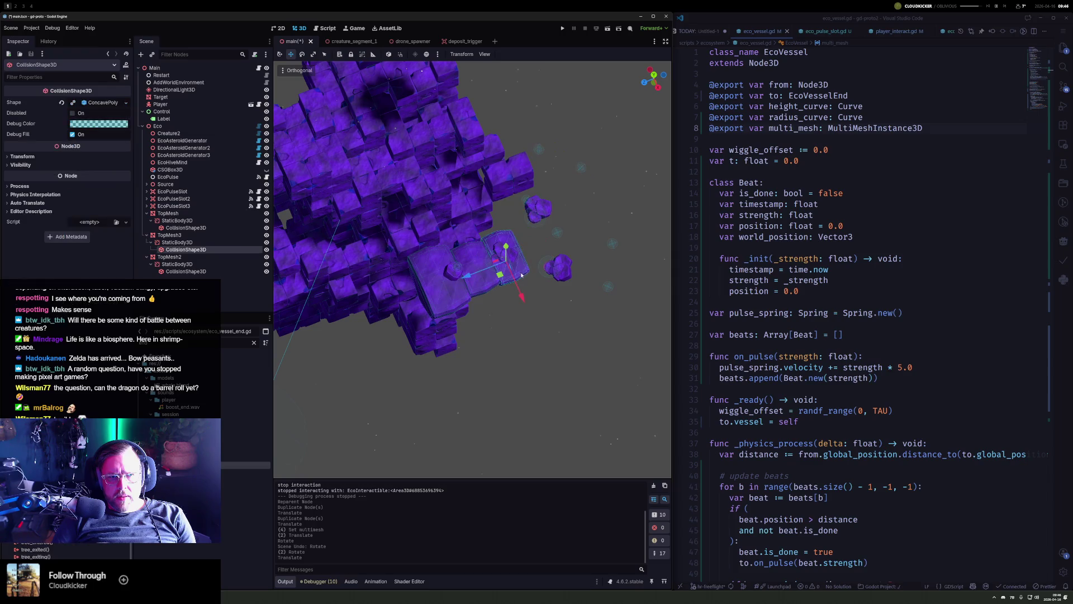
{"action": "key", "text": "ctrl+d"}
{"action": "left_click", "coordinate": [515, 278]}
{"action": "left_click_drag", "start_coordinate": [469, 275], "coordinate": [528, 272]}
{"action": "key", "text": "ctrl+z"}
{"action": "key", "text": "ctrl+d"}
{"action": "key", "text": "r"}
{"action": "scroll", "coordinate": [520, 212], "scroll_direction": "up", "scroll_amount": 5}
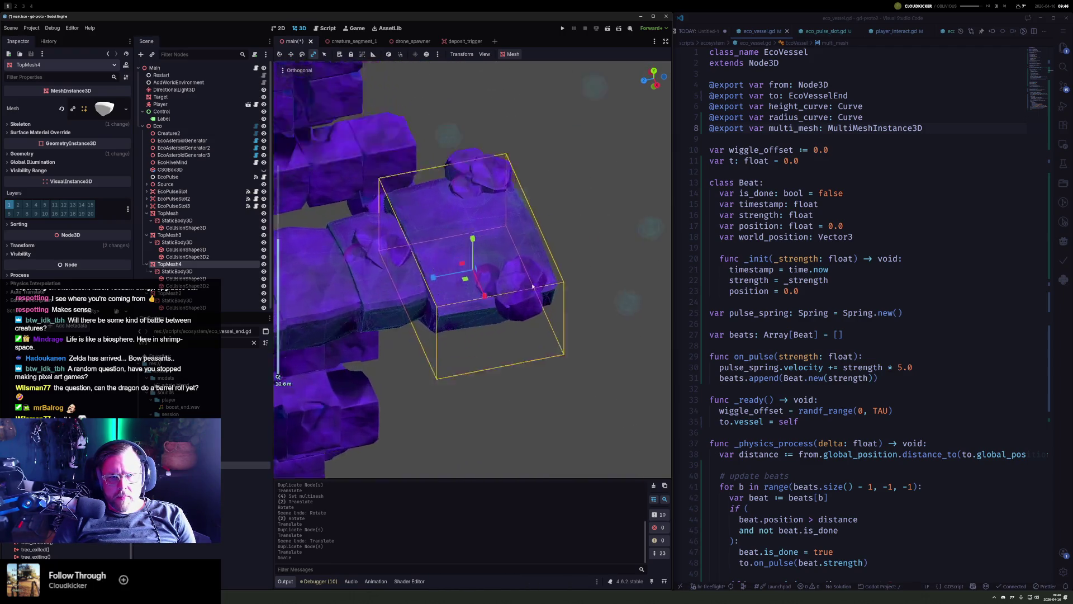
{"action": "key", "text": "KP_1"}
{"action": "left_click_drag", "start_coordinate": [513, 272], "coordinate": [519, 275]}
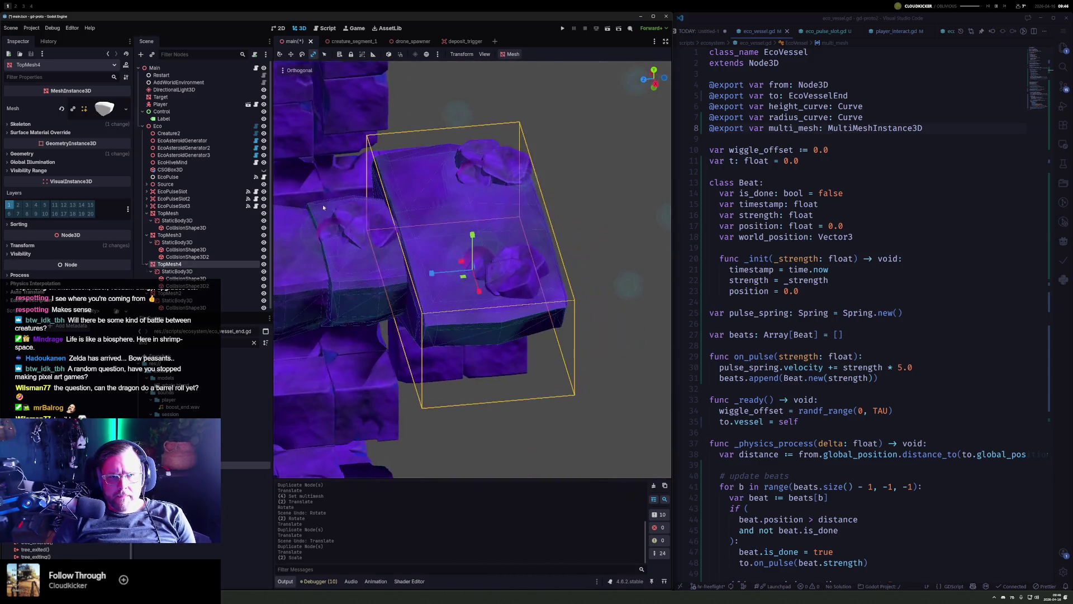
{"action": "key", "text": "F5"}
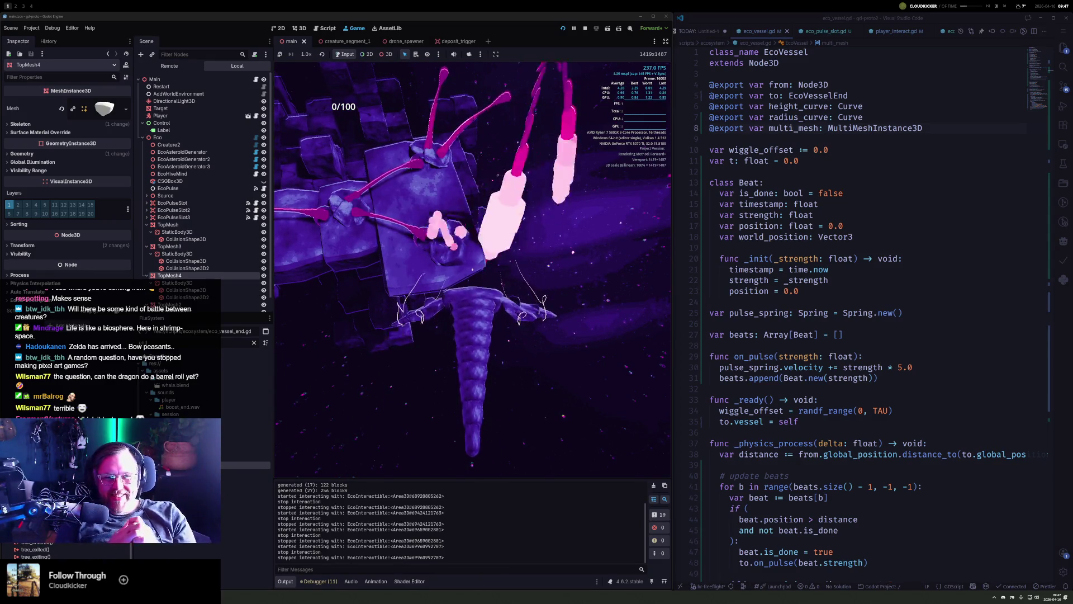
Stop the playtest of the resized slab and return to the vessel script.
{"action": "left_click", "coordinate": [585, 28]}
{"action": "left_click", "coordinate": [838, 173]}
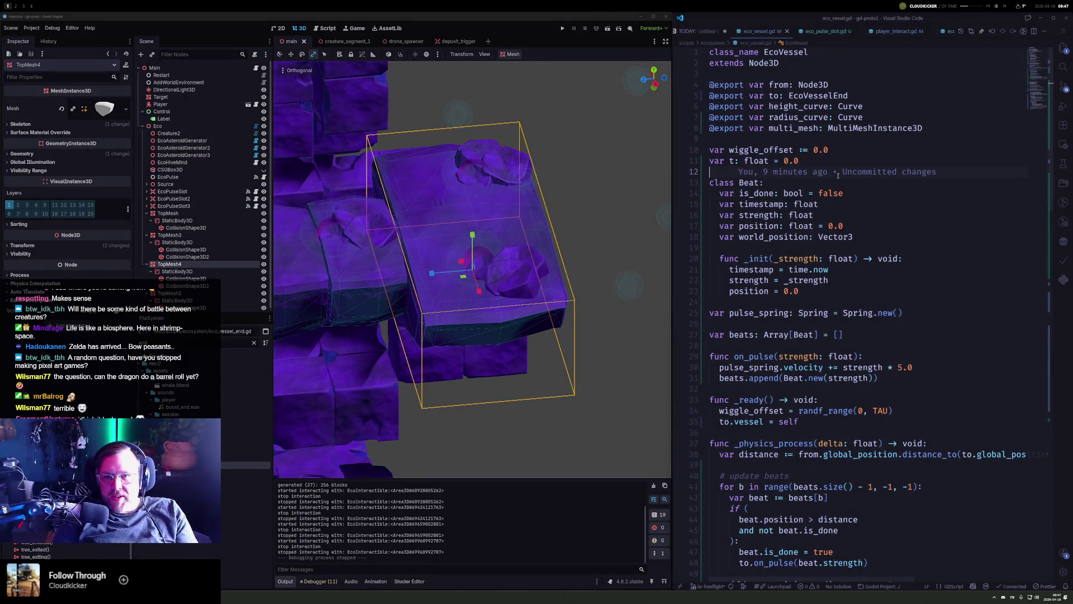
In eco_pulse_slot.gd declare var connected_vessel_end: EcoVesselEnd below the pulse signal.
{"action": "left_click", "coordinate": [828, 32]}
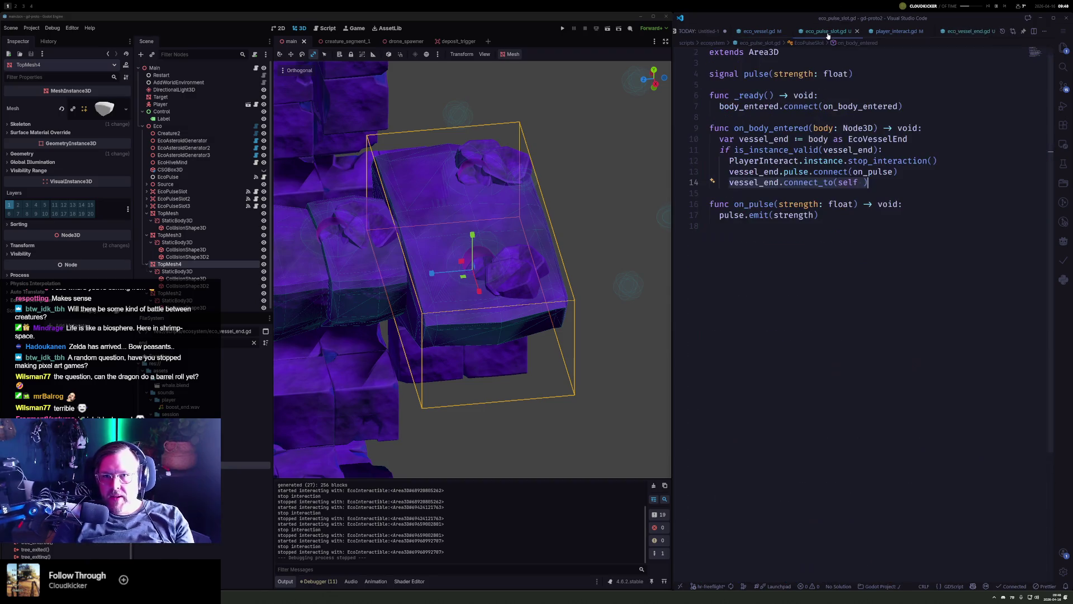
{"action": "key", "text": "Up"}
{"action": "key", "text": "Up"}
{"action": "key", "text": "Up"}
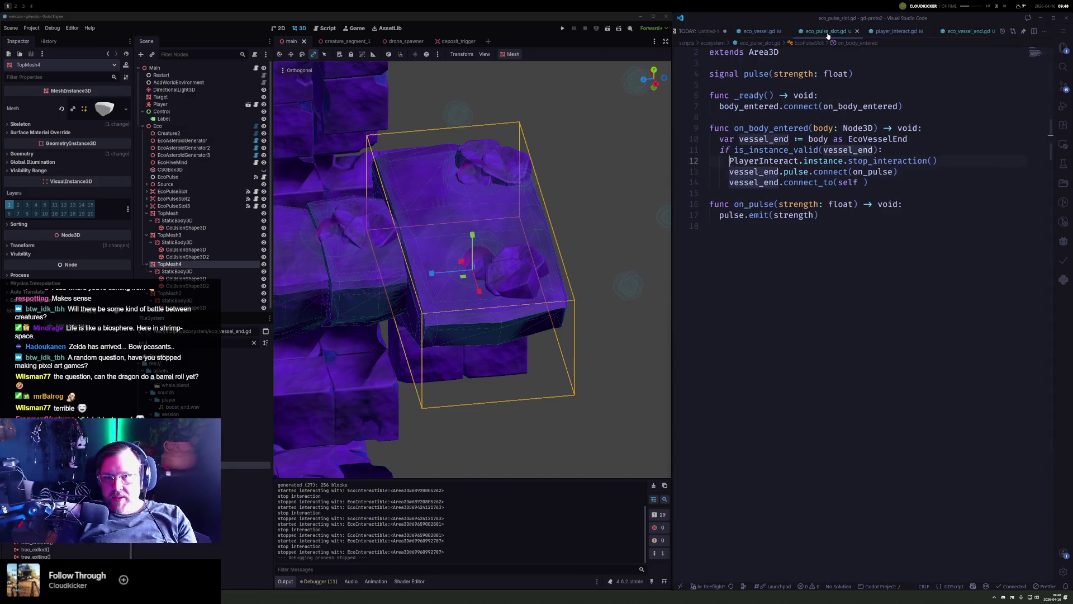
{"action": "key", "text": "Return"}
{"action": "key", "text": "Return"}
{"action": "key", "text": "Up"}
{"action": "type", "text": "func"}
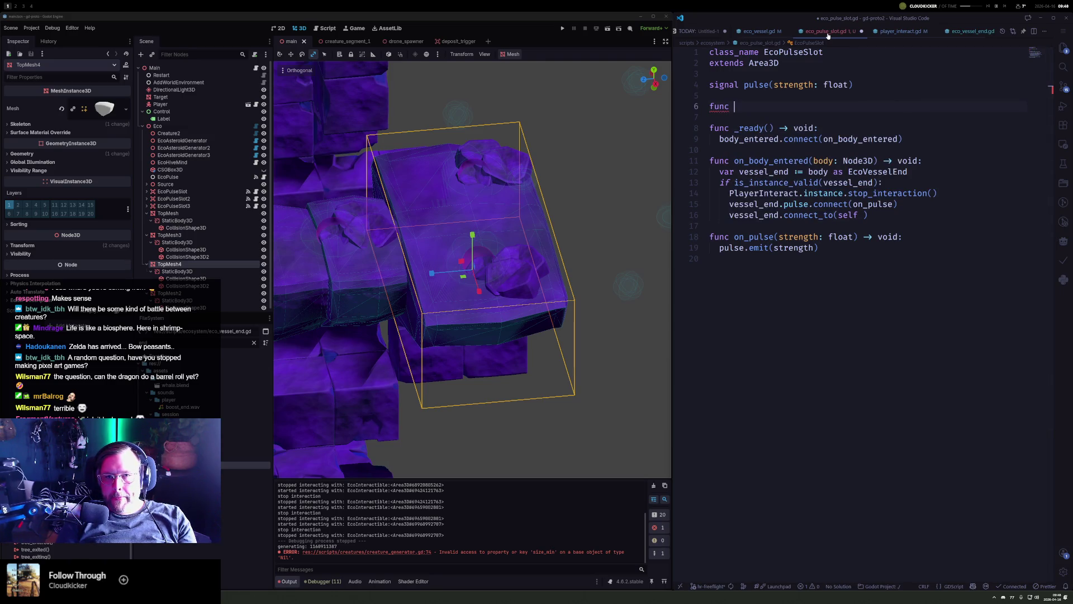
{"action": "key", "text": "BackSpace"}
{"action": "key", "text": "BackSpace"}
{"action": "key", "text": "BackSpace"}
{"action": "type", "text": "var connec"}
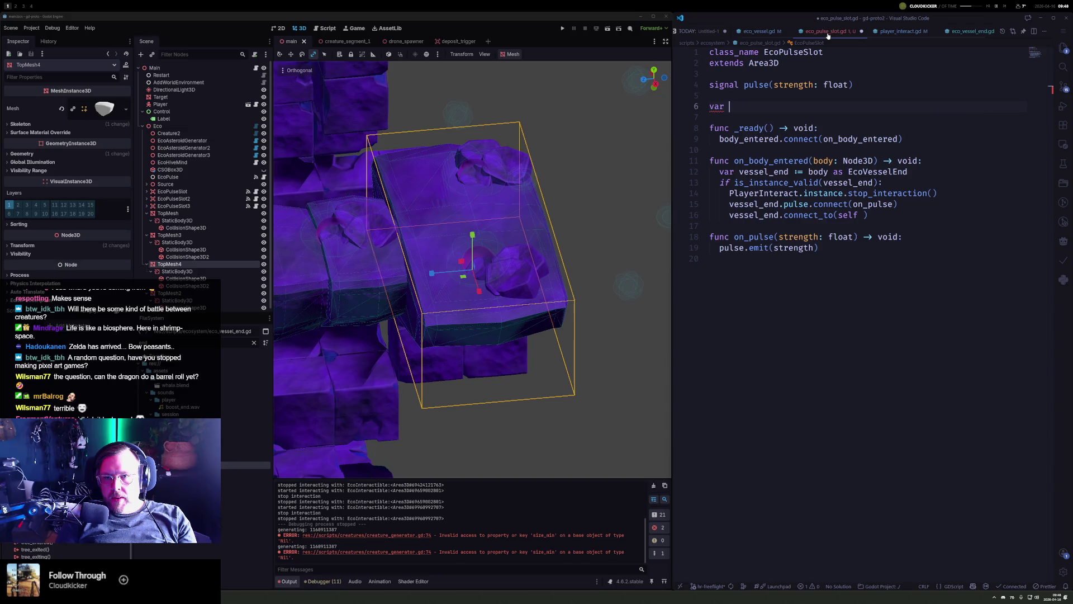
{"action": "type", "text": "vesse"}
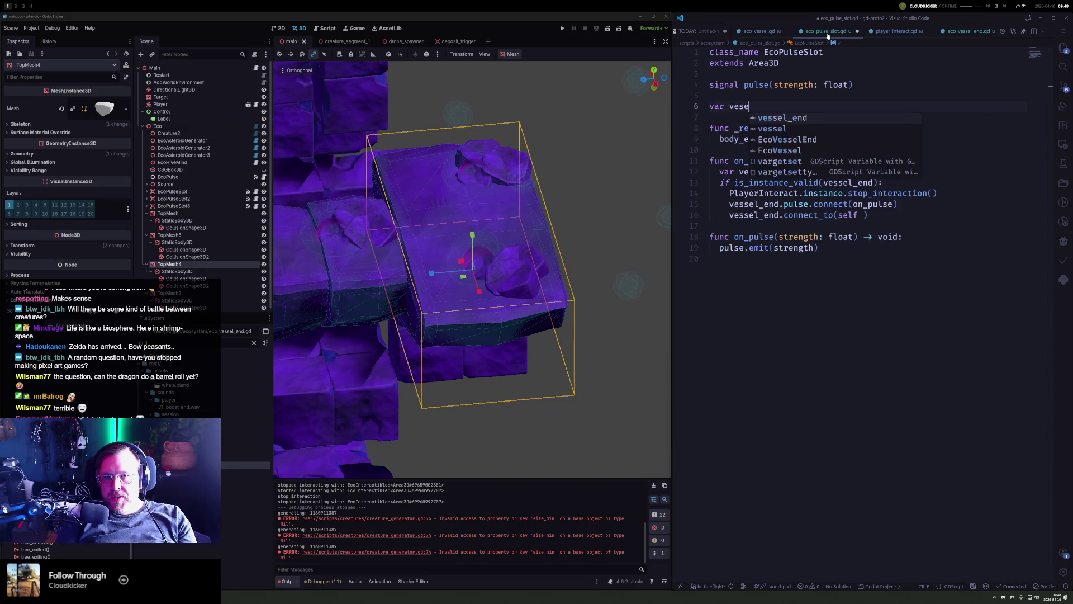
{"action": "type", "text": "l_"}
{"action": "key", "text": "Tab"}
{"action": "key", "text": "ctrl+Left"}
{"action": "type", "text": "connec"}
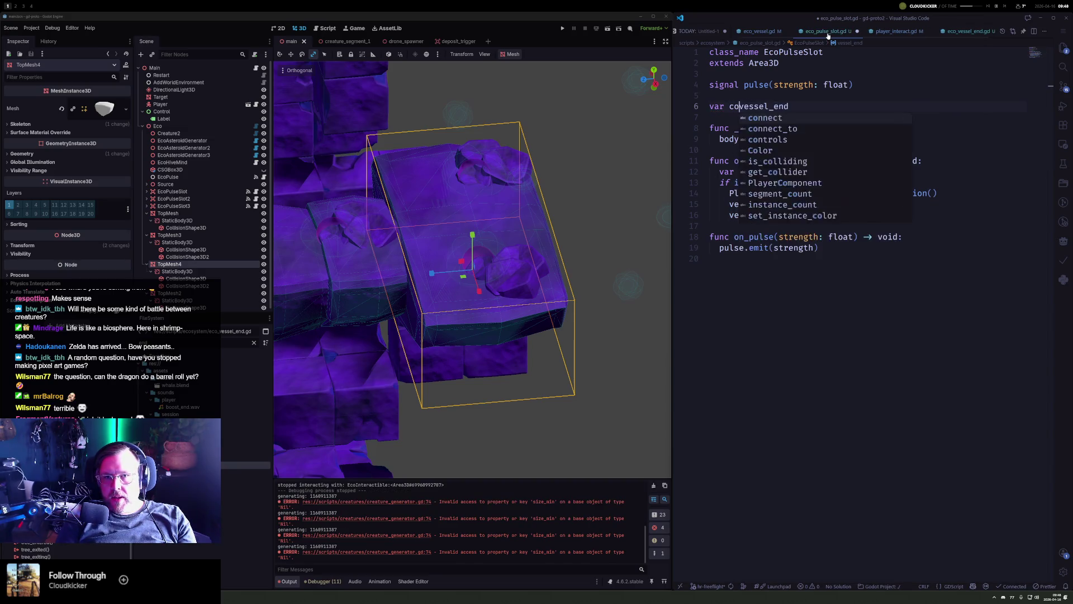
{"action": "type", "text": "ted_"}
{"action": "key", "text": "End"}
{"action": "type", "text": ":EcoVes"}
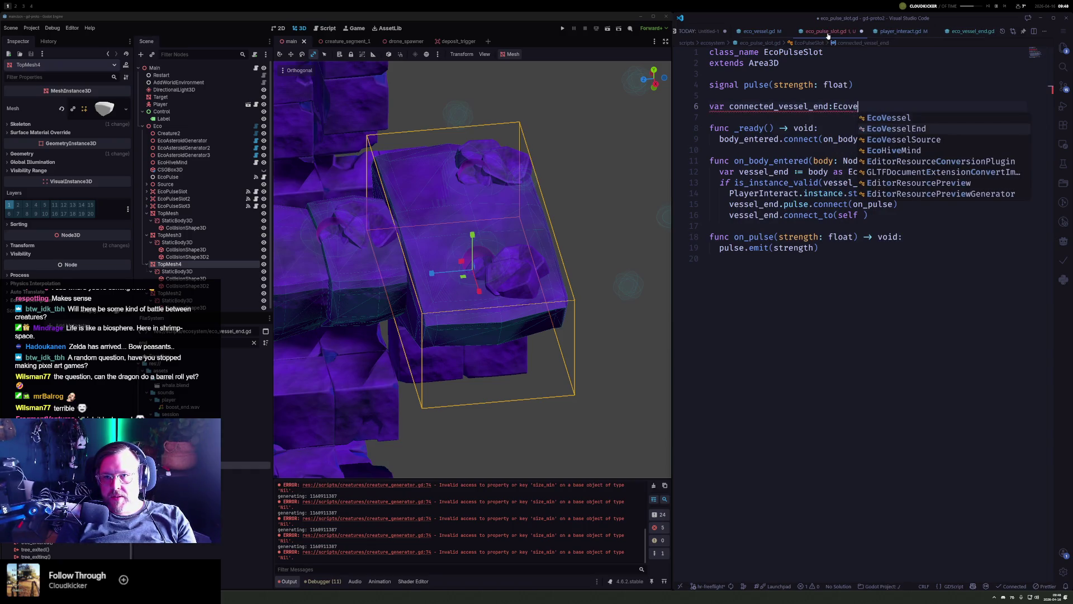
{"action": "key", "text": "Tab"}
{"action": "key", "text": "Down"}
{"action": "key", "text": "Down"}
{"action": "key", "text": "Down"}
{"action": "key", "text": "Down"}
Assign connected_vessel_end = vessel_end in on_body_entered, after the connect_to call.
{"action": "key", "text": "Up"}
{"action": "key", "text": "End"}
{"action": "key", "text": "Return"}
{"action": "type", "text": "ecov"}
{"action": "key", "text": "BackSpace"}
{"action": "key", "text": "BackSpace"}
{"action": "key", "text": "BackSpace"}
{"action": "type", "text": "conn"}
{"action": "key", "text": "Tab"}
{"action": "type", "text": "= vess"}
{"action": "key", "text": "Tab"}
{"action": "key", "text": "alt+Down"}
{"action": "key", "text": "alt+Down"}
{"action": "key", "text": "alt+Down"}
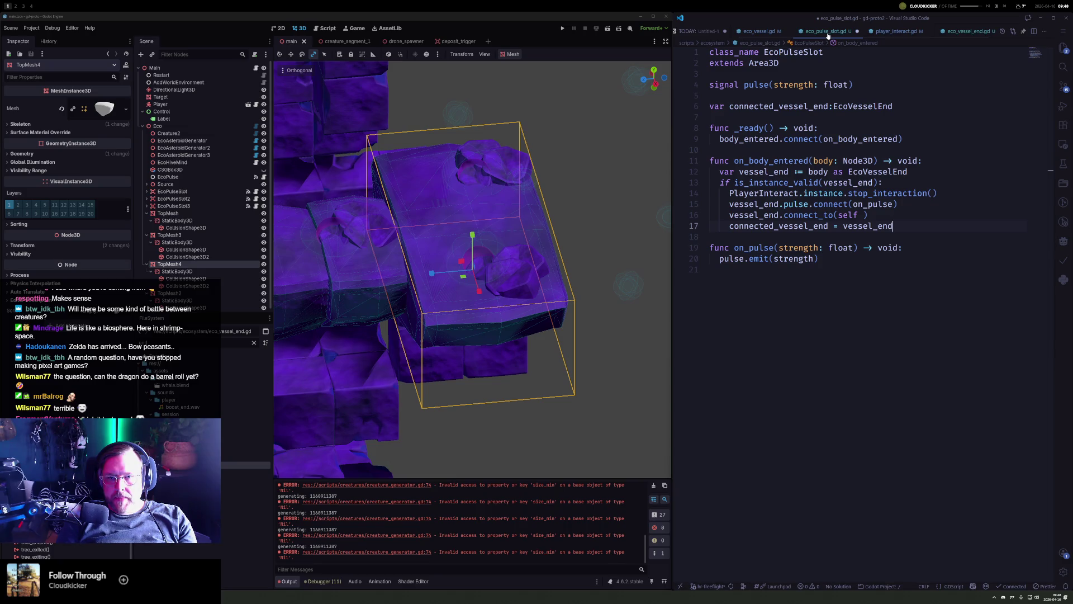
{"action": "key", "text": "Up"}
{"action": "key", "text": "Up"}
{"action": "key", "text": "Up"}
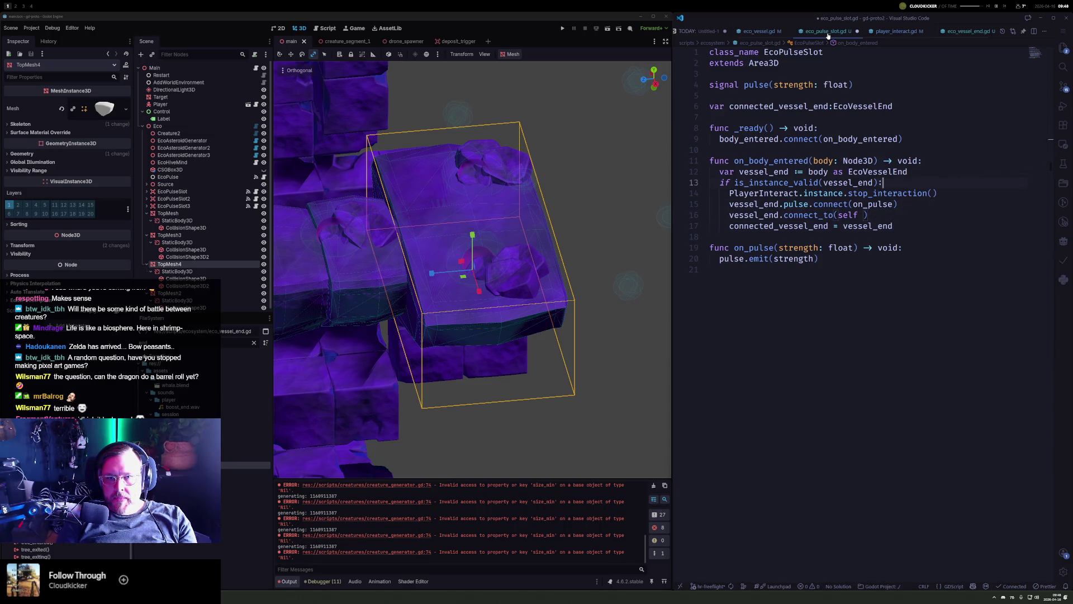
{"action": "key", "text": "Down"}
{"action": "key", "text": "Down"}
{"action": "key", "text": "Down"}
{"action": "key", "text": "End"}
{"action": "key", "text": "Return"}
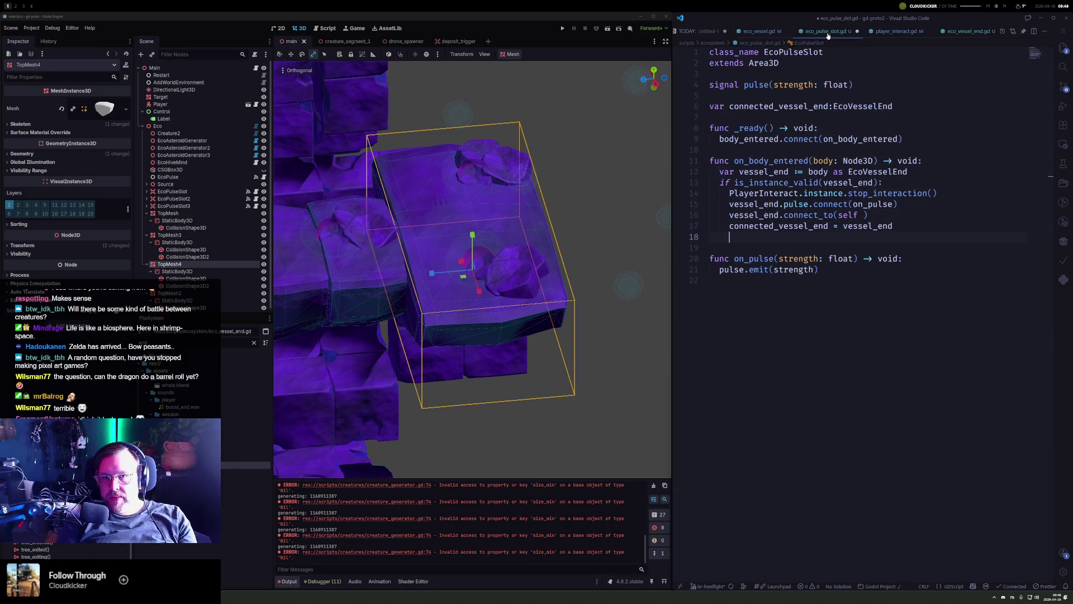
Add body_entered.disconnect(on_body_entered) inside the handler, save, and relaunch the game.
{"action": "key", "text": "Up"}
{"action": "key", "text": "Up"}
{"action": "key", "text": "Up"}
{"action": "key", "text": "shift+alt+Down"}
{"action": "key", "text": "alt+Down"}
{"action": "key", "text": "alt+Down"}
{"action": "key", "text": "alt+Down"}
{"action": "key", "text": "alt+Down"}
{"action": "key", "text": "alt+Up"}
{"action": "key", "text": "Tab"}
{"action": "key", "text": "BackSpace"}
{"action": "key", "text": "Home"}
{"action": "key", "text": "Tab"}
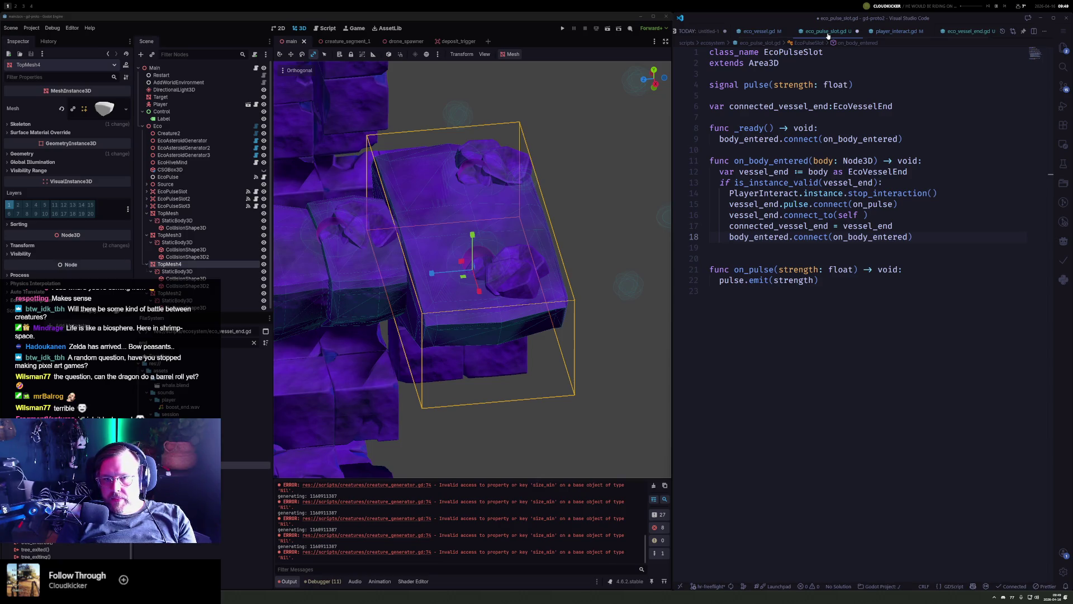
{"action": "type", "text": "dis"}
{"action": "key", "text": "ctrl+s"}
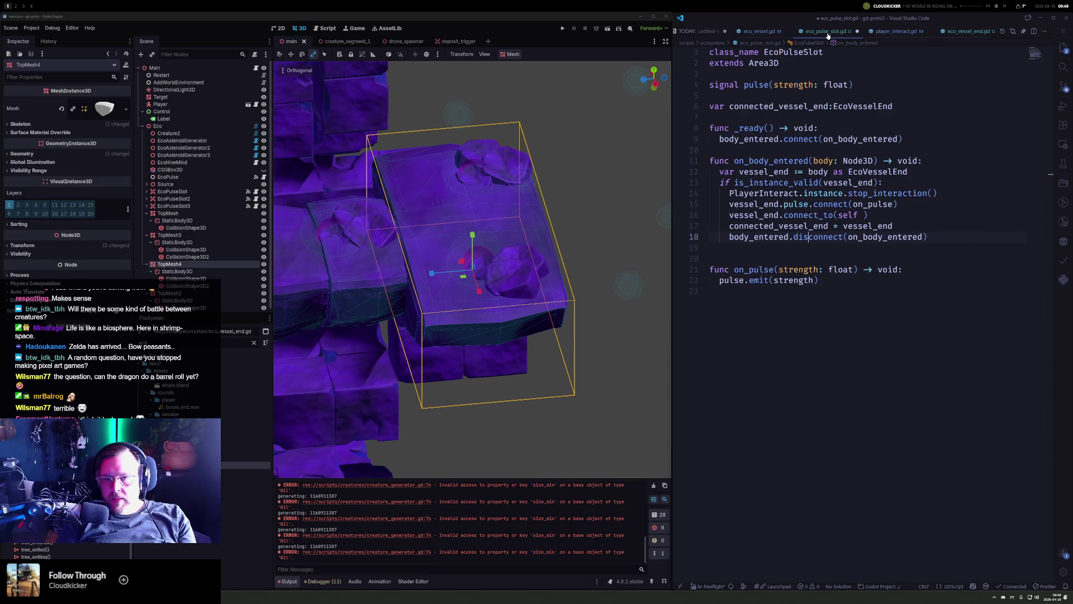
{"action": "left_click", "coordinate": [562, 28]}
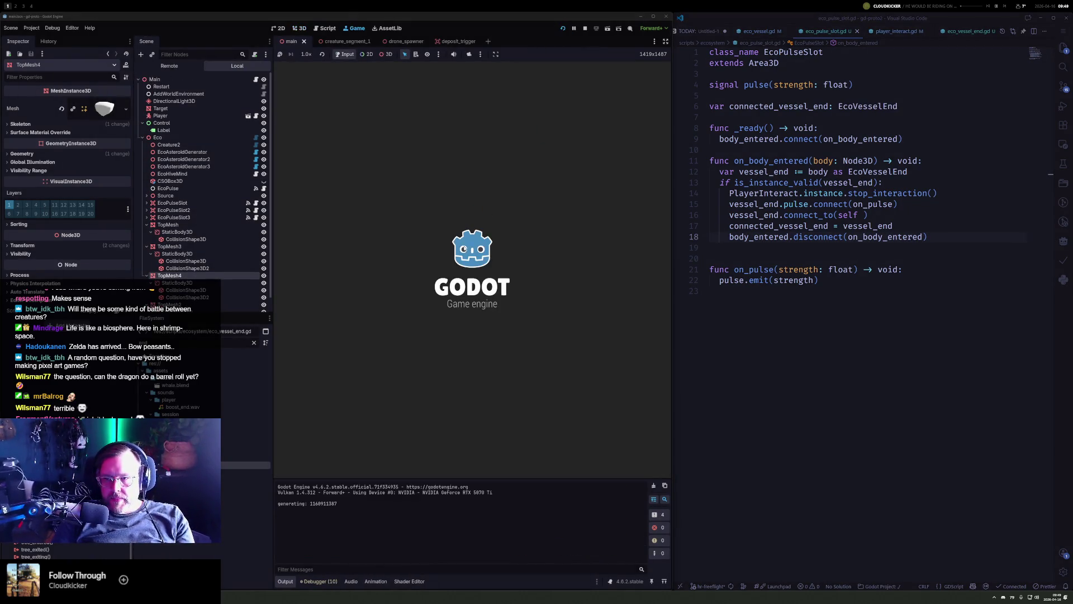
{"action": "left_click", "coordinate": [464, 248]}
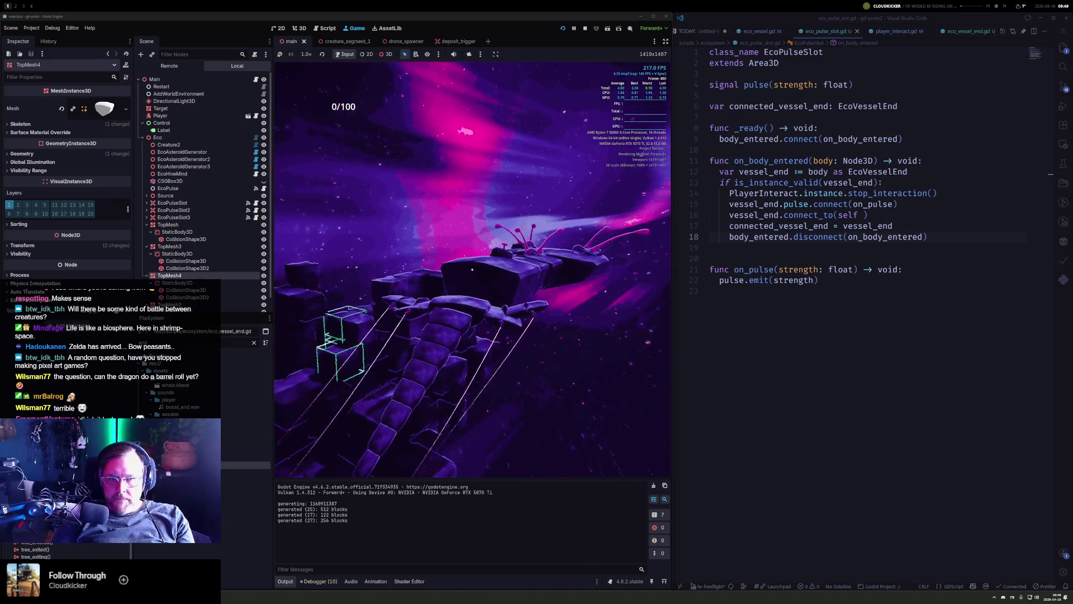
{"action": "key", "text": "e"}
{"action": "key", "text": "e"}
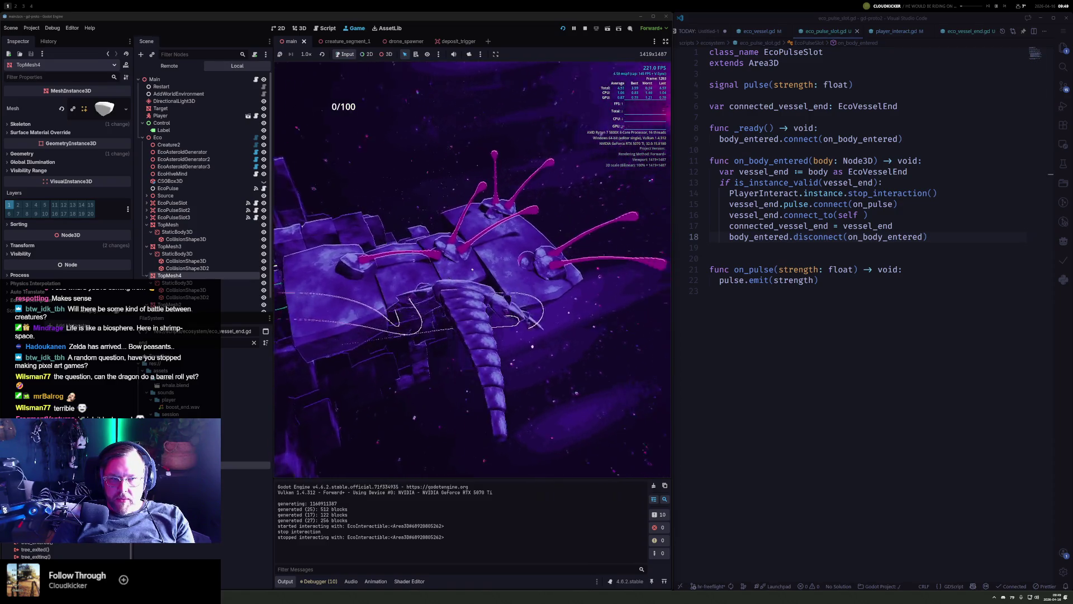
{"action": "key", "text": "e"}
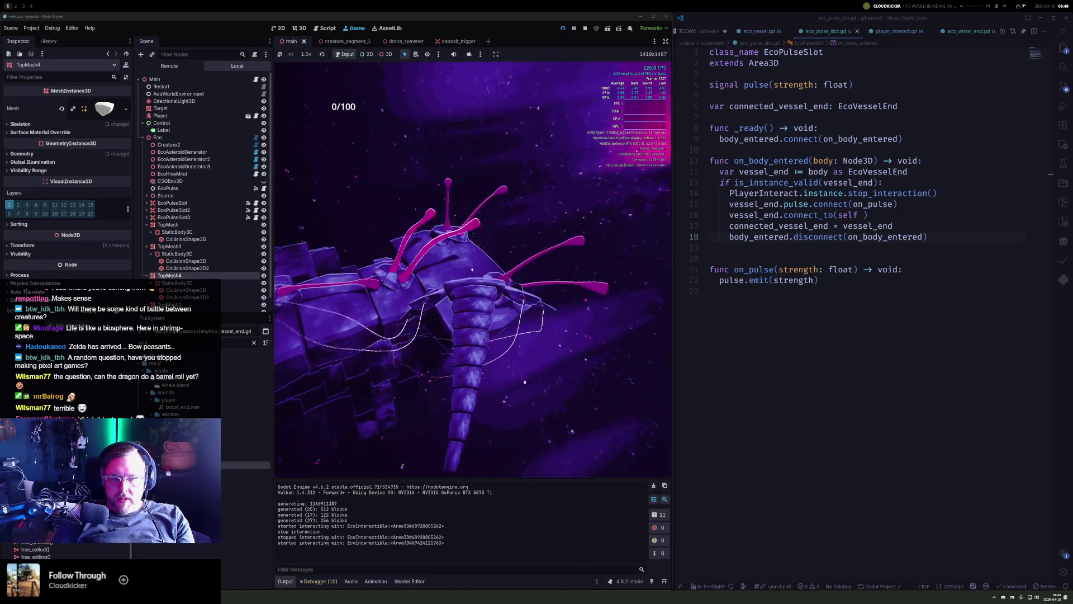
{"action": "key", "text": "e"}
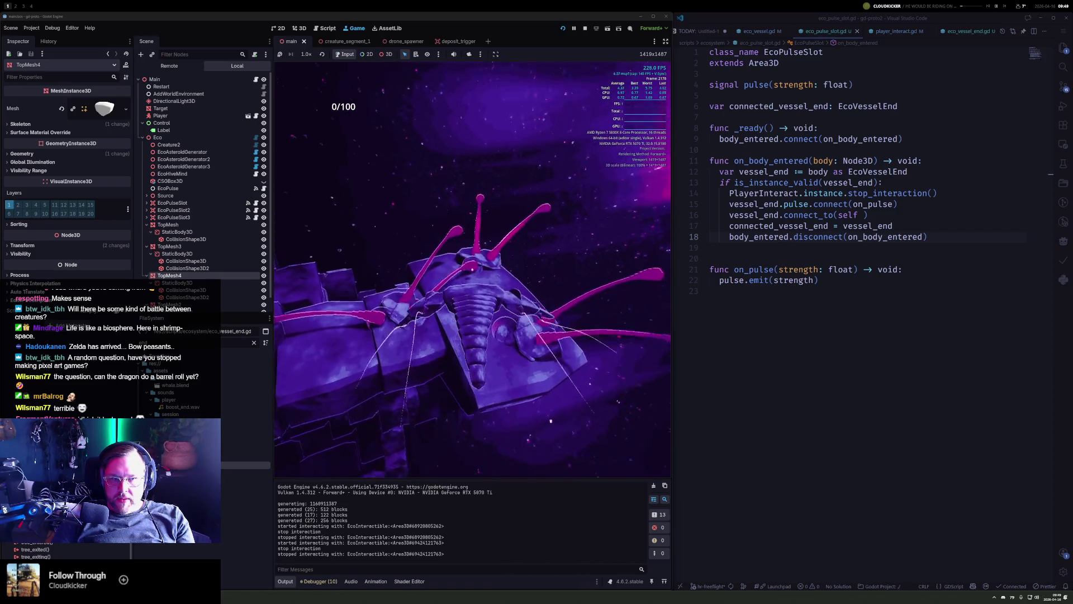
{"action": "key", "text": "e"}
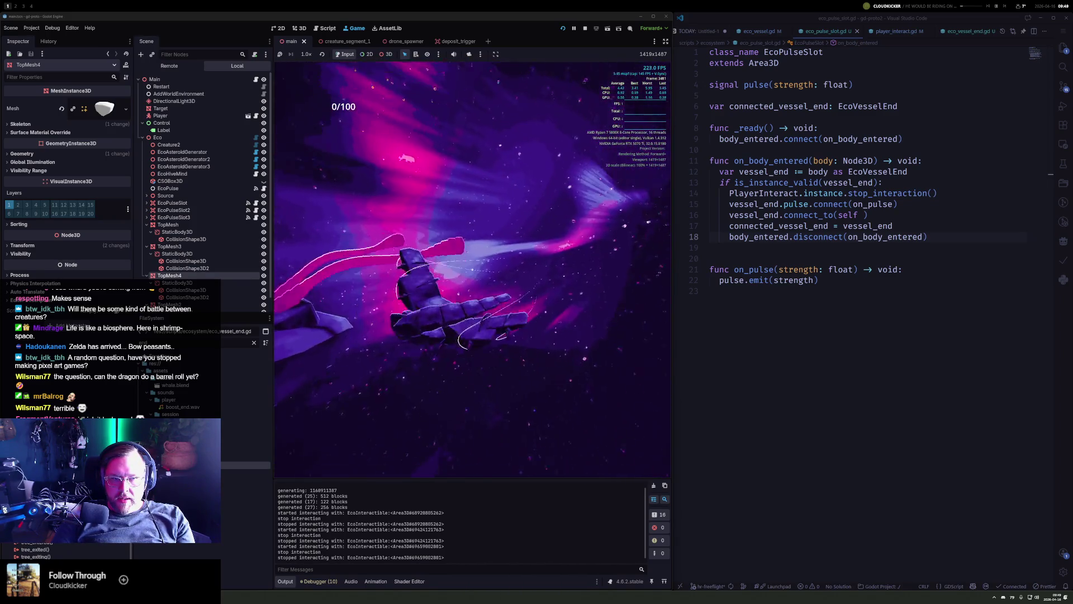
{"action": "key", "text": "e"}
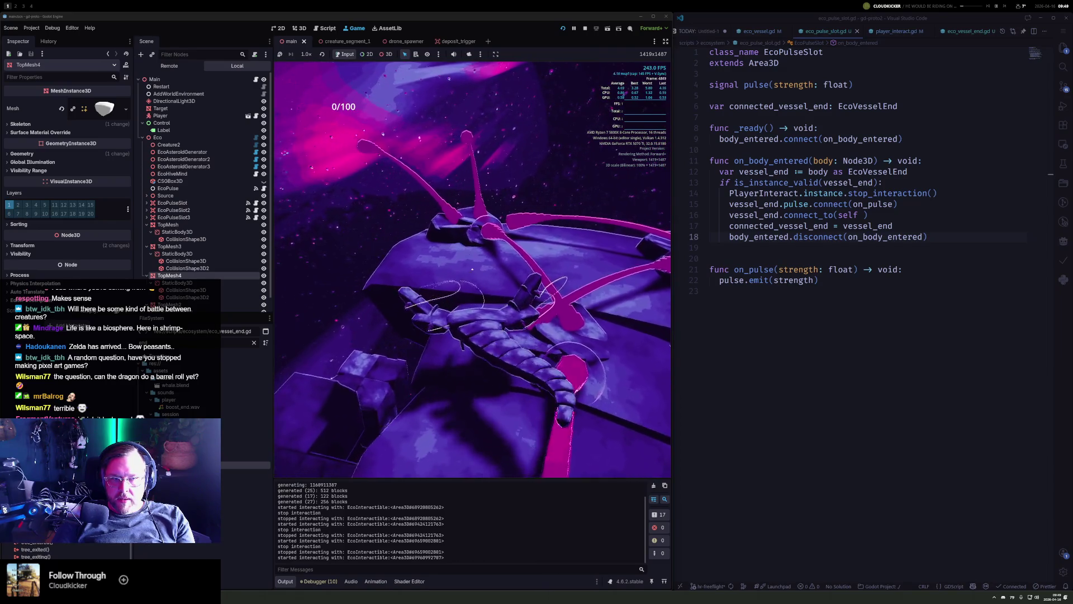
{"action": "key", "text": "r"}
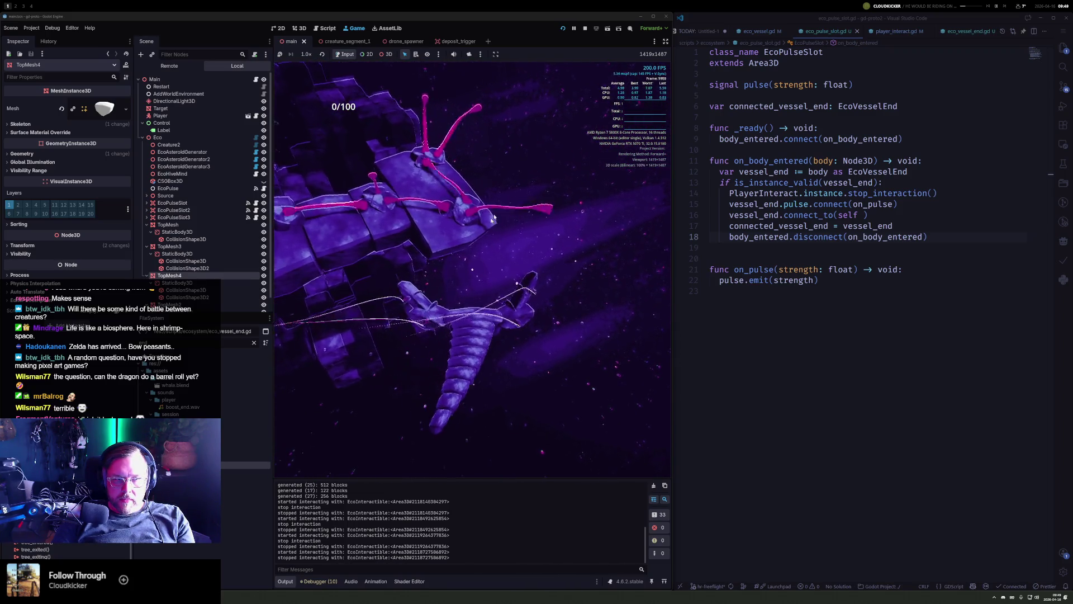
{"action": "left_click", "coordinate": [585, 28]}
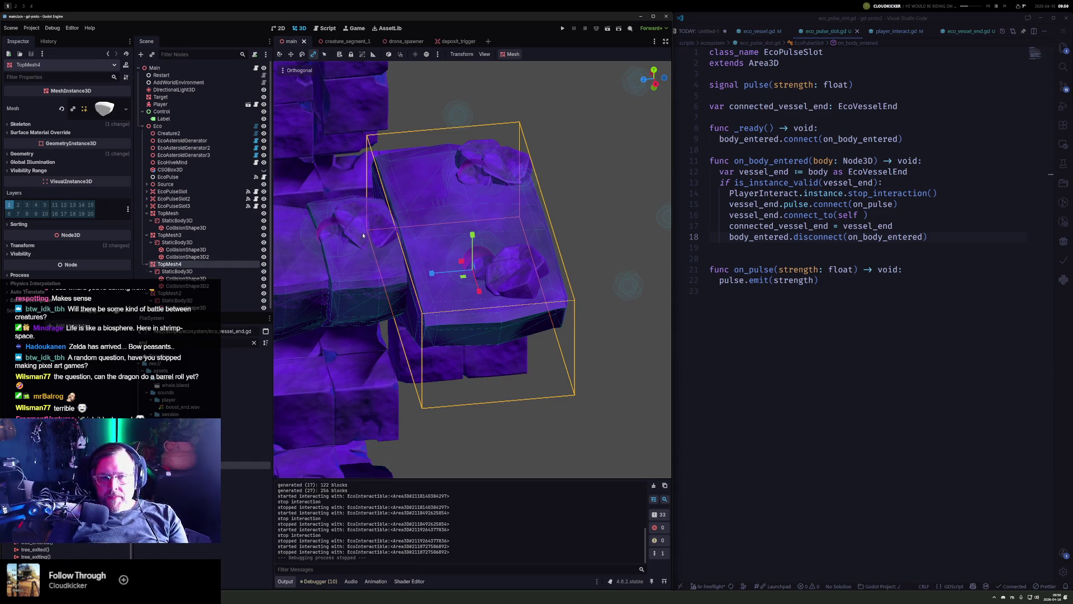
Filter the scene tree for Eco nodes, then move the last EcoVesselEnd to a new position.
{"action": "scroll", "coordinate": [557, 232], "scroll_direction": "up", "scroll_amount": 2}
{"action": "left_click_drag", "start_coordinate": [557, 233], "coordinate": [530, 312]}
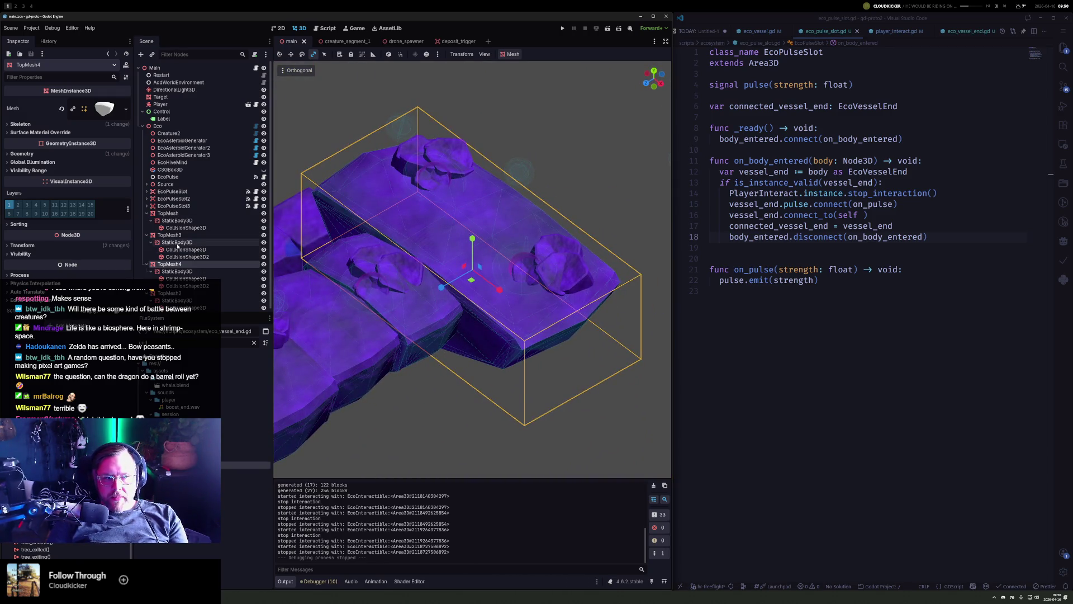
{"action": "left_click", "coordinate": [200, 58]}
{"action": "type", "text": "eco"}
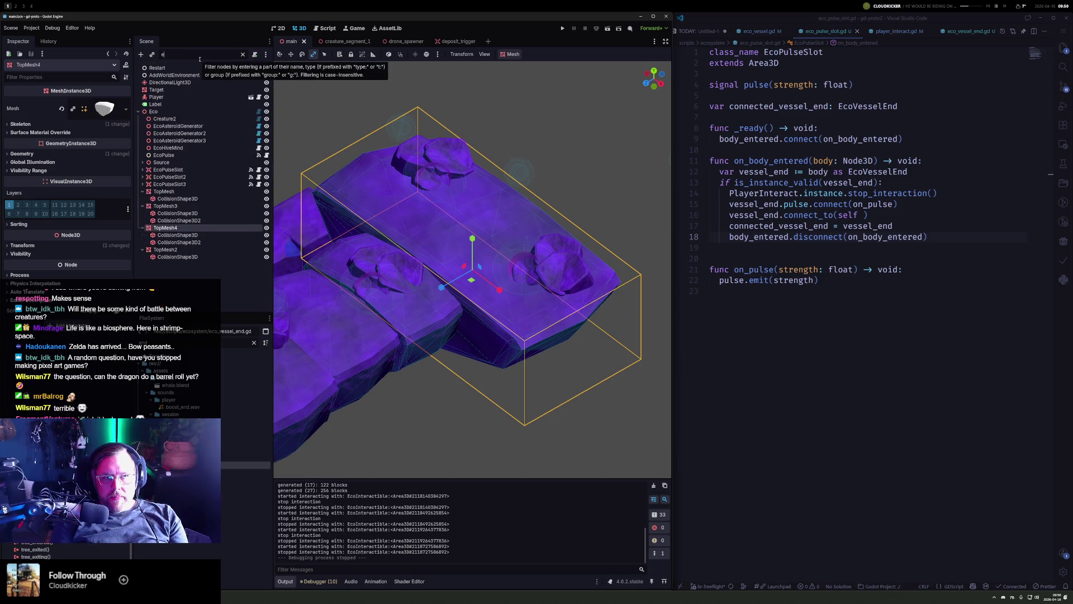
{"action": "key", "text": "BackSpace"}
{"action": "key", "text": "BackSpace"}
{"action": "key", "text": "BackSpace"}
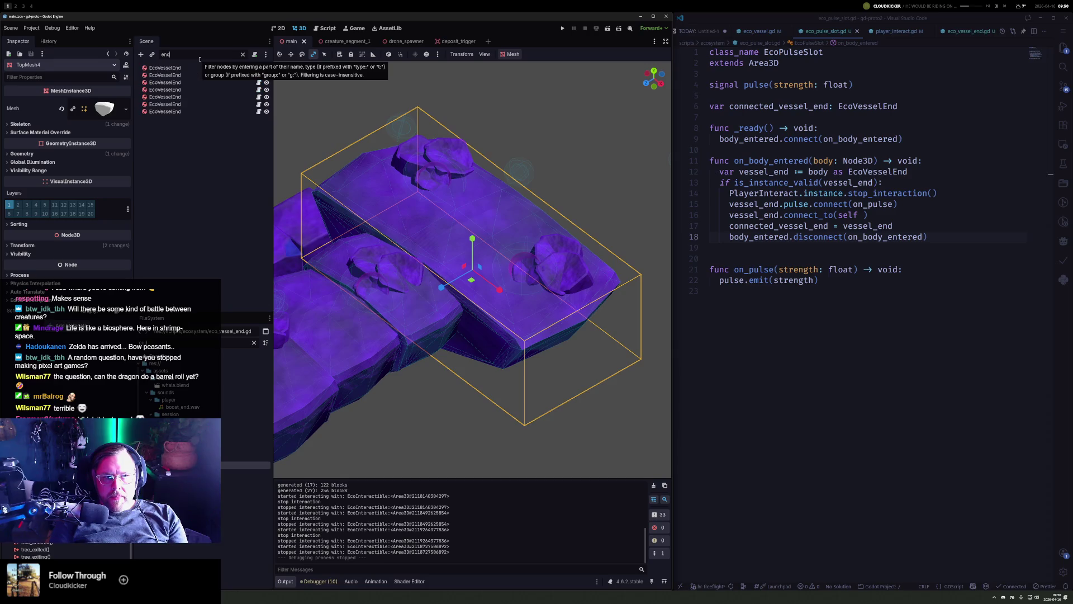
{"action": "left_click", "coordinate": [190, 112]}
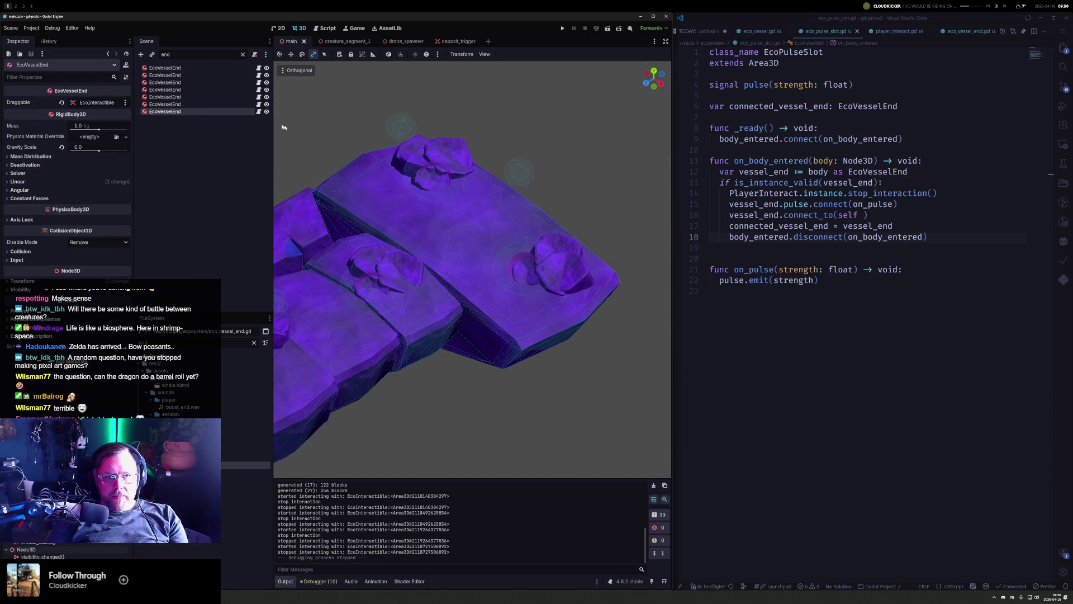
{"action": "scroll", "coordinate": [471, 252], "scroll_direction": "down", "scroll_amount": 2}
{"action": "mouse_move", "coordinate": [472, 251]}
{"action": "left_mouse_down"}
{"action": "mouse_move", "coordinate": [477, 286]}
{"action": "mouse_move", "coordinate": [650, 161]}
{"action": "left_mouse_up"}
{"action": "mouse_move", "coordinate": [350, 226]}
{"action": "left_mouse_down"}
{"action": "mouse_move", "coordinate": [397, 240]}
{"action": "mouse_move", "coordinate": [604, 210]}
{"action": "mouse_move", "coordinate": [261, 200]}
{"action": "left_mouse_up"}
{"action": "scroll", "coordinate": [383, 215], "scroll_direction": "up", "scroll_amount": 3}
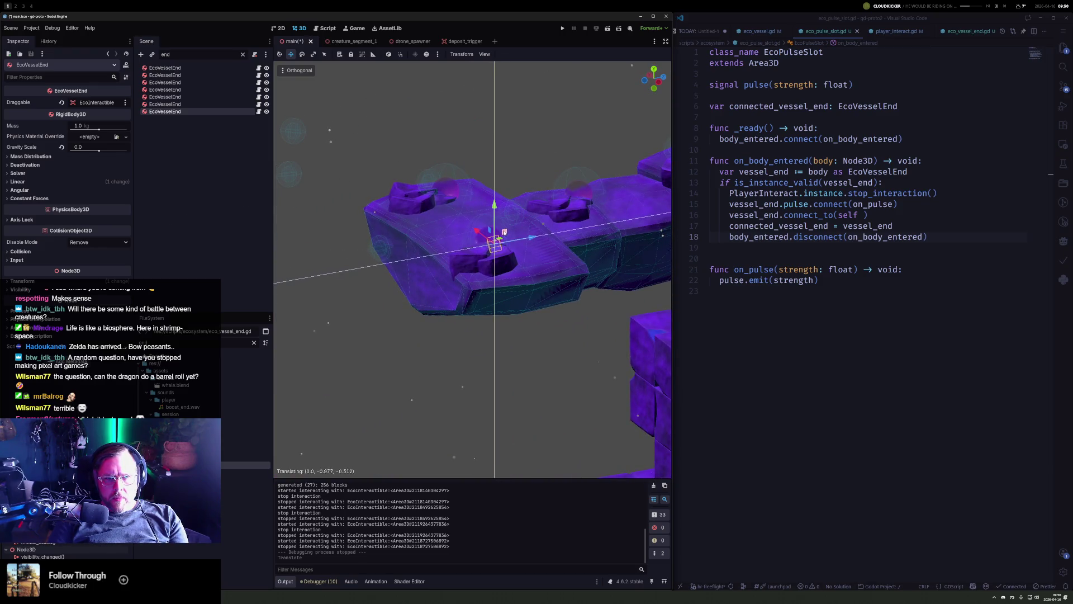
Slide another vessel end along Z and vertically until it sits on the slab.
{"action": "left_click", "coordinate": [384, 240]}
{"action": "mouse_move", "coordinate": [383, 240]}
{"action": "left_mouse_down"}
{"action": "mouse_move", "coordinate": [396, 223]}
{"action": "mouse_move", "coordinate": [682, 252]}
{"action": "left_mouse_up"}
{"action": "mouse_move", "coordinate": [320, 244]}
{"action": "left_mouse_down"}
{"action": "mouse_move", "coordinate": [468, 263]}
{"action": "mouse_move", "coordinate": [535, 287]}
{"action": "mouse_move", "coordinate": [492, 268]}
{"action": "mouse_move", "coordinate": [511, 183]}
{"action": "left_mouse_up"}
{"action": "mouse_move", "coordinate": [510, 185]}
{"action": "left_mouse_down"}
{"action": "mouse_move", "coordinate": [557, 232]}
{"action": "mouse_move", "coordinate": [553, 269]}
{"action": "mouse_move", "coordinate": [526, 320]}
{"action": "mouse_move", "coordinate": [543, 297]}
{"action": "mouse_move", "coordinate": [531, 293]}
{"action": "left_mouse_up"}
{"action": "left_click", "coordinate": [452, 274]}
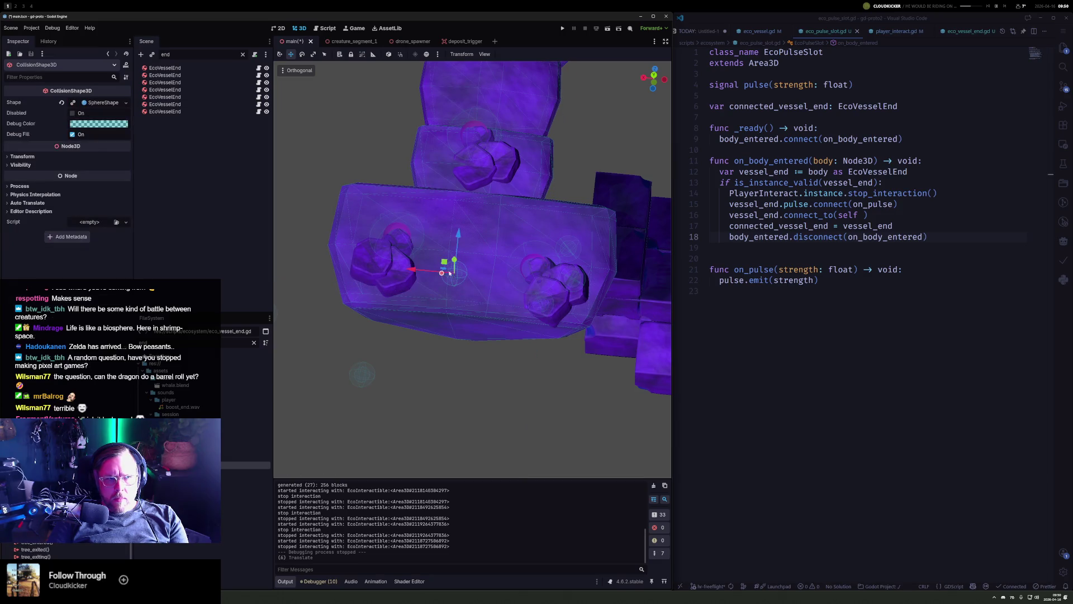
Select the fifth EcoVesselEnd and focus the view on it with F.
{"action": "left_click", "coordinate": [189, 111]}
{"action": "left_click", "coordinate": [183, 104]}
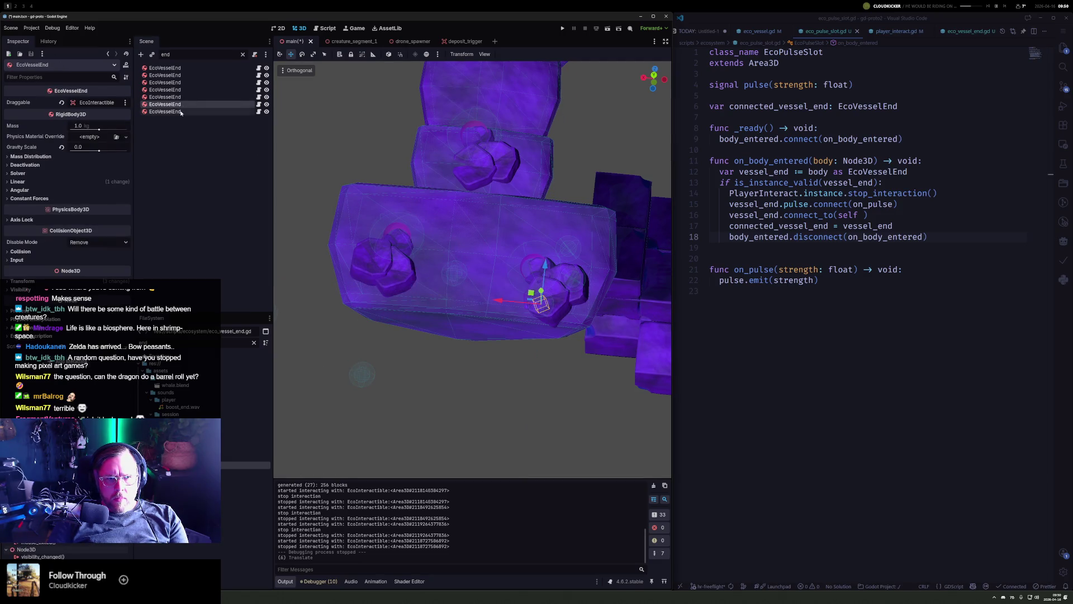
{"action": "left_click", "coordinate": [180, 98]}
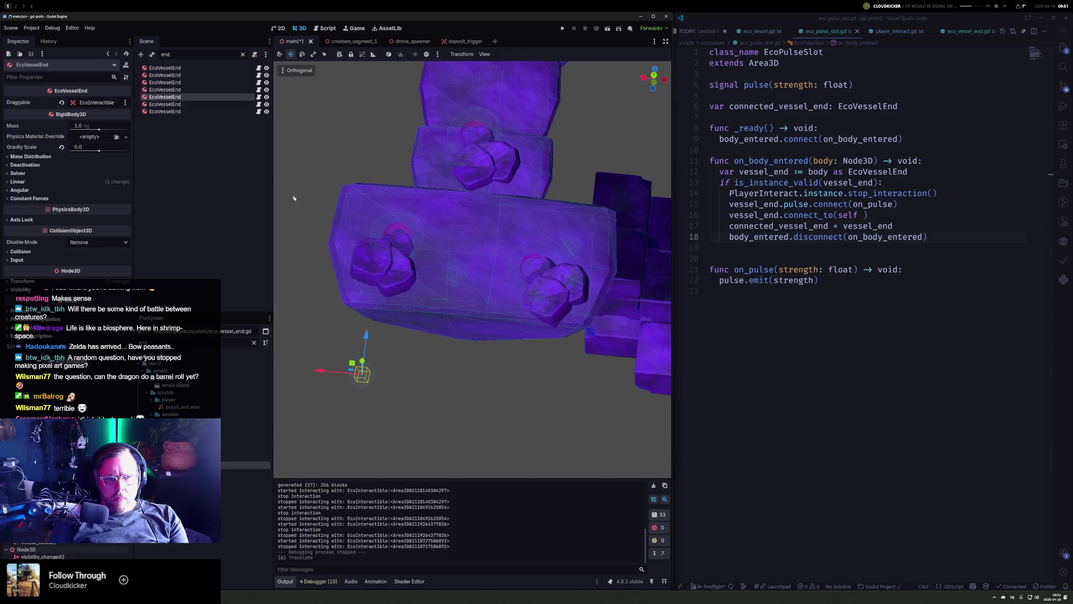
{"action": "key", "text": "f"}
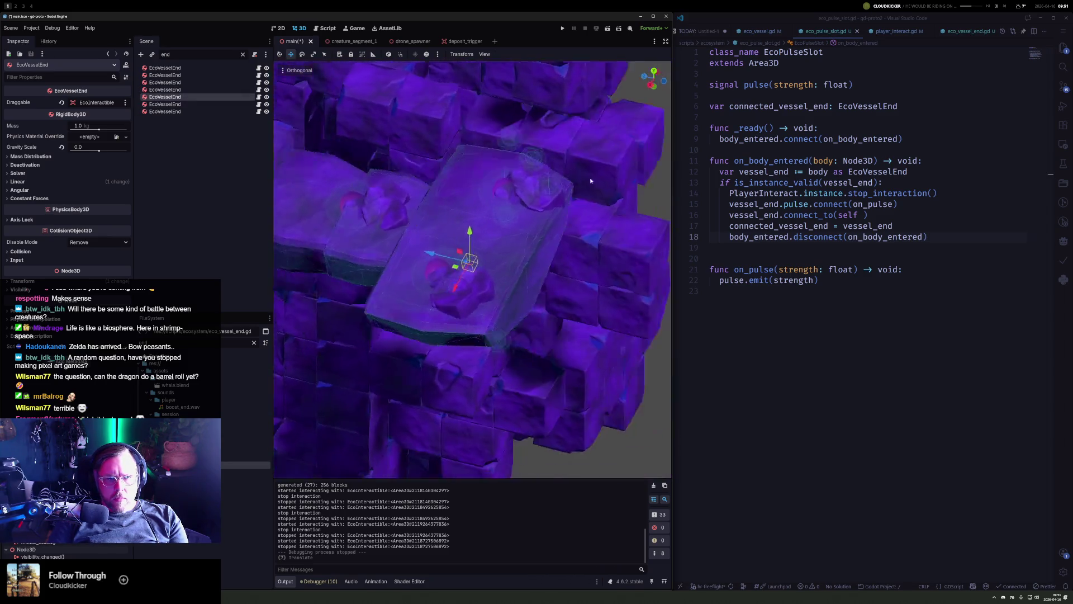
{"action": "mouse_move", "coordinate": [591, 181]}
{"action": "left_mouse_down"}
{"action": "mouse_move", "coordinate": [352, 161]}
{"action": "mouse_move", "coordinate": [357, 196]}
{"action": "mouse_move", "coordinate": [343, 196]}
{"action": "mouse_move", "coordinate": [275, 178]}
{"action": "mouse_move", "coordinate": [650, 173]}
{"action": "mouse_move", "coordinate": [209, 197]}
{"action": "left_mouse_up"}
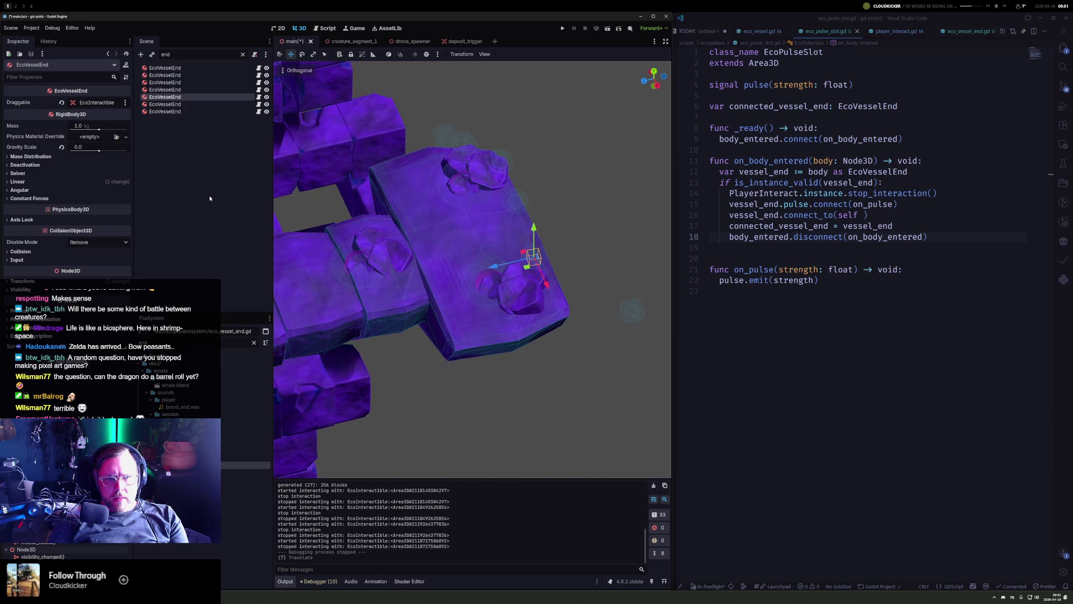
{"action": "left_click", "coordinate": [514, 202]}
Check the first EcoVesselEnd nodes and lower the second one onto its rock.
{"action": "left_click", "coordinate": [180, 82]}
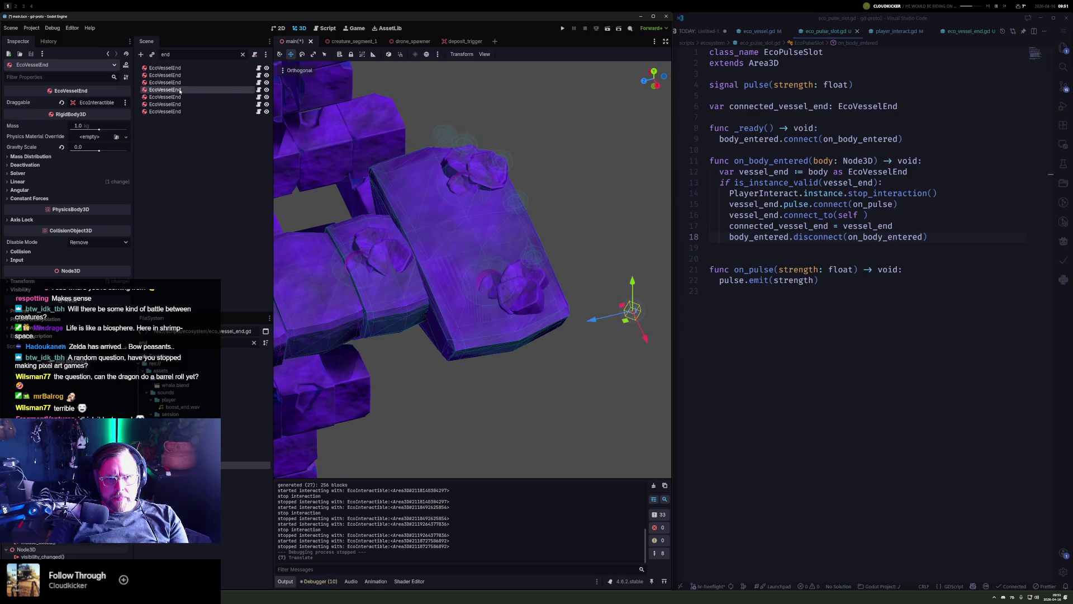
{"action": "left_click", "coordinate": [177, 97]}
{"action": "left_click", "coordinate": [167, 68]}
{"action": "scroll", "coordinate": [398, 263], "scroll_direction": "down", "scroll_amount": 2}
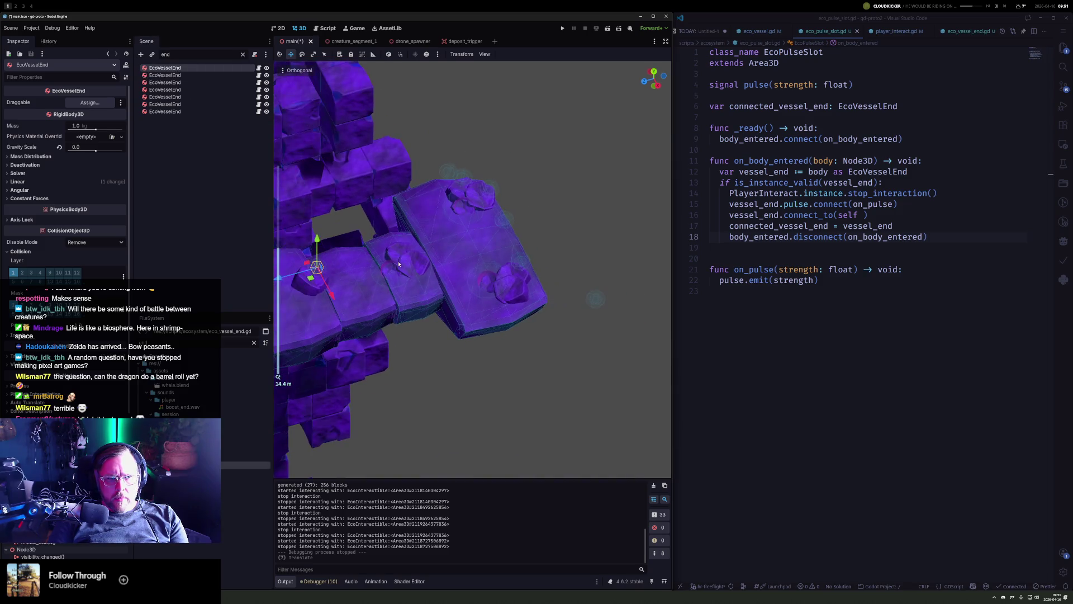
{"action": "left_click", "coordinate": [168, 75]}
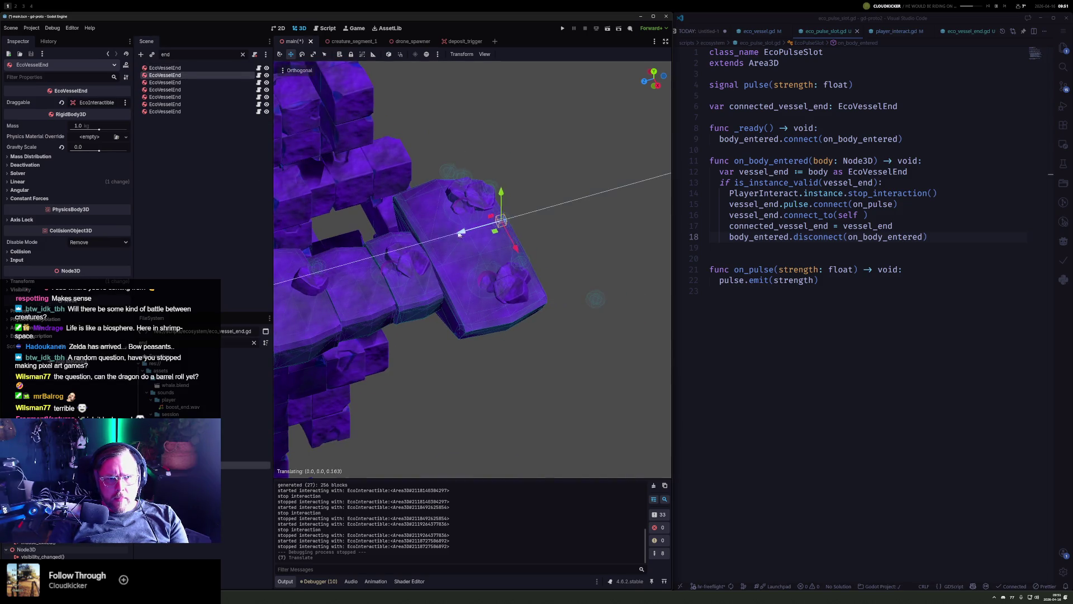
{"action": "left_click", "coordinate": [378, 257]}
{"action": "scroll", "coordinate": [565, 248], "scroll_direction": "up", "scroll_amount": 3}
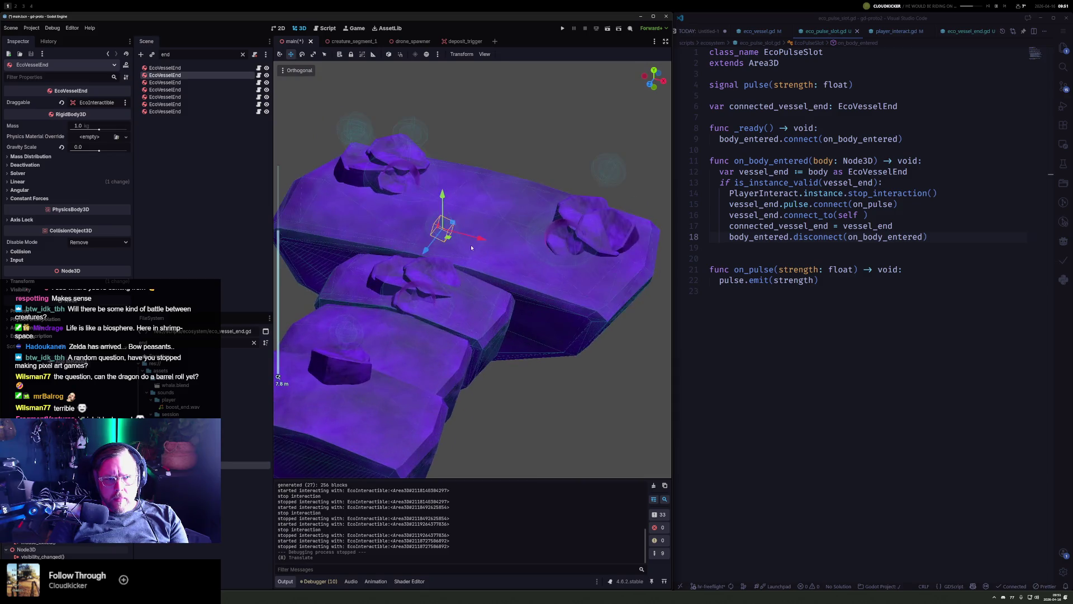
{"action": "left_click_drag", "start_coordinate": [510, 196], "coordinate": [510, 207]}
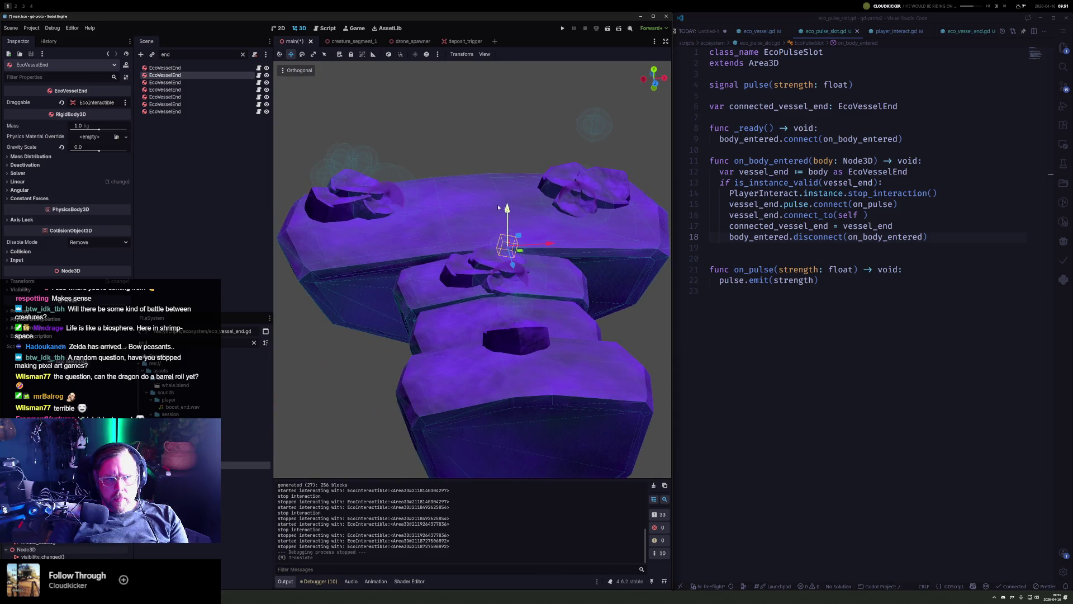
Move the third EcoVesselEnd onto its rock segment and refine its placement.
{"action": "left_click", "coordinate": [168, 82]}
{"action": "scroll", "coordinate": [347, 180], "scroll_direction": "up", "scroll_amount": 3}
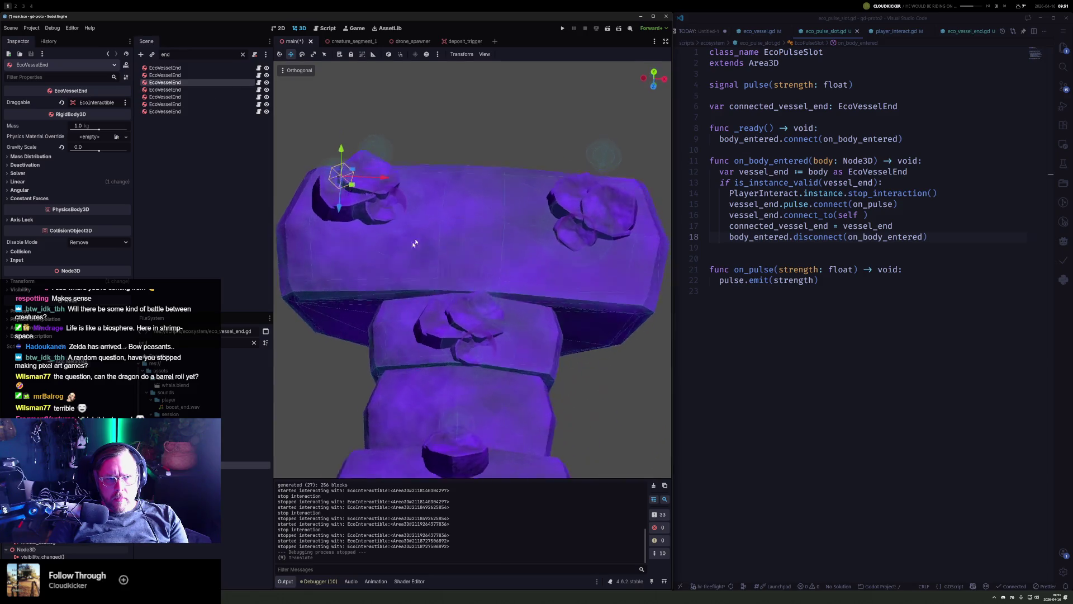
{"action": "mouse_move", "coordinate": [347, 180]}
{"action": "left_mouse_down"}
{"action": "mouse_move", "coordinate": [408, 259]}
{"action": "mouse_move", "coordinate": [410, 311]}
{"action": "left_mouse_up"}
{"action": "scroll", "coordinate": [475, 268], "scroll_direction": "up", "scroll_amount": 3}
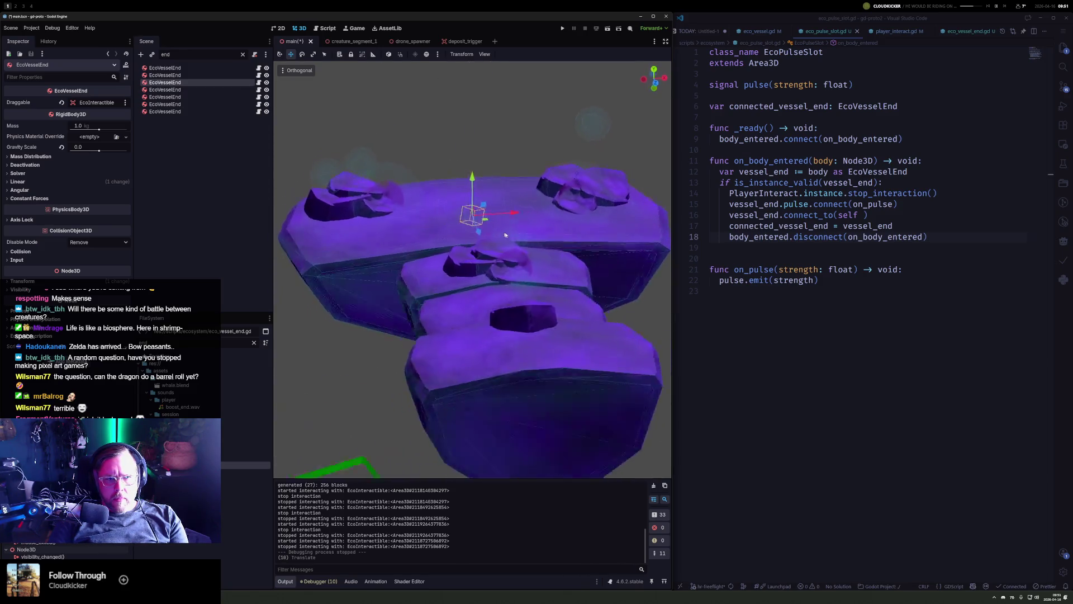
{"action": "mouse_move", "coordinate": [637, 198]}
{"action": "left_mouse_down"}
{"action": "mouse_move", "coordinate": [584, 171]}
{"action": "mouse_move", "coordinate": [595, 174]}
{"action": "mouse_move", "coordinate": [568, 211]}
{"action": "mouse_move", "coordinate": [415, 240]}
{"action": "mouse_move", "coordinate": [430, 241]}
{"action": "mouse_move", "coordinate": [353, 170]}
{"action": "mouse_move", "coordinate": [606, 276]}
{"action": "mouse_move", "coordinate": [526, 262]}
{"action": "mouse_move", "coordinate": [597, 283]}
{"action": "mouse_move", "coordinate": [620, 266]}
{"action": "mouse_move", "coordinate": [571, 255]}
{"action": "left_mouse_up"}
{"action": "scroll", "coordinate": [446, 244], "scroll_direction": "up", "scroll_amount": 2}
Place the fifth and sixth vessel ends on their rocks, then run the project with F5.
{"action": "left_click", "coordinate": [179, 90]}
{"action": "scroll", "coordinate": [623, 264], "scroll_direction": "down", "scroll_amount": 2}
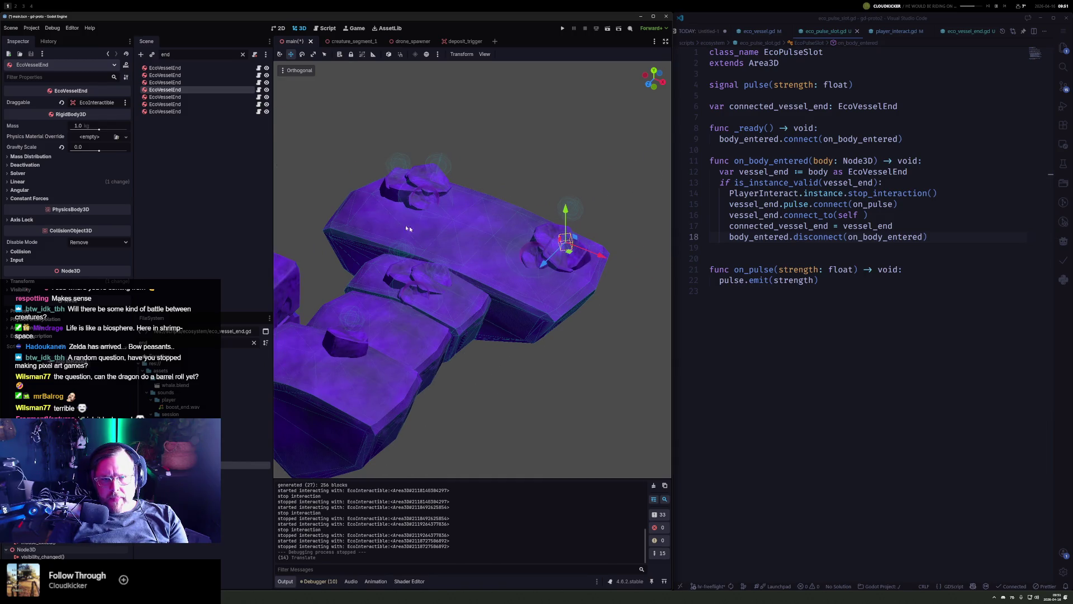
{"action": "left_click", "coordinate": [165, 97]}
{"action": "key", "text": "KP_1"}
{"action": "left_click_drag", "start_coordinate": [576, 162], "coordinate": [555, 175]}
{"action": "left_click", "coordinate": [176, 106]}
{"action": "mouse_move", "coordinate": [435, 179]}
{"action": "left_mouse_down"}
{"action": "mouse_move", "coordinate": [441, 166]}
{"action": "mouse_move", "coordinate": [395, 174]}
{"action": "left_mouse_up"}
{"action": "left_click", "coordinate": [168, 112]}
{"action": "key", "text": "F5"}
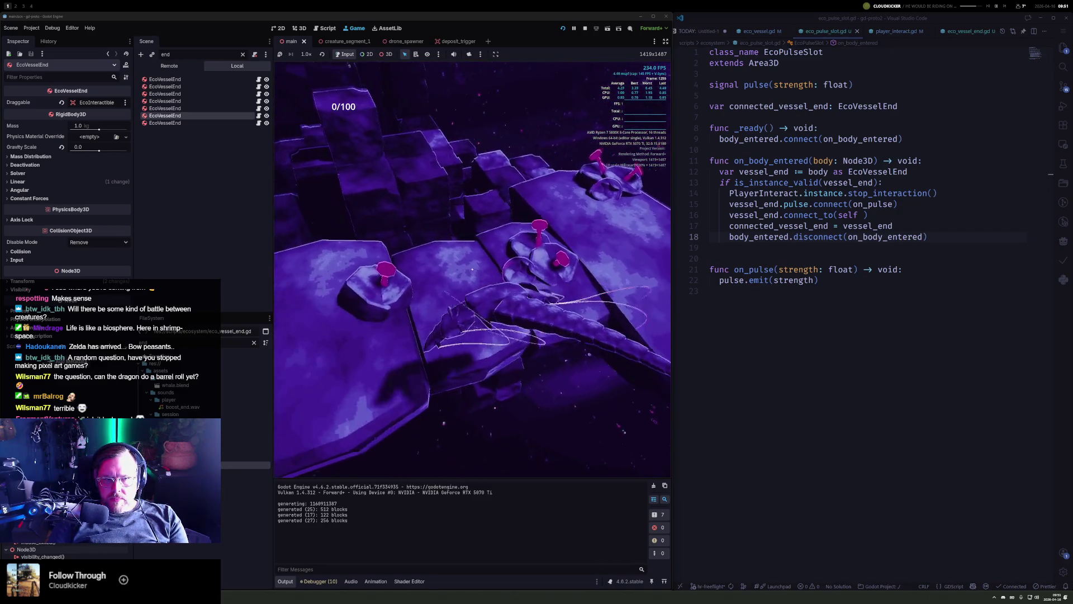
{"action": "left_click", "coordinate": [472, 269]}
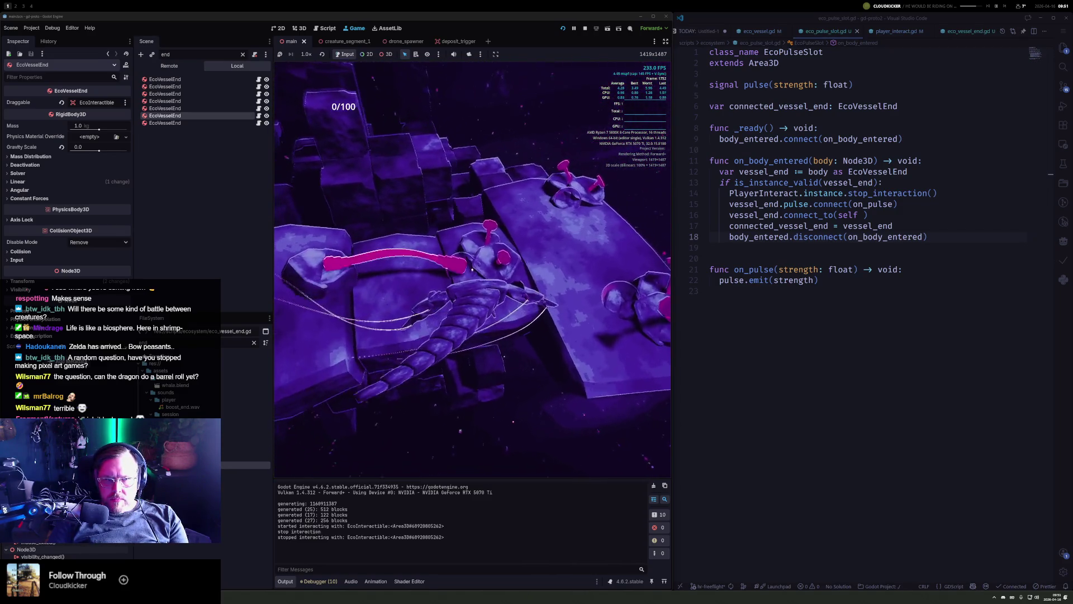
{"action": "left_click", "coordinate": [472, 269]}
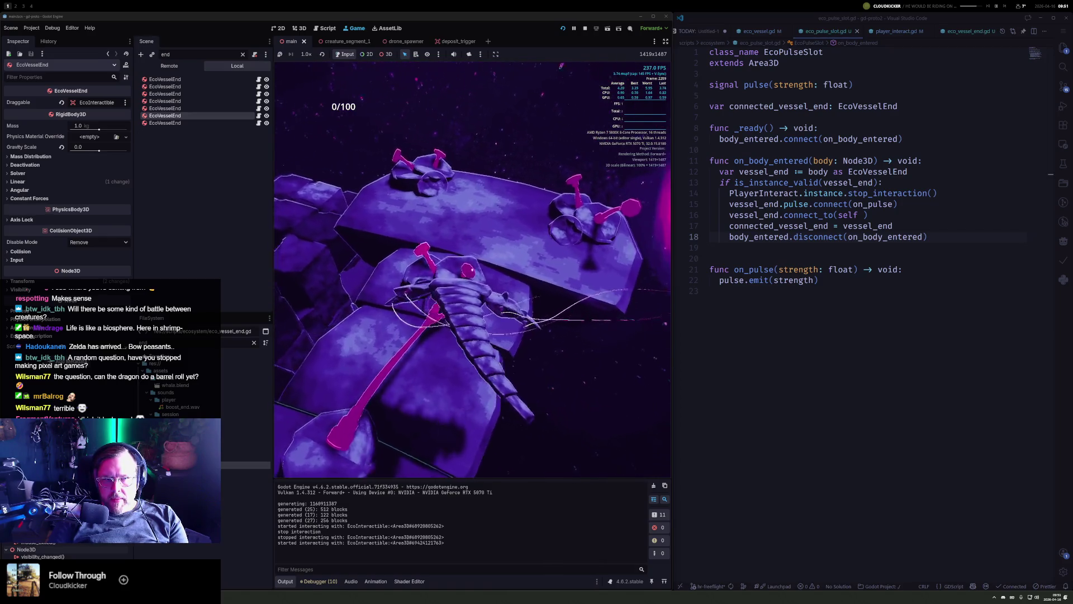
{"action": "left_click", "coordinate": [472, 269]}
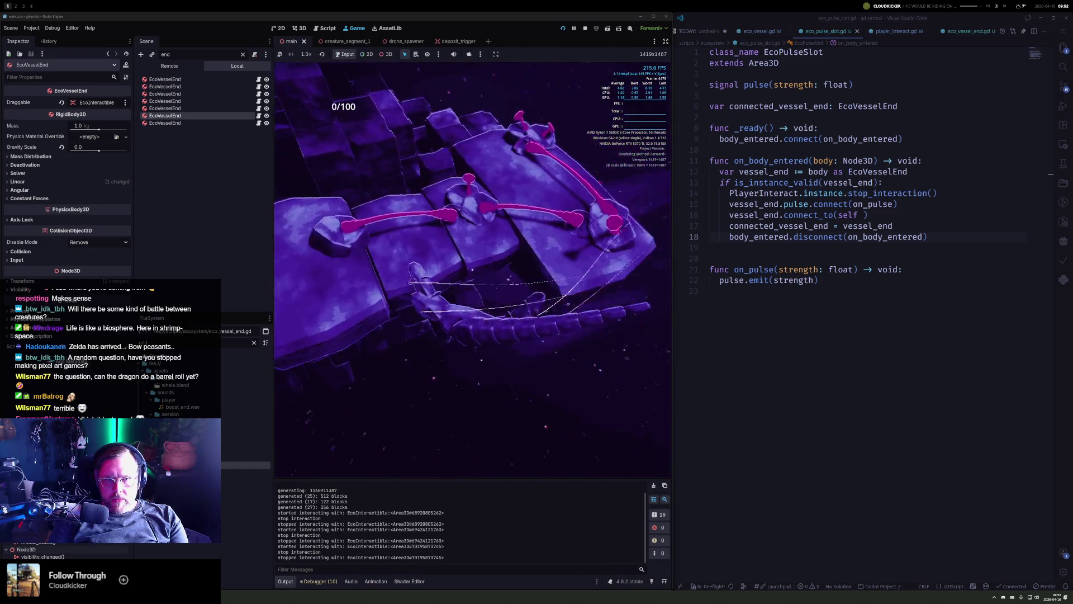
{"action": "key", "text": "F8"}
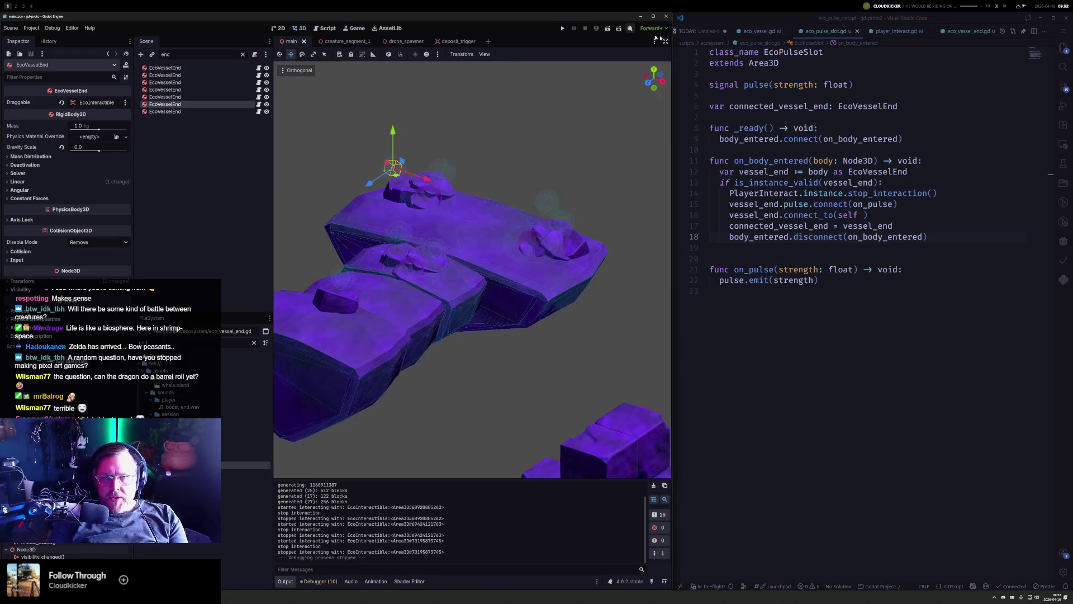
Jump from the pulse slot script to connect_to's definition in eco_vessel_end.gd.
{"action": "left_click", "coordinate": [877, 107]}
{"action": "key", "text": "Down"}
{"action": "key", "text": "Down"}
{"action": "key", "text": "Down"}
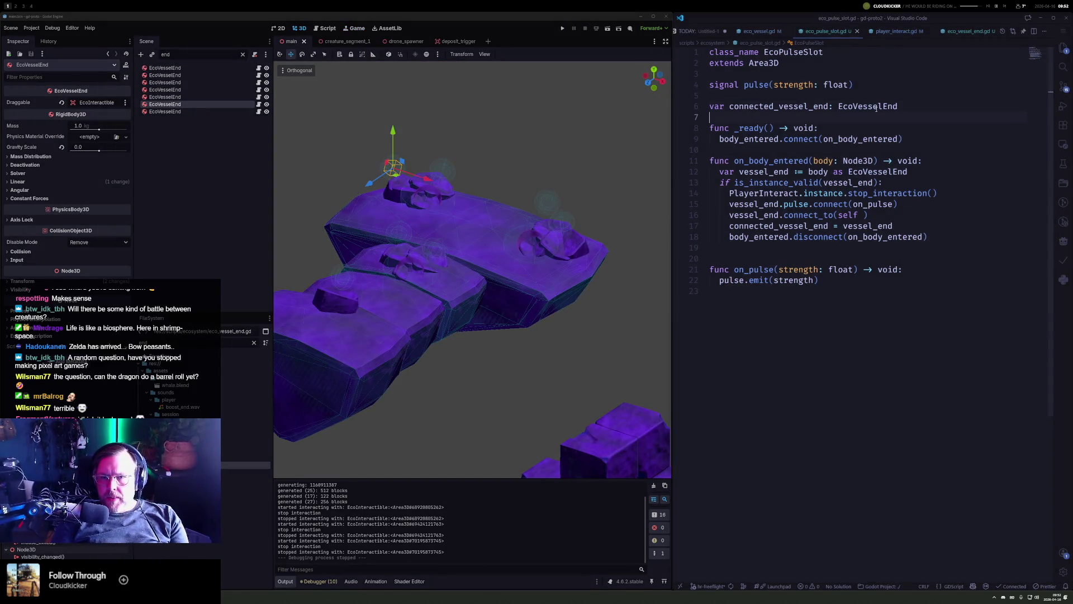
{"action": "key", "text": "Up"}
{"action": "key", "text": "Up"}
{"action": "key", "text": "Up"}
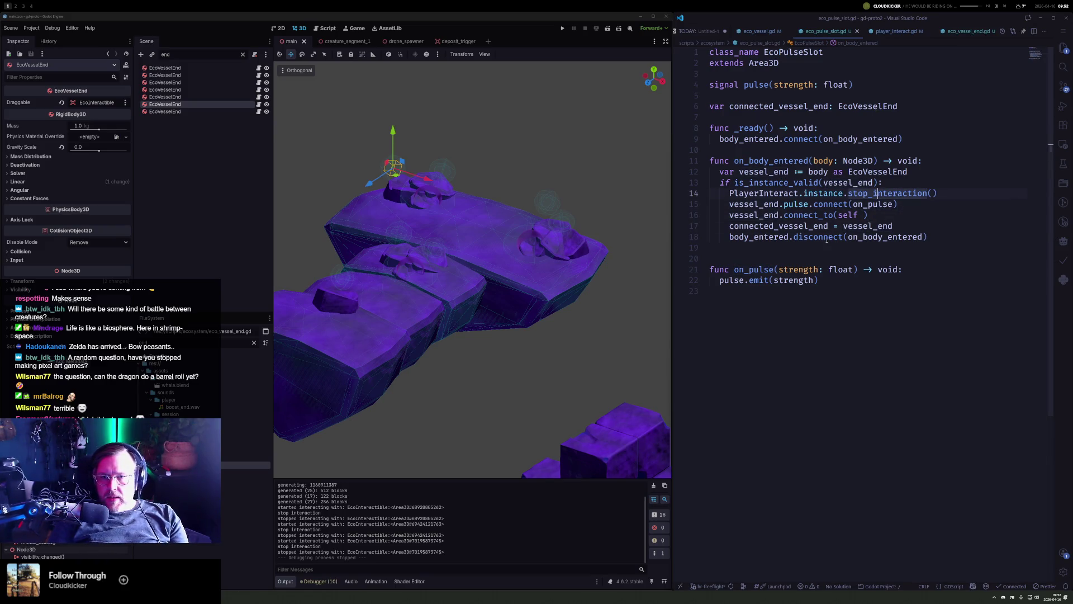
{"action": "left_click", "coordinate": [743, 204]}
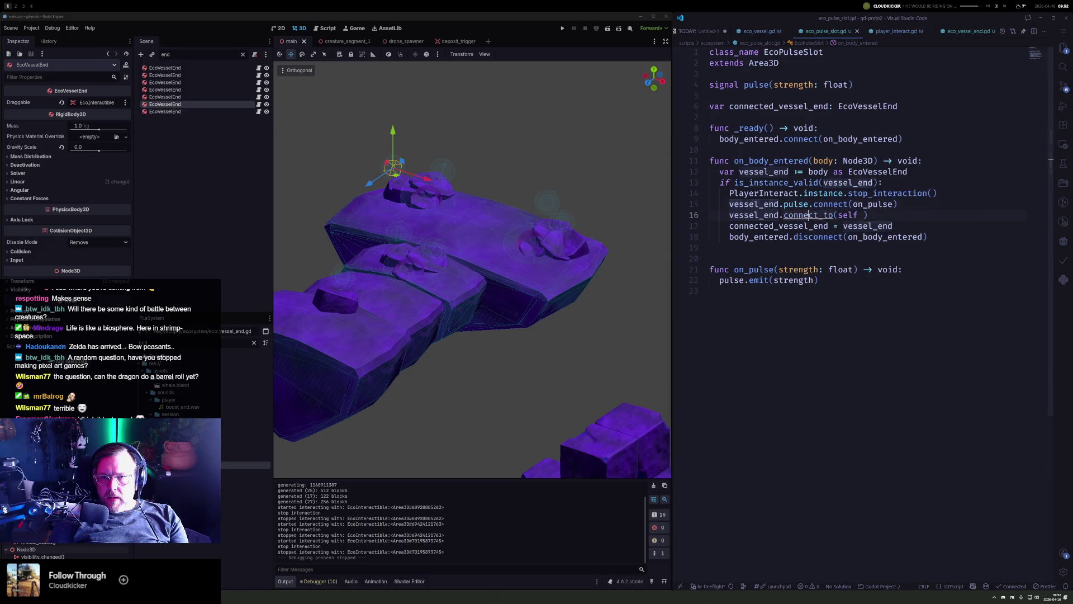
{"action": "left_click", "coordinate": [817, 216], "text": "ctrl"}
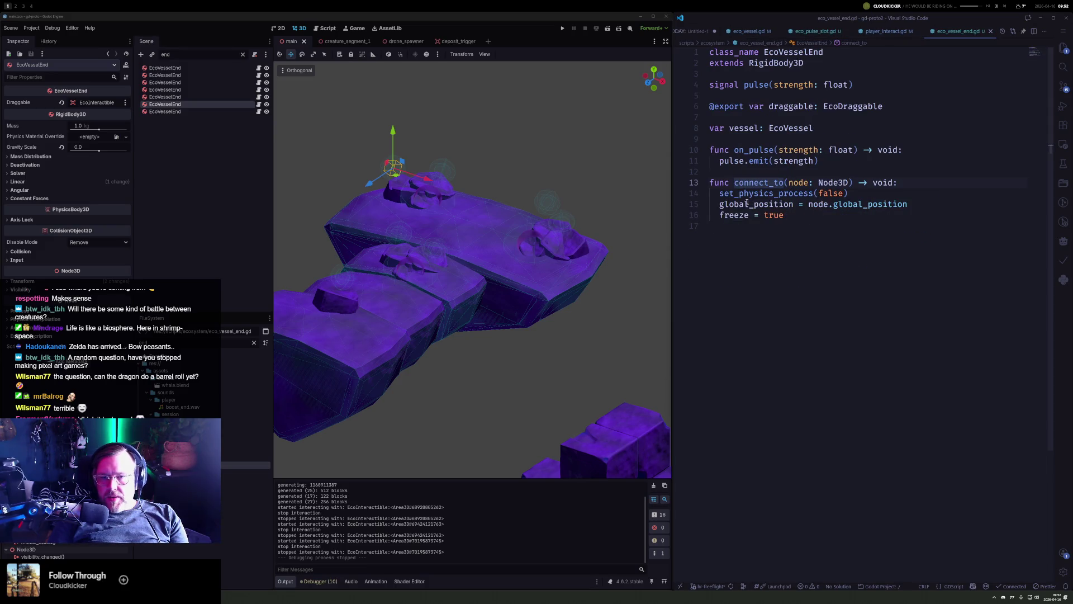
Delete the global_position assignment line from connect_to.
{"action": "left_click", "coordinate": [720, 204]}
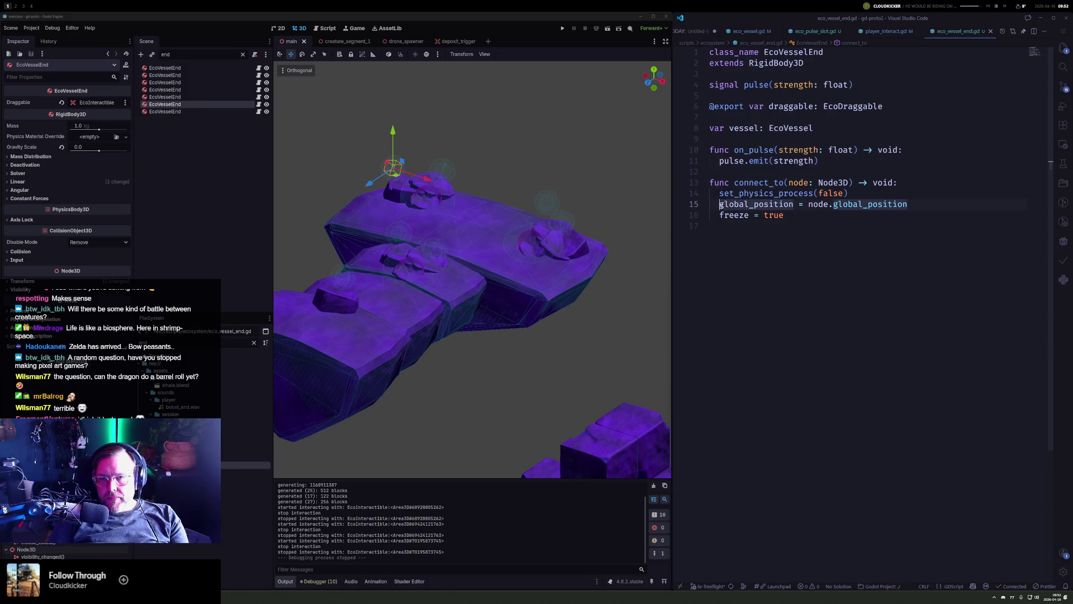
{"action": "key", "text": "shift+End"}
{"action": "key", "text": "ctrl+x"}
{"action": "key", "text": "Up"}
{"action": "key", "text": "Up"}
{"action": "key", "text": "Up"}
{"action": "key", "text": "Up"}
Declare a new variable 'var connected_to: Node3D' in the script.
{"action": "type", "text": "var connect"}
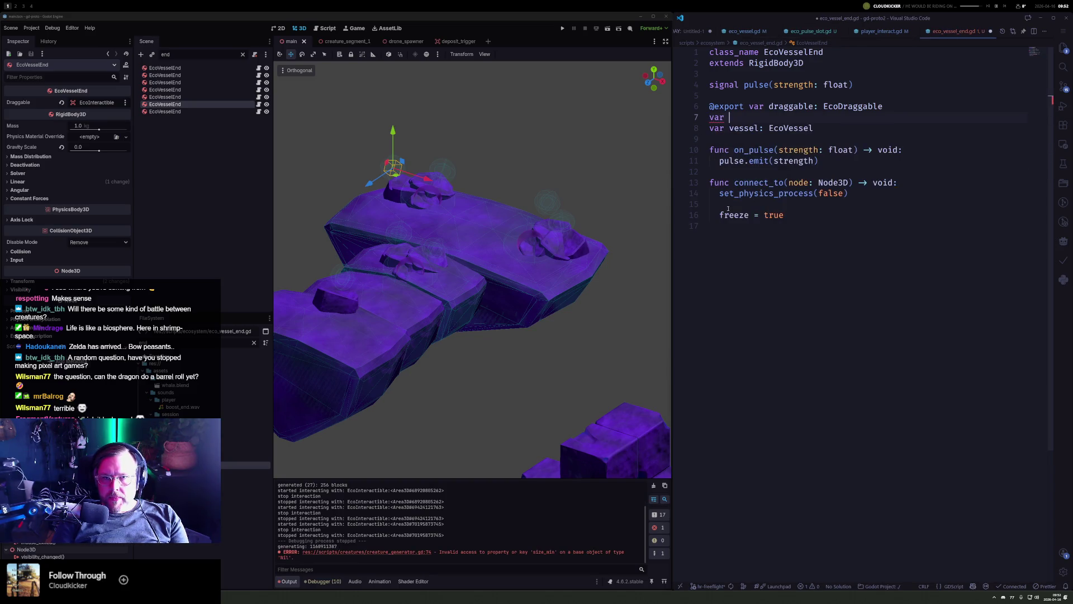
{"action": "key", "text": "ctrl+BackSpace"}
{"action": "key", "text": "ctrl+BackSpace"}
{"action": "key", "text": "ctrl+BackSpace"}
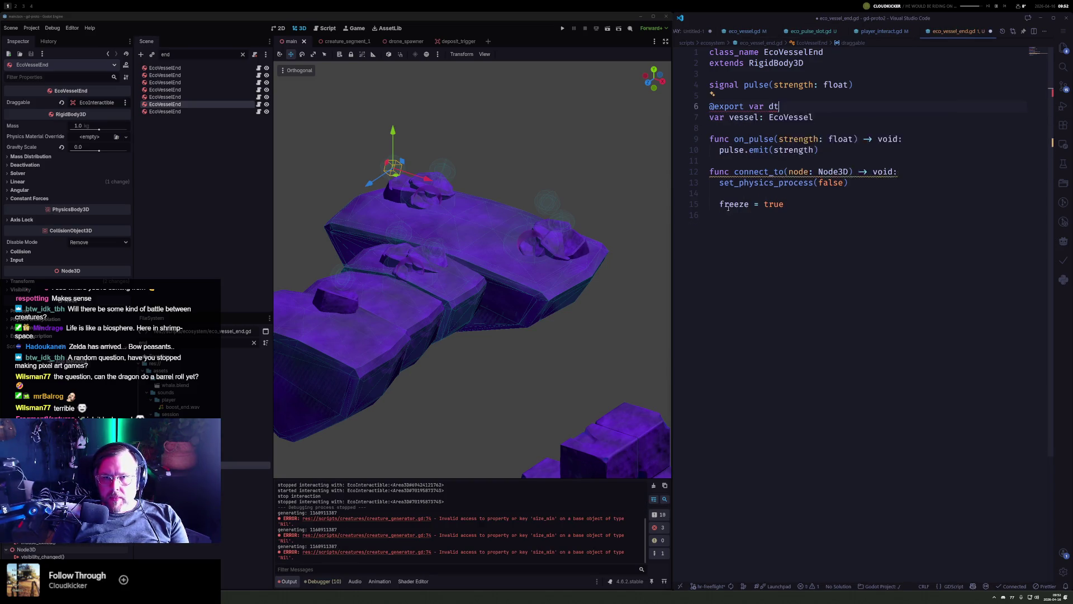
{"action": "key", "text": "Tab"}
{"action": "key", "text": "Return"}
{"action": "type", "text": "var connected_to:"}
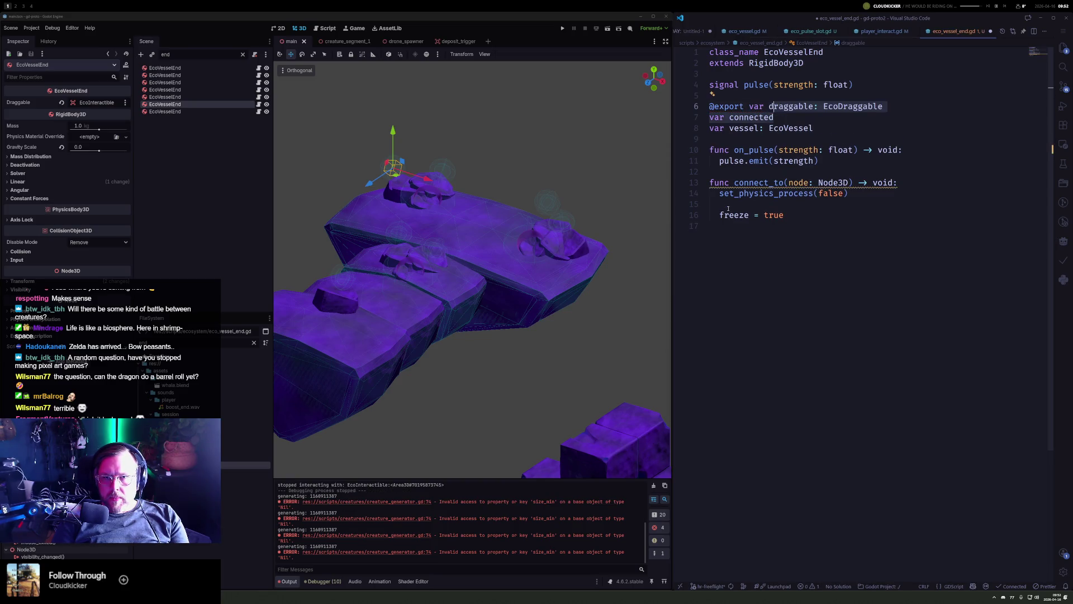
{"action": "type", "text": "Node3"}
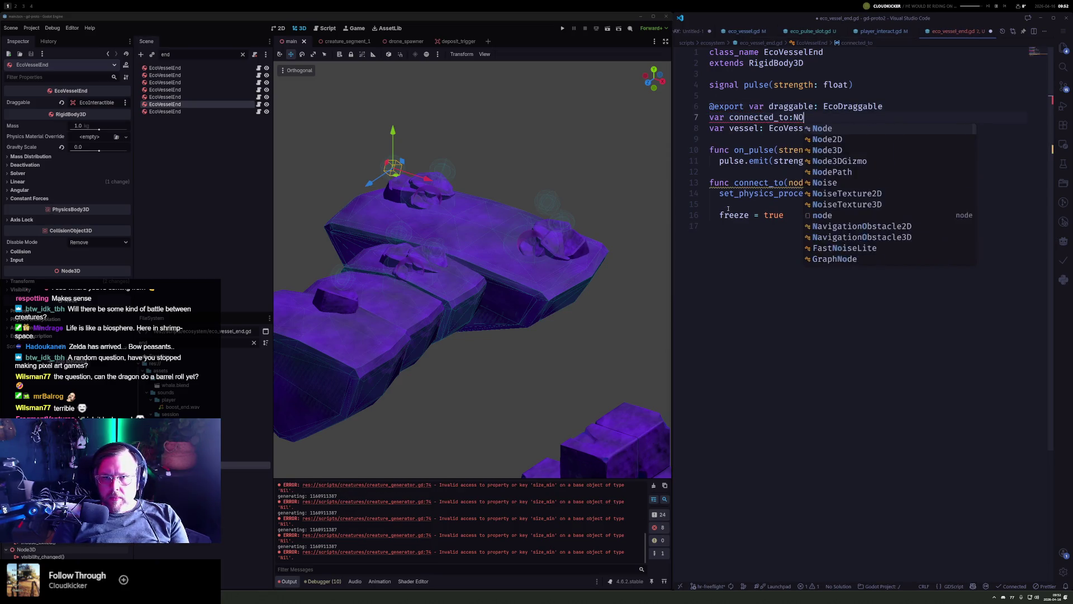
{"action": "key", "text": "Tab"}
{"action": "key", "text": "Down"}
Assign 'connected_to = node' inside connect_to and begin a new func below.
{"action": "left_click", "coordinate": [728, 209]}
{"action": "type", "text": "connected_to= node"}
{"action": "key", "text": "Up"}
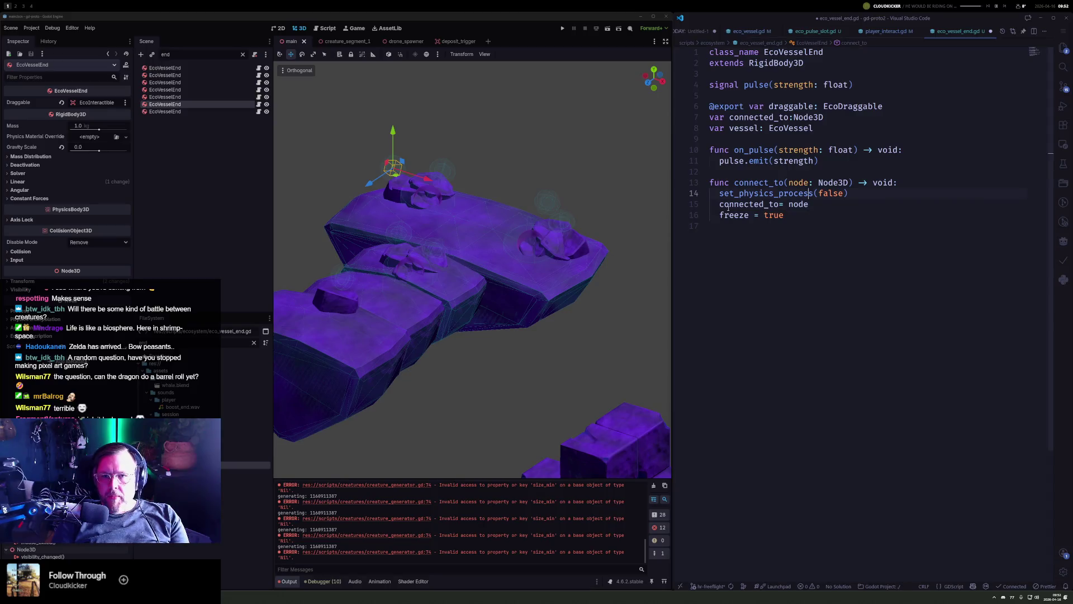
{"action": "key", "text": "Down"}
{"action": "key", "text": "Down"}
{"action": "key", "text": "Down"}
{"action": "key", "text": "Down"}
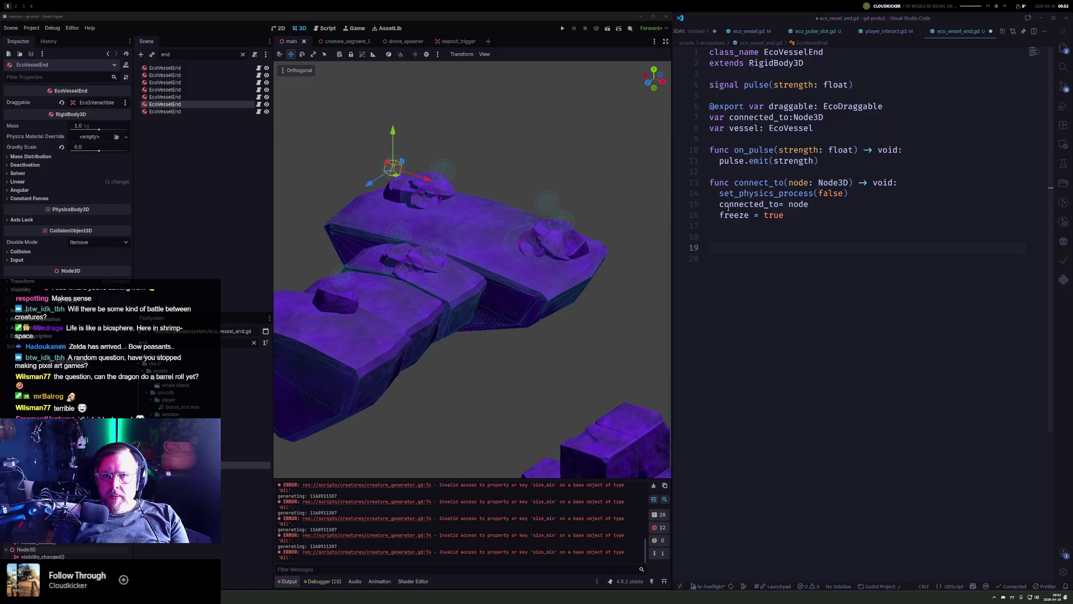
{"action": "type", "text": "func "}
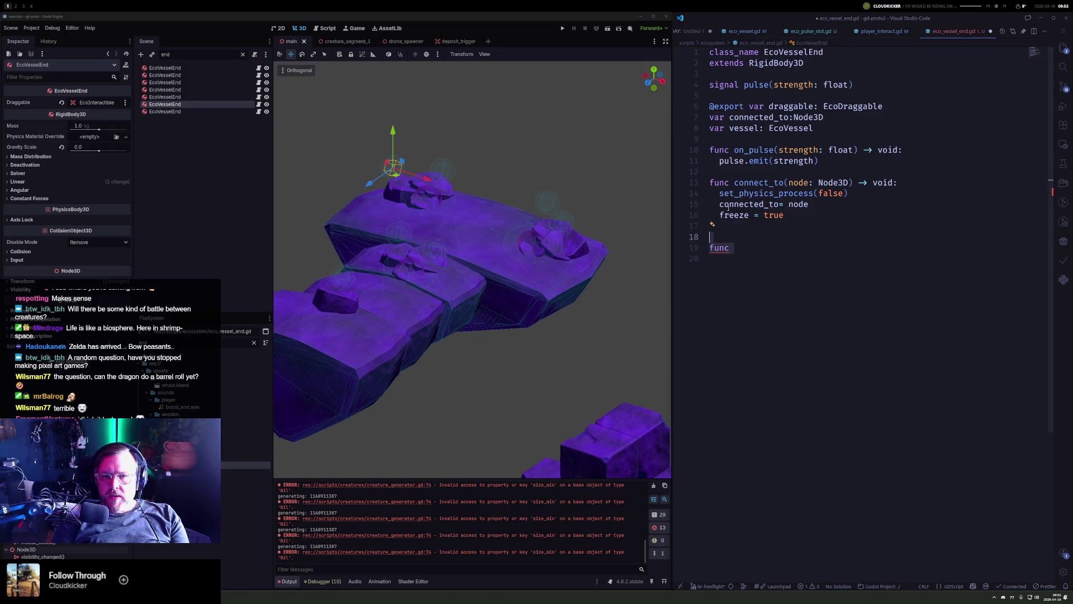
{"action": "type", "text": "_pr"}
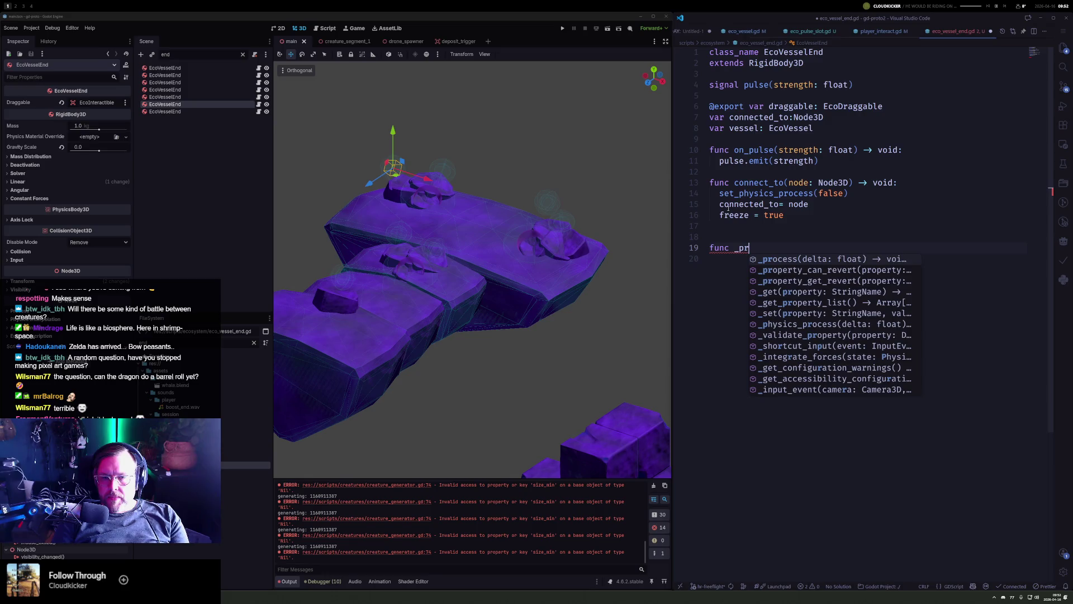
Create func _physics_process with an is_instance_valid(connected_to) condition.
{"action": "key", "text": "BackSpace"}
{"action": "type", "text": "hy"}
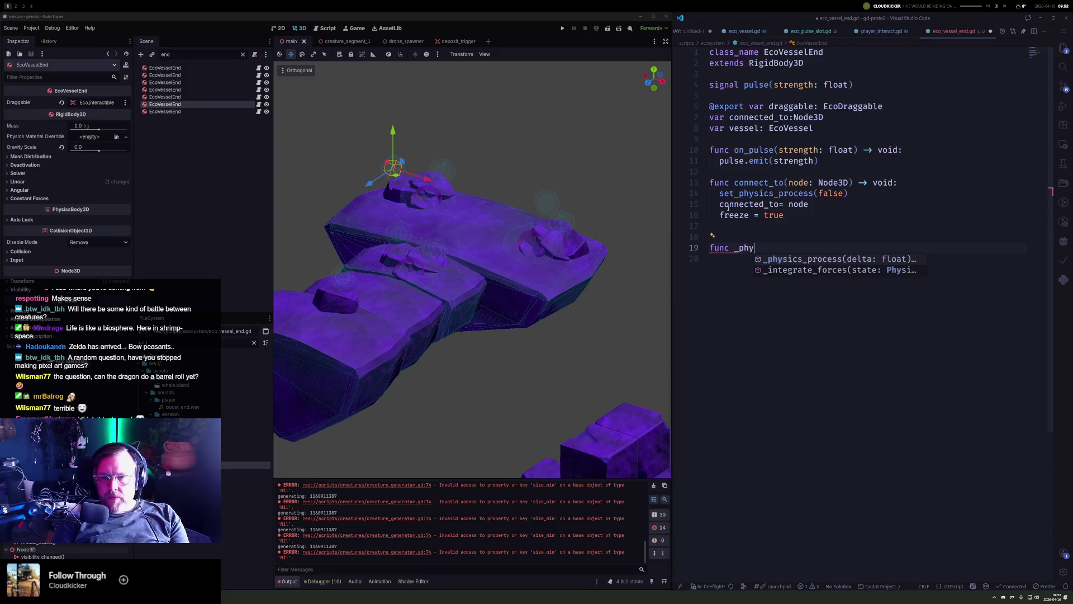
{"action": "key", "text": "Return"}
{"action": "type", "text": "connected_to"}
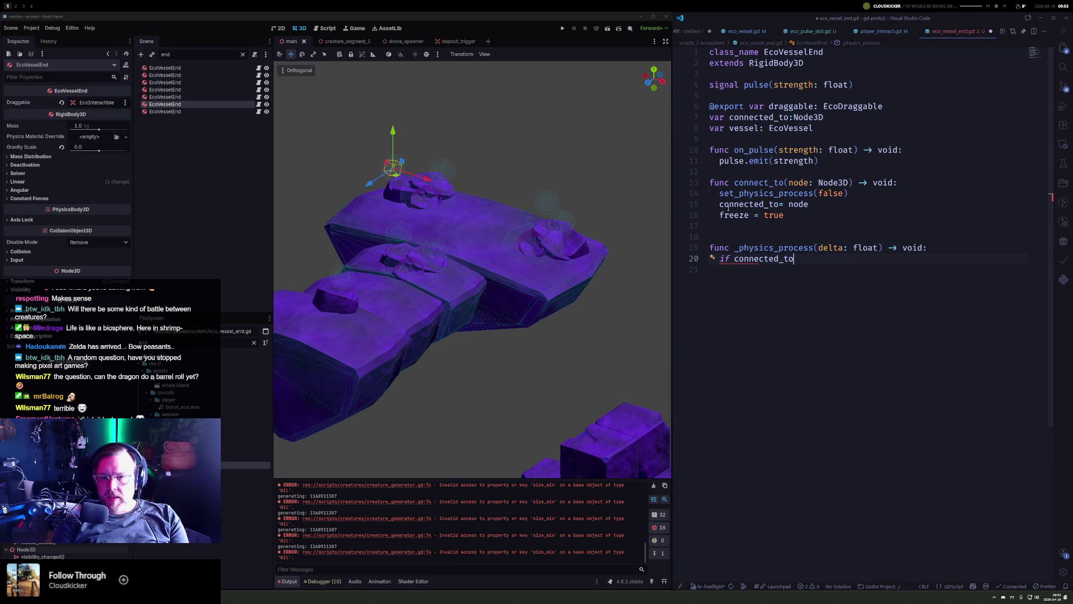
{"action": "key", "text": "ctrl+Delete"}
{"action": "key", "text": "BackSpace"}
{"action": "type", "text": "ifi"}
{"action": "key", "text": "Return"}
{"action": "type", "text": "conne"}
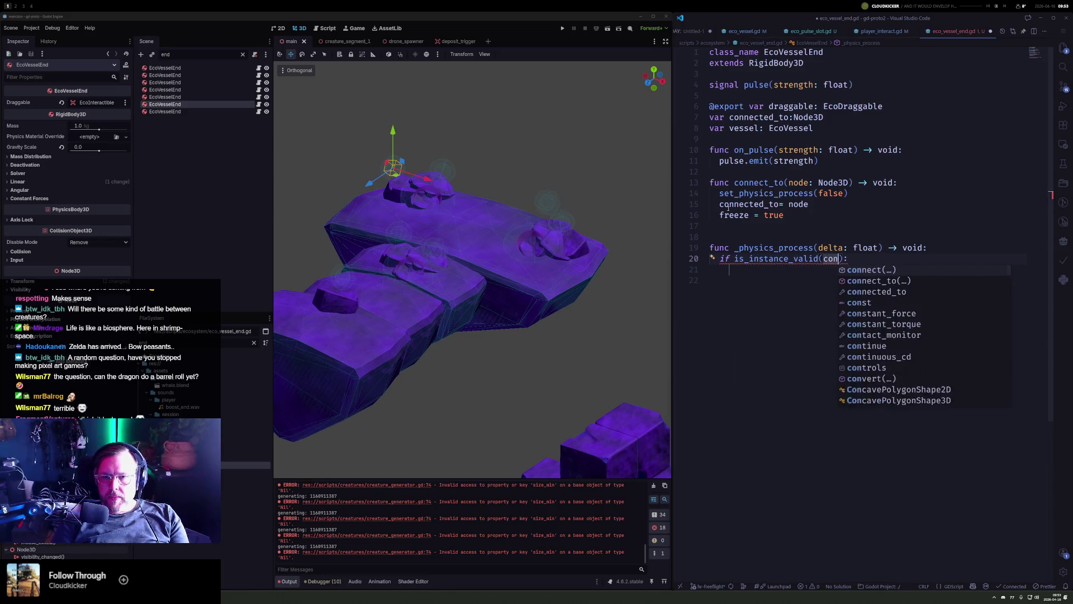
{"action": "type", "text": "cted_to"}
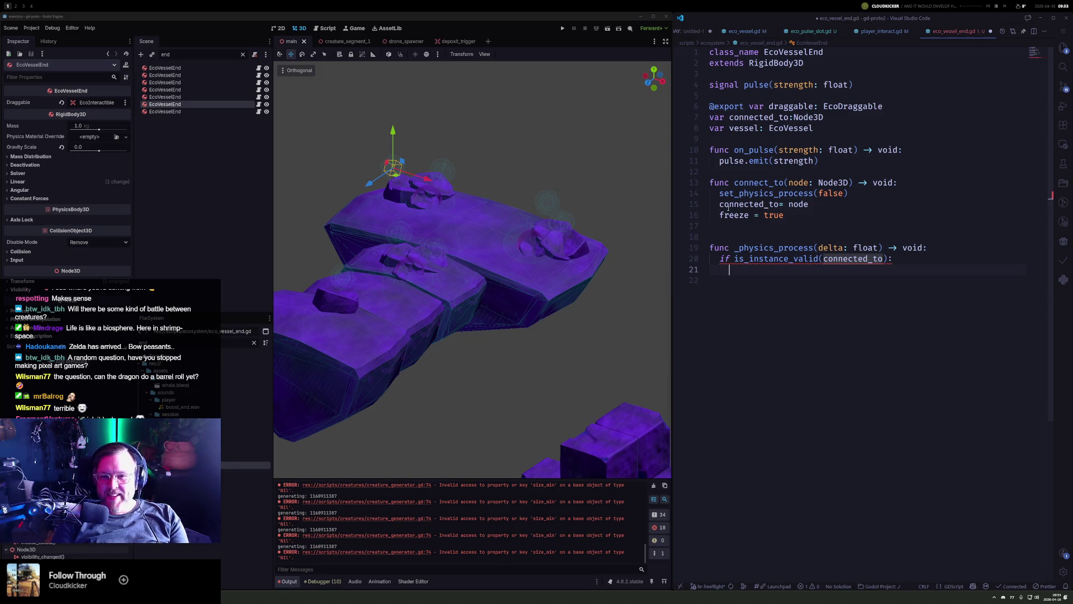
Set global_position = time.lerpv3(global_position, connected_to.global_position, 20.0) inside the check.
{"action": "type", "text": "global"}
{"action": "key", "text": "Return"}
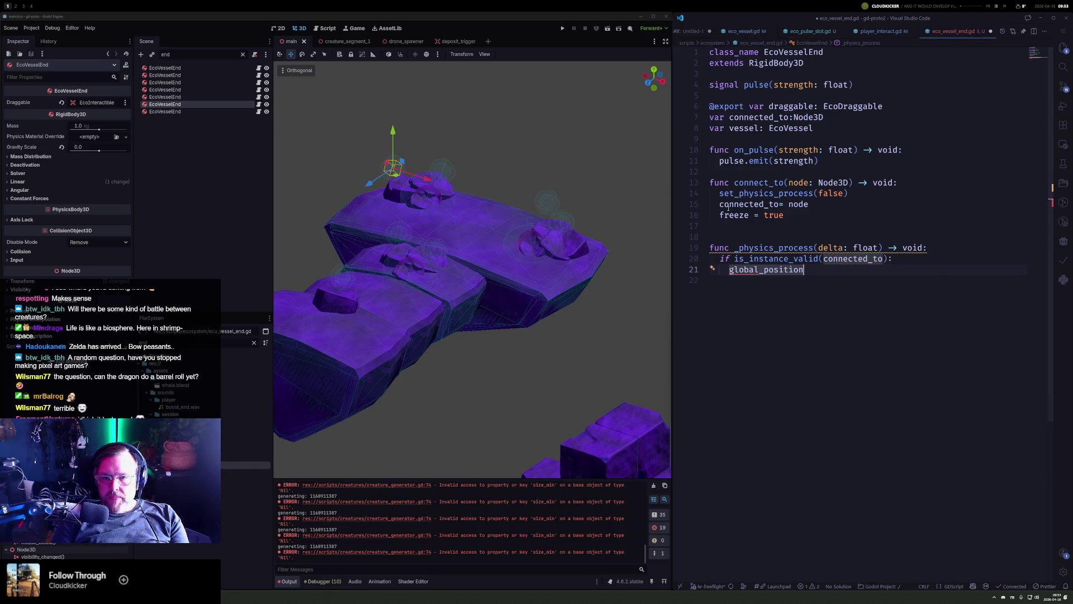
{"action": "type", "text": "= global"}
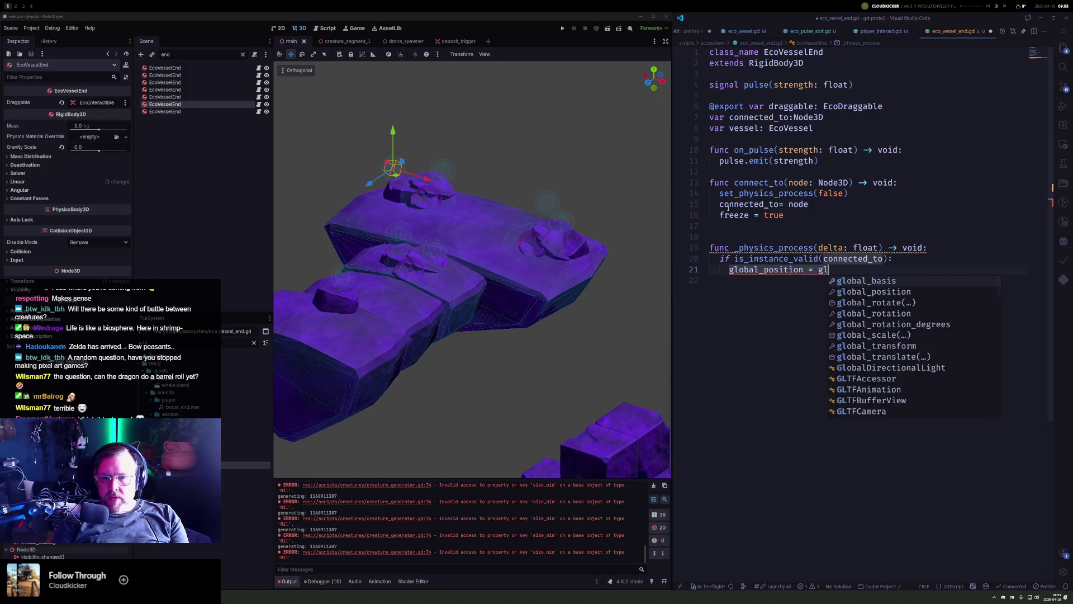
{"action": "key", "text": "Return"}
{"action": "type", "text": ".lerp("}
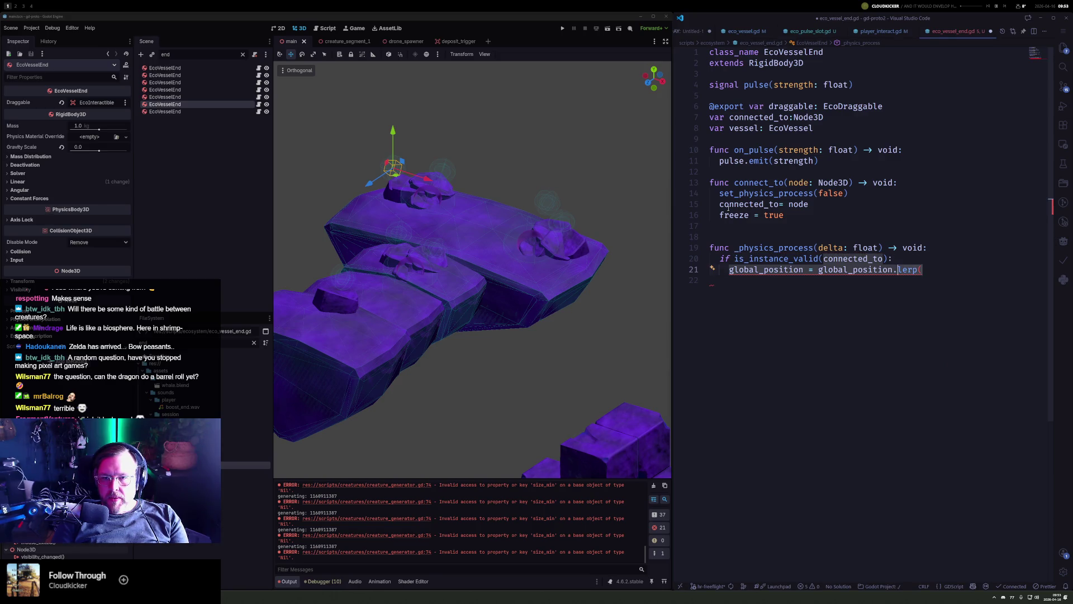
{"action": "type", "text": "ime.lerp"}
{"action": "key", "text": "Down"}
{"action": "key", "text": "Down"}
{"action": "key", "text": "Down"}
{"action": "key", "text": "Return"}
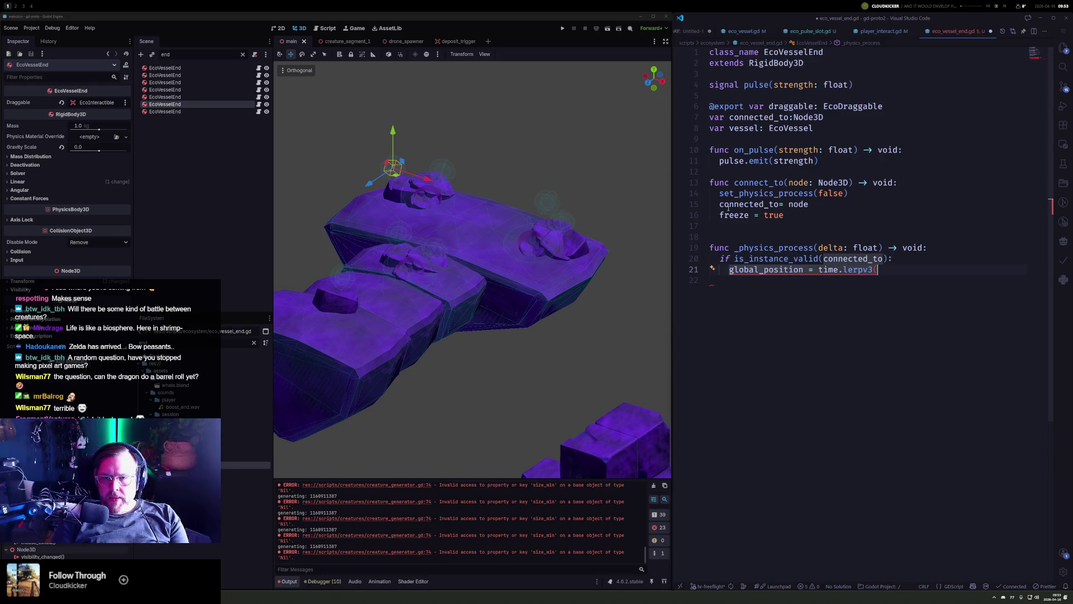
{"action": "type", "text": "global_position, conenc"}
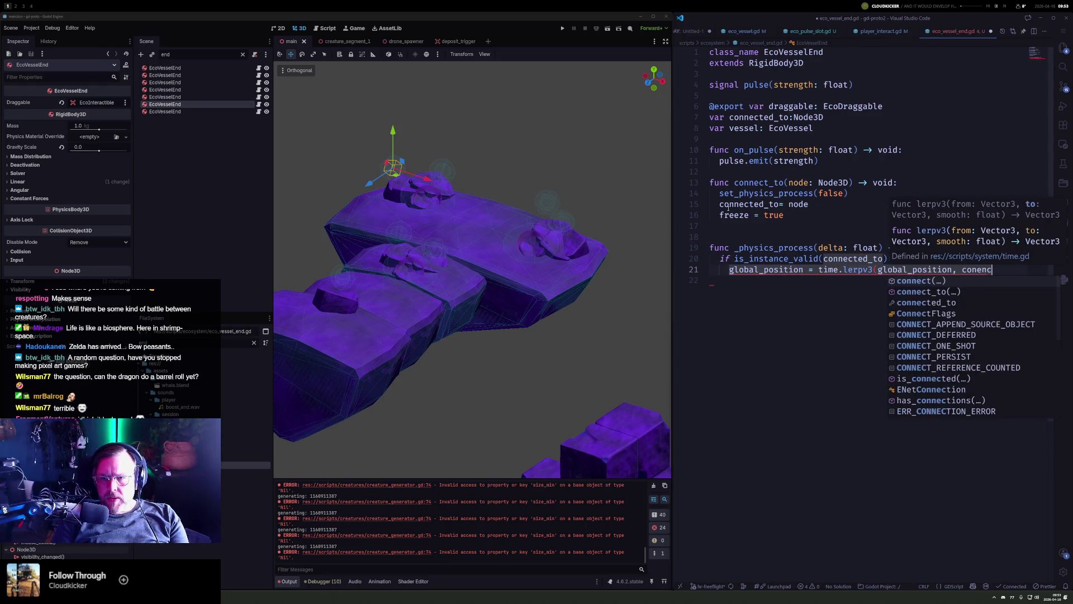
{"action": "key", "text": "Down"}
{"action": "key", "text": "Down"}
{"action": "key", "text": "Return"}
{"action": "type", "text": ".glo"}
{"action": "key", "text": "Down"}
{"action": "key", "text": "Return"}
{"action": "type", "text": ")"}
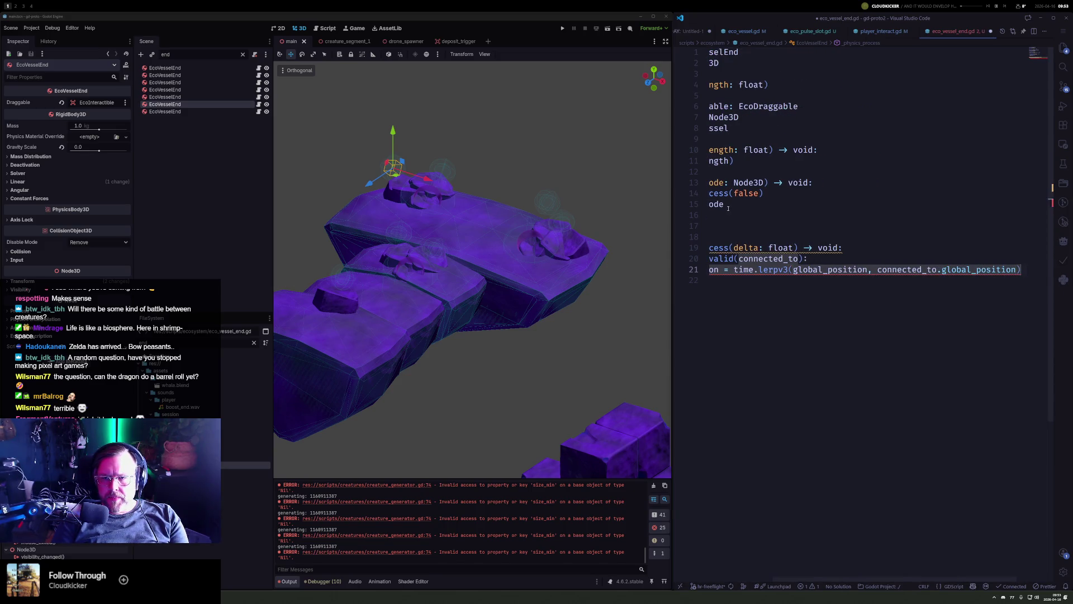
{"action": "type", "text": " ,"}
{"action": "type", "text": ", 20.0"}
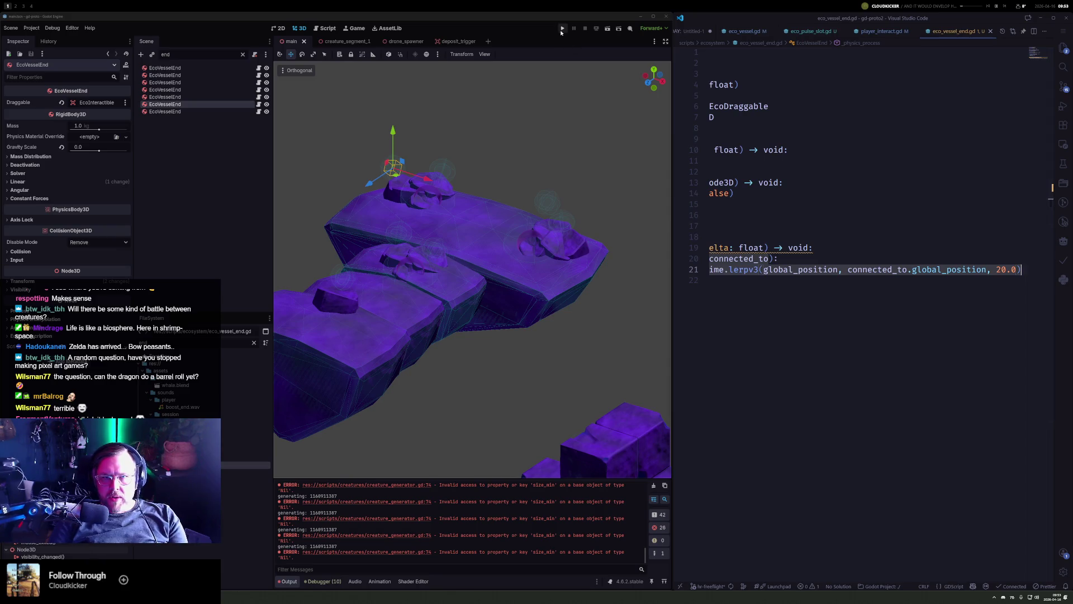
Run the game and grab then release a vessel end to test it.
{"action": "left_click", "coordinate": [562, 29]}
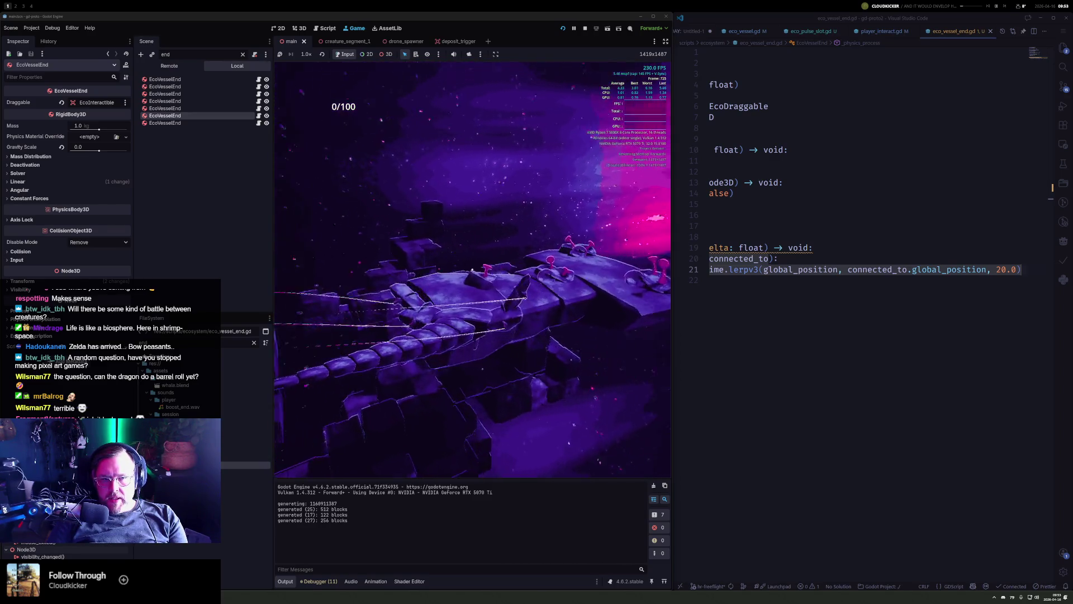
{"action": "key", "text": "e"}
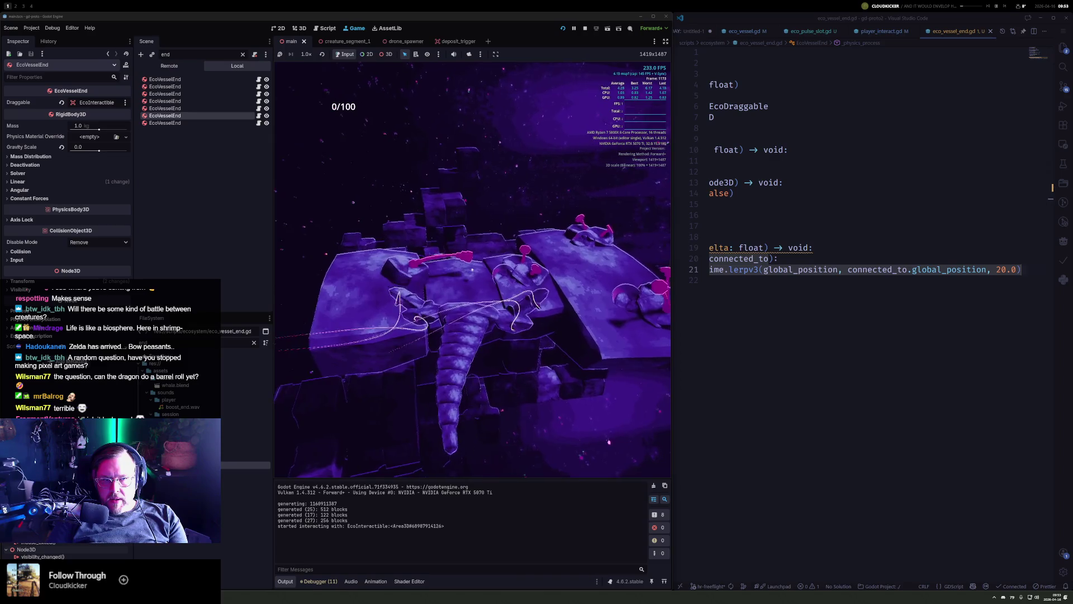
{"action": "key", "text": "e"}
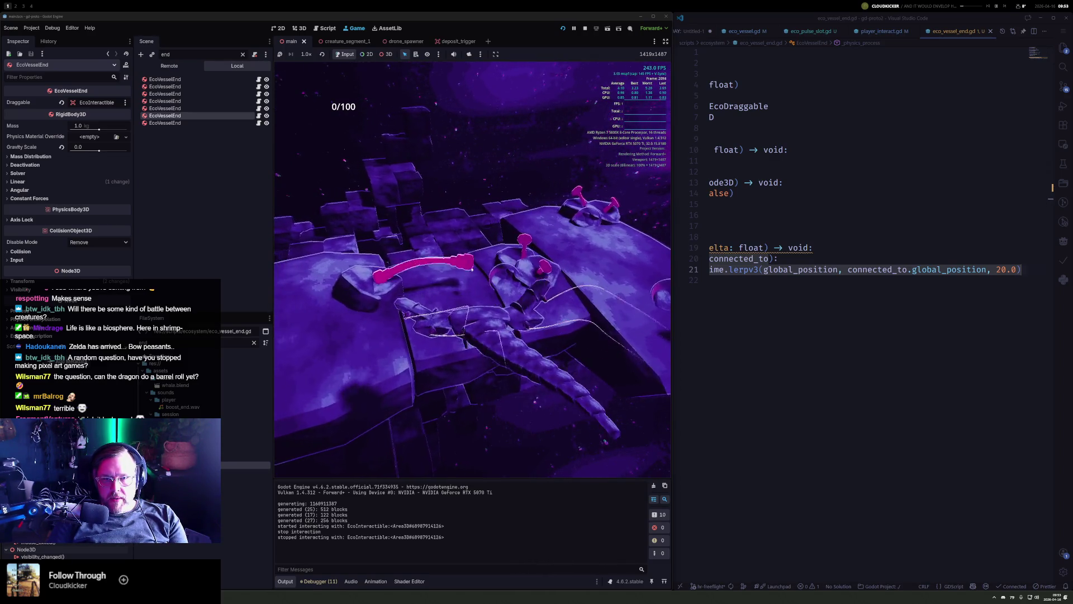
Delete set_physics_process(false) from connect_to in VS Code and relaunch the game.
{"action": "left_click", "coordinate": [736, 238]}
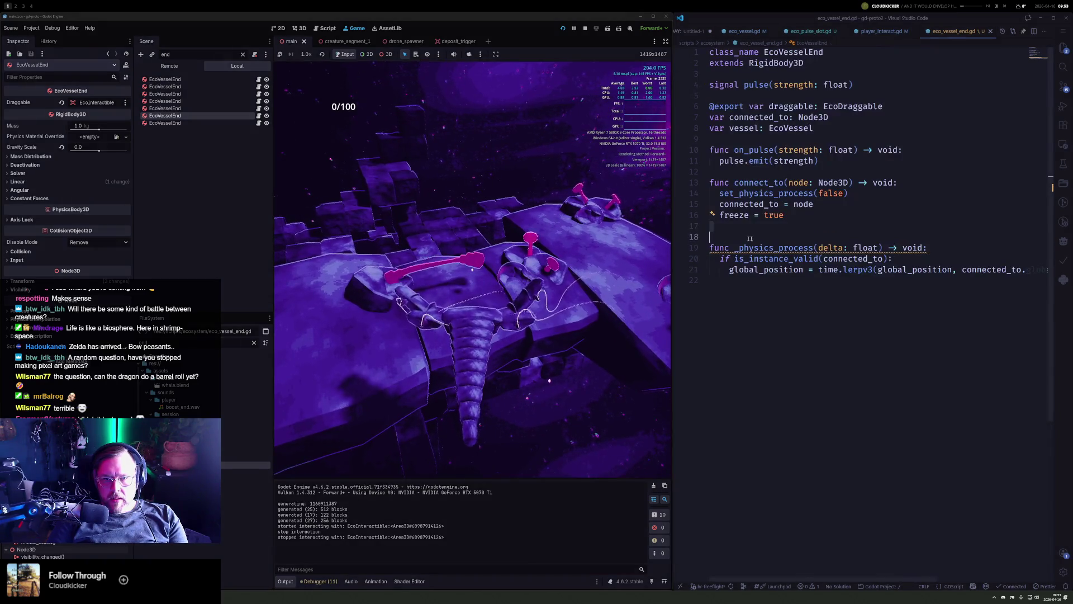
{"action": "left_click", "coordinate": [884, 258]}
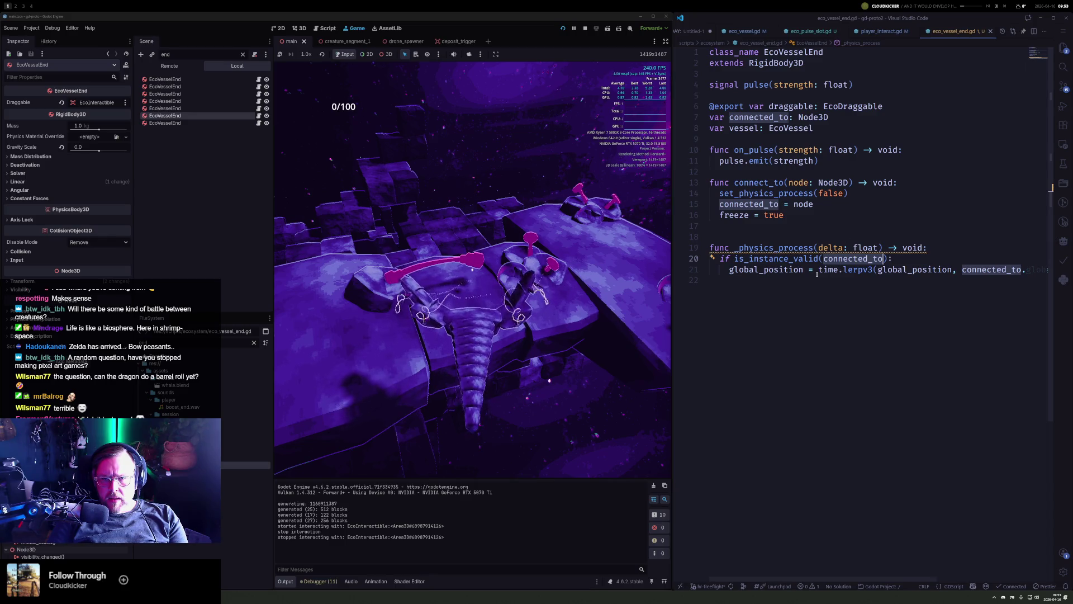
{"action": "left_click", "coordinate": [906, 270]}
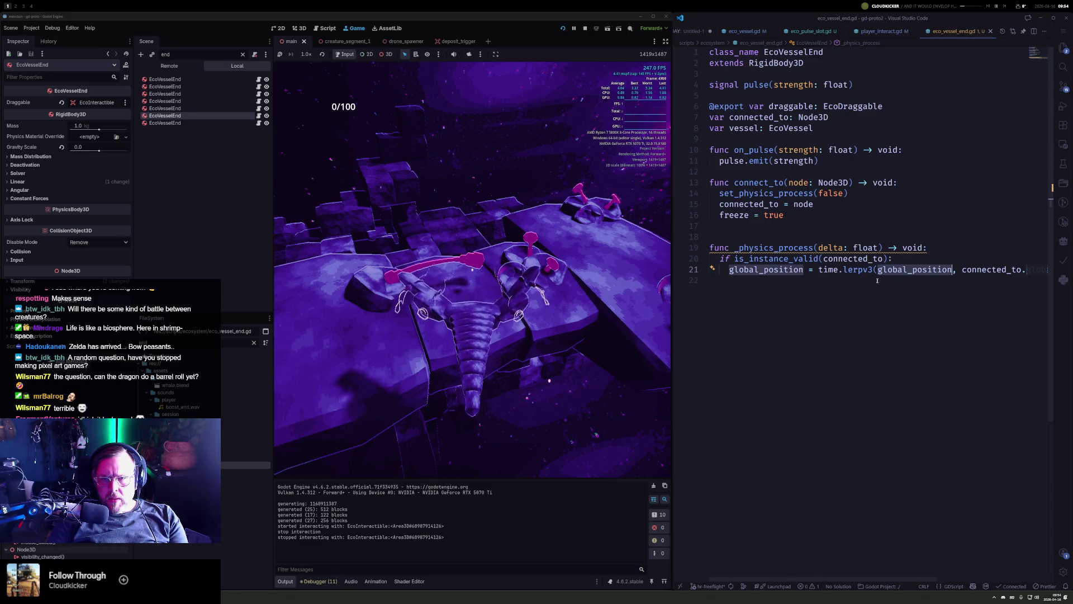
{"action": "left_click", "coordinate": [814, 248]}
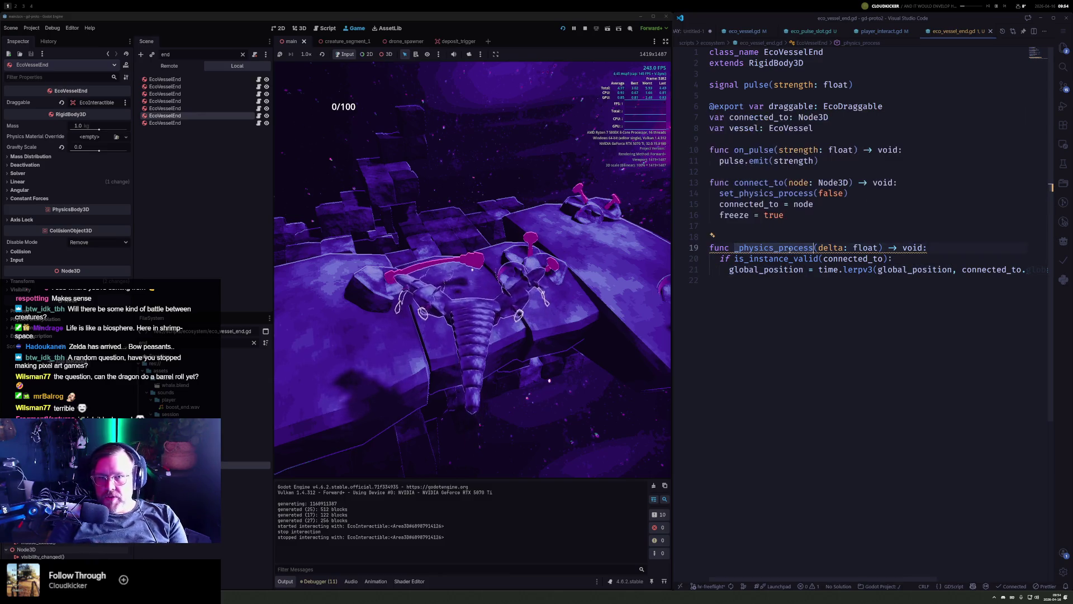
{"action": "left_click", "coordinate": [771, 247]}
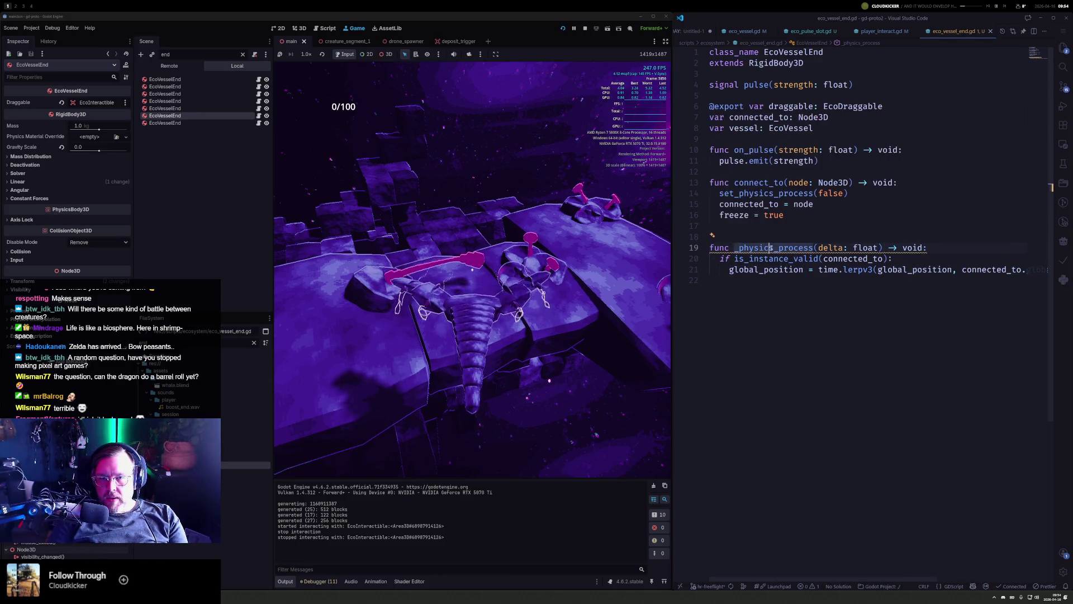
{"action": "left_click", "coordinate": [909, 184]}
{"action": "key", "text": "BackSpace"}
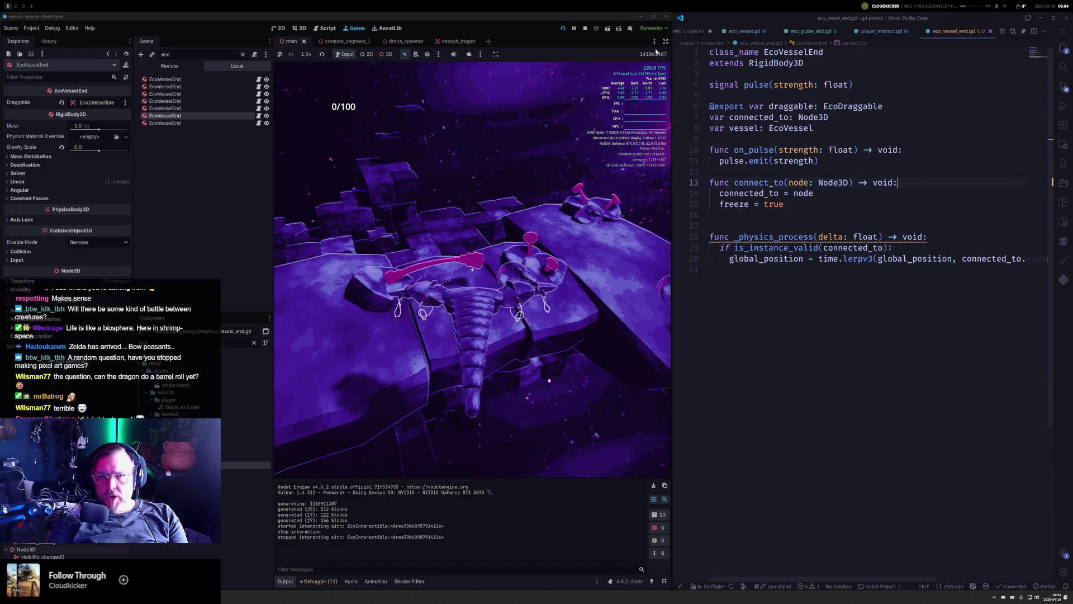
{"action": "left_click", "coordinate": [563, 28]}
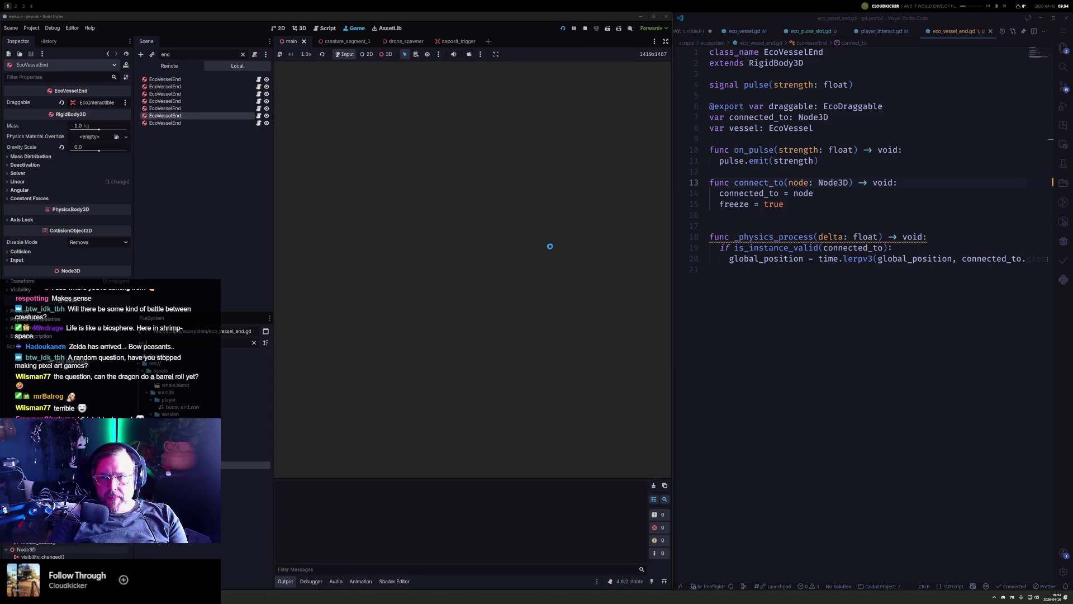
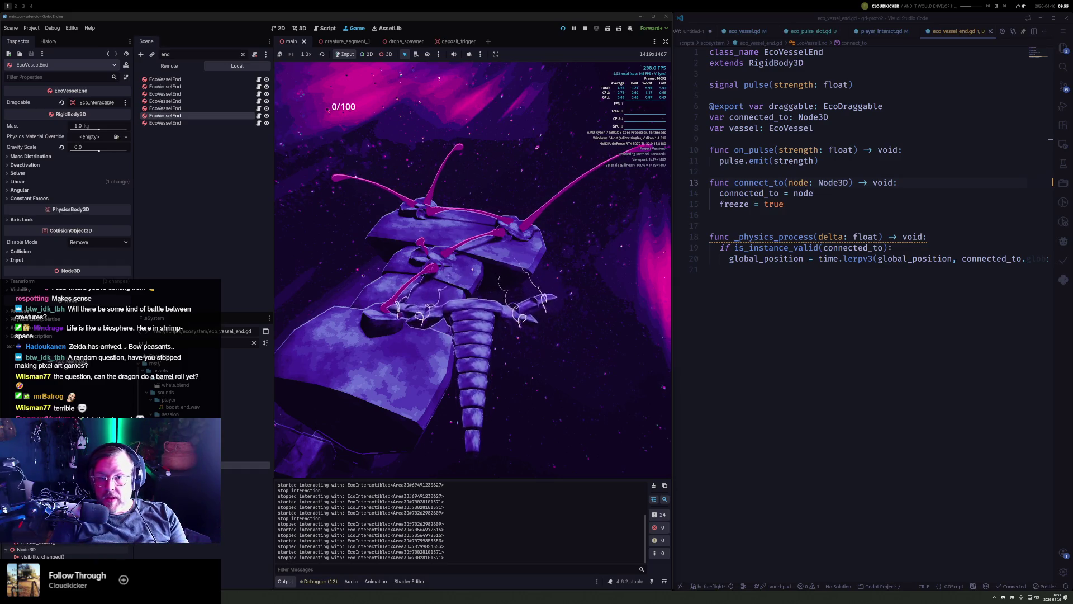
Add 'var count := pulse.get_connections().size()' above the emit call in eco_pulse_slot.gd's on_pulse.
{"action": "left_click", "coordinate": [831, 223]}
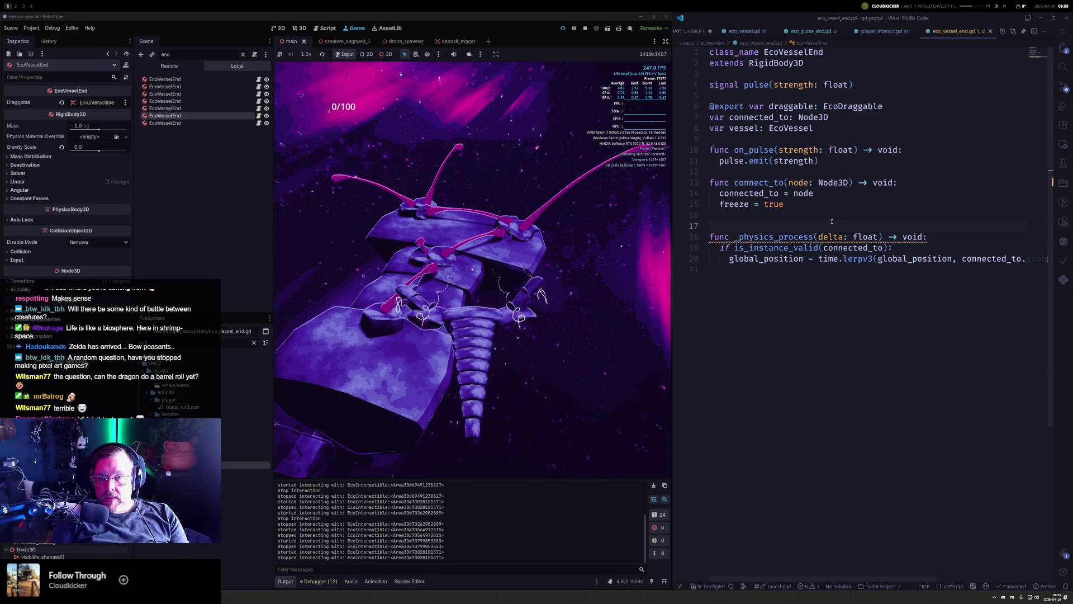
{"action": "key", "text": "ctrl+w"}
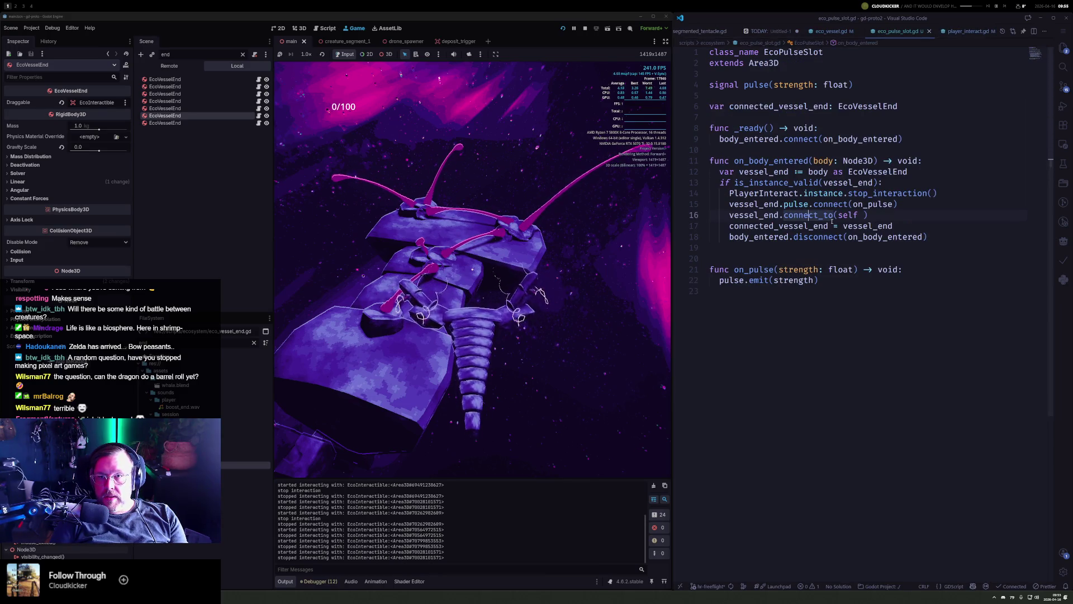
{"action": "key", "text": "Down"}
{"action": "key", "text": "Down"}
{"action": "key", "text": "Down"}
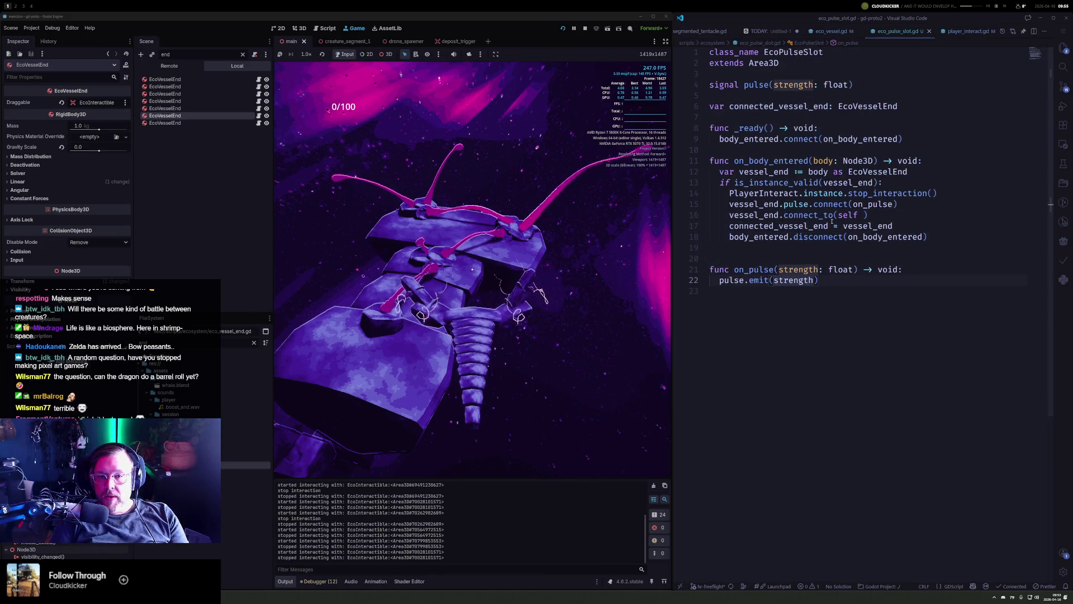
{"action": "key", "text": "Home"}
{"action": "key", "text": "Return"}
{"action": "key", "text": "Up"}
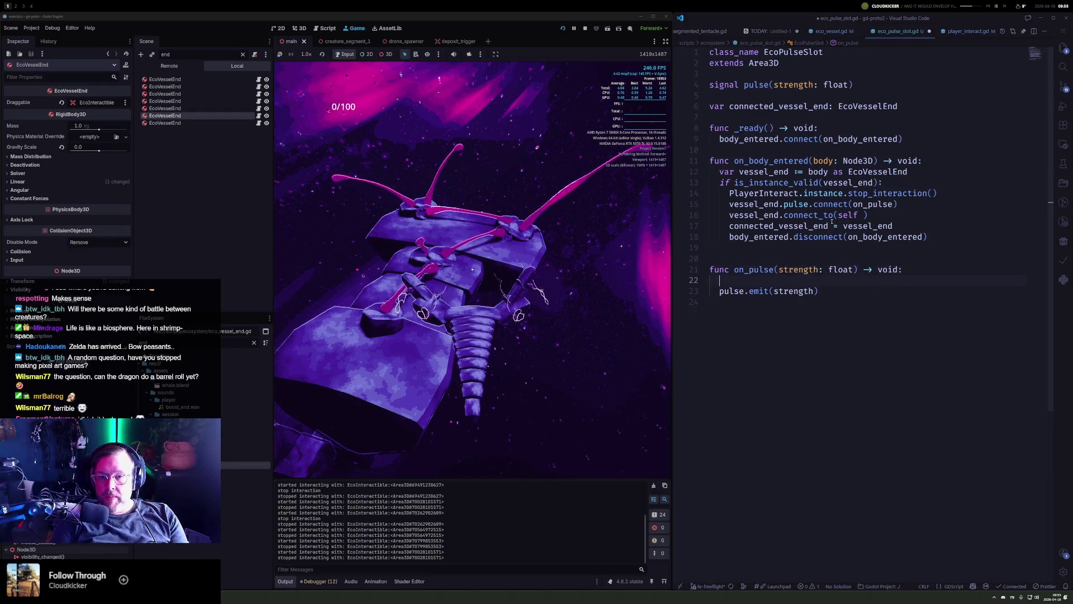
{"action": "type", "text": "var "}
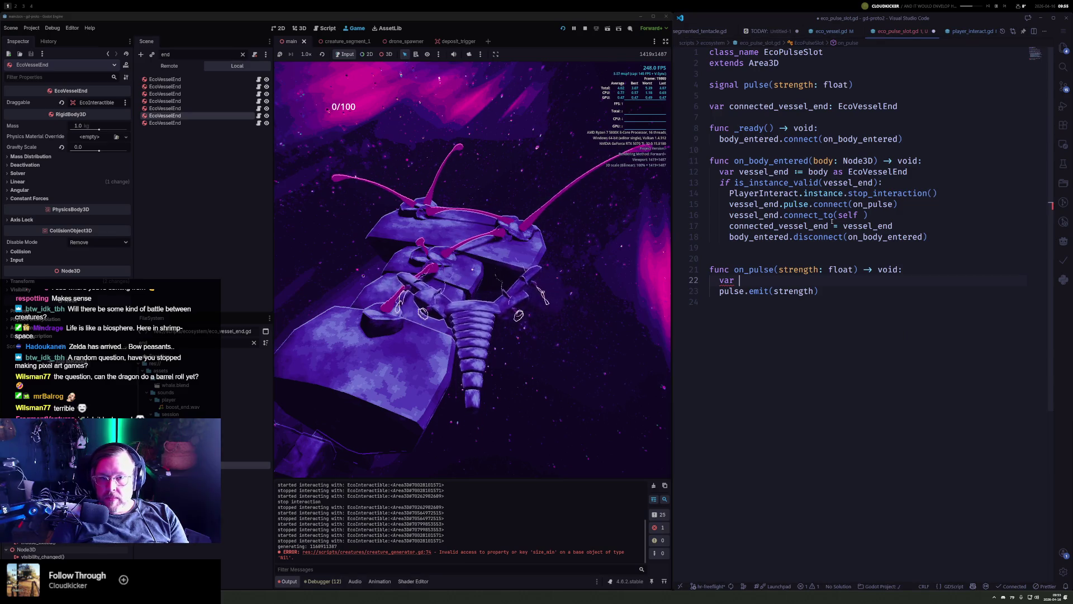
{"action": "type", "text": "count :="}
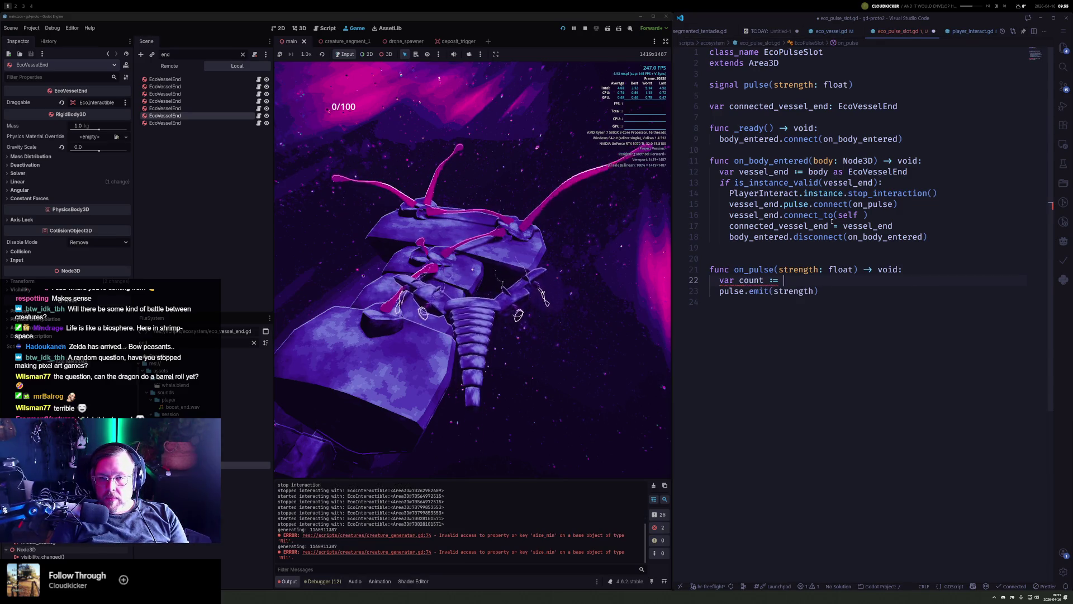
{"action": "type", "text": " pulse"}
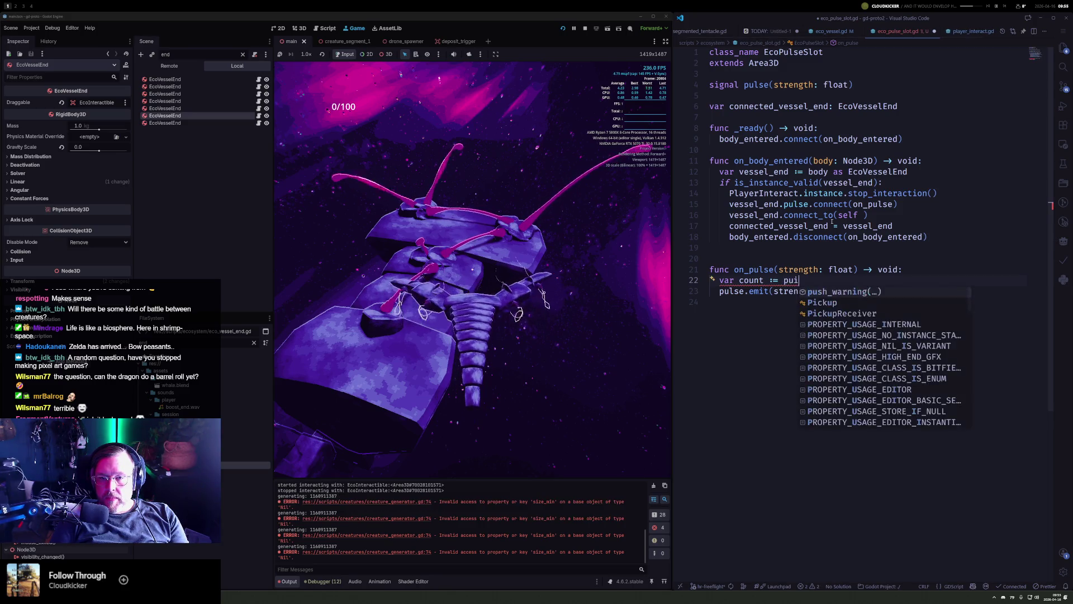
{"action": "type", "text": "."}
{"action": "key", "text": "Down"}
{"action": "key", "text": "Down"}
{"action": "key", "text": "Down"}
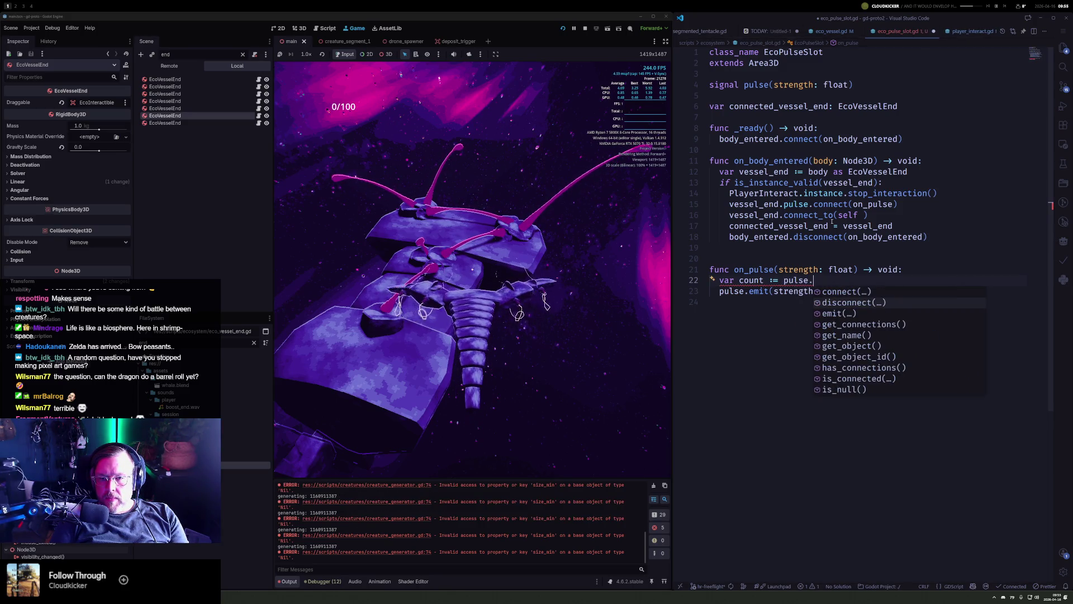
{"action": "key", "text": "Down"}
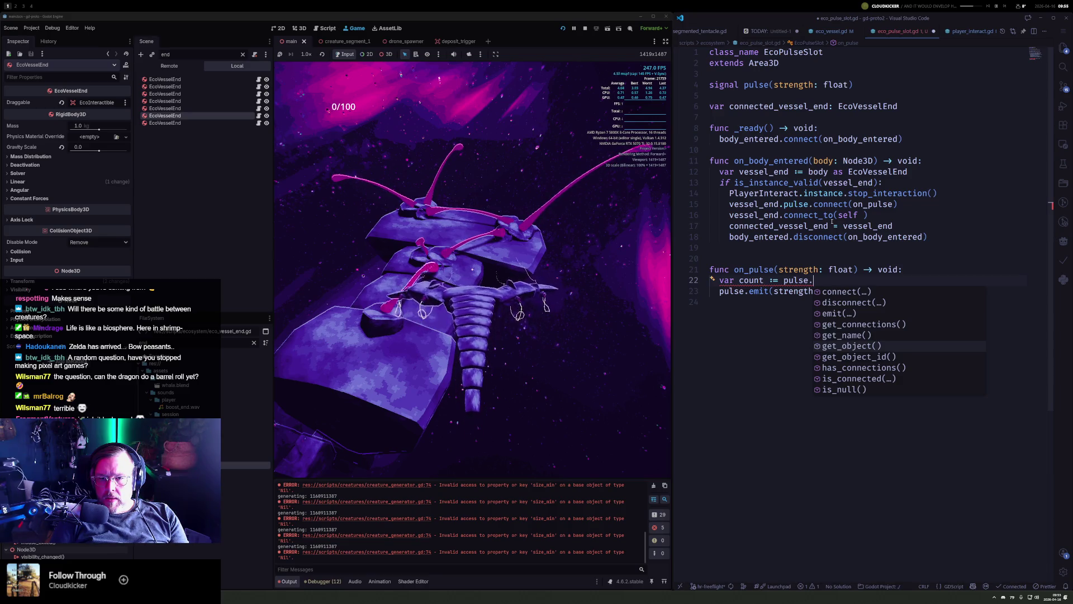
{"action": "type", "text": "conne"}
{"action": "key", "text": "Down"}
{"action": "key", "text": "Down"}
{"action": "key", "text": "Return"}
{"action": "type", "text": ".si"}
{"action": "key", "text": "Return"}
Change the emit to pulse.emit(strength / count) and save the script.
{"action": "key", "text": "Down"}
{"action": "key", "text": "Left"}
{"action": "type", "text": "/count"}
{"action": "key", "text": "ctrl+s"}
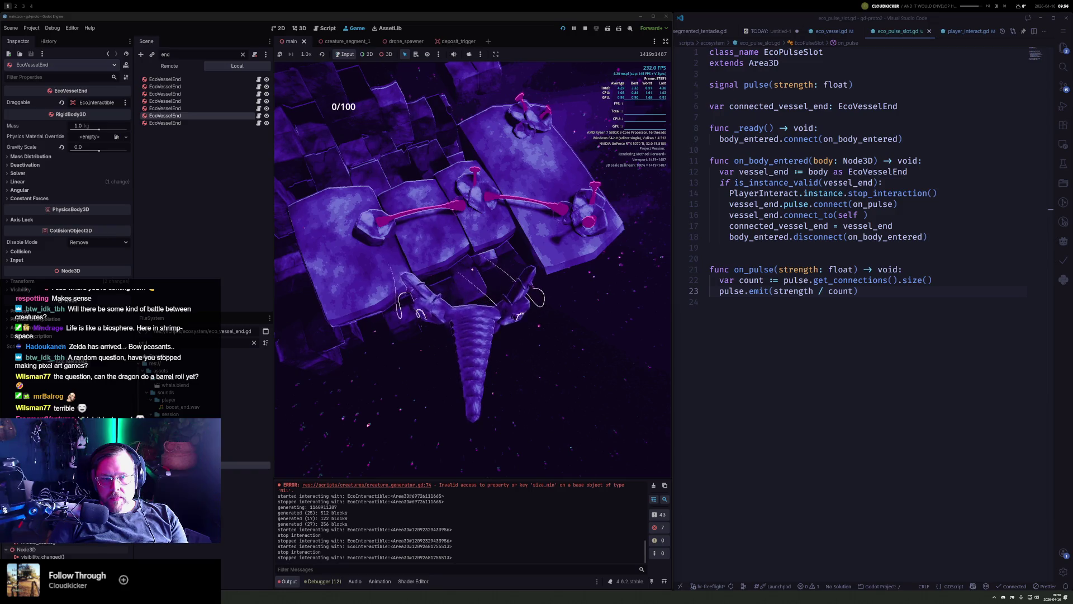
{"action": "key", "text": "ctrl+Tab"}
Change 'bulge * 0.5' to 'bulge * 2.5' on line 96 of eco_vessel.gd.
{"action": "scroll", "coordinate": [866, 279], "scroll_direction": "down", "scroll_amount": 3}
{"action": "scroll", "coordinate": [820, 350], "scroll_direction": "down", "scroll_amount": 15}
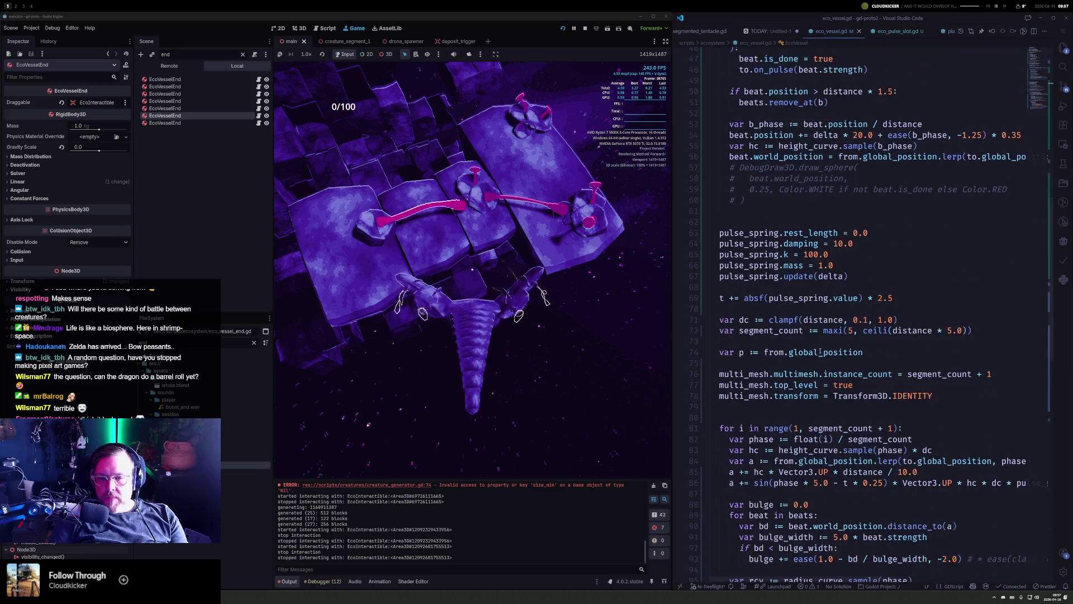
{"action": "left_click", "coordinate": [820, 352]}
{"action": "scroll", "coordinate": [827, 347], "scroll_direction": "down", "scroll_amount": 5}
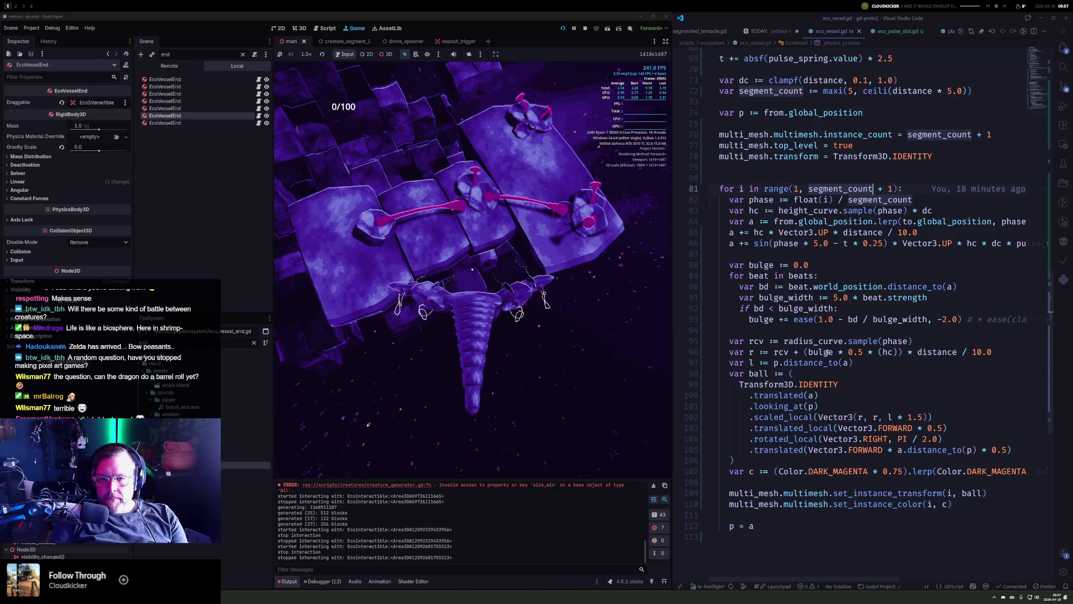
{"action": "double_click", "coordinate": [850, 351]}
{"action": "type", "text": "2"}
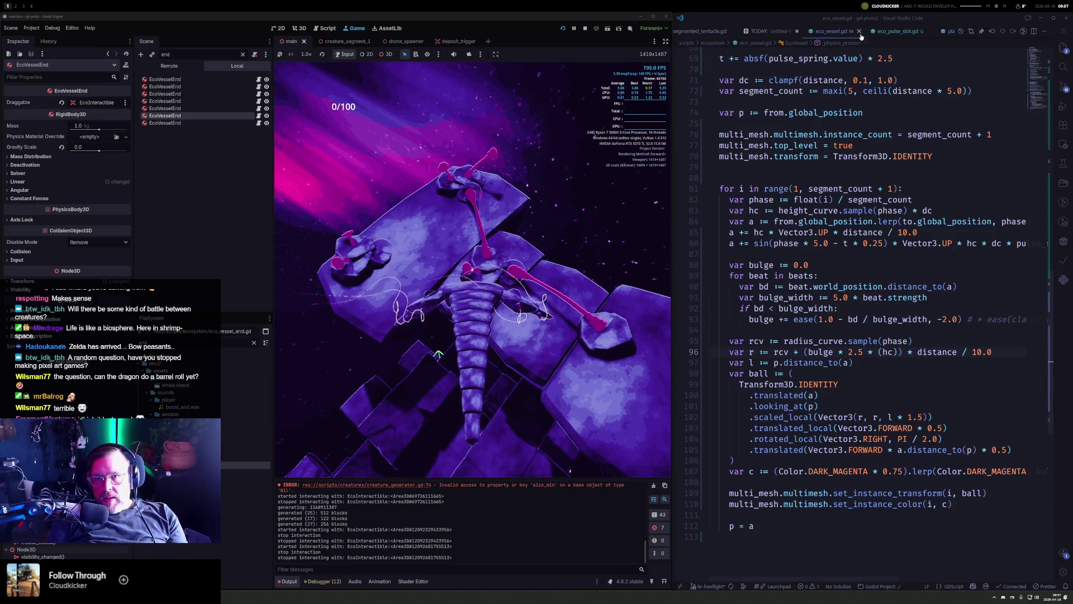
Remove '/ count' and the count line from eco_pulse_slot.gd, then stop the running Godot game.
{"action": "key", "text": "ctrl+Tab"}
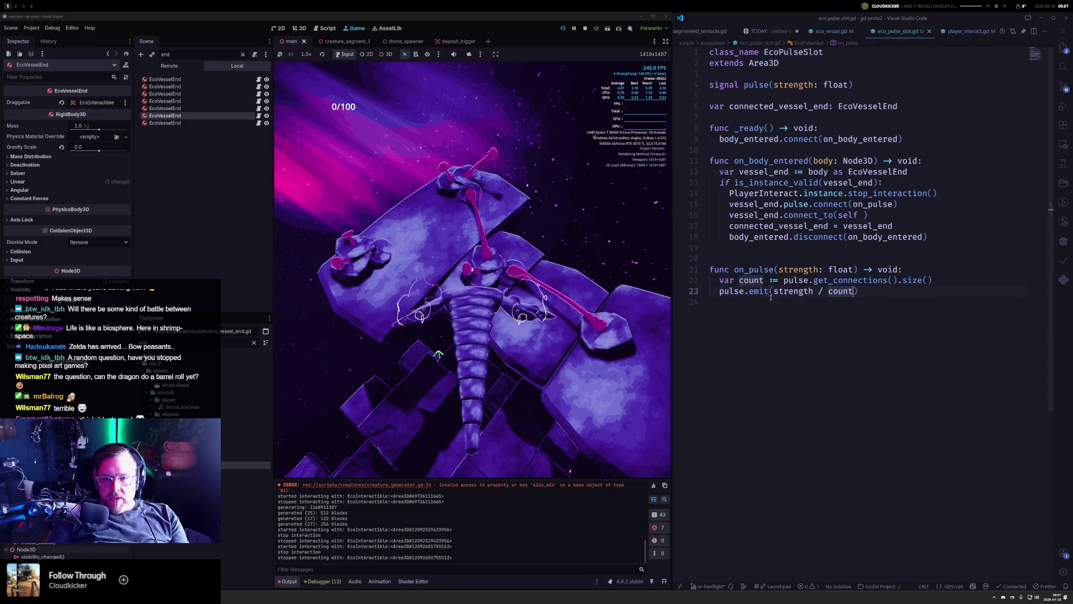
{"action": "key", "text": "ctrl+BackSpace"}
{"action": "key", "text": "ctrl+BackSpace"}
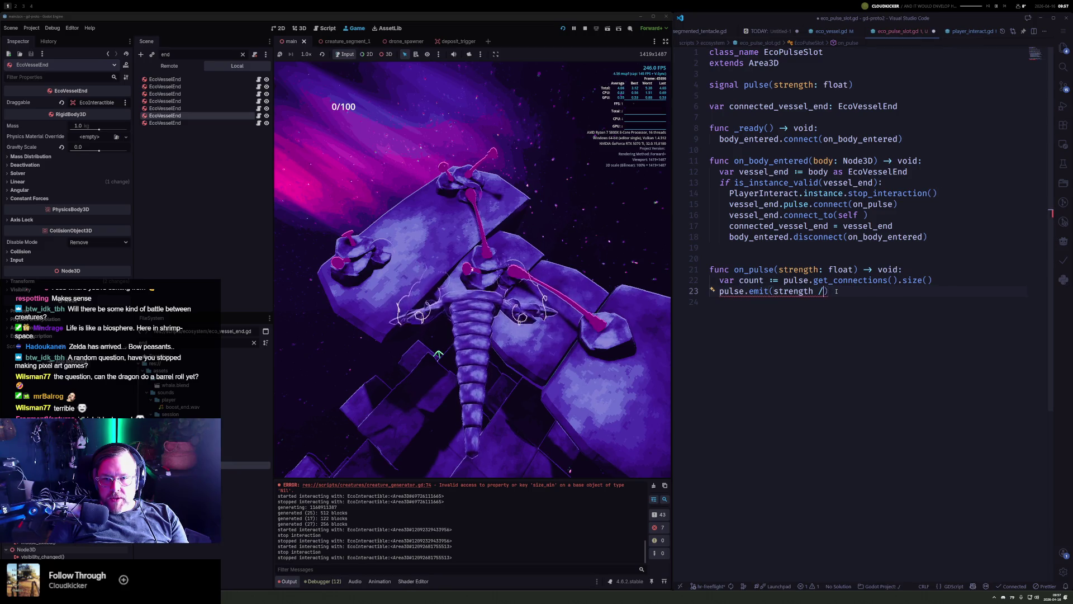
{"action": "left_click", "coordinate": [943, 277]}
{"action": "key", "text": "shift+Up"}
{"action": "key", "text": "BackSpace"}
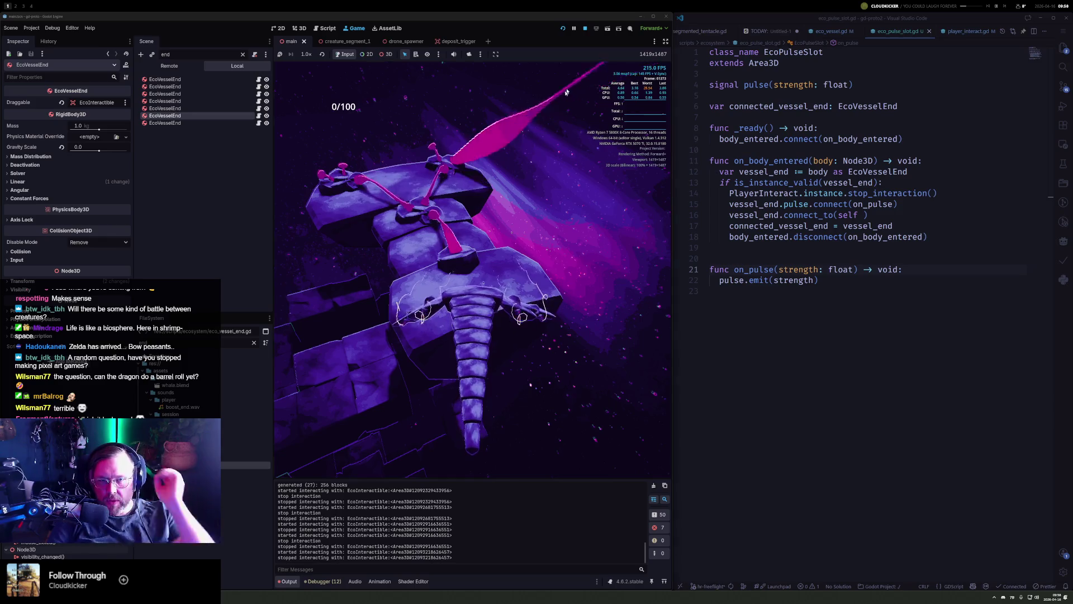
{"action": "left_click", "coordinate": [586, 28]}
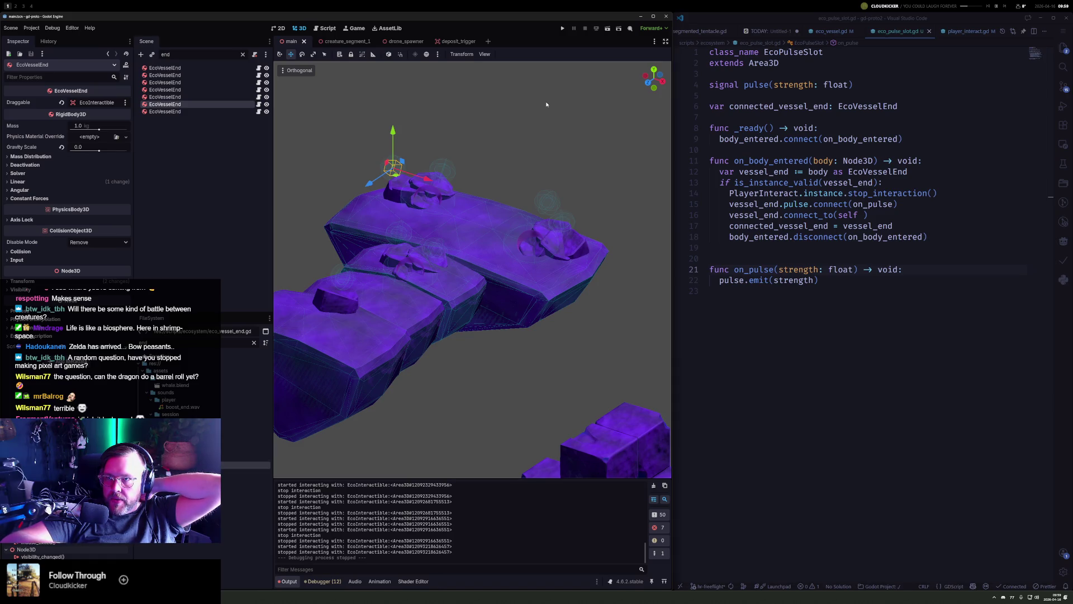
Switch the 3D viewport to Perspective and orbit around the creature segments to inspect them.
{"action": "mouse_move", "coordinate": [472, 79]}
{"action": "left_mouse_down"}
{"action": "mouse_move", "coordinate": [446, 128]}
{"action": "mouse_move", "coordinate": [494, 167]}
{"action": "mouse_move", "coordinate": [613, 201]}
{"action": "mouse_move", "coordinate": [338, 76]}
{"action": "left_mouse_up"}
{"action": "scroll", "coordinate": [445, 128], "scroll_direction": "up", "scroll_amount": 3}
{"action": "left_click", "coordinate": [299, 69]}
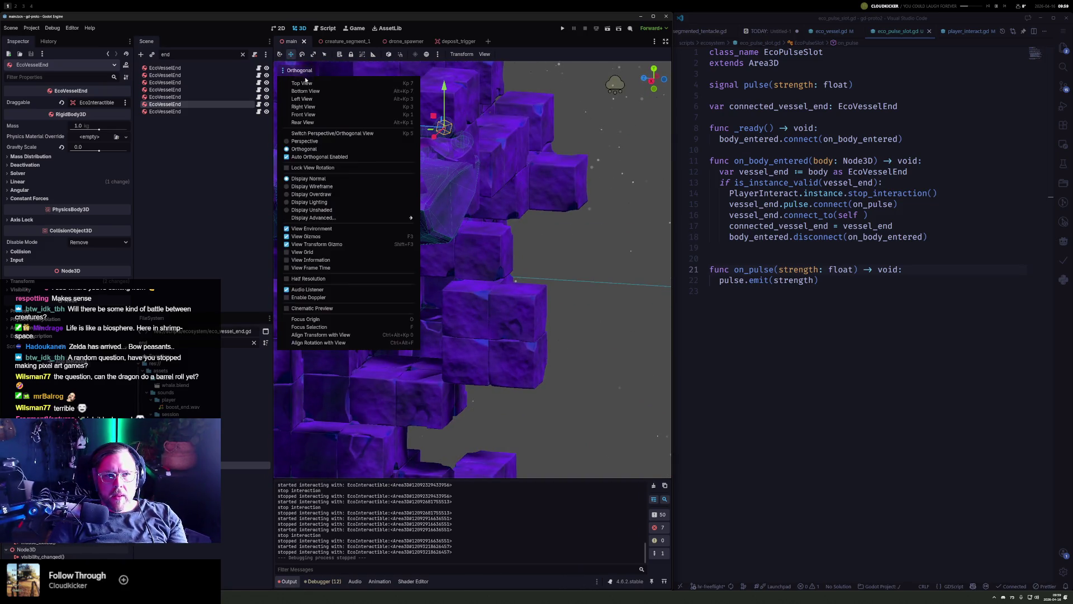
{"action": "left_click", "coordinate": [313, 141]}
{"action": "left_click", "coordinate": [528, 163]}
{"action": "left_click", "coordinate": [529, 162]}
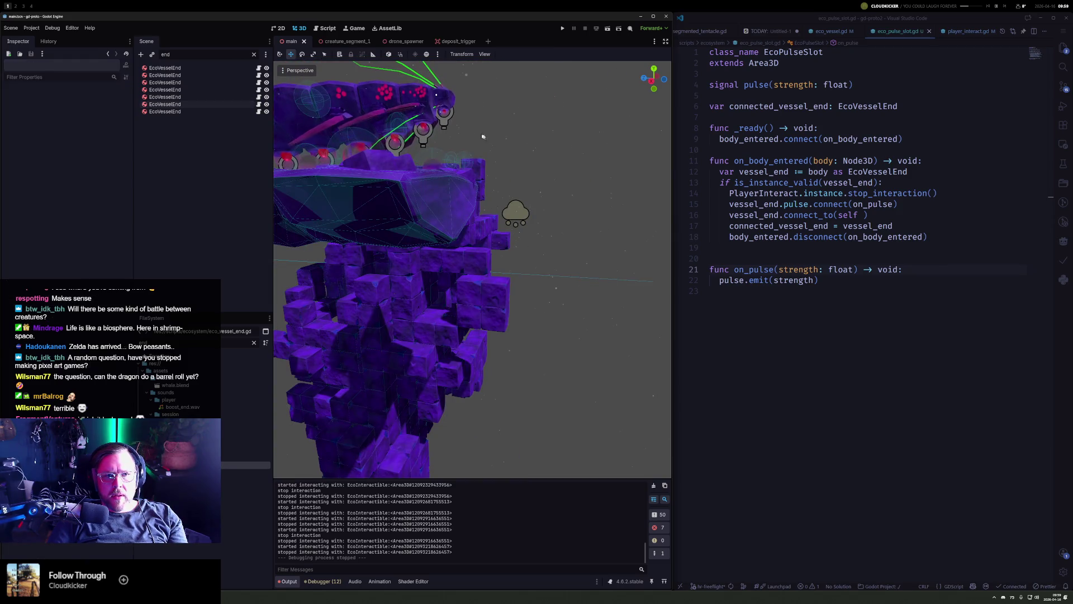
{"action": "left_click_drag", "start_coordinate": [528, 163], "coordinate": [492, 201]}
{"action": "mouse_move", "coordinate": [559, 211]}
{"action": "left_mouse_down"}
{"action": "mouse_move", "coordinate": [503, 240]}
{"action": "mouse_move", "coordinate": [434, 328]}
{"action": "left_mouse_up"}
{"action": "left_click", "coordinate": [456, 273]}
{"action": "left_click", "coordinate": [456, 272]}
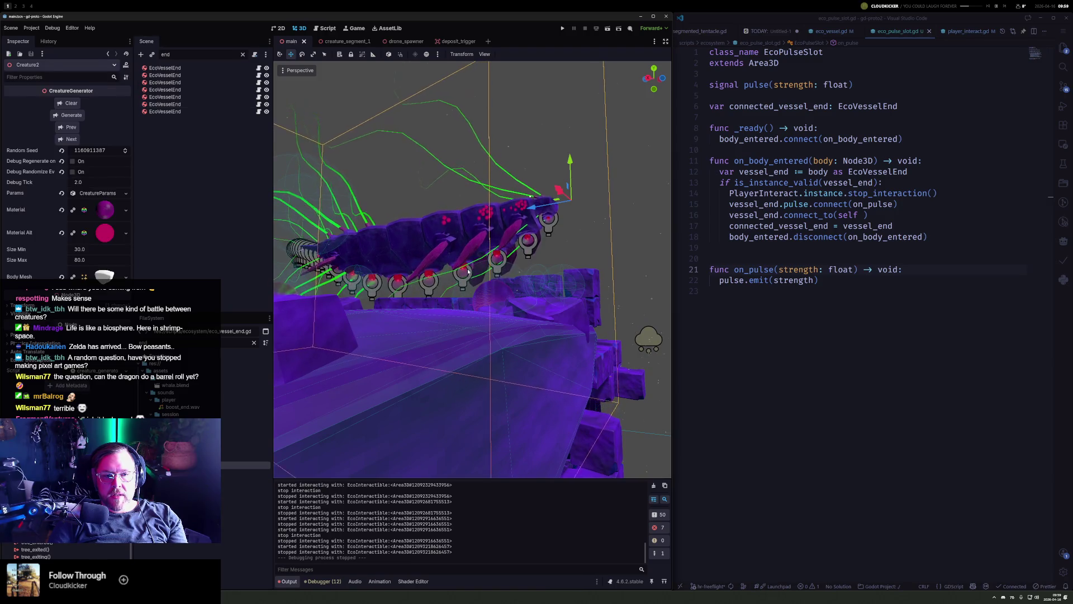
{"action": "key", "text": "f"}
{"action": "left_click_drag", "start_coordinate": [574, 437], "coordinate": [472, 386]}
{"action": "scroll", "coordinate": [437, 369], "scroll_direction": "down", "scroll_amount": 3}
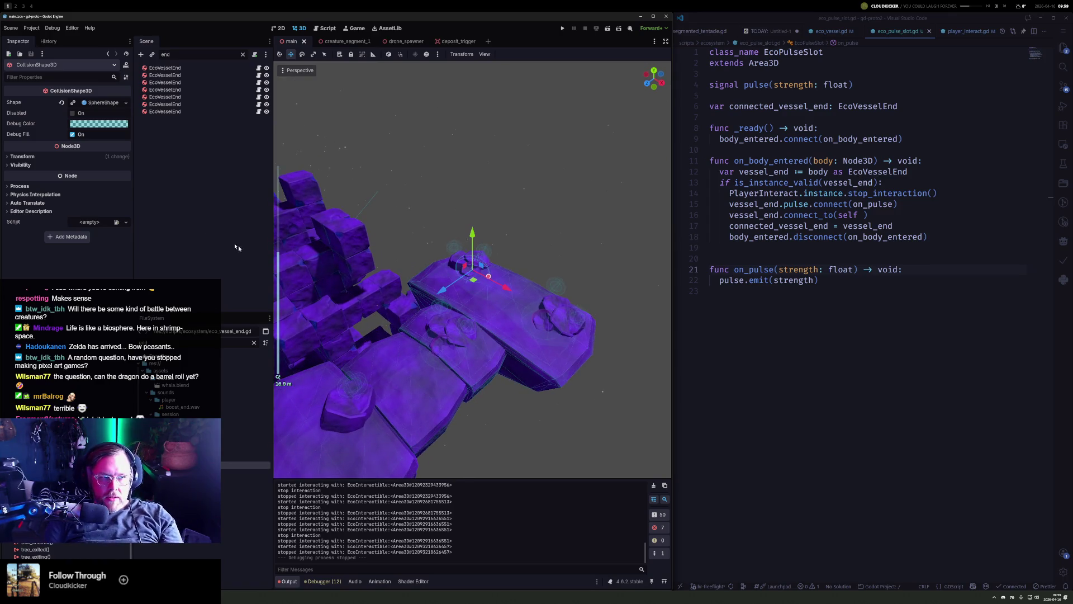
Clear the Scene tree filter, expand Source, and select its EcoVessel node.
{"action": "left_click", "coordinate": [265, 144]}
{"action": "left_click", "coordinate": [255, 54]}
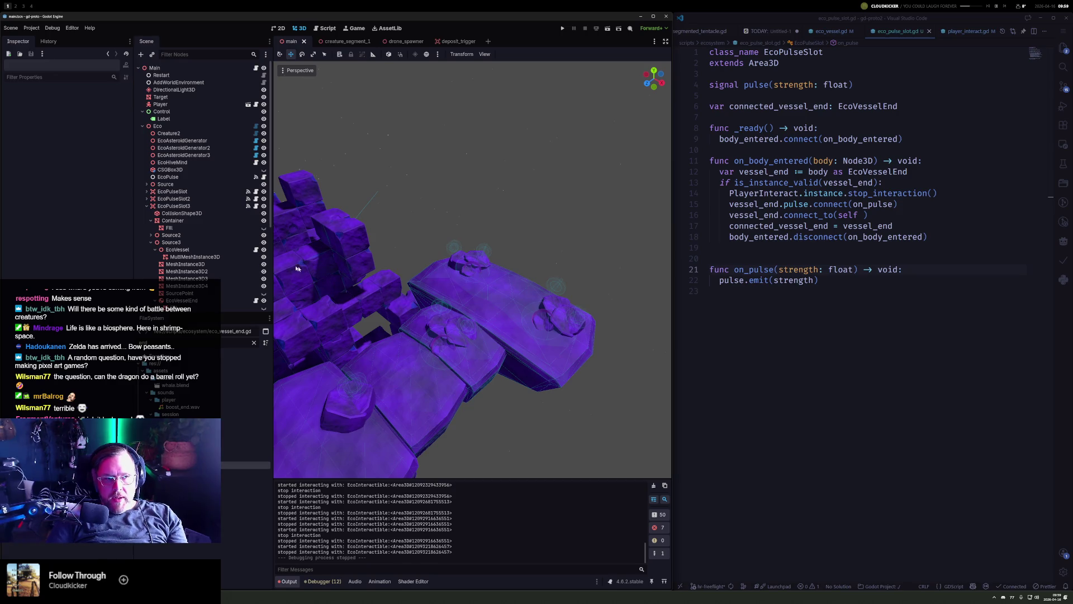
{"action": "left_click", "coordinate": [172, 192]}
{"action": "left_click", "coordinate": [147, 206]}
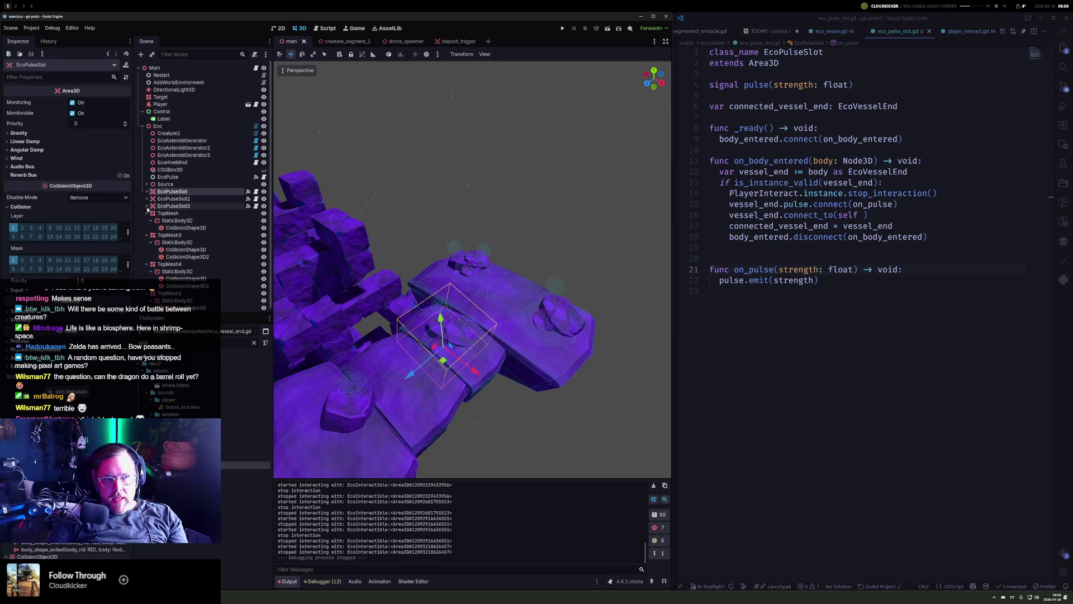
{"action": "left_click", "coordinate": [147, 185]}
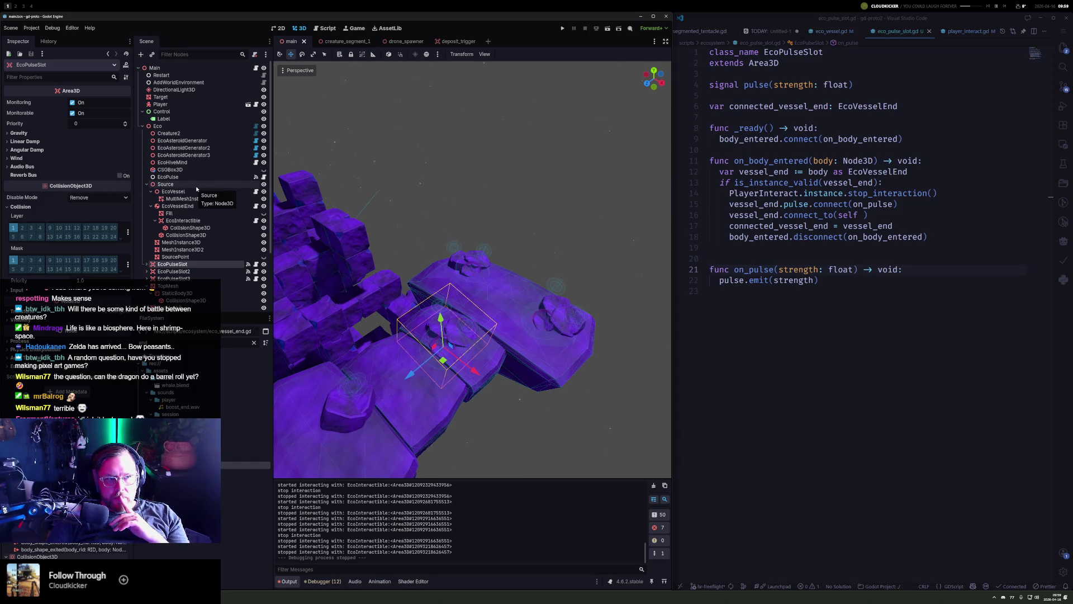
{"action": "left_click", "coordinate": [151, 191]}
{"action": "left_click", "coordinate": [151, 199]}
{"action": "left_click", "coordinate": [168, 192]}
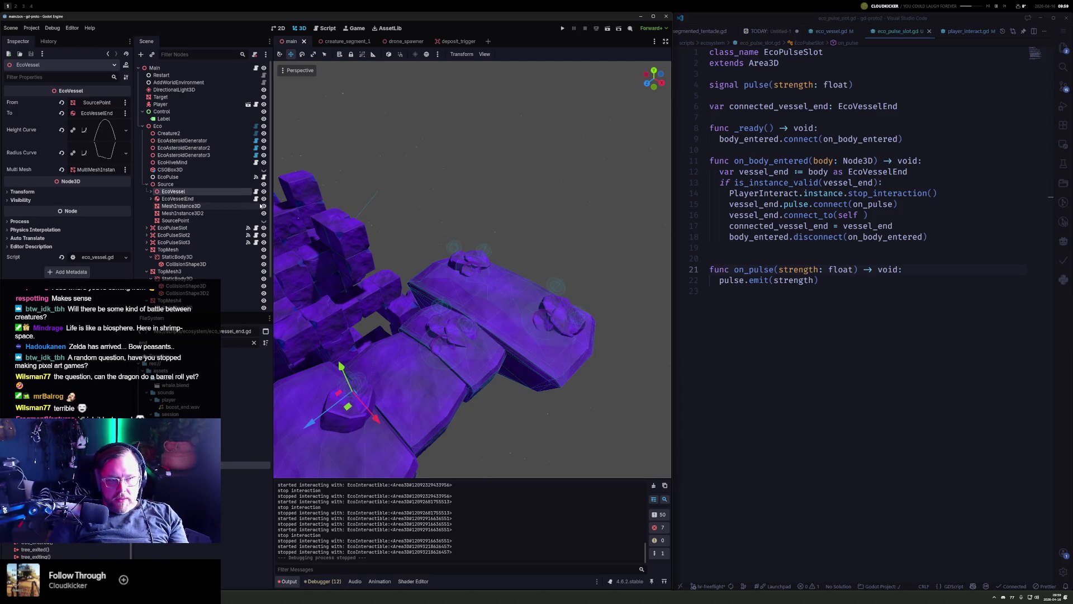
Instance deposit_trigger.tscn under EcoVessel and open EcoVessel's eco_vessel.gd script.
{"action": "left_click", "coordinate": [182, 185]}
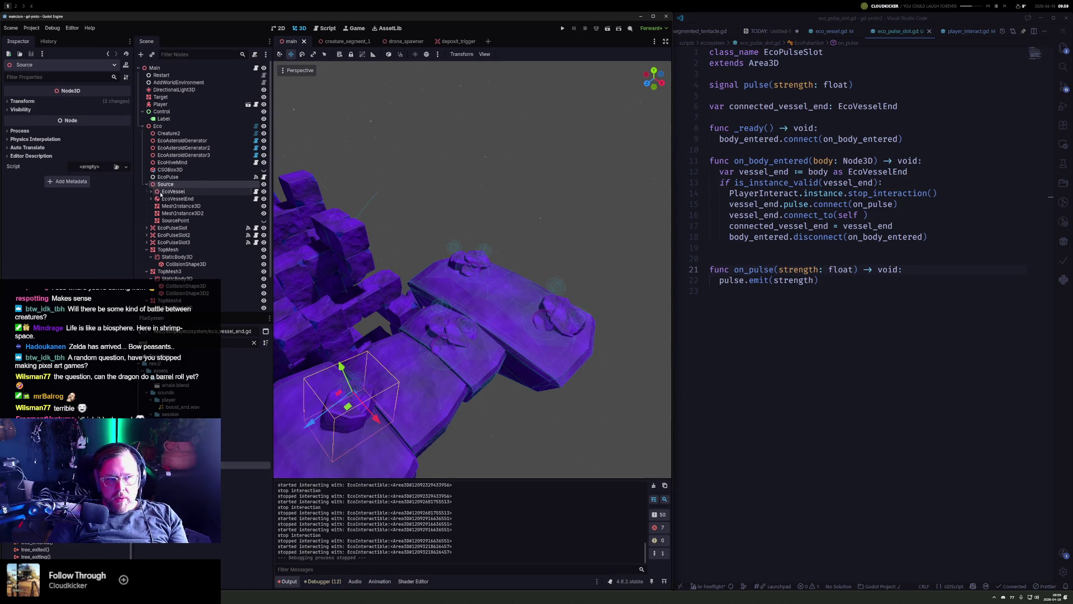
{"action": "left_click", "coordinate": [160, 192]}
{"action": "left_click", "coordinate": [151, 191]}
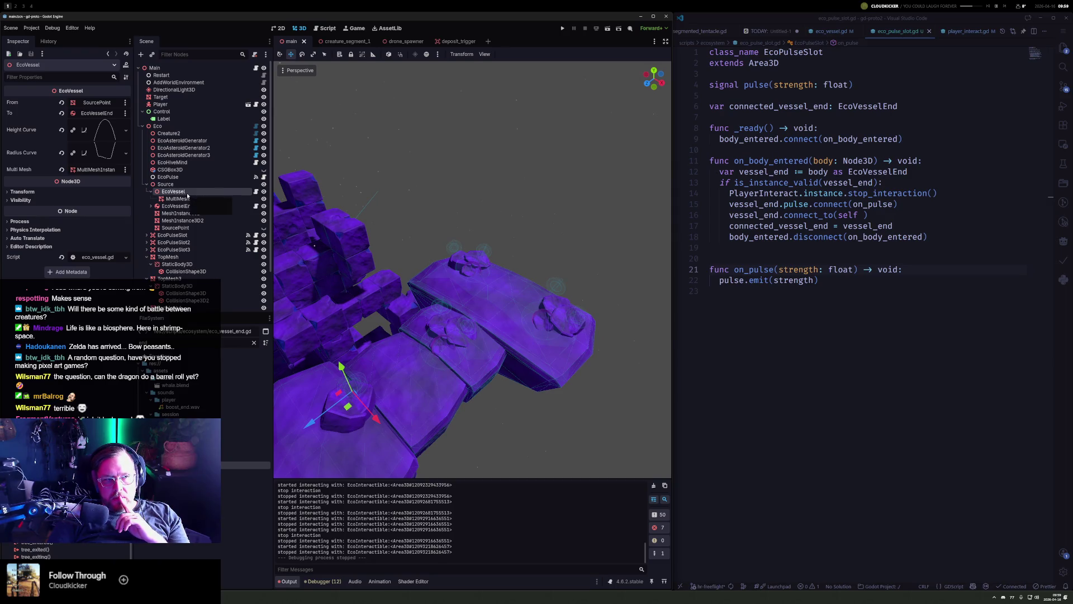
{"action": "left_click", "coordinate": [254, 343]}
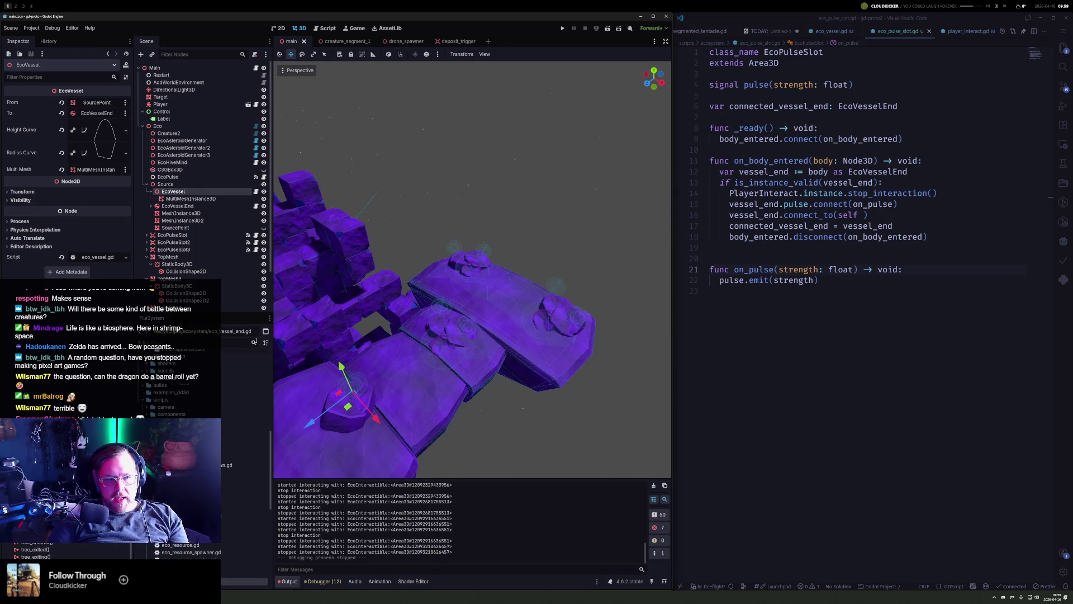
{"action": "type", "text": "depos"}
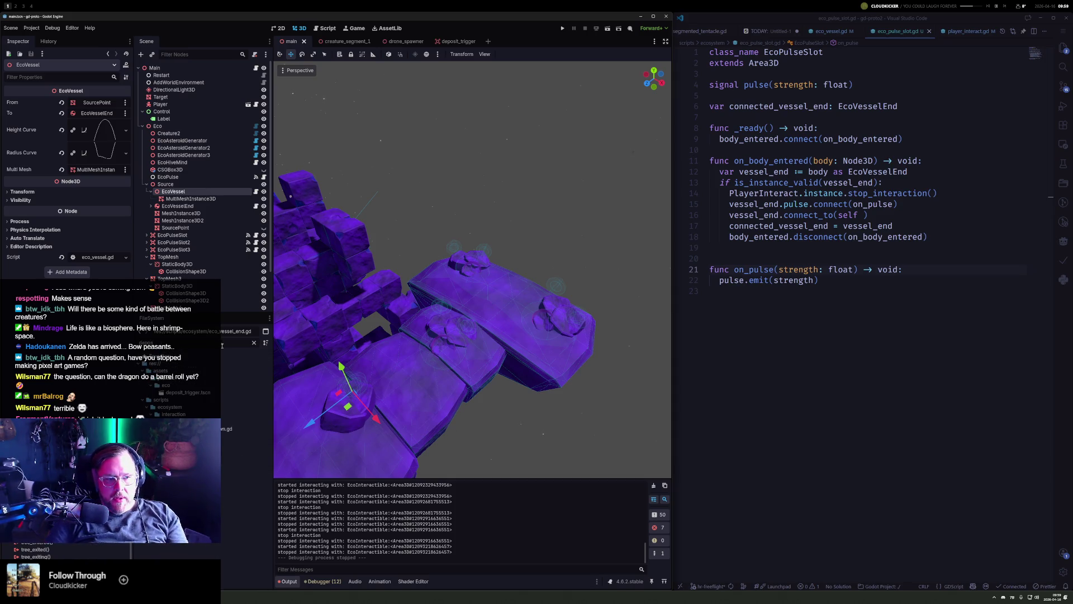
{"action": "left_click", "coordinate": [202, 393]}
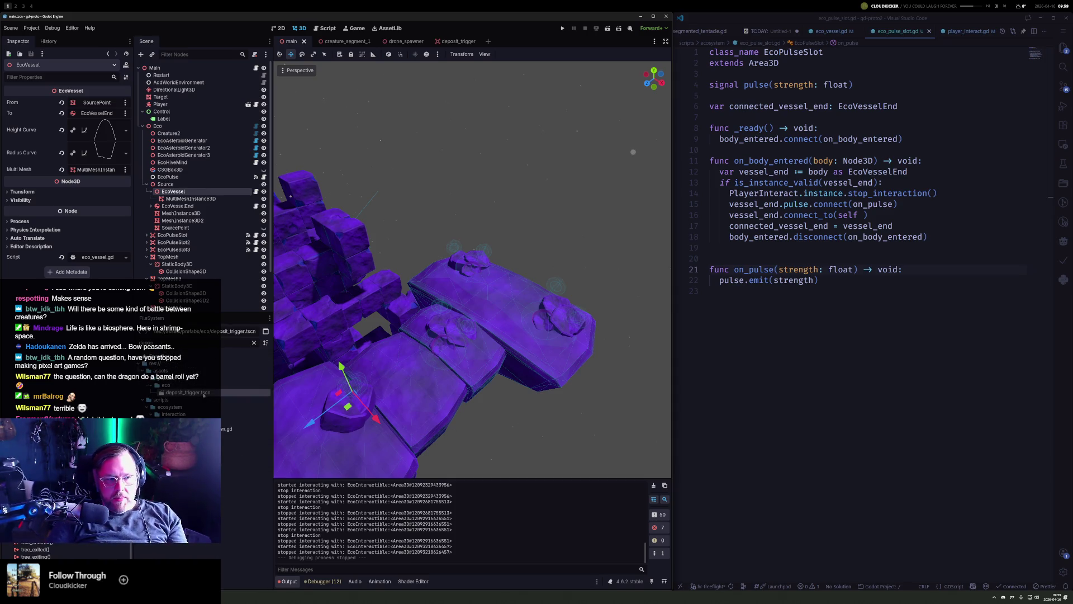
{"action": "left_click_drag", "start_coordinate": [199, 394], "coordinate": [199, 193]}
{"action": "left_click", "coordinate": [256, 185]}
{"action": "left_click", "coordinate": [895, 140]}
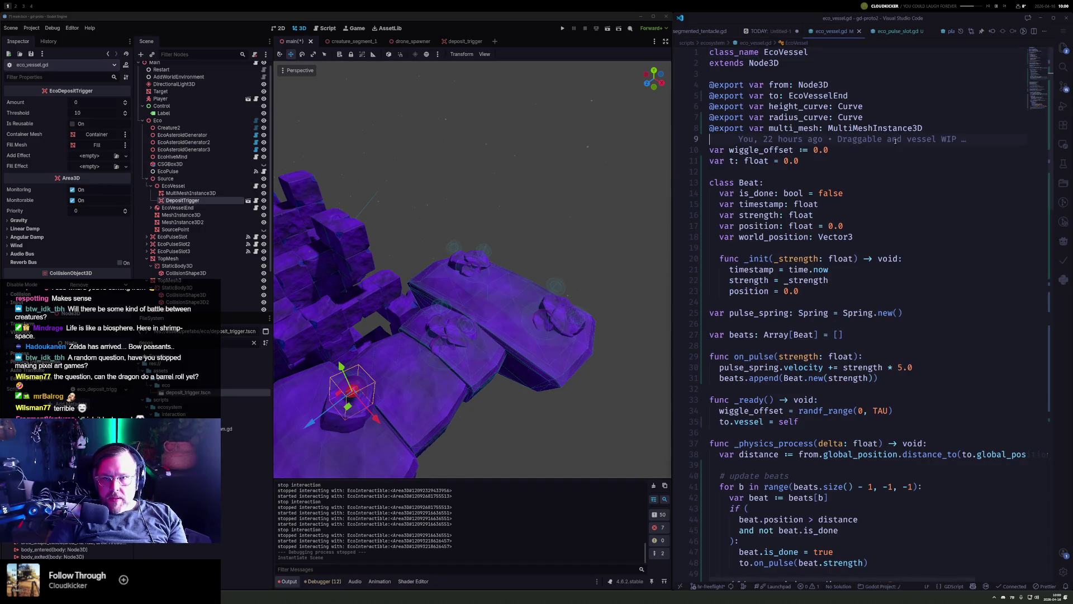
{"action": "left_click", "coordinate": [941, 129]}
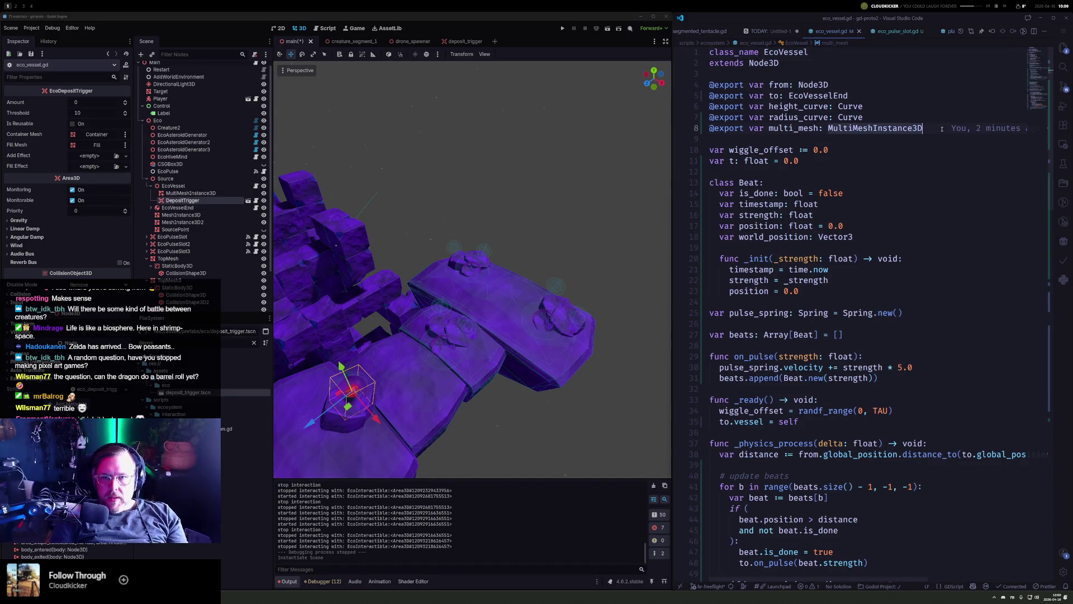
{"action": "key", "text": "Up"}
{"action": "key", "text": "Up"}
{"action": "key", "text": "Up"}
{"action": "key", "text": "Down"}
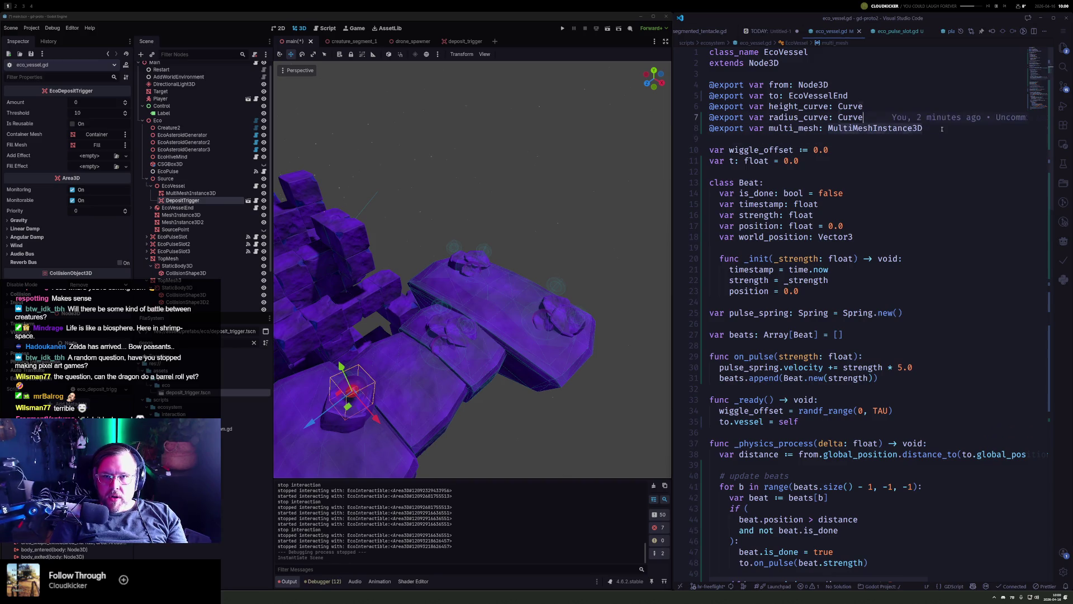
{"action": "key", "text": "Down"}
{"action": "key", "text": "Down"}
{"action": "key", "text": "Down"}
{"action": "key", "text": "Return"}
{"action": "key", "text": "Return"}
{"action": "type", "text": "@export var is_ena"}
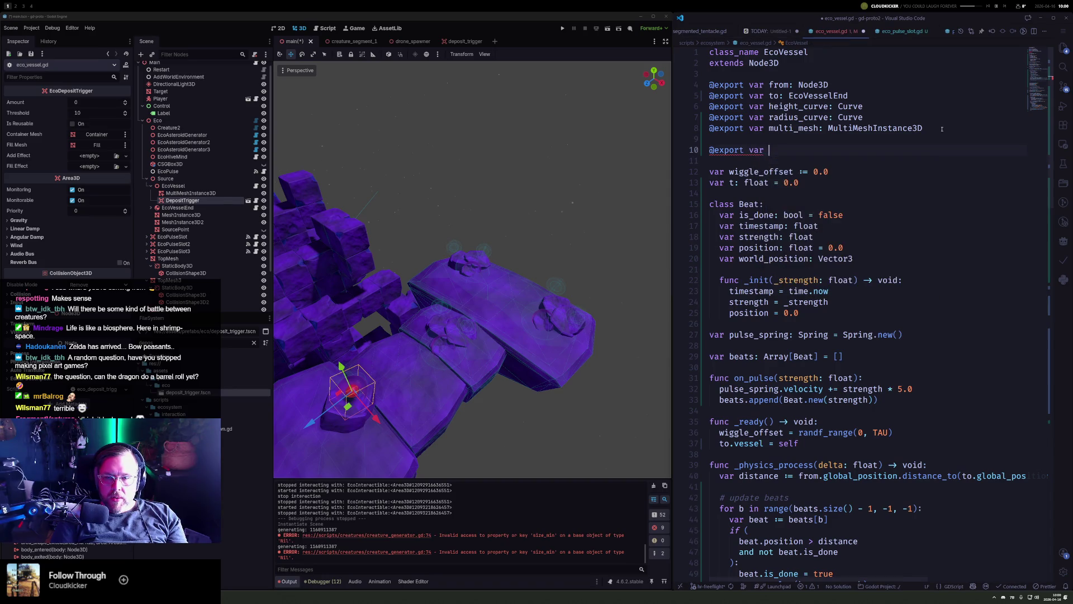
{"action": "type", "text": "bled:bool = fals"}
{"action": "key", "text": "Return"}
{"action": "key", "text": "Down"}
{"action": "key", "text": "Down"}
{"action": "key", "text": "Down"}
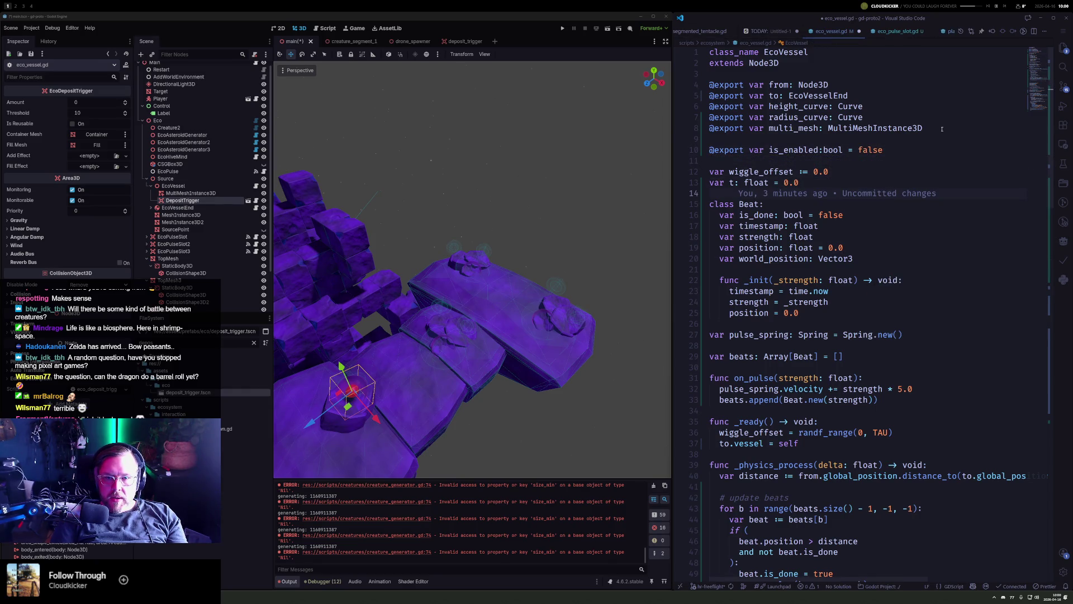
Add an enable() function after on_pulse whose body sets is_enabled = true.
{"action": "left_click", "coordinate": [933, 403]}
{"action": "key", "text": "Return"}
{"action": "key", "text": "Return"}
{"action": "type", "text": "func enalbble():"}
{"action": "key", "text": "Return"}
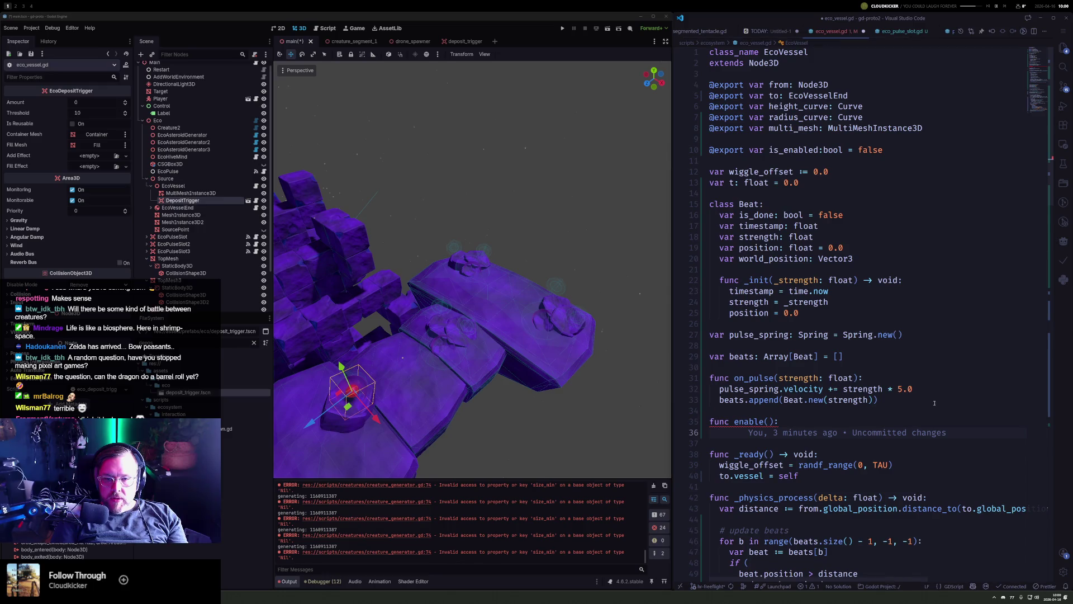
{"action": "type", "text": "is_enabled = tr"}
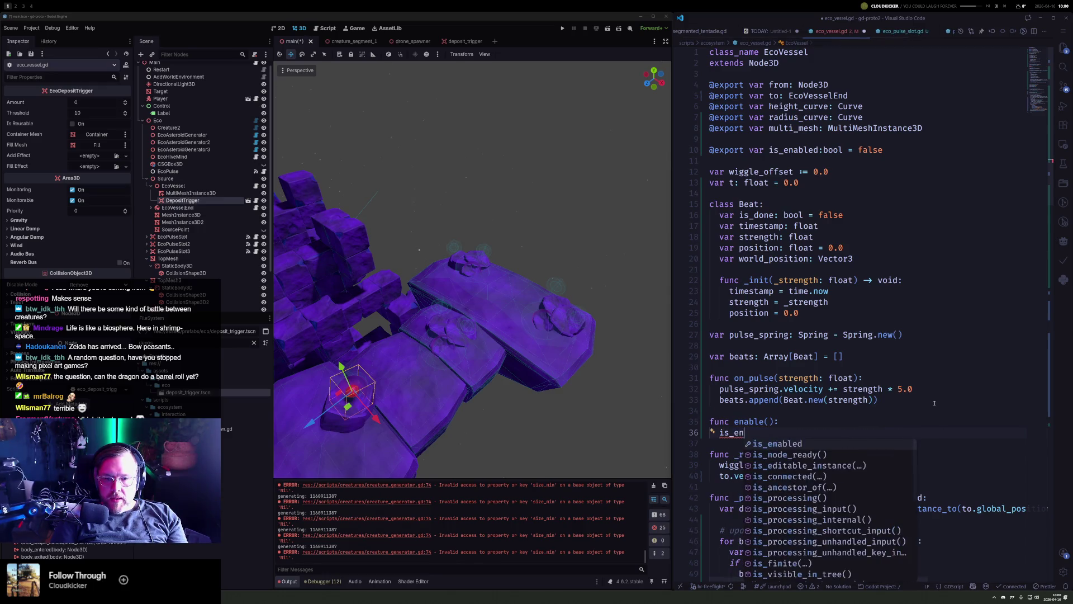
{"action": "type", "text": "ue"}
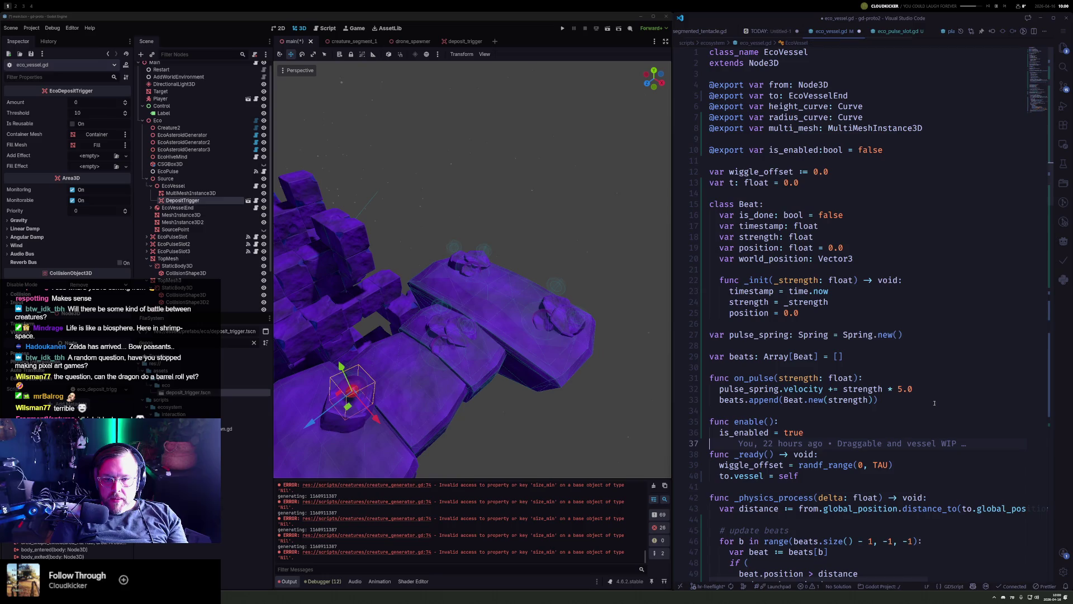
{"action": "key", "text": "Return"}
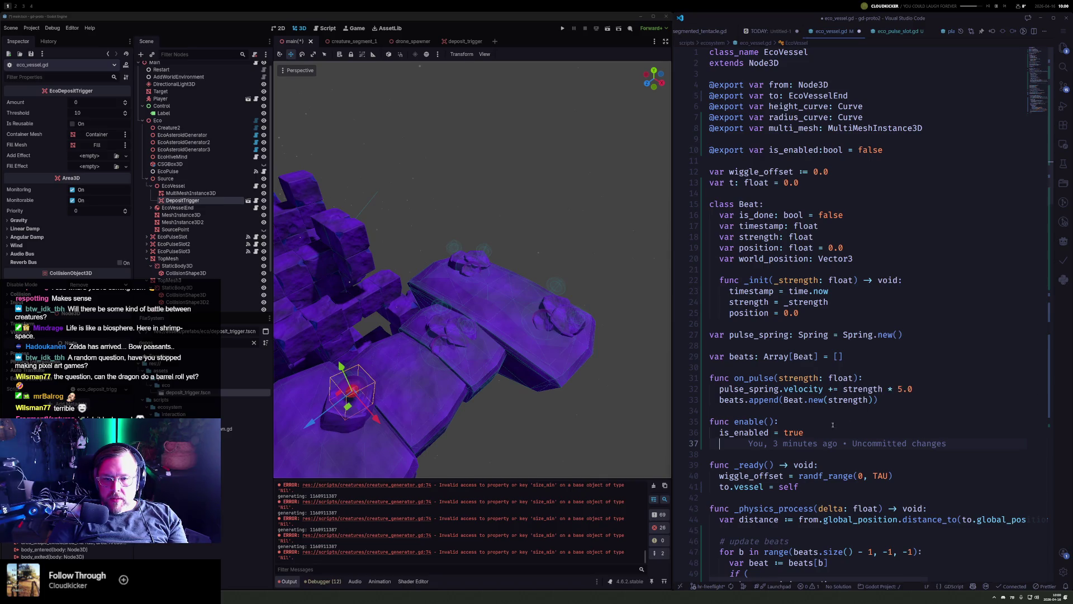
{"action": "left_click", "coordinate": [183, 200]}
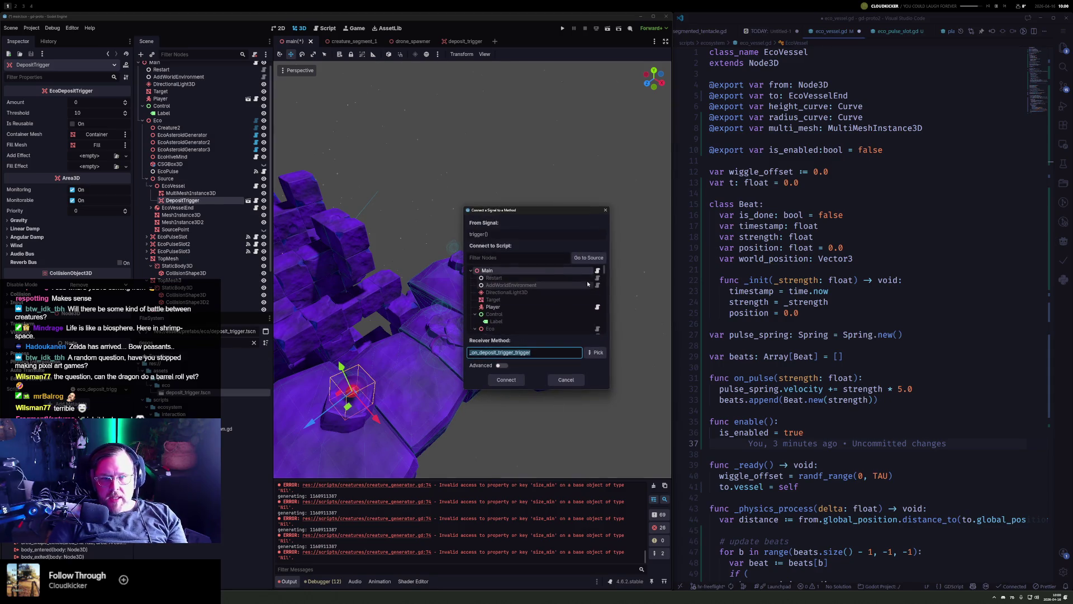
{"action": "left_click", "coordinate": [534, 314]}
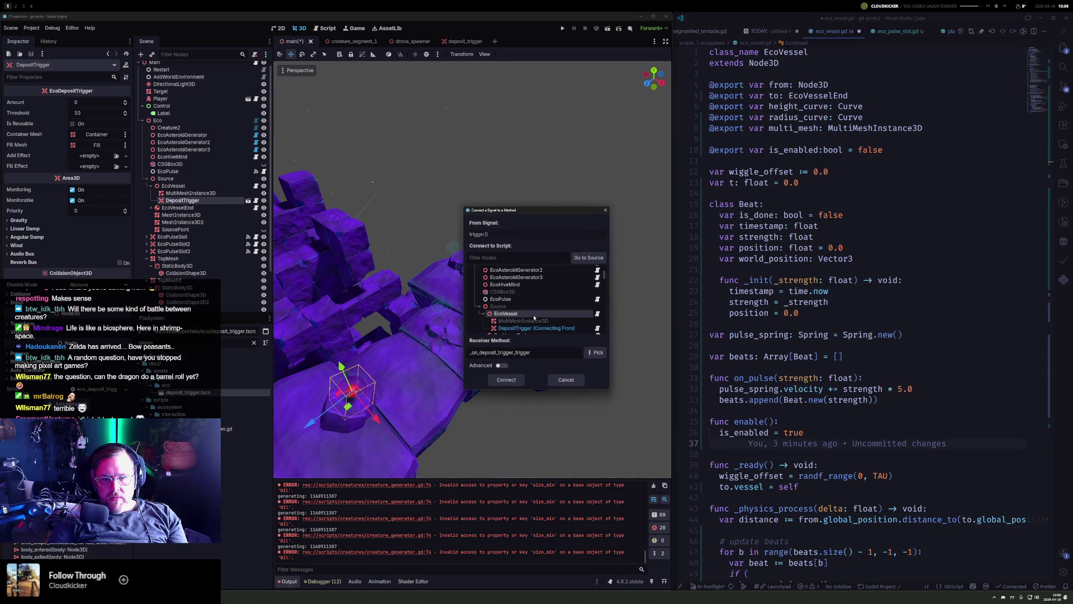
{"action": "left_click", "coordinate": [595, 352]}
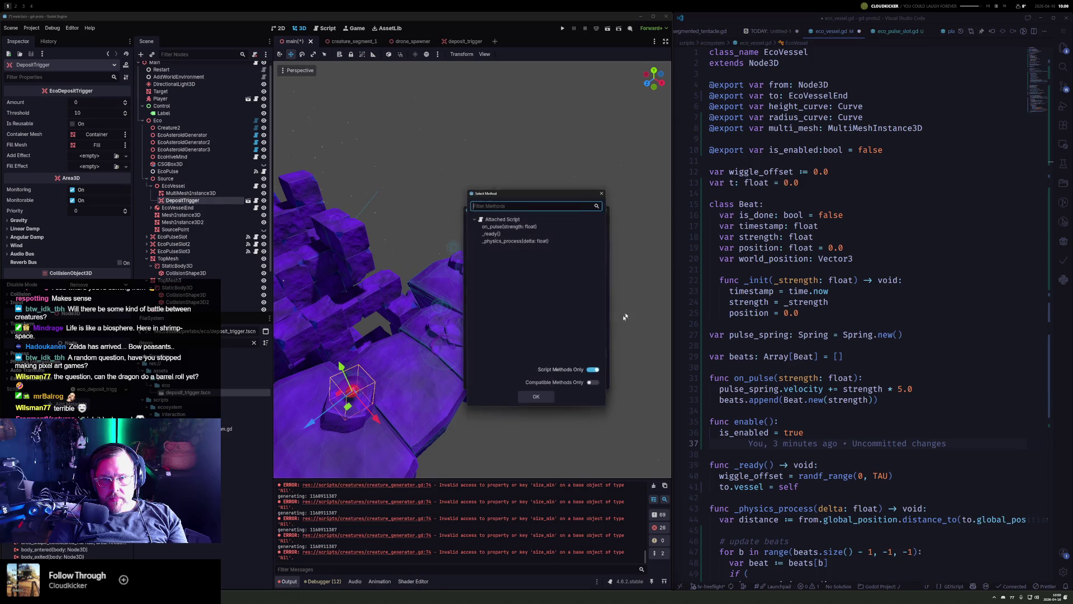
{"action": "double_click", "coordinate": [515, 227]}
{"action": "left_click", "coordinate": [521, 408]}
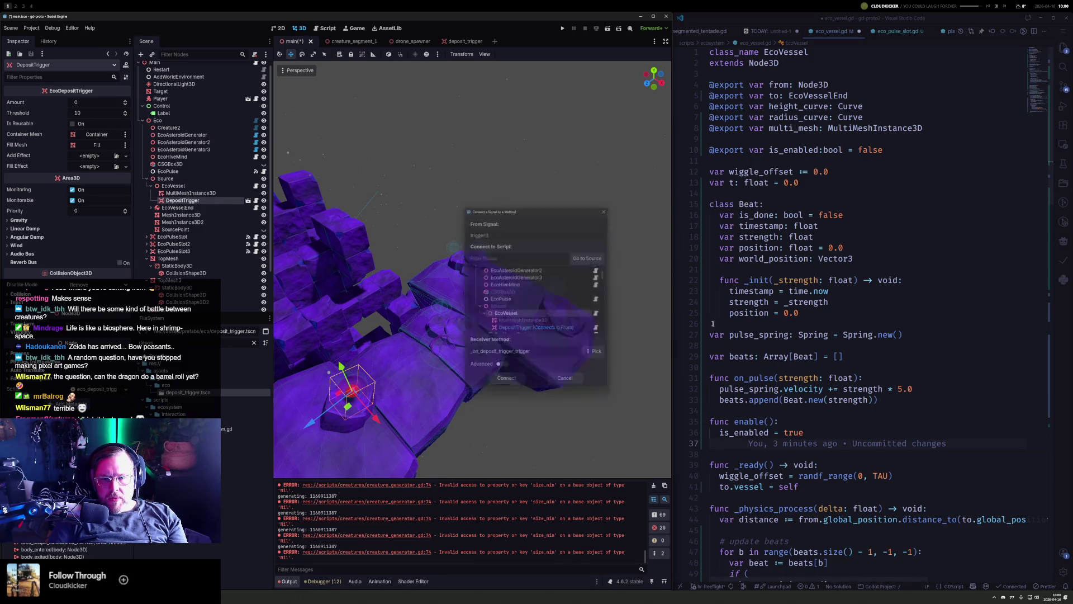
Rename enable() to on_enable() and save eco_vessel.gd.
{"action": "left_click", "coordinate": [735, 421]}
{"action": "type", "text": "on_"}
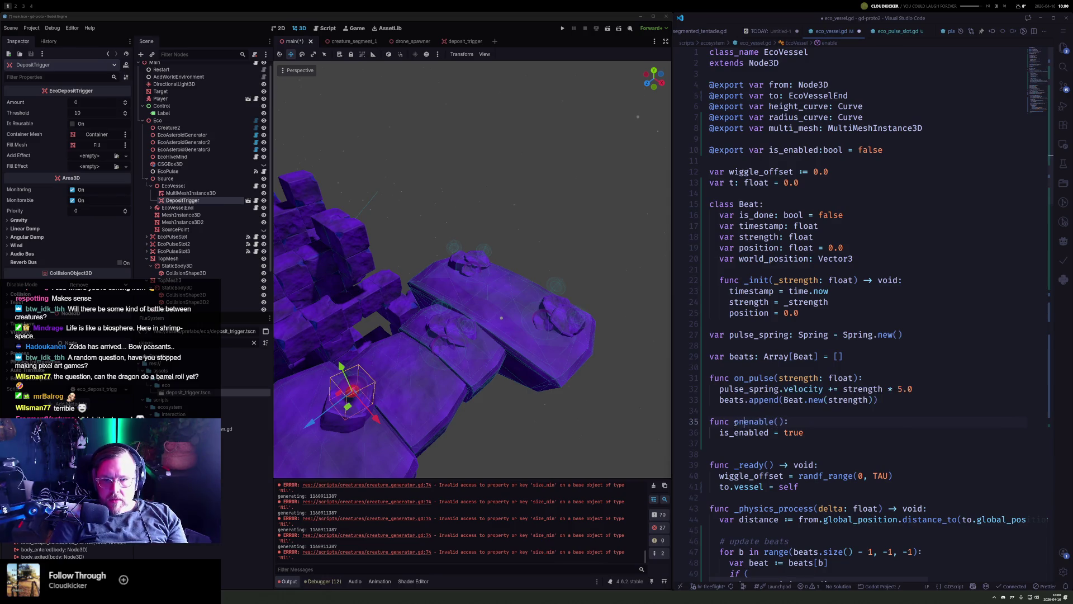
{"action": "key", "text": "ctrl+s"}
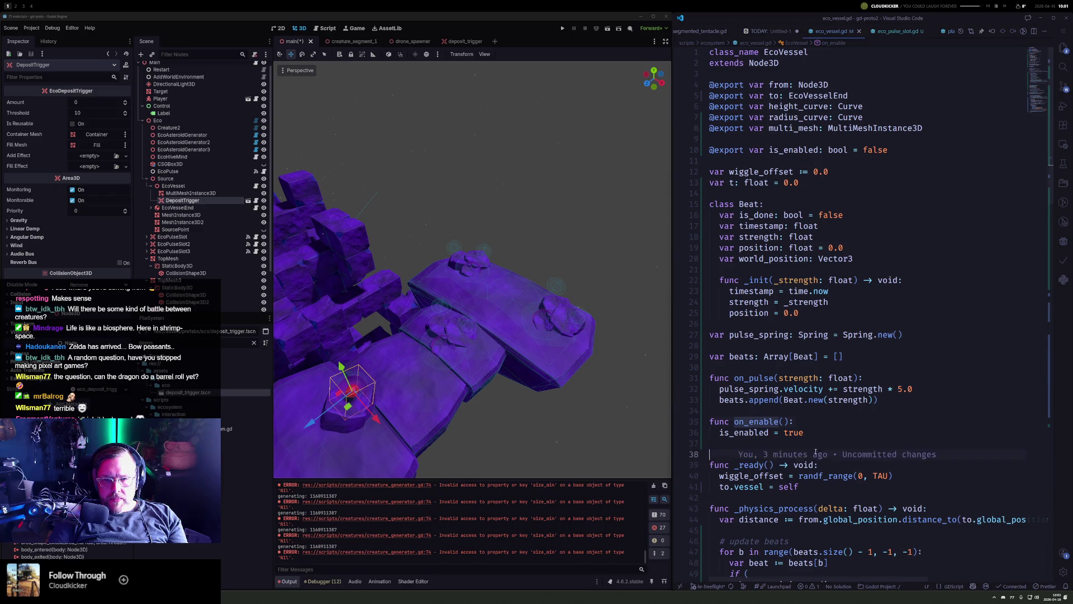
Duplicate on_enable as on_disable() setting is_enabled to false, and save.
{"action": "left_click_drag", "start_coordinate": [757, 422], "coordinate": [779, 443]}
{"action": "key", "text": "shift+alt+Down"}
{"action": "left_click", "coordinate": [779, 443]}
{"action": "double_click", "coordinate": [750, 453]}
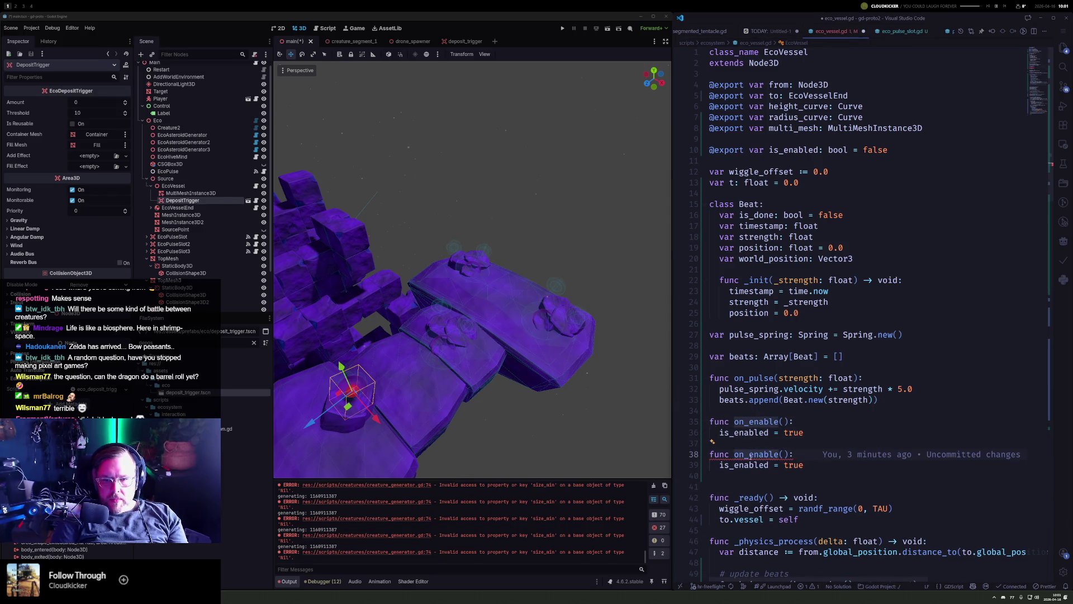
{"action": "type", "text": "disable"}
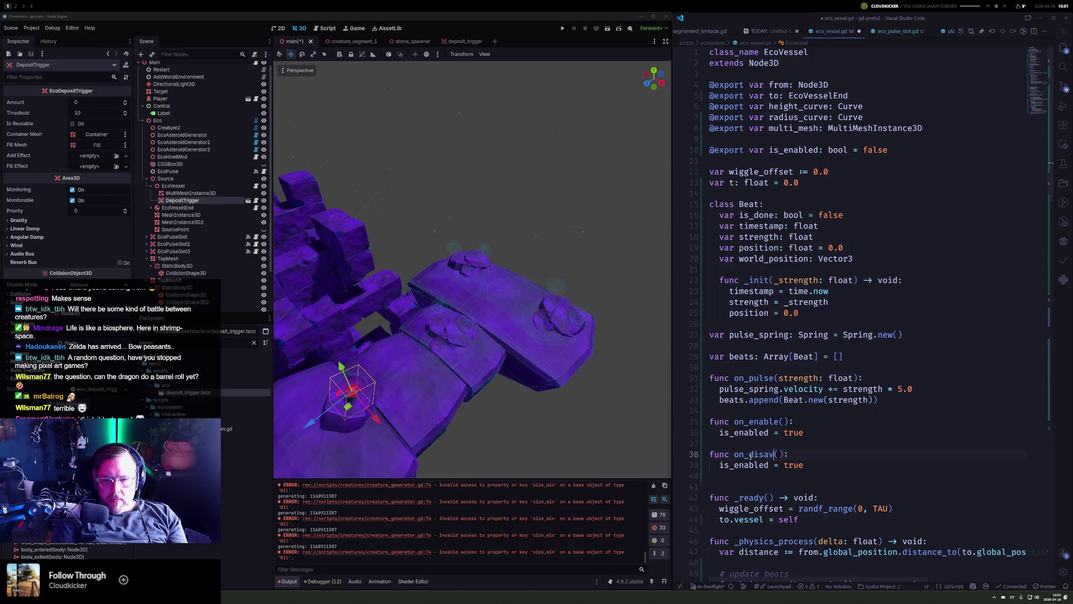
{"action": "key", "text": "Down"}
{"action": "key", "text": "ctrl+shift+Right"}
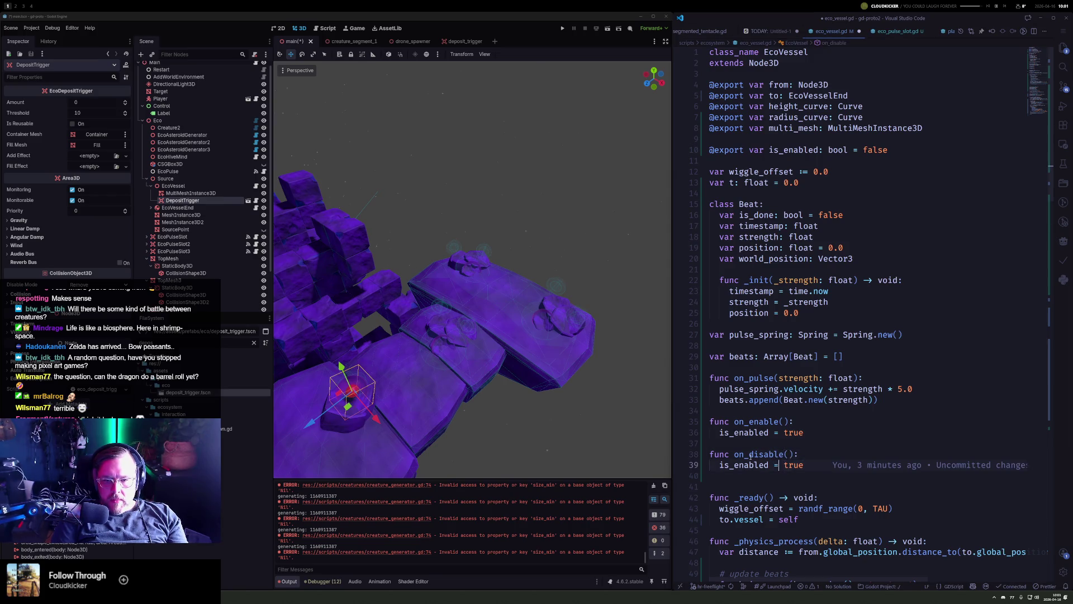
{"action": "type", "text": "false"}
{"action": "key", "text": "Escape"}
{"action": "key", "text": "ctrl+s"}
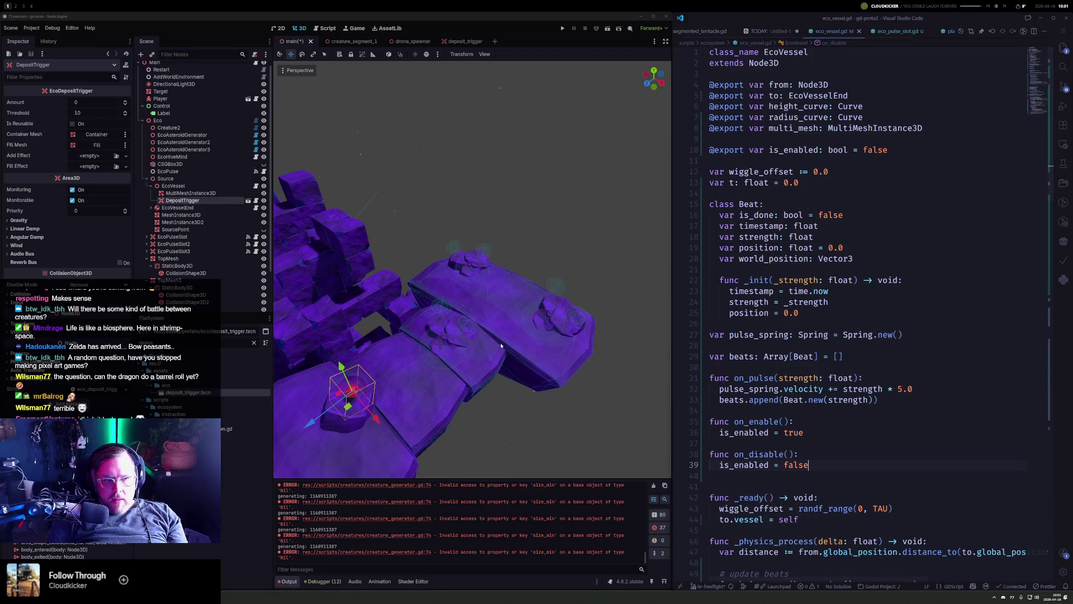
{"action": "left_click", "coordinate": [198, 200]}
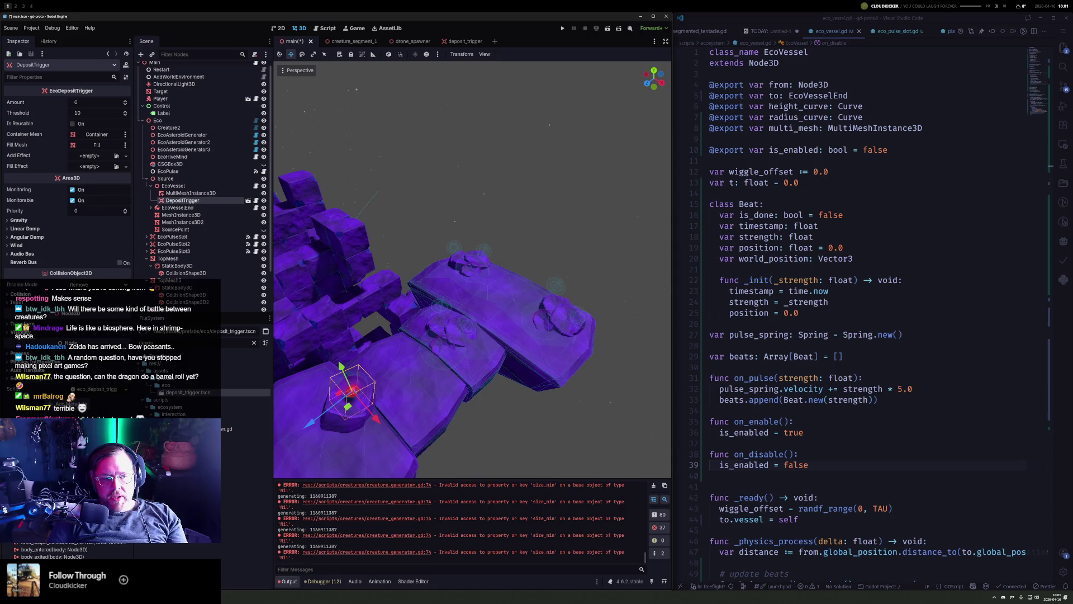
{"action": "double_click", "coordinate": [246, 355]}
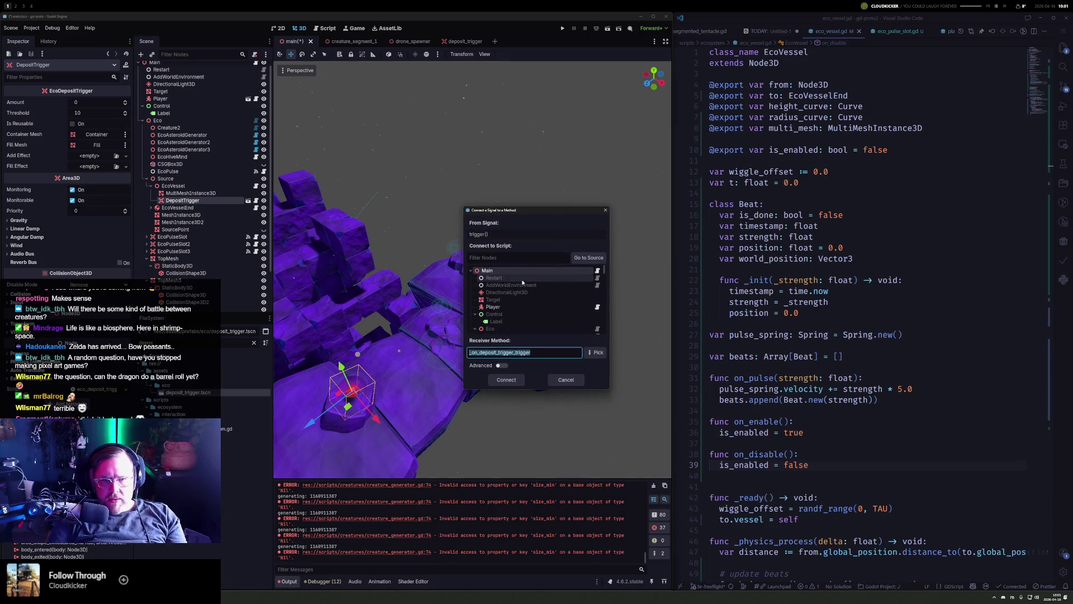
Connect DepositTrigger's trigger signal to EcoVessel's on_enable() method.
{"action": "scroll", "coordinate": [528, 301], "scroll_direction": "down", "scroll_amount": 3}
{"action": "left_click", "coordinate": [505, 313]}
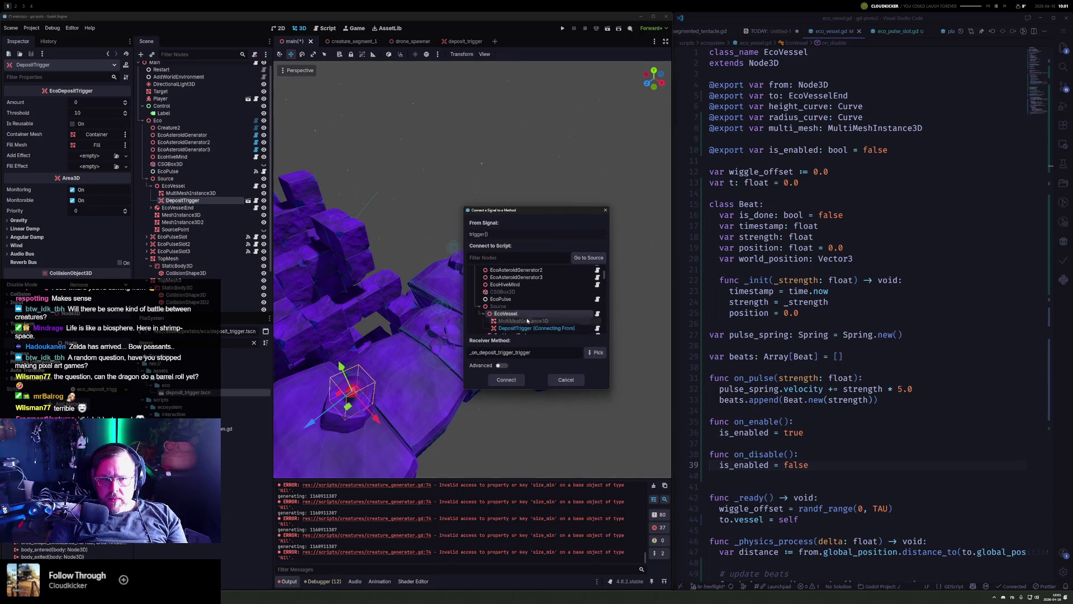
{"action": "left_click", "coordinate": [597, 352]}
{"action": "left_click", "coordinate": [519, 229]}
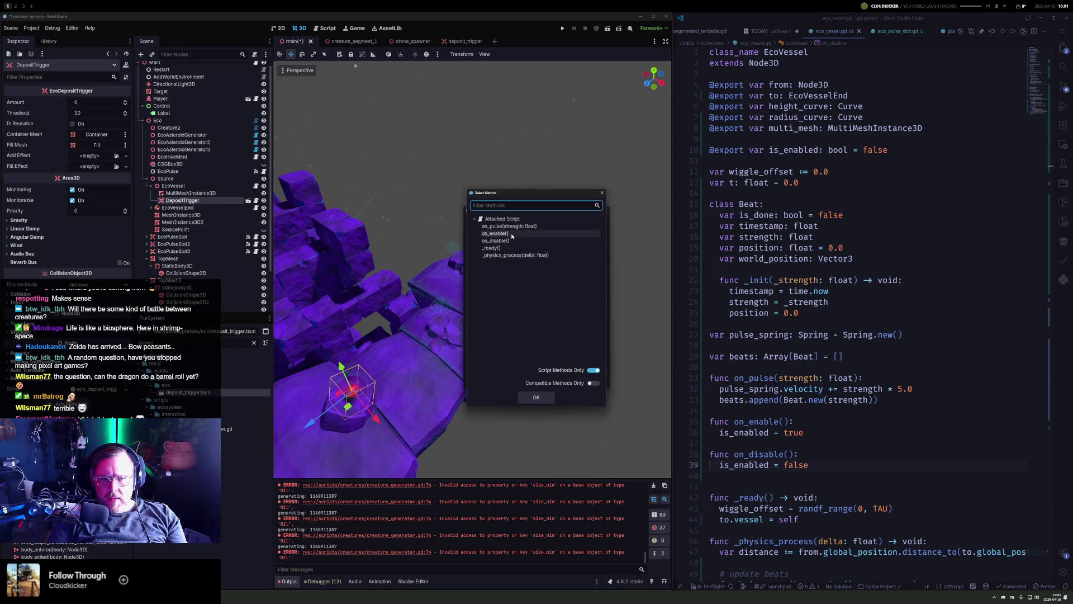
{"action": "left_click", "coordinate": [545, 395]}
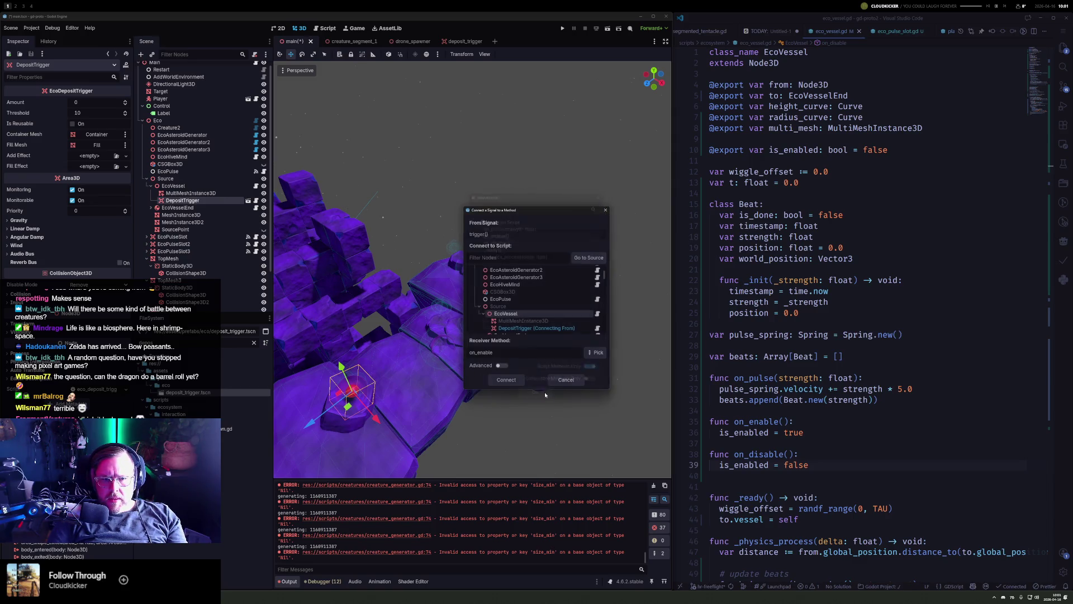
{"action": "left_click", "coordinate": [506, 380]}
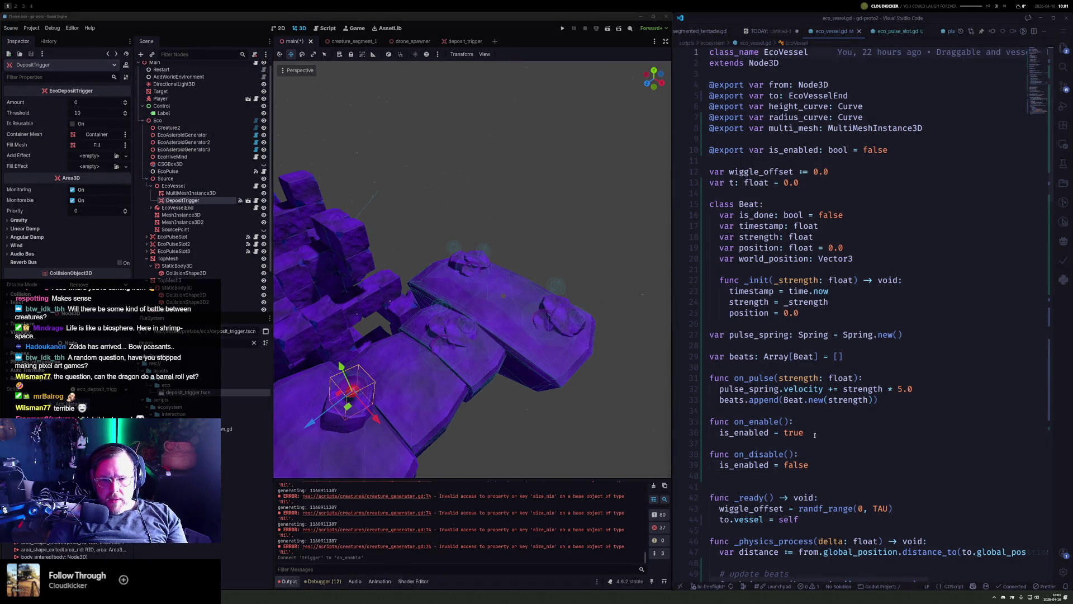
{"action": "scroll", "coordinate": [807, 432], "scroll_direction": "down", "scroll_amount": 7}
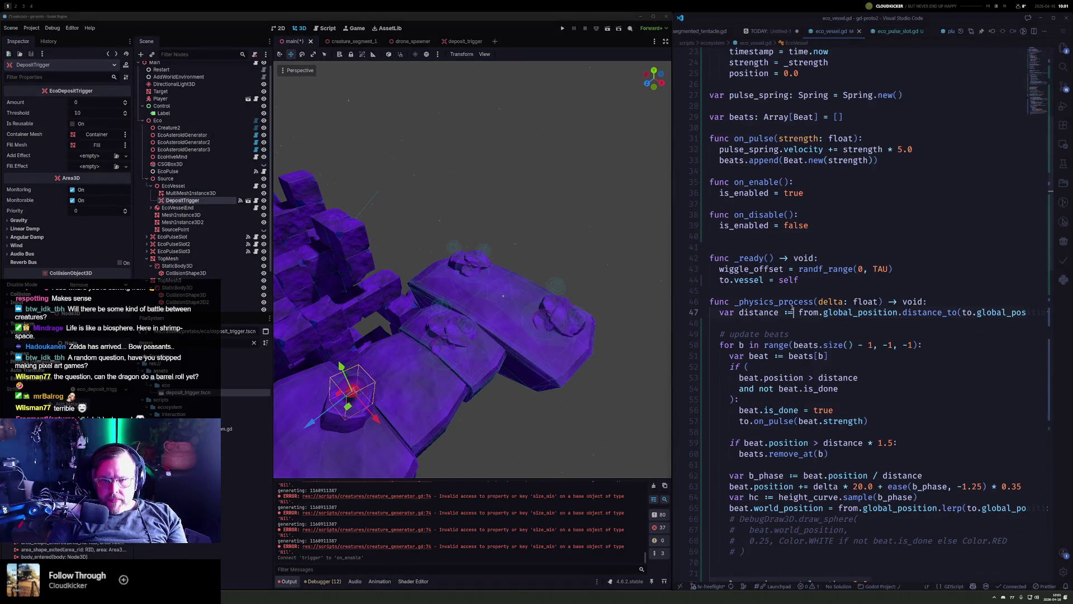
Add an on_disable() call inside _ready after the vessel assignment.
{"action": "key", "text": "Up"}
{"action": "key", "text": "End"}
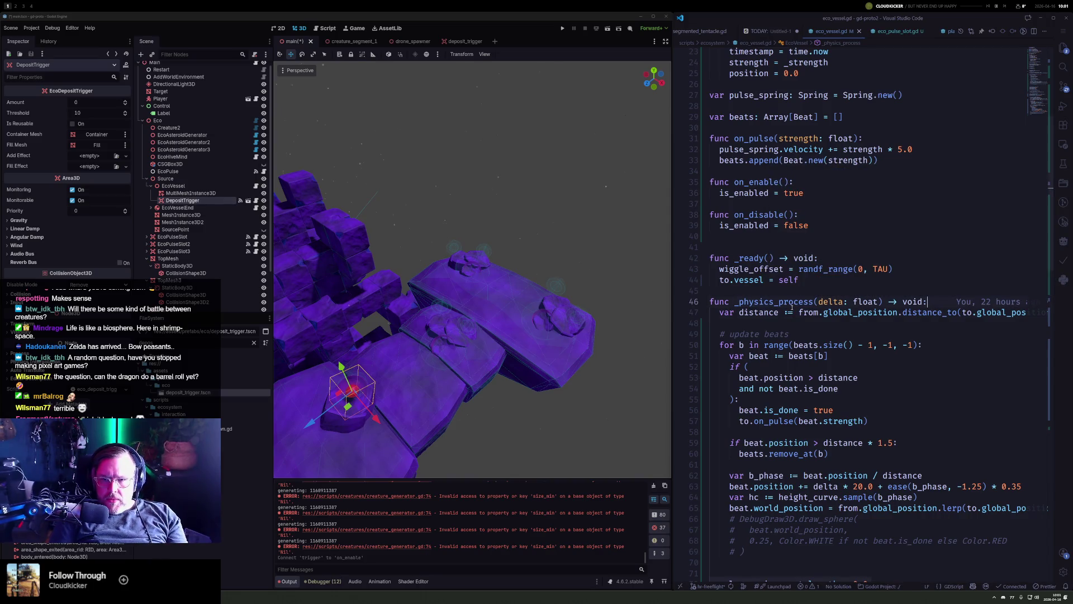
{"action": "key", "text": "Return"}
{"action": "key", "text": "Return"}
{"action": "key", "text": "Up"}
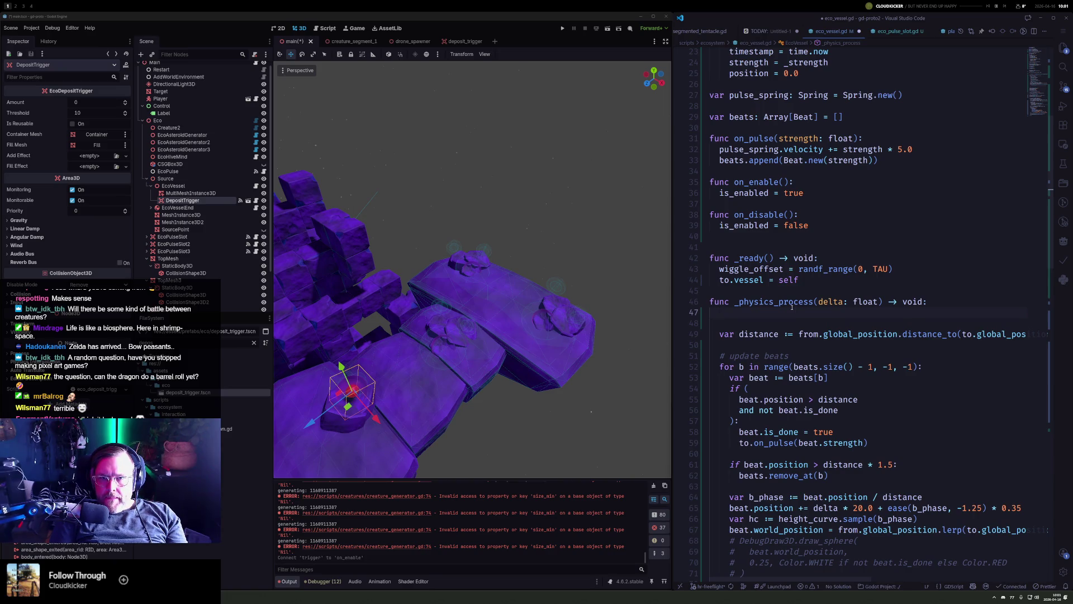
{"action": "key", "text": "Up"}
{"action": "key", "text": "Up"}
{"action": "key", "text": "Up"}
{"action": "key", "text": "Down"}
{"action": "key", "text": "Down"}
{"action": "key", "text": "Down"}
{"action": "key", "text": "End"}
{"action": "key", "text": "Return"}
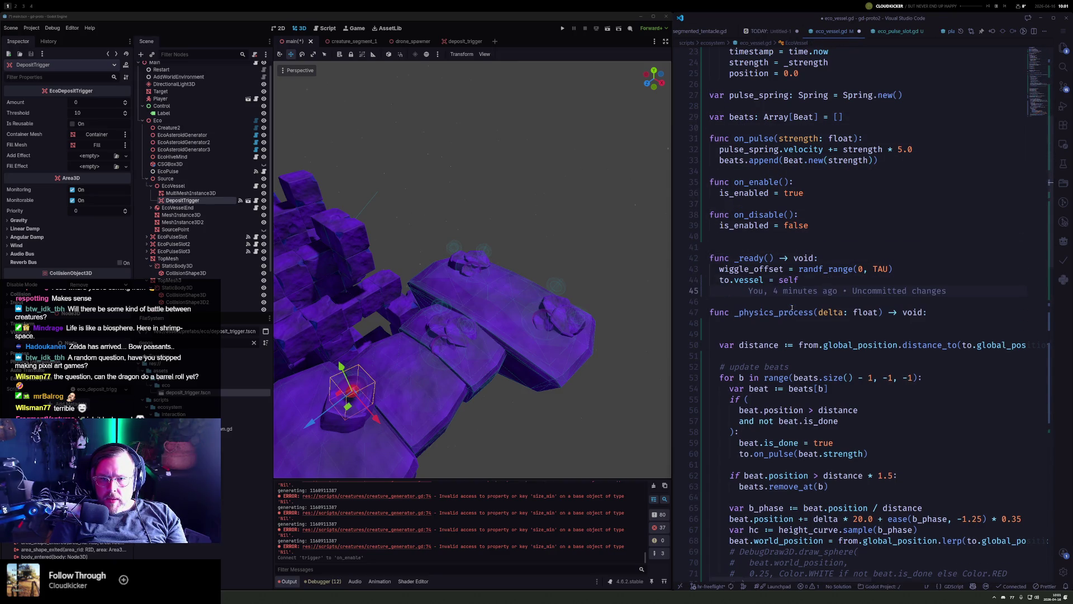
{"action": "type", "text": "on_disable()"}
Wrap it in 'if not is_enabled:' with an 'else:' branch calling on_enable().
{"action": "key", "text": "Up"}
{"action": "key", "text": "Up"}
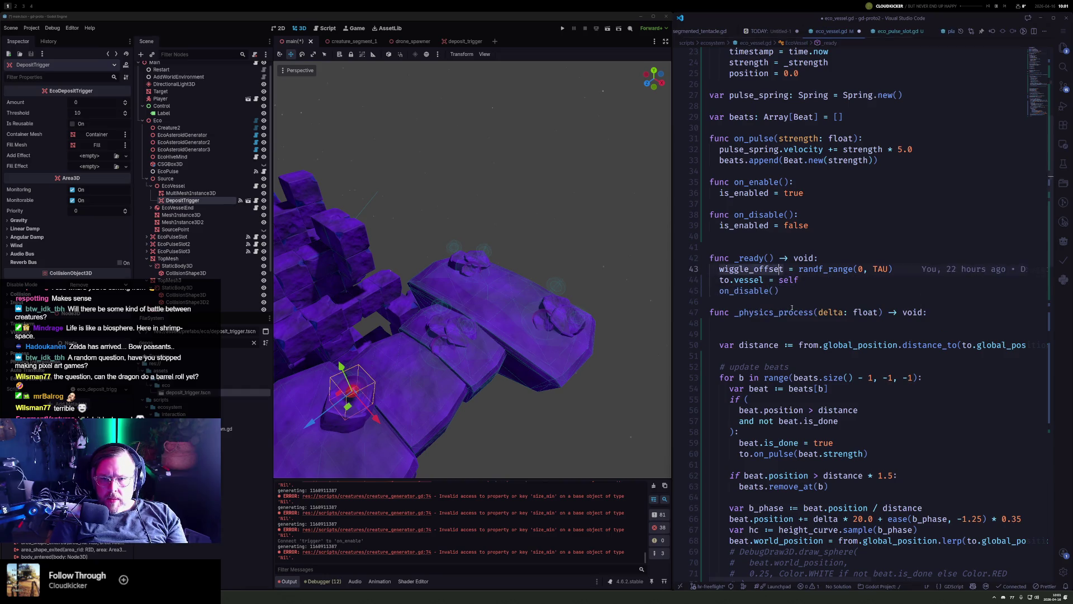
{"action": "key", "text": "Down"}
{"action": "key", "text": "End"}
{"action": "key", "text": "Return"}
{"action": "type", "text": "if not is_enabled"}
{"action": "key", "text": "Down"}
{"action": "key", "text": "ctrl+bracketright"}
{"action": "key", "text": "Up"}
{"action": "key", "text": "Up"}
{"action": "key", "text": "Up"}
{"action": "key", "text": "Down"}
{"action": "key", "text": "Down"}
{"action": "key", "text": "Down"}
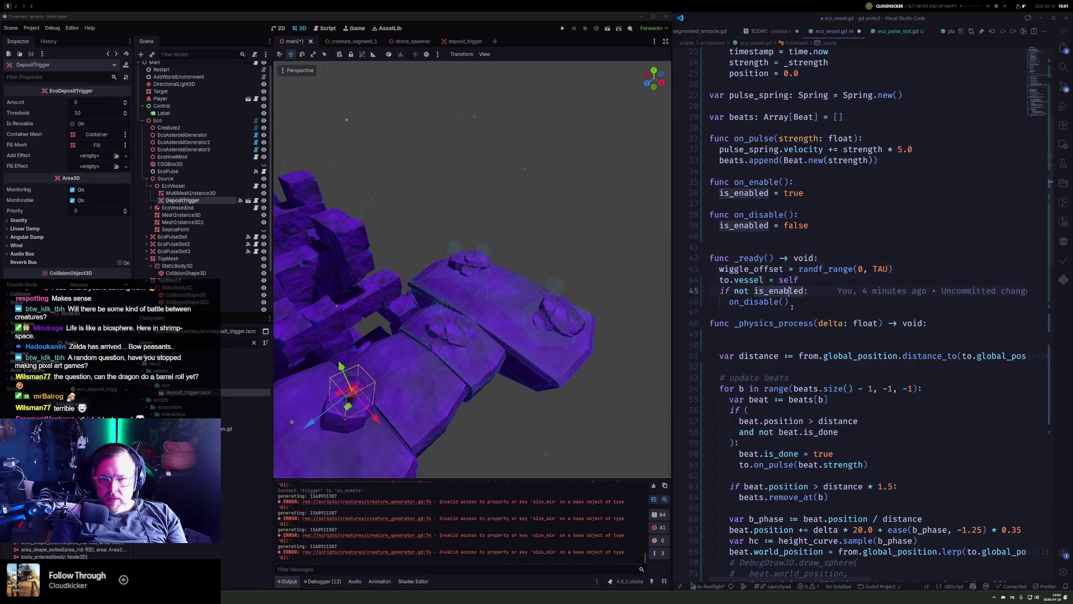
{"action": "key", "text": "Return"}
{"action": "type", "text": "else:"}
{"action": "key", "text": "Return"}
{"action": "type", "text": "on_enable()"}
Add 'multi_mesh.visible = true' to the on_enable function body.
{"action": "key", "text": "Up"}
{"action": "key", "text": "Up"}
{"action": "key", "text": "Up"}
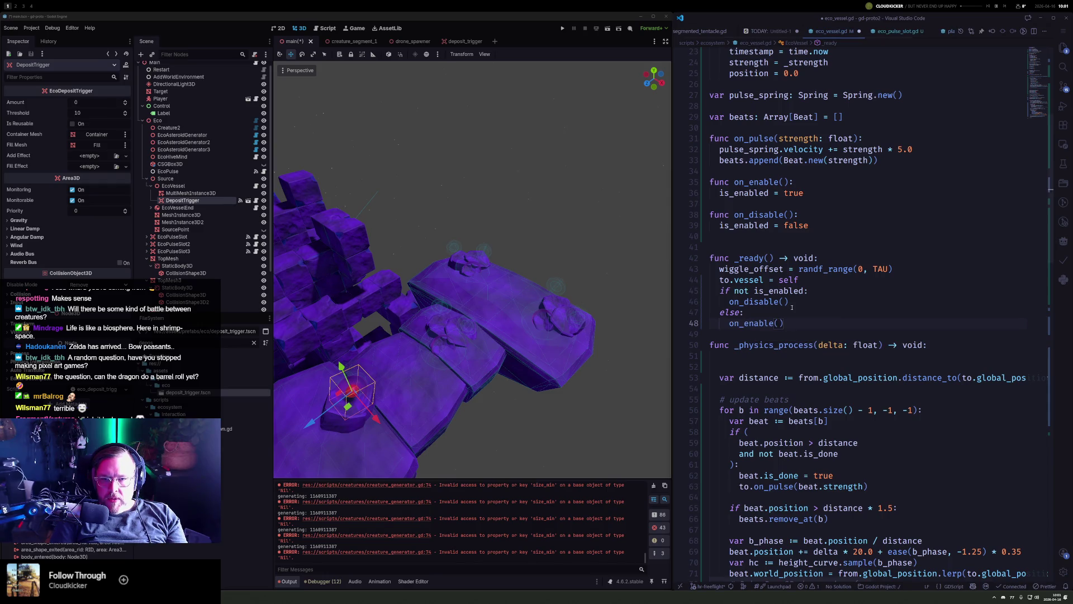
{"action": "key", "text": "End"}
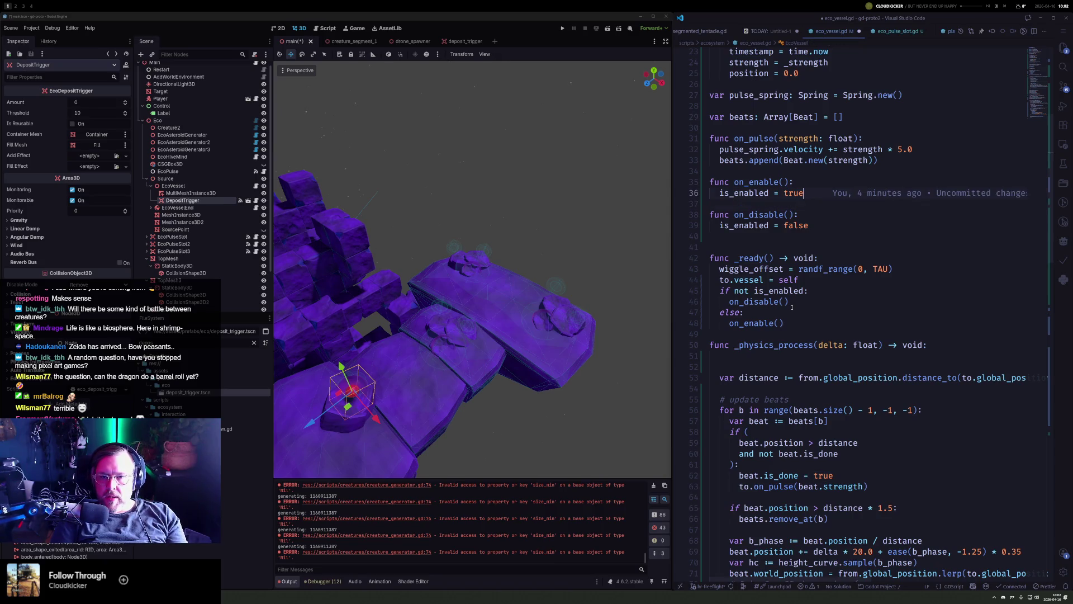
{"action": "key", "text": "Return"}
{"action": "type", "text": "multi_mesh.visible = true"}
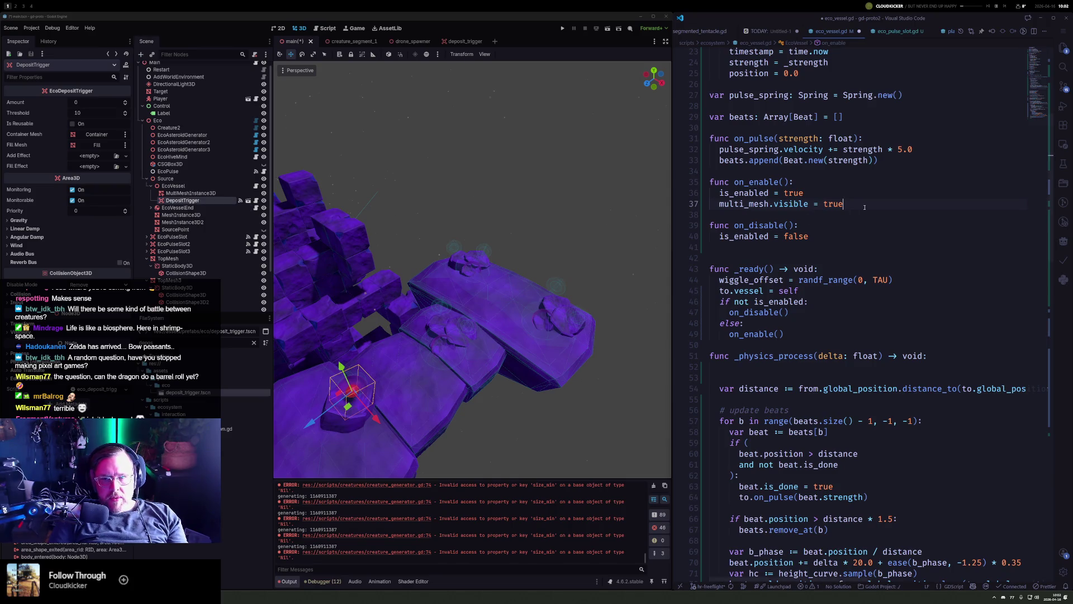
Add a get_parent().remove_child(to) line after the multi_mesh visibility line.
{"action": "key", "text": "Return"}
{"action": "type", "text": "to."}
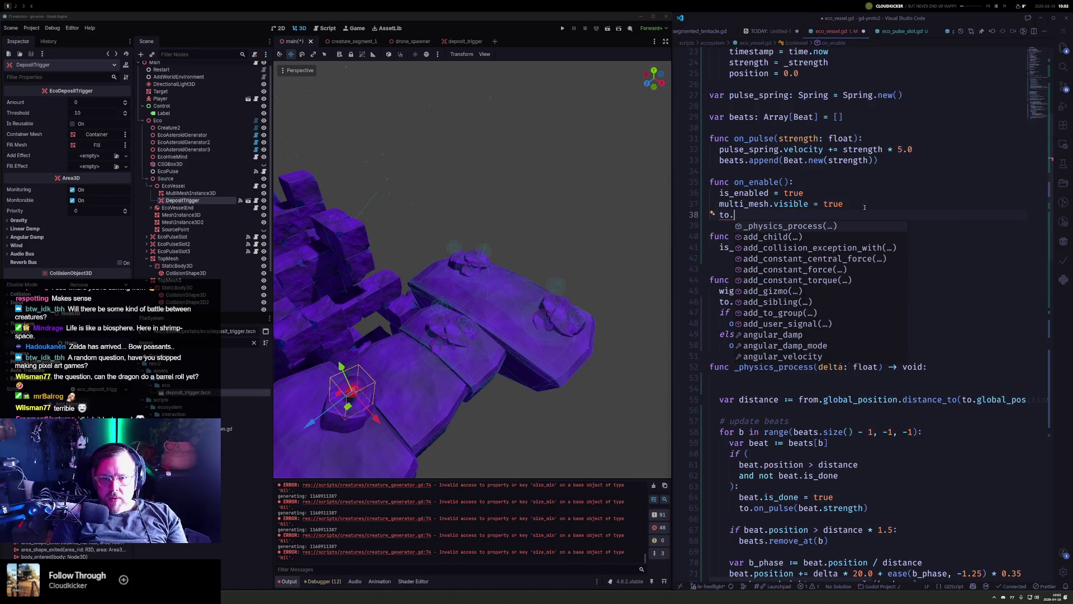
{"action": "key", "text": "BackSpace"}
{"action": "key", "text": "BackSpace"}
{"action": "key", "text": "BackSpace"}
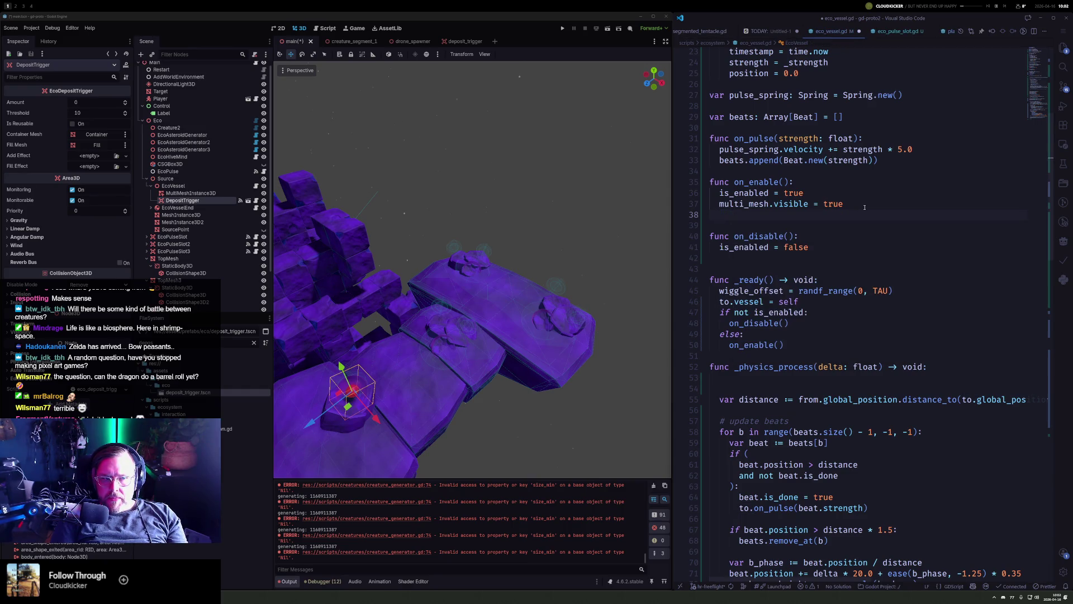
{"action": "type", "text": "to."}
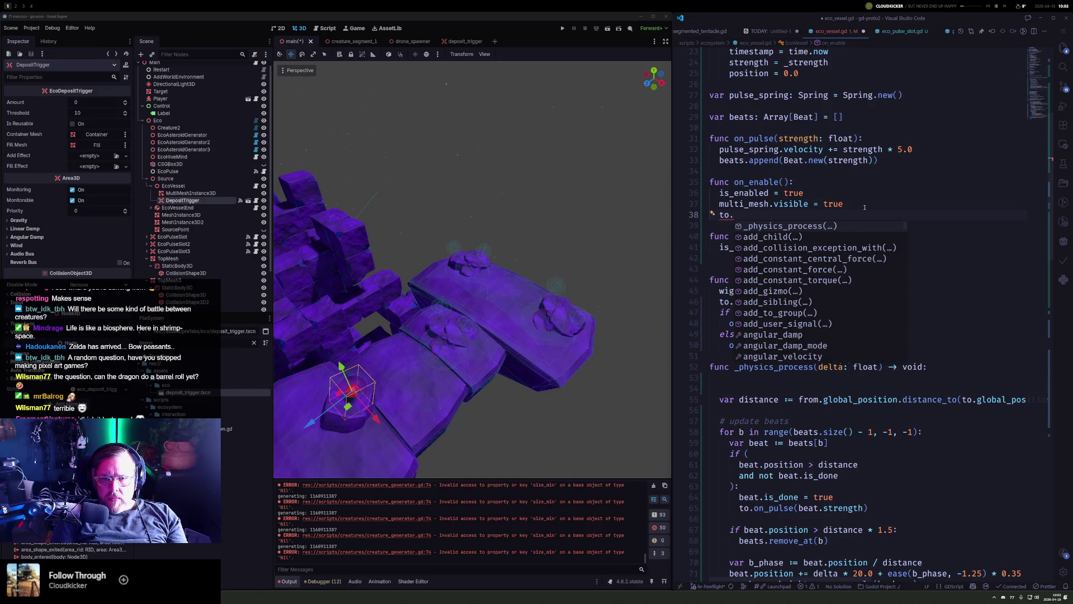
{"action": "type", "text": "re"}
{"action": "key", "text": "BackSpace"}
{"action": "key", "text": "BackSpace"}
{"action": "type", "text": "get_pa"}
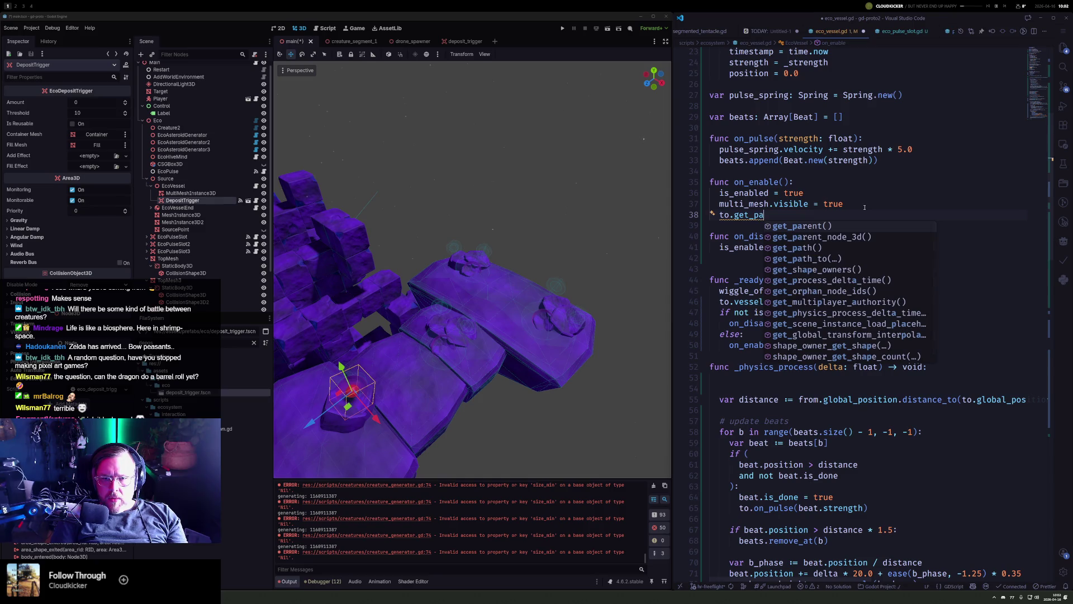
{"action": "key", "text": "BackSpace"}
{"action": "key", "text": "BackSpace"}
{"action": "key", "text": "BackSpace"}
{"action": "type", "text": "reopa"}
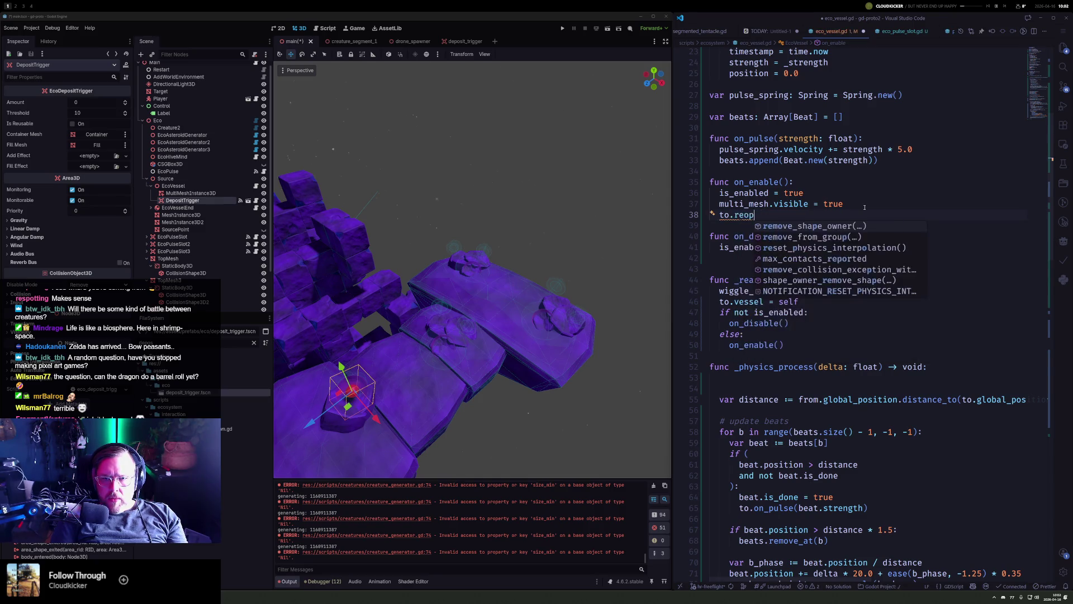
{"action": "key", "text": "Escape"}
{"action": "key", "text": "BackSpace"}
{"action": "key", "text": "BackSpace"}
{"action": "key", "text": "BackSpace"}
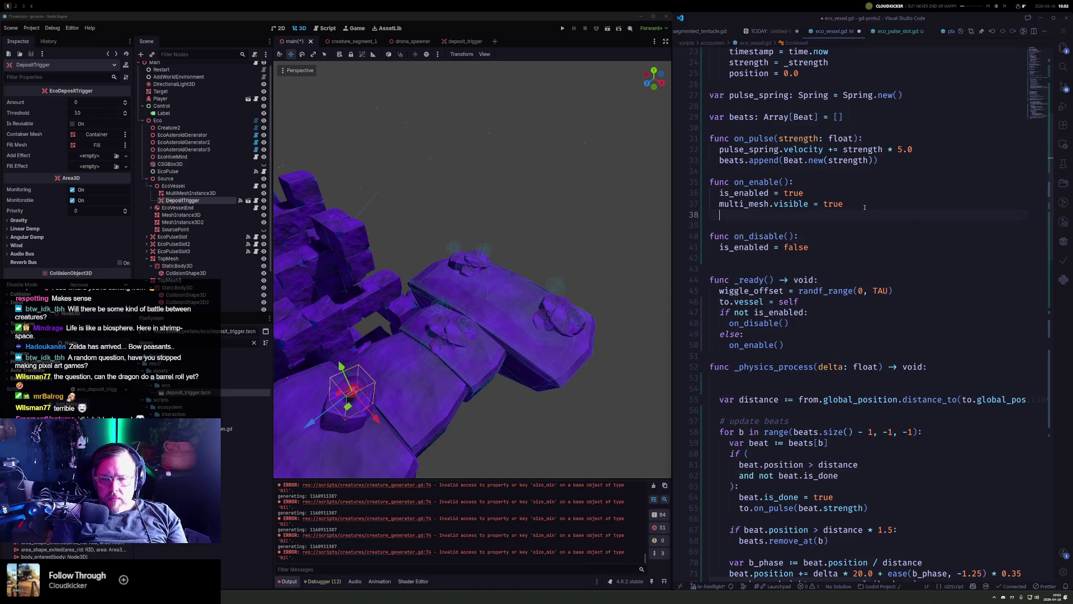
{"action": "type", "text": "removechi"}
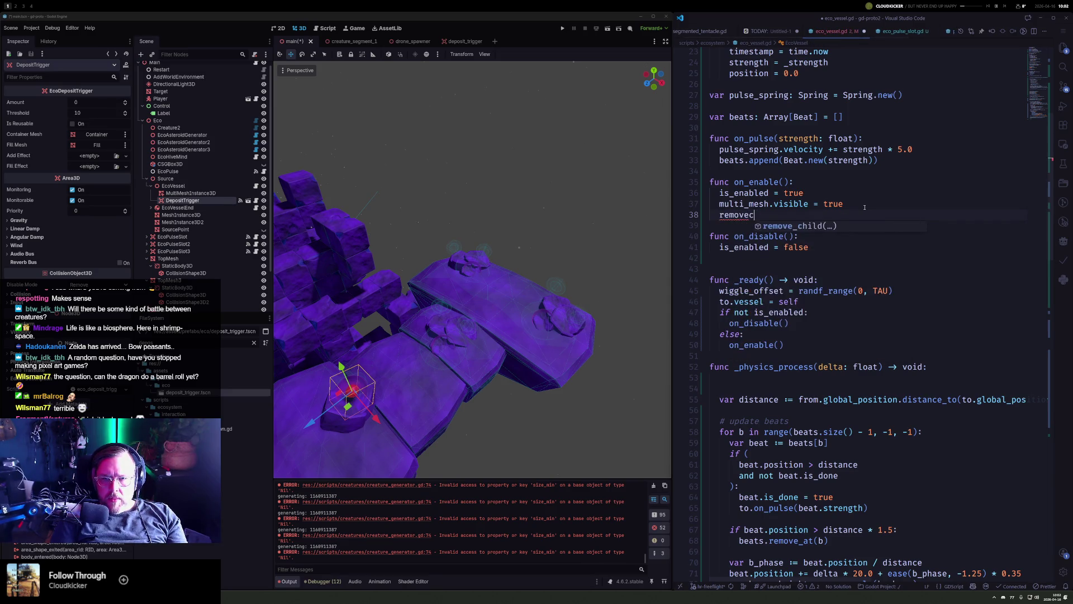
{"action": "key", "text": "ctrl+BackSpace"}
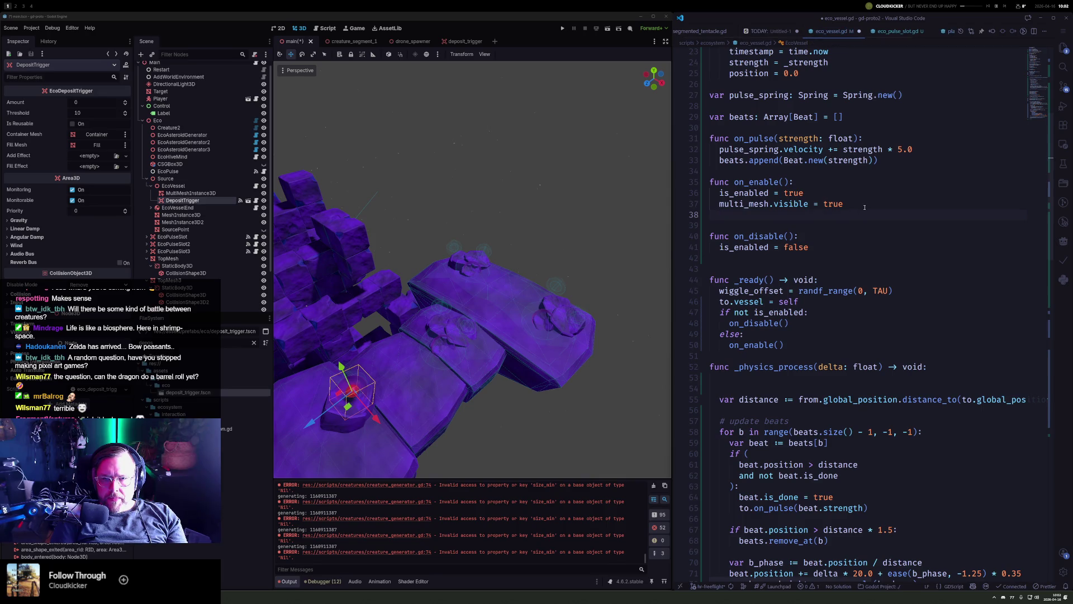
{"action": "type", "text": "EcoVessel"}
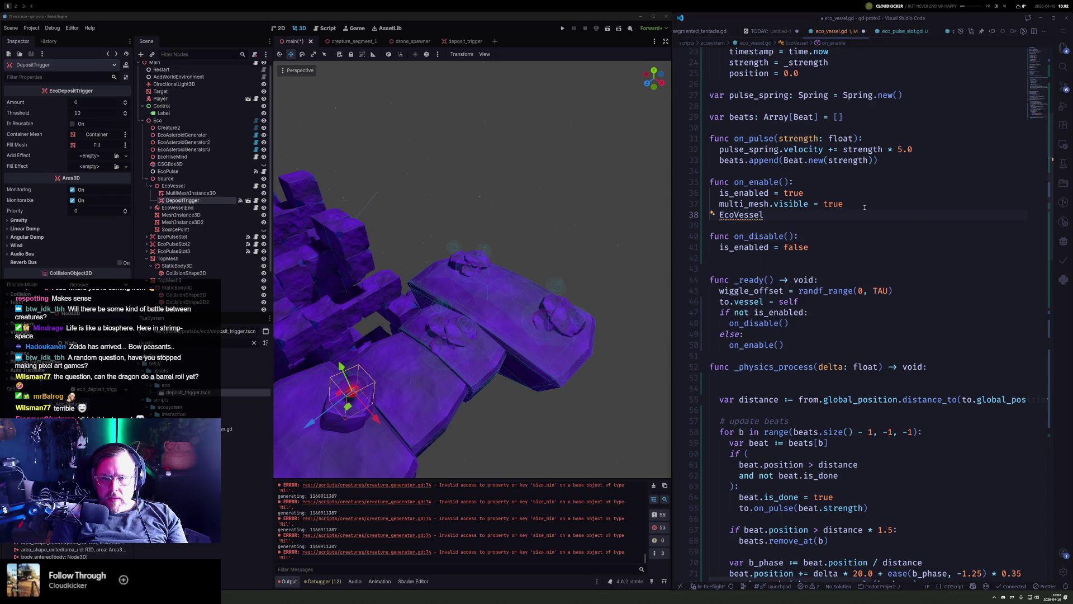
{"action": "key", "text": "ctrl+BackSpace"}
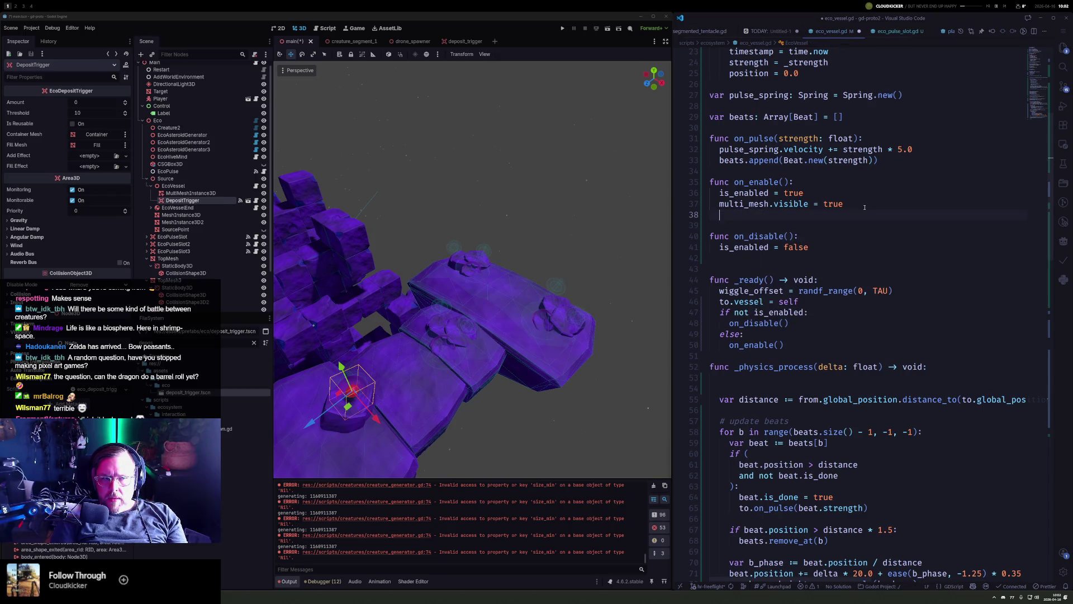
{"action": "type", "text": "deposi"}
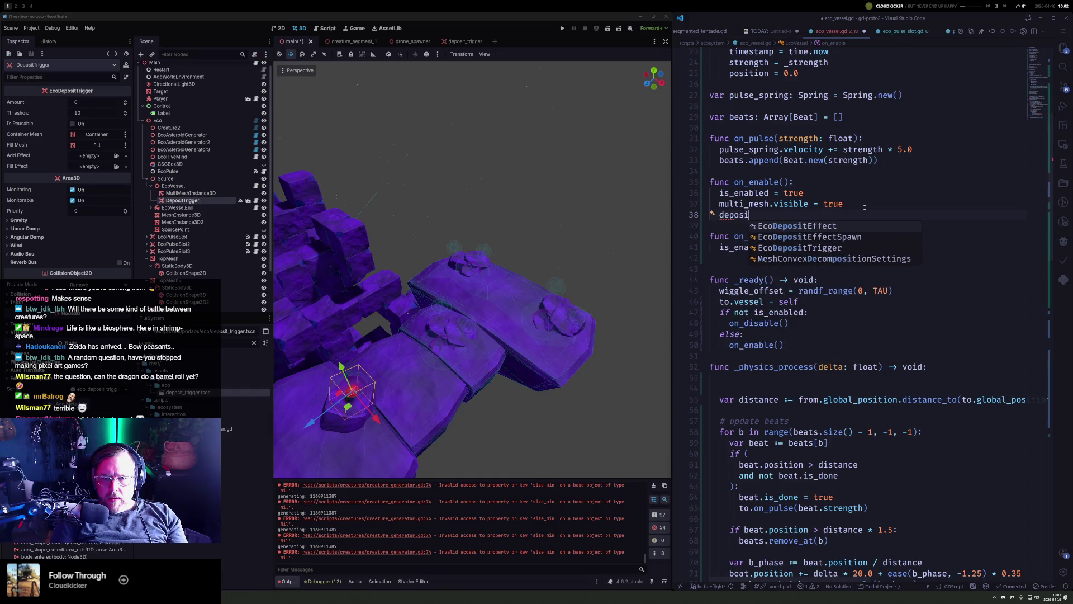
{"action": "key", "text": "ctrl+BackSpace"}
{"action": "type", "text": "to"}
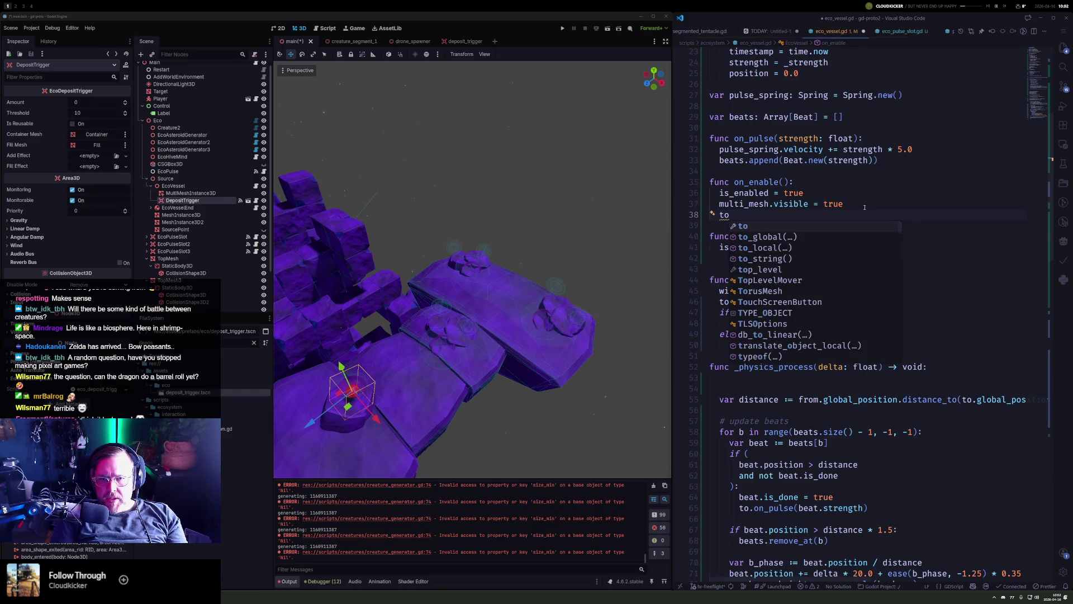
{"action": "type", "text": ".vi"}
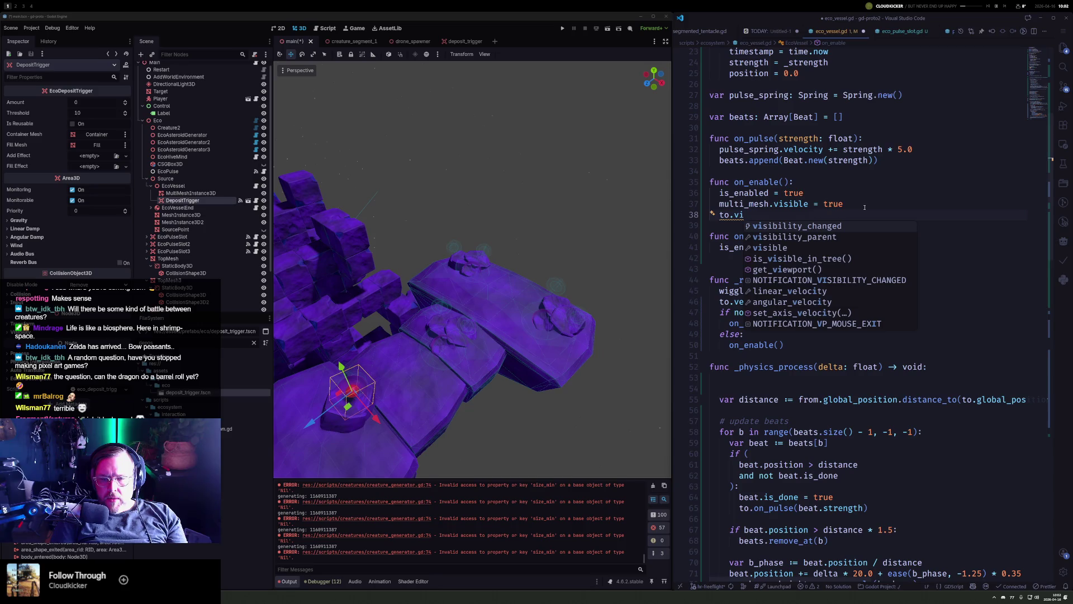
{"action": "key", "text": "BackSpace"}
{"action": "key", "text": "BackSpace"}
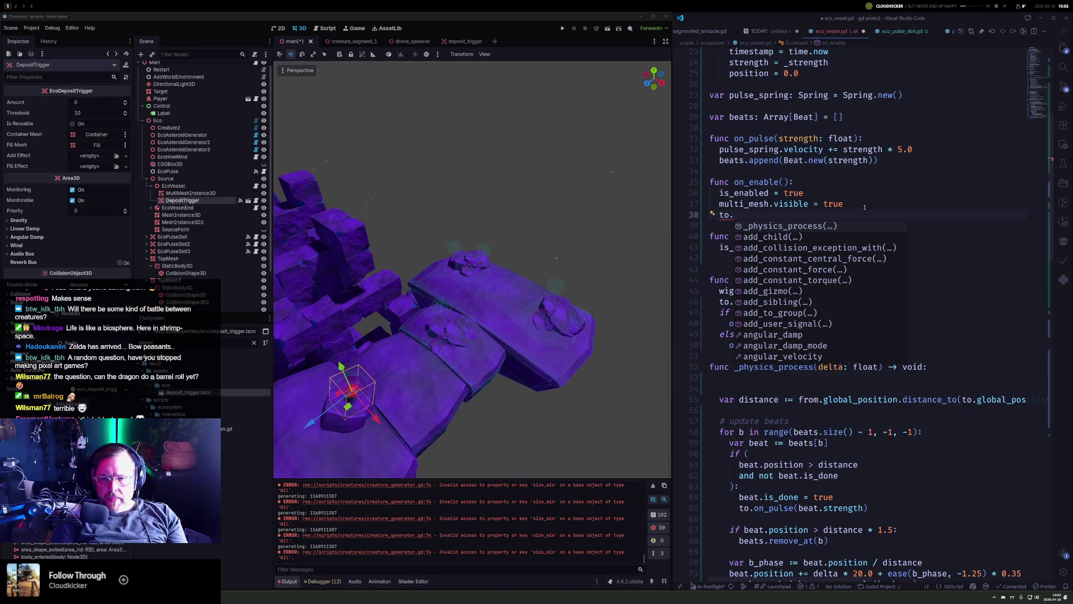
{"action": "type", "text": "get_parent().remove"}
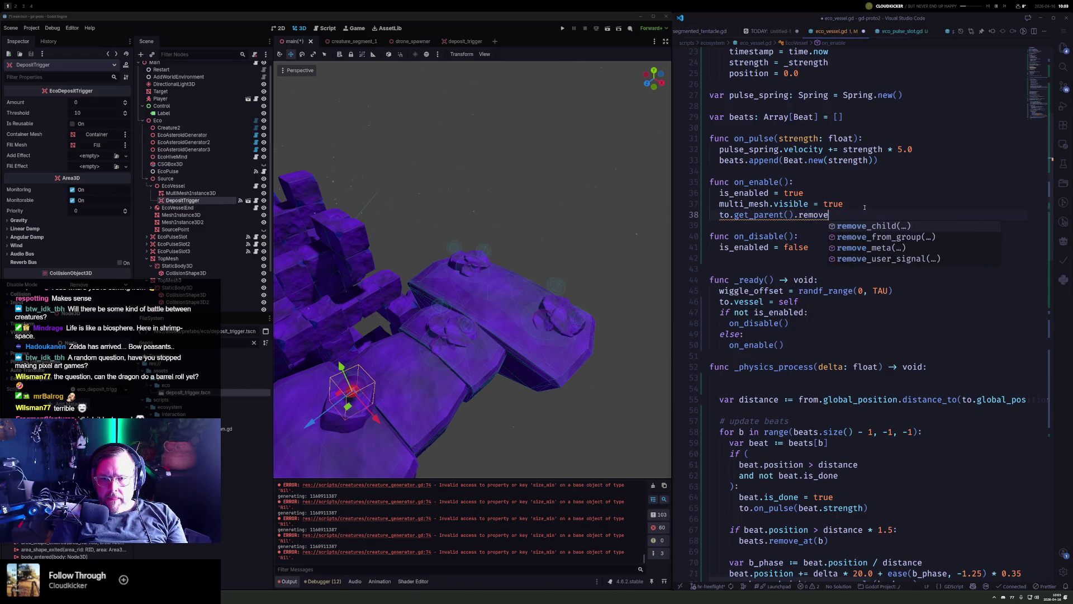
{"action": "key", "text": "Tab"}
{"action": "type", "text": "to)"}
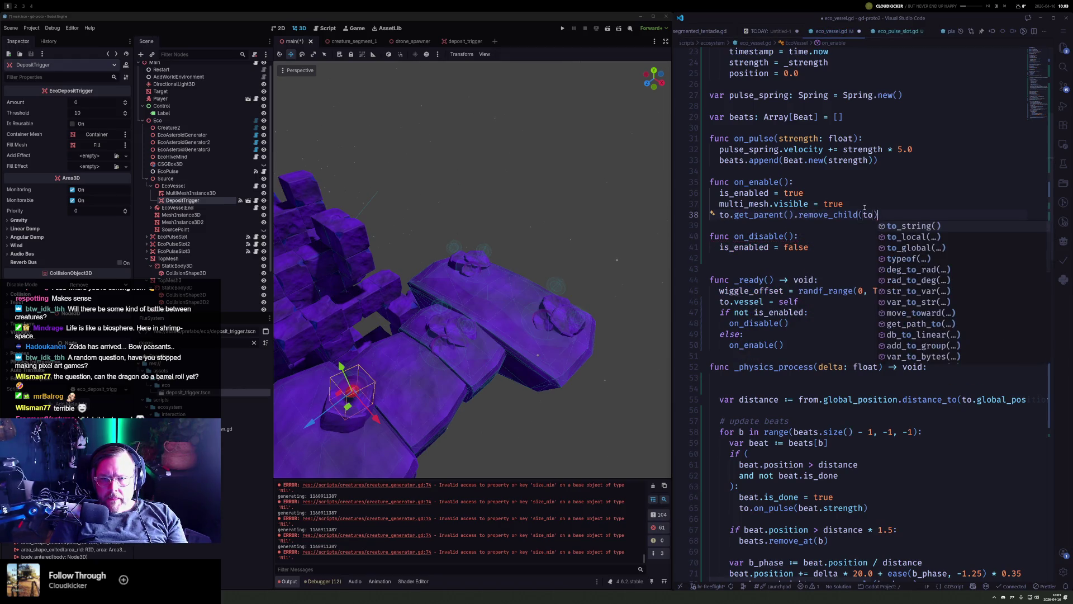
Add an add_child(to) line after is_enabled = false in on_disable.
{"action": "key", "text": "Escape"}
{"action": "key", "text": "Down"}
{"action": "key", "text": "Down"}
{"action": "key", "text": "Down"}
{"action": "key", "text": "Return"}
{"action": "type", "text": "to.addpa"}
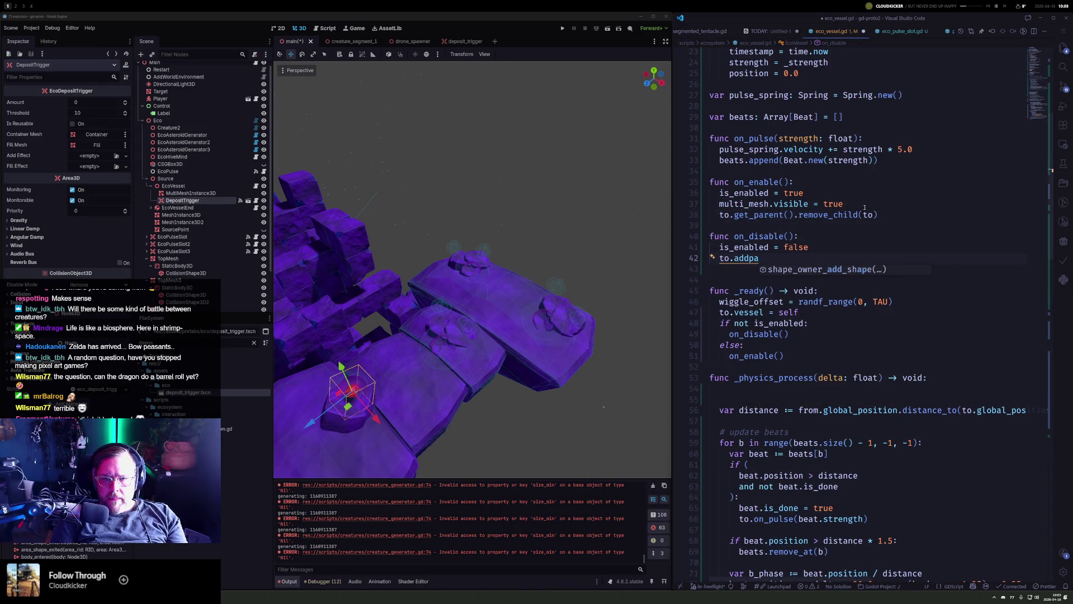
{"action": "key", "text": "BackSpace"}
{"action": "key", "text": "BackSpace"}
{"action": "key", "text": "BackSpace"}
{"action": "type", "text": "a"}
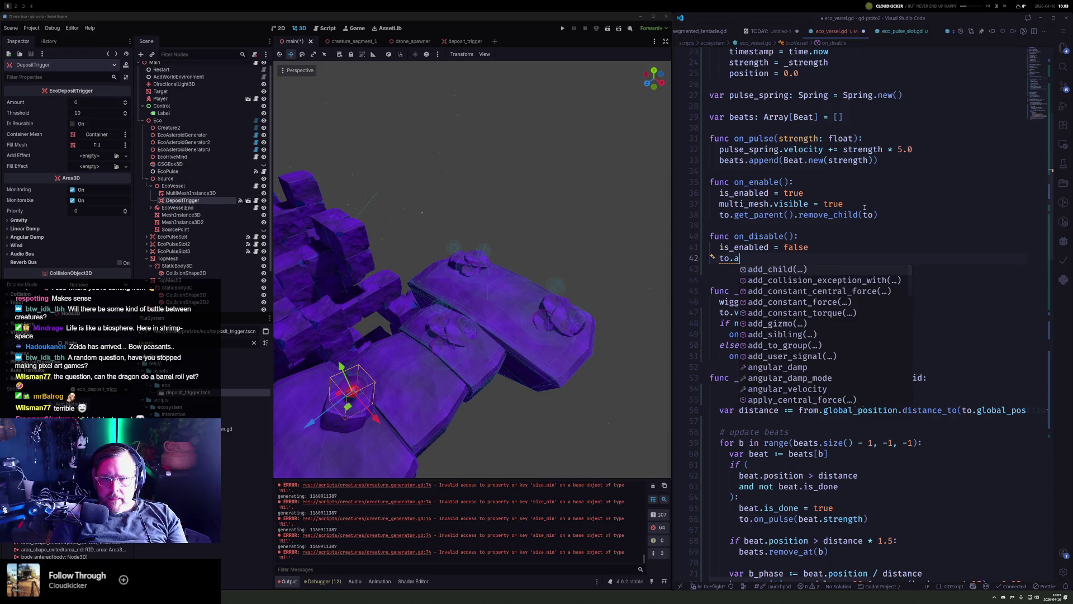
{"action": "key", "text": "BackSpace"}
{"action": "key", "text": "BackSpace"}
{"action": "key", "text": "BackSpace"}
{"action": "key", "text": "BackSpace"}
{"action": "type", "text": "add"}
{"action": "key", "text": "Return"}
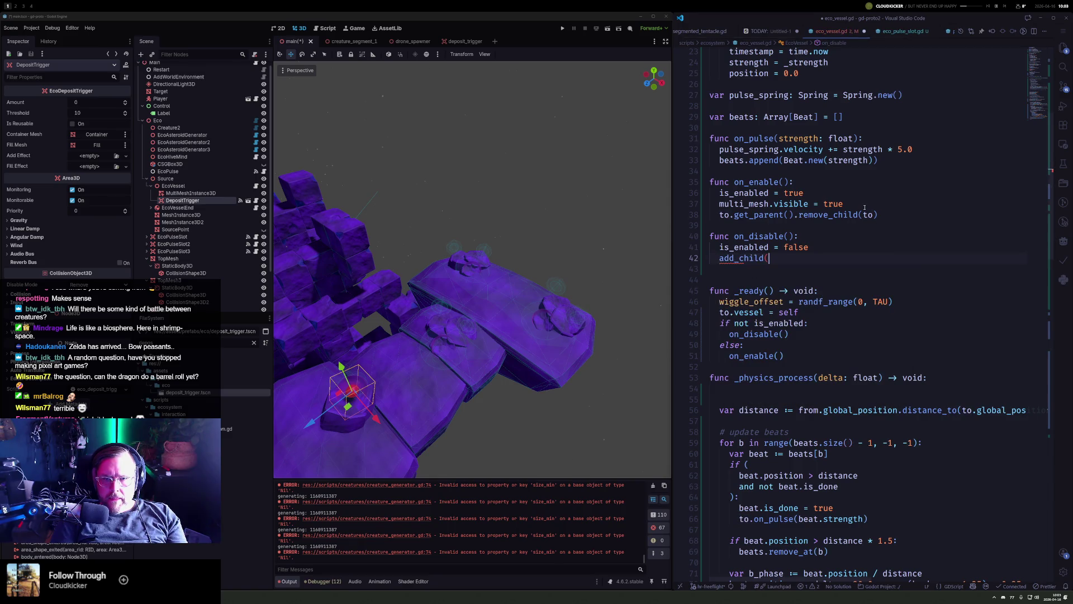
{"action": "type", "text": "to)"}
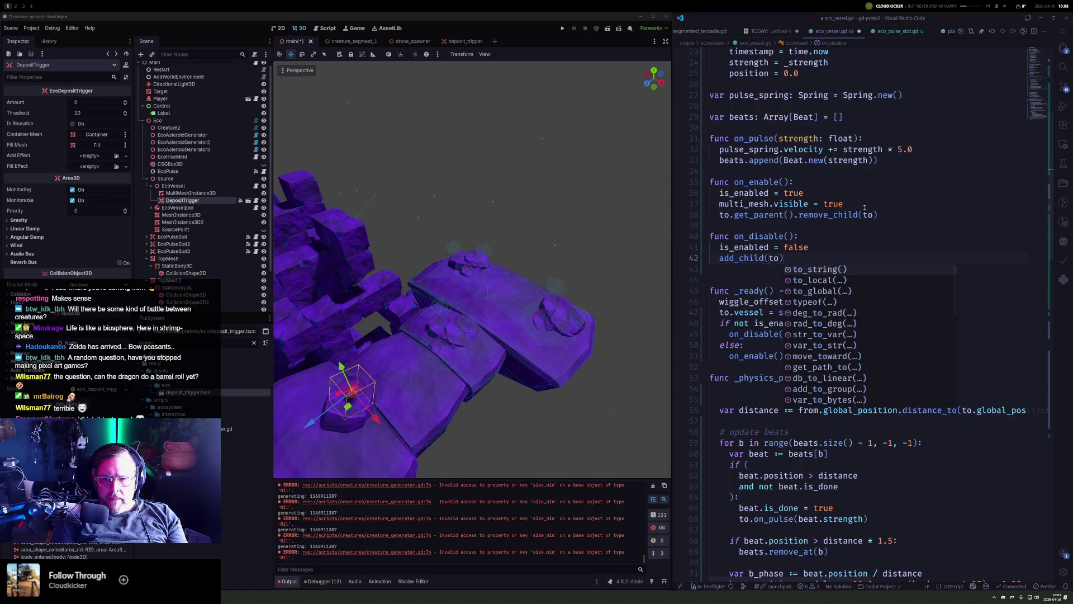
{"action": "key", "text": "Escape"}
{"action": "key", "text": "Up"}
{"action": "key", "text": "Up"}
{"action": "key", "text": "Up"}
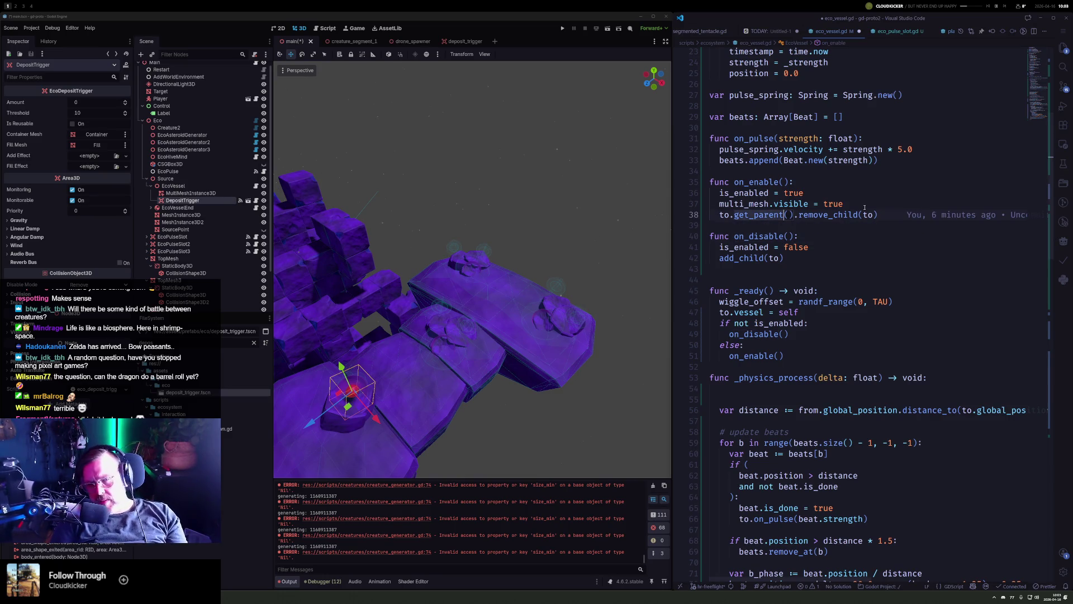
{"action": "key", "text": "Down"}
{"action": "key", "text": "Down"}
{"action": "key", "text": "Down"}
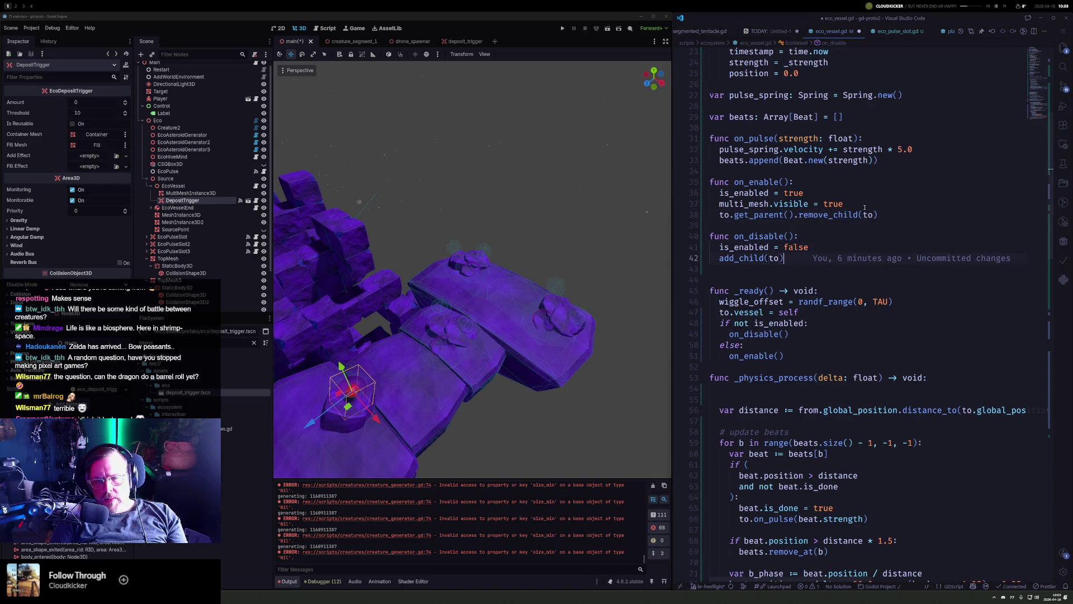
Copy the multi_mesh visibility line into on_disable and set it to false.
{"action": "key", "text": "Up"}
{"action": "key", "text": "Up"}
{"action": "key", "text": "Up"}
{"action": "key", "text": "alt+shift+Down"}
{"action": "key", "text": "alt+Down"}
{"action": "key", "text": "alt+Down"}
{"action": "key", "text": "alt+Down"}
{"action": "key", "text": "Right"}
{"action": "key", "text": "Right"}
{"action": "key", "text": "Right"}
{"action": "key", "text": "Right"}
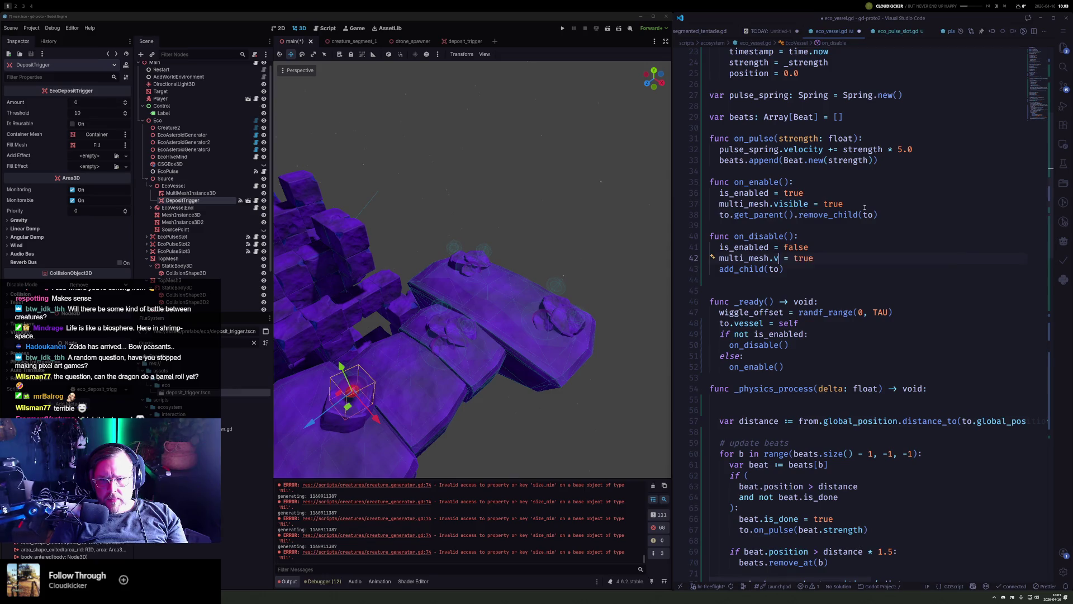
{"action": "key", "text": "End"}
{"action": "key", "text": "ctrl+BackSpace"}
{"action": "type", "text": "false"}
Move the remove_child line into on_disable and the add_child line into on_enable.
{"action": "key", "text": "Up"}
{"action": "key", "text": "Up"}
{"action": "key", "text": "Up"}
{"action": "key", "text": "Up"}
{"action": "key", "text": "alt+Down"}
{"action": "key", "text": "alt+Down"}
{"action": "key", "text": "alt+Down"}
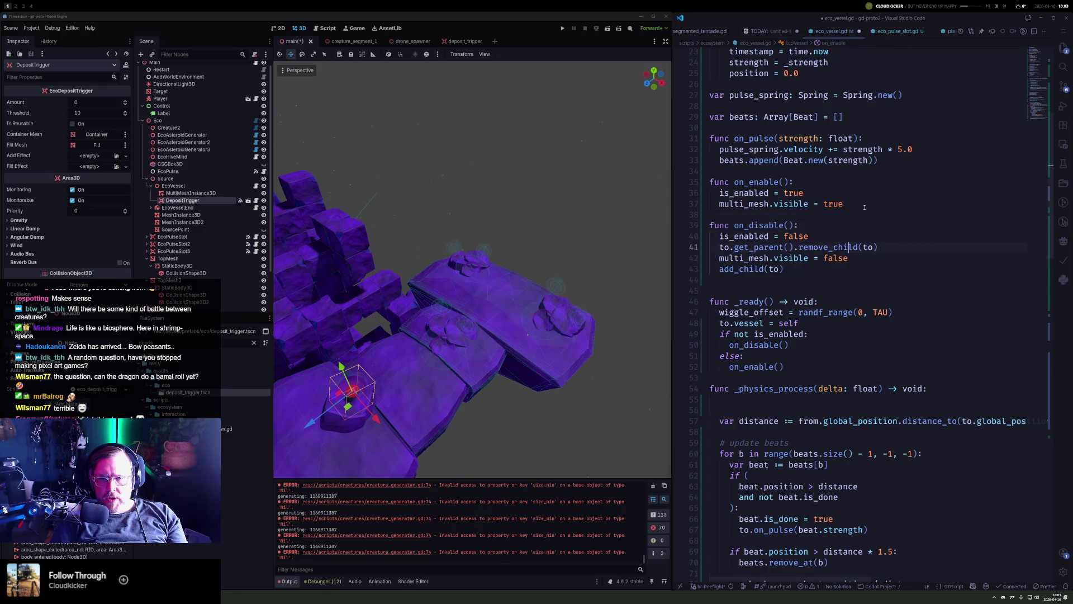
{"action": "key", "text": "Up"}
{"action": "key", "text": "alt+Up"}
{"action": "key", "text": "alt+Up"}
{"action": "key", "text": "alt+Up"}
{"action": "key", "text": "Left"}
{"action": "key", "text": "Left"}
{"action": "key", "text": "Left"}
Replace add_child(to) with to.reparent(self) in on_enable and save eco_vessel.gd.
{"action": "key", "text": "ctrl+shift+Left"}
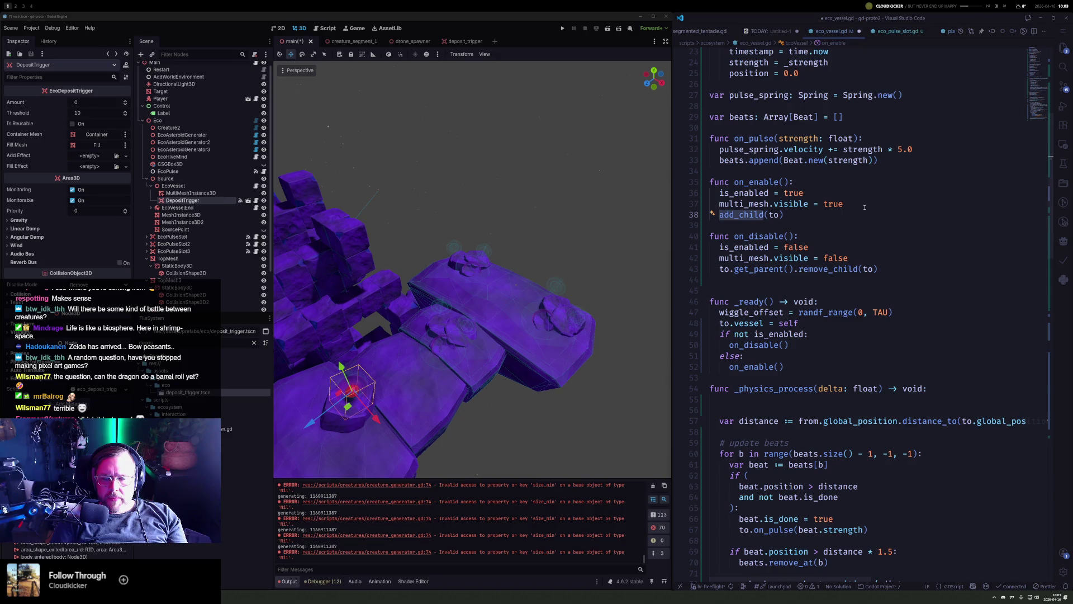
{"action": "key", "text": "ctrl+shift+Return"}
{"action": "type", "text": "if to.hasp"}
{"action": "key", "text": "ctrl+shift+Left"}
{"action": "key", "text": "BackSpace"}
{"action": "key", "text": "BackSpace"}
{"action": "key", "text": "BackSpace"}
{"action": "key", "text": "BackSpace"}
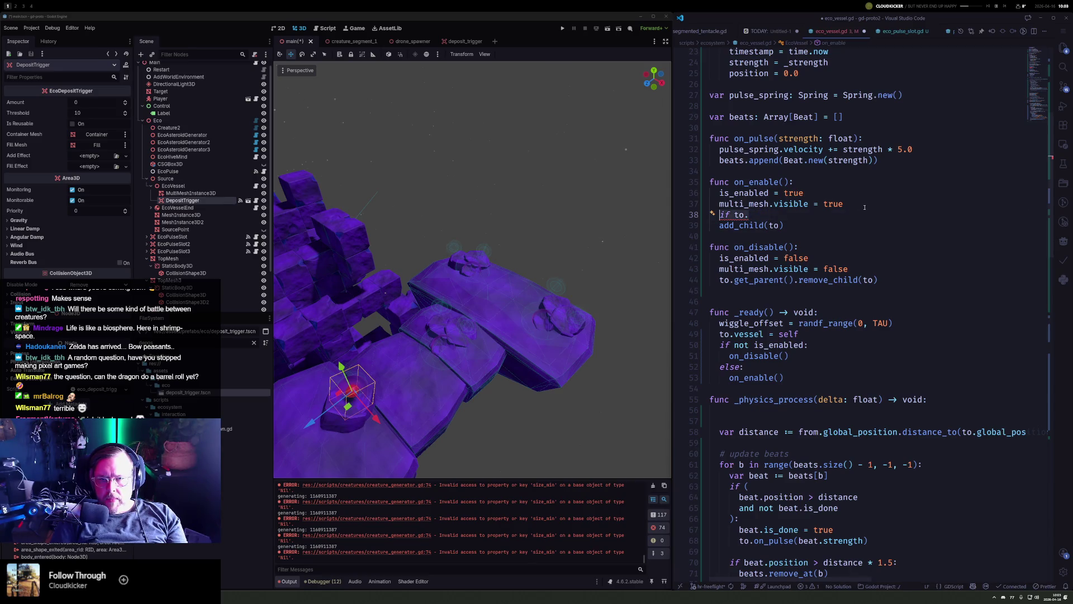
{"action": "type", "text": "to.rep"}
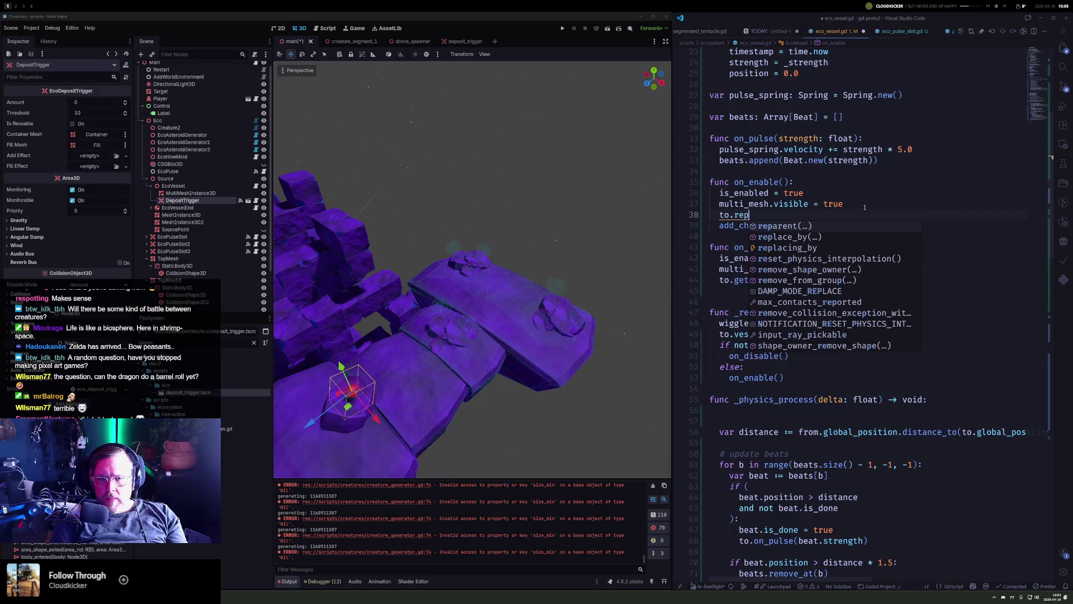
{"action": "key", "text": "Tab"}
{"action": "type", "text": "self)"}
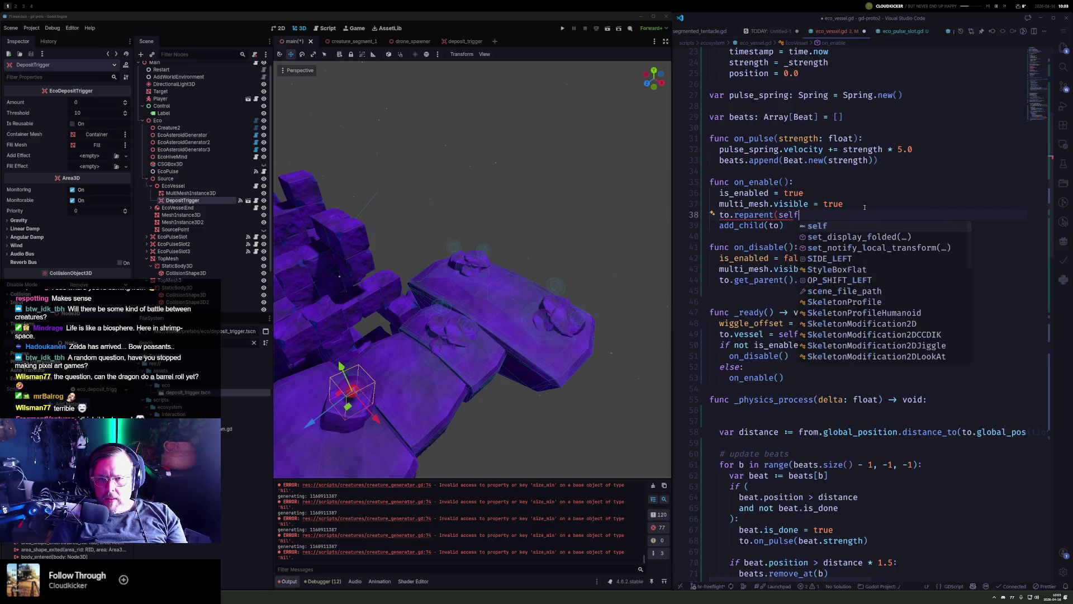
{"action": "key", "text": "shift+Down"}
{"action": "key", "text": "Delete"}
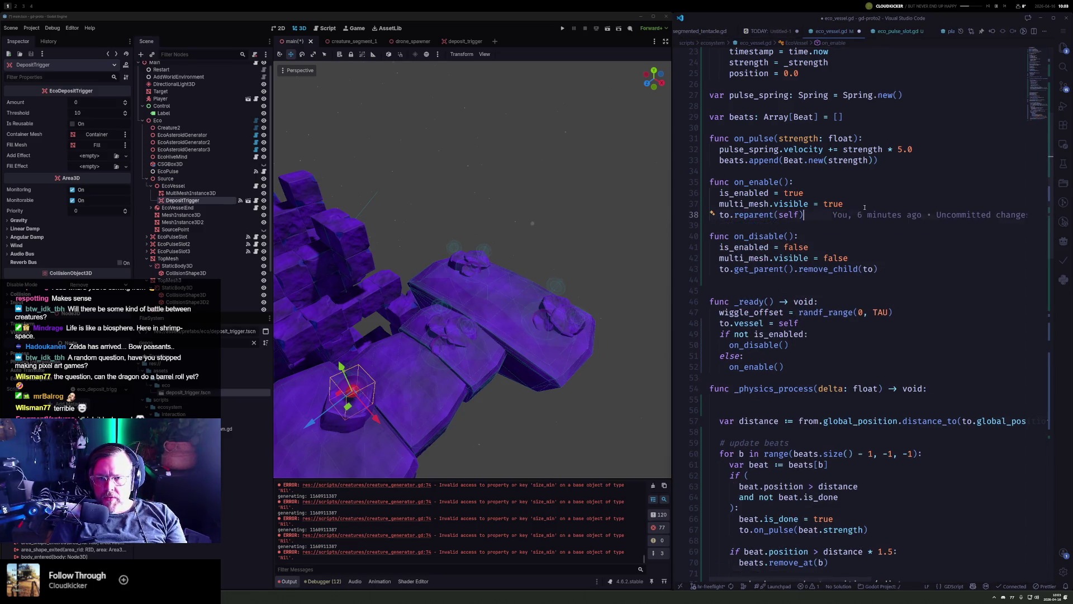
{"action": "key", "text": "ctrl+s"}
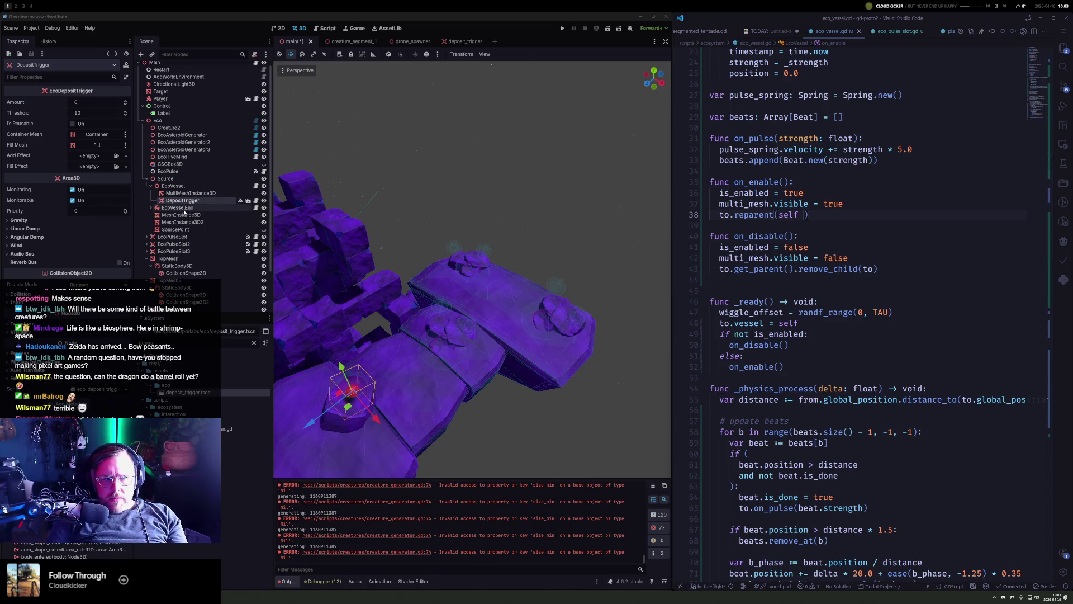
{"action": "left_click", "coordinate": [173, 187]}
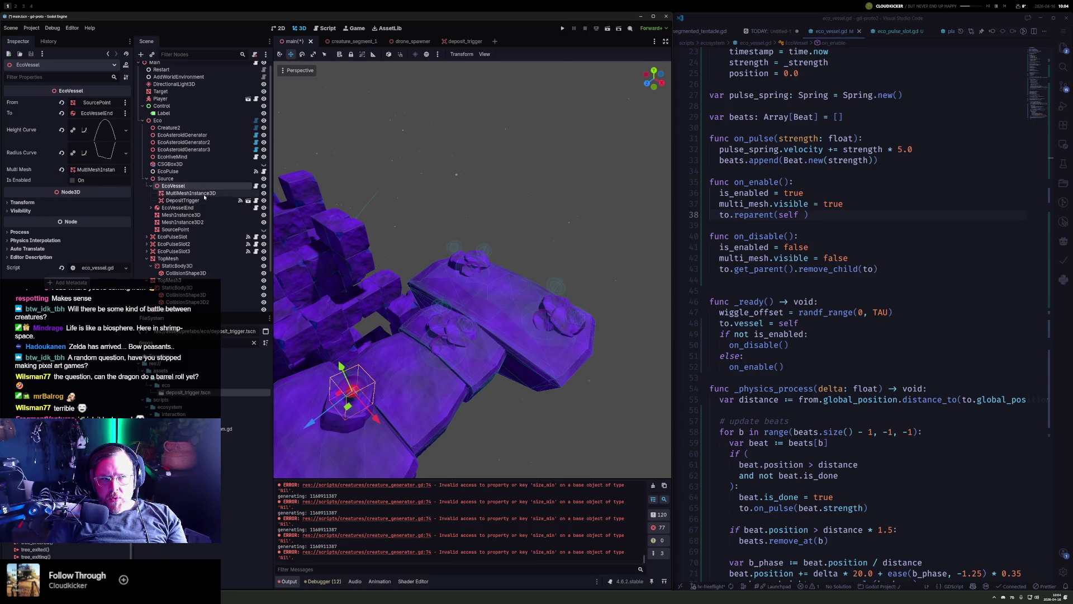
Focus the view on DepositTrigger and save the main scene.
{"action": "left_click", "coordinate": [190, 200]}
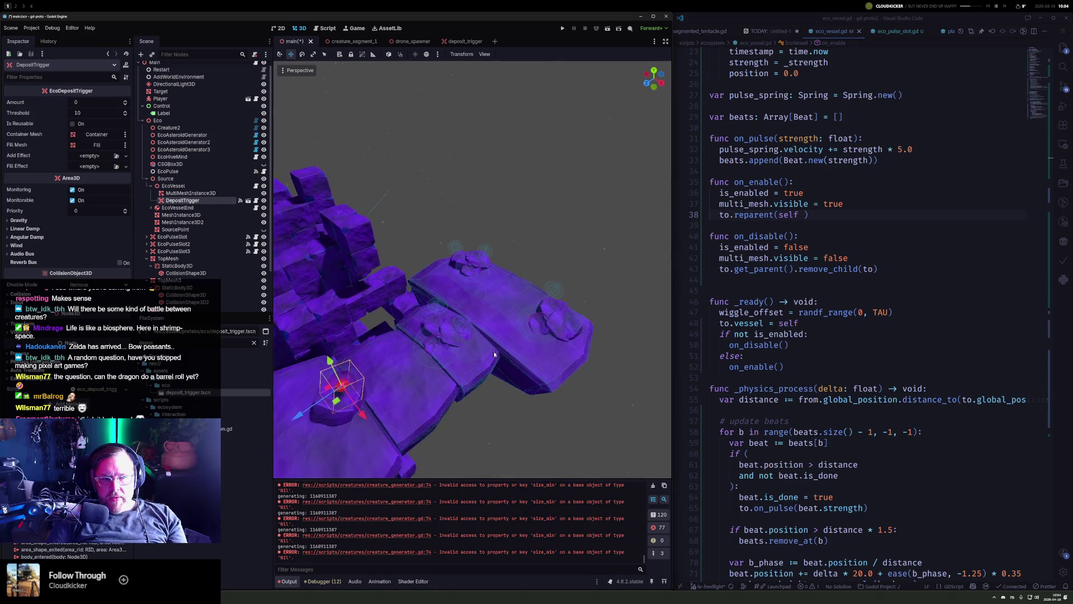
{"action": "key", "text": "f"}
{"action": "scroll", "coordinate": [479, 285], "scroll_direction": "down", "scroll_amount": 3}
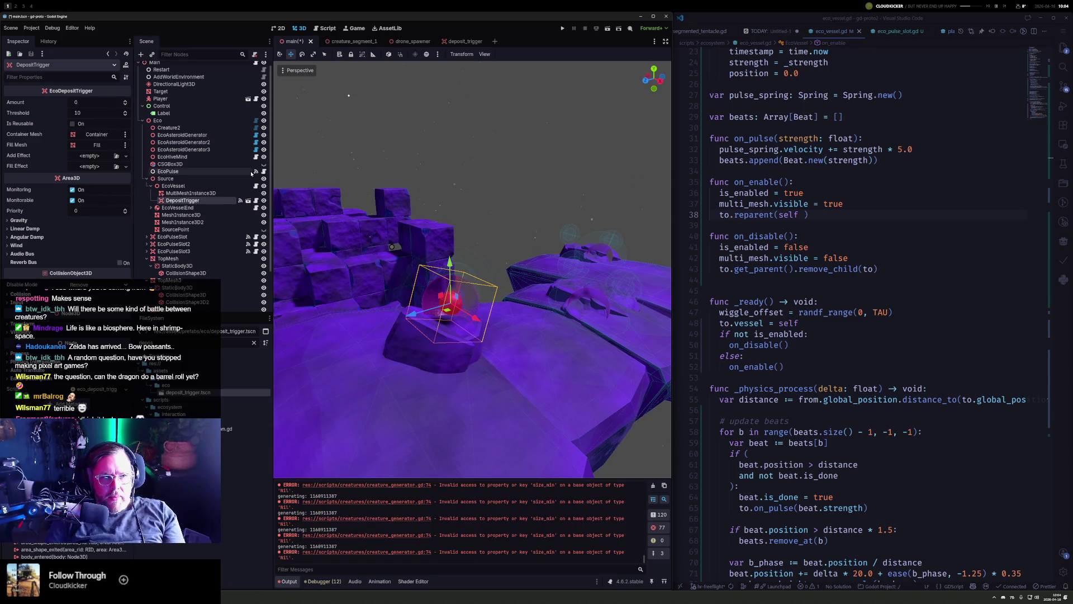
{"action": "key", "text": "ctrl+s"}
Quick-open player.gd, then the player scene.
{"action": "key", "text": "ctrl+shift+o"}
{"action": "type", "text": "player.gd"}
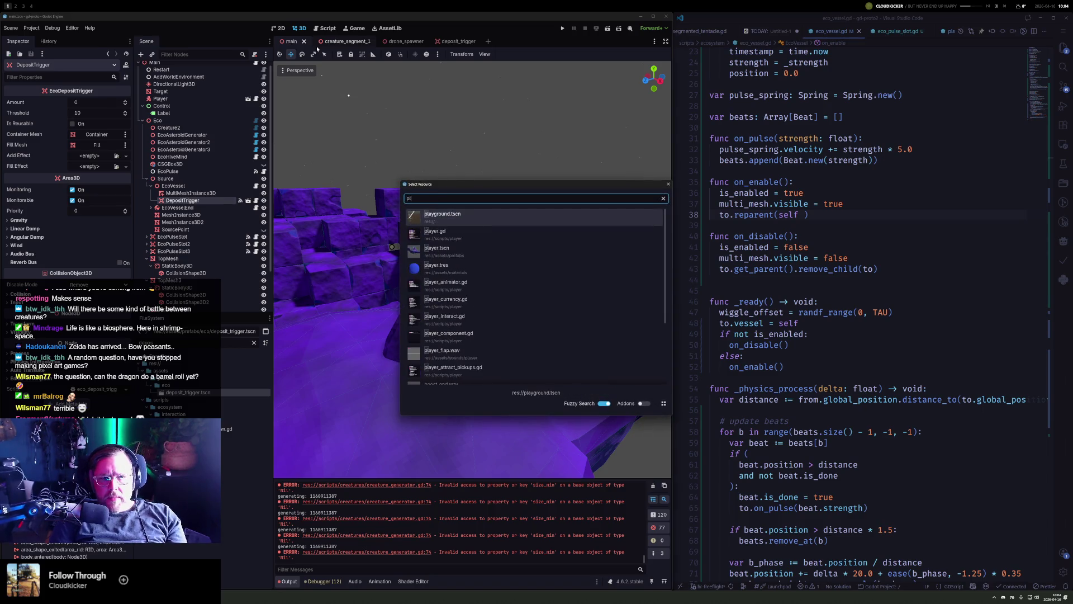
{"action": "key", "text": "Return"}
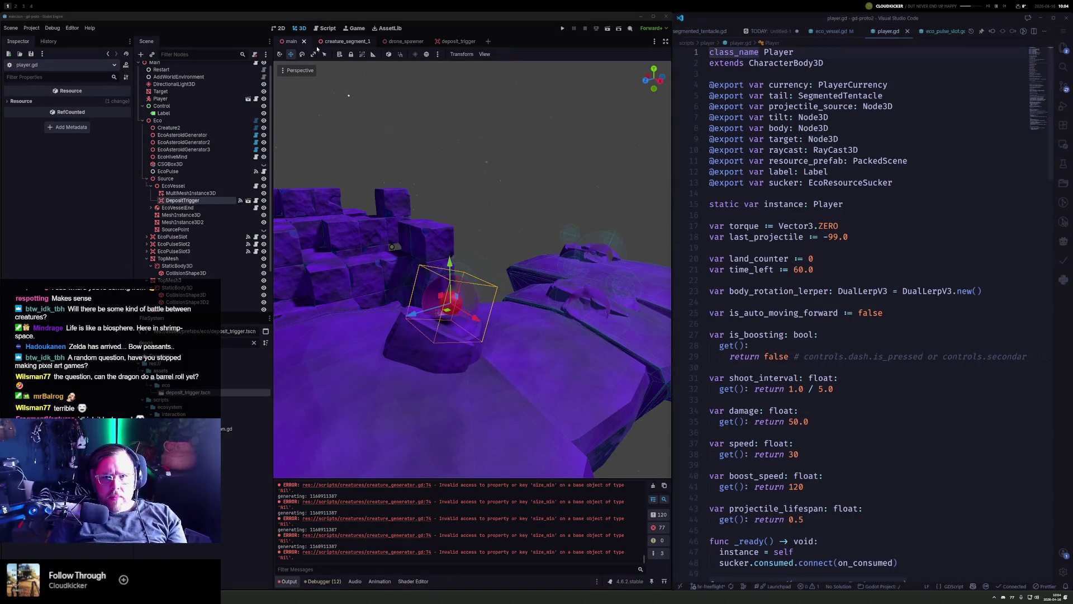
{"action": "key", "text": "ctrl+shift+o"}
{"action": "type", "text": "player"}
{"action": "key", "text": "Down"}
{"action": "key", "text": "Down"}
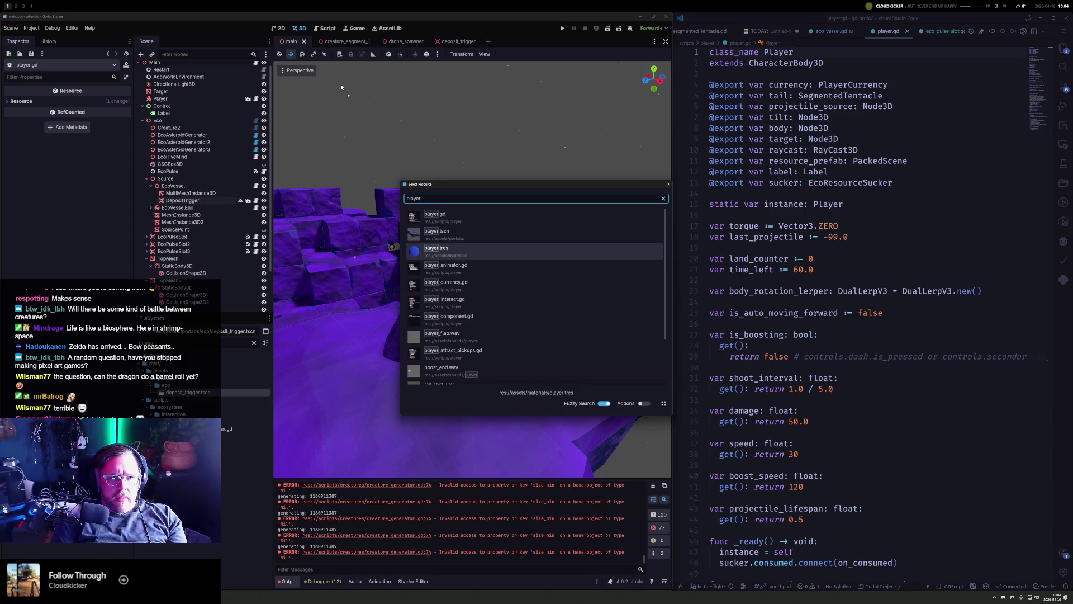
{"action": "key", "text": "Up"}
{"action": "key", "text": "Return"}
Set PlayerCurrency's Amount to 100, return to the main scene and run the game.
{"action": "left_click", "coordinate": [179, 83]}
{"action": "left_click", "coordinate": [99, 103]}
{"action": "type", "text": "100"}
{"action": "key", "text": "Return"}
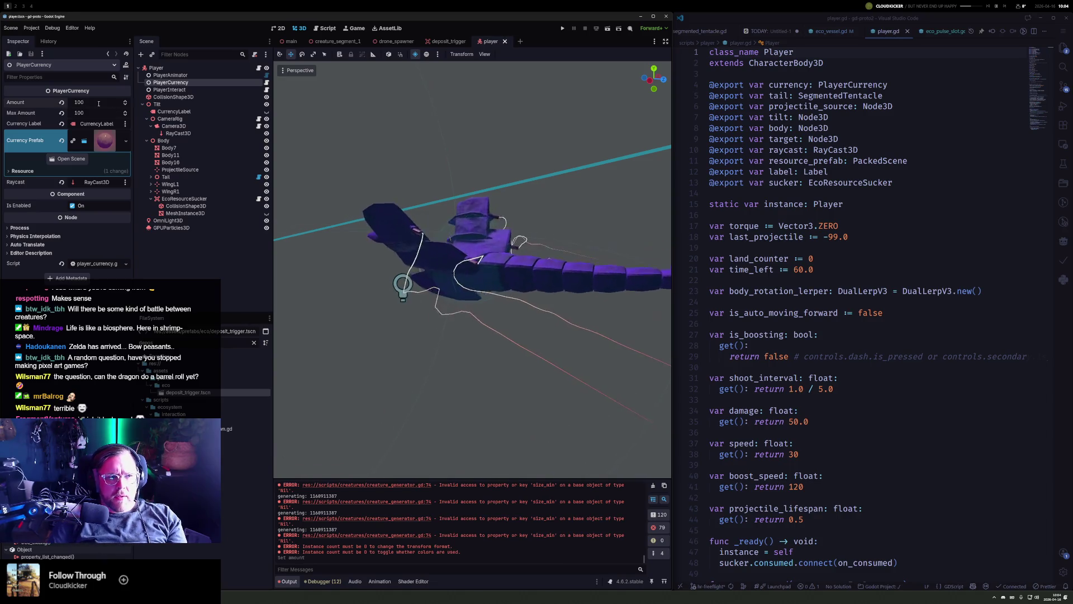
{"action": "left_click", "coordinate": [291, 41]}
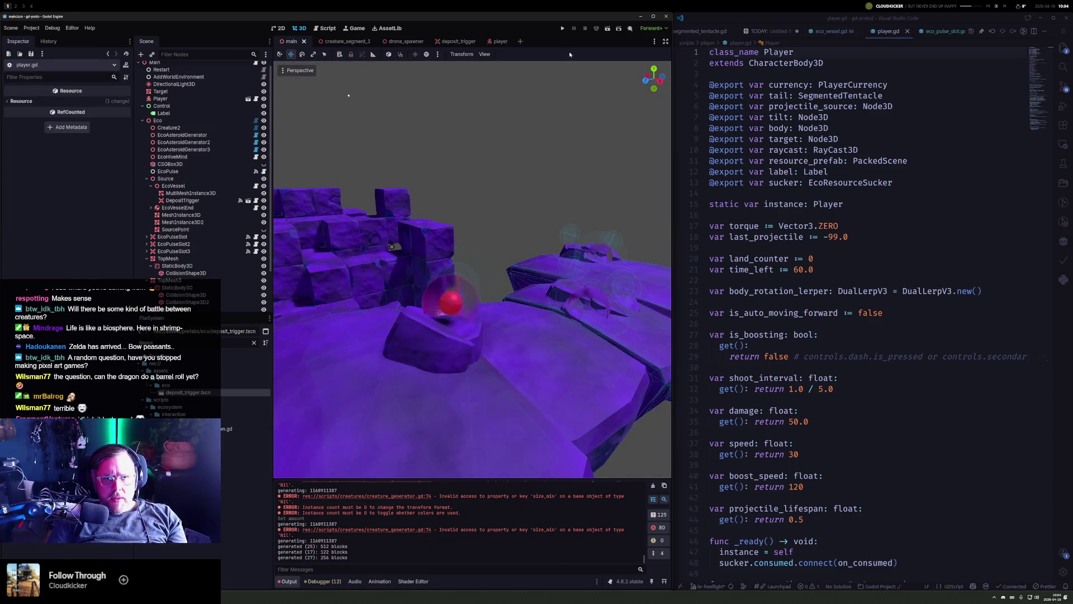
{"action": "left_click", "coordinate": [564, 29]}
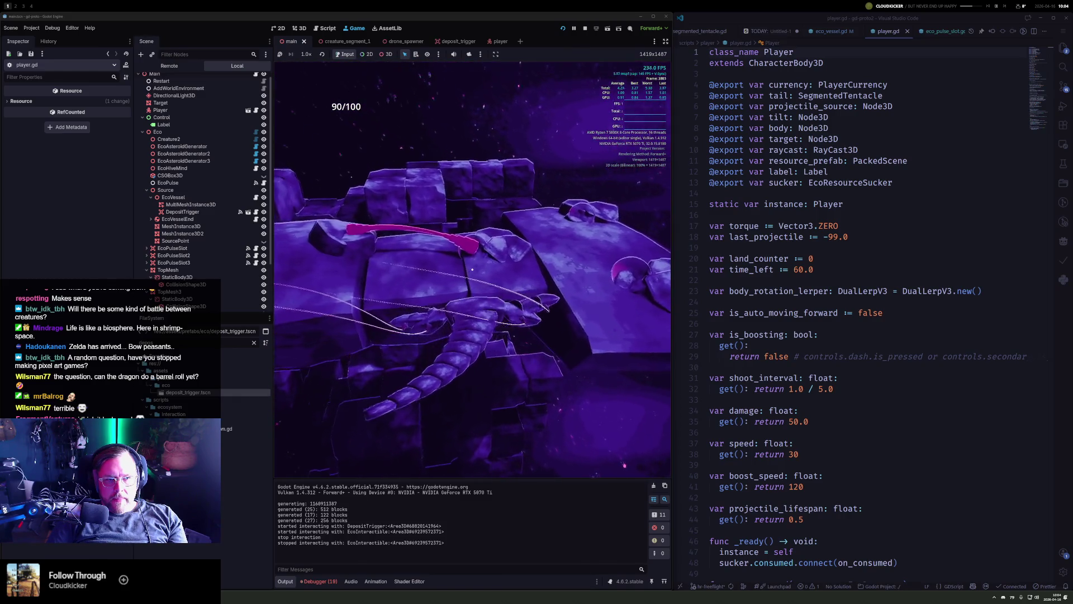
{"action": "left_click", "coordinate": [585, 29]}
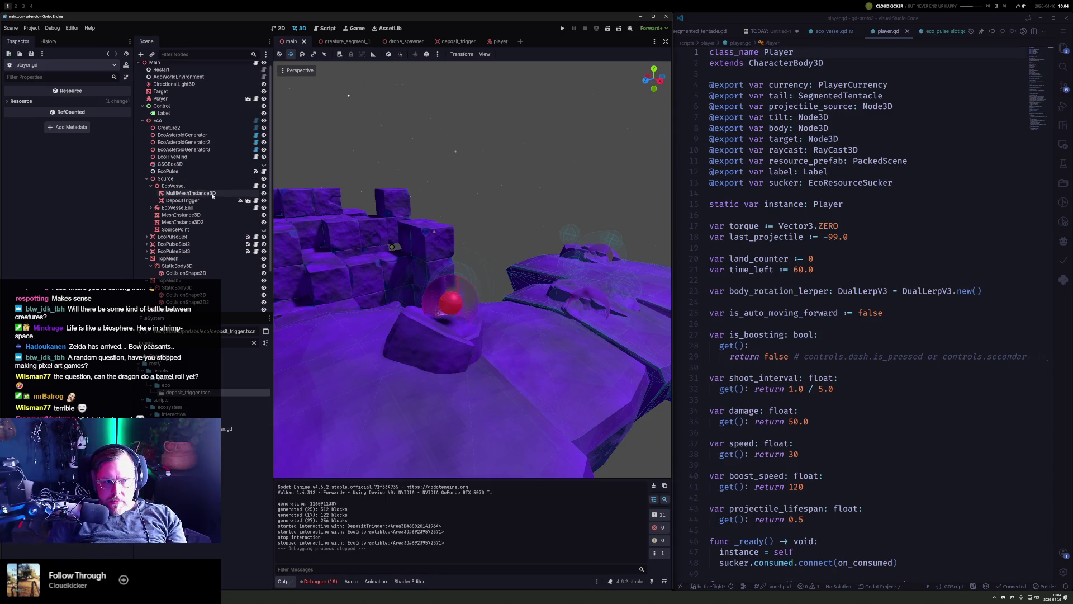
Move EcoVesselEnd inside EcoVessel in the Scene dock.
{"action": "left_click", "coordinate": [176, 186]}
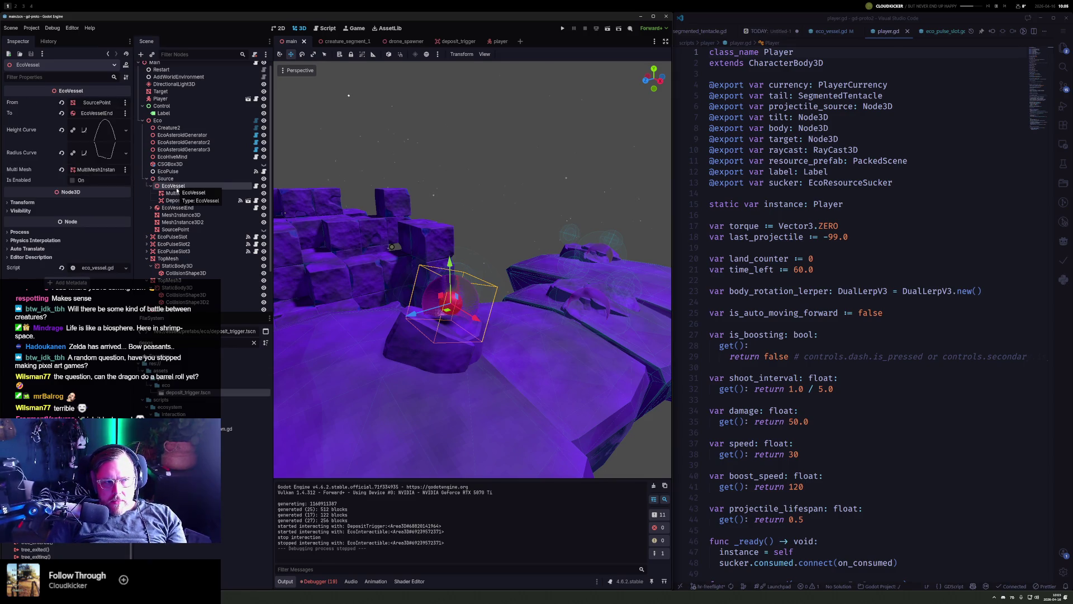
{"action": "mouse_move", "coordinate": [531, 268]}
{"action": "left_mouse_down"}
{"action": "mouse_move", "coordinate": [591, 291]}
{"action": "mouse_move", "coordinate": [511, 274]}
{"action": "left_mouse_up"}
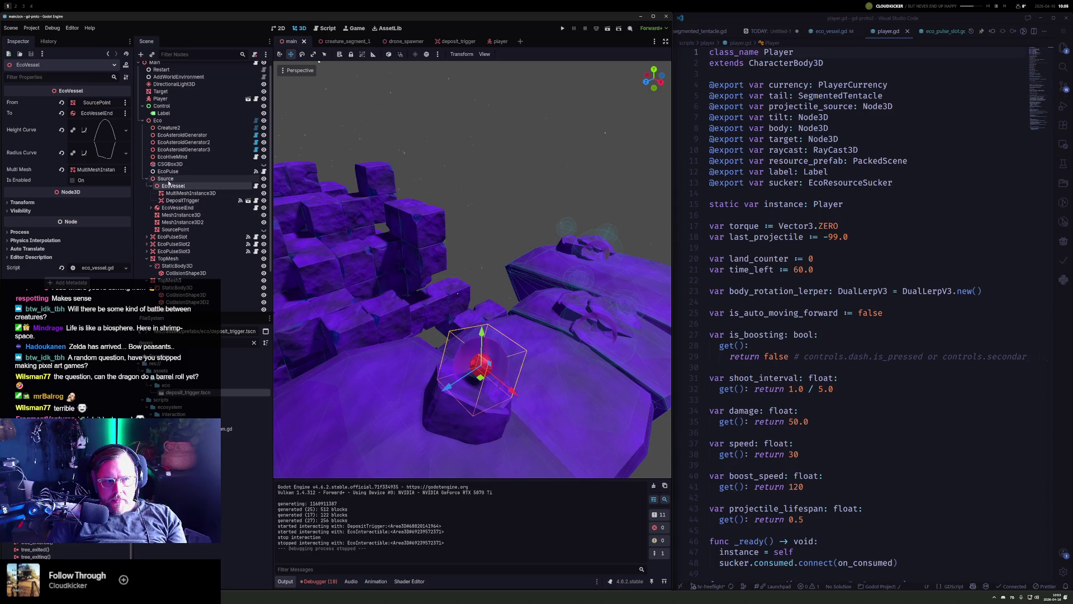
{"action": "left_click", "coordinate": [169, 180]}
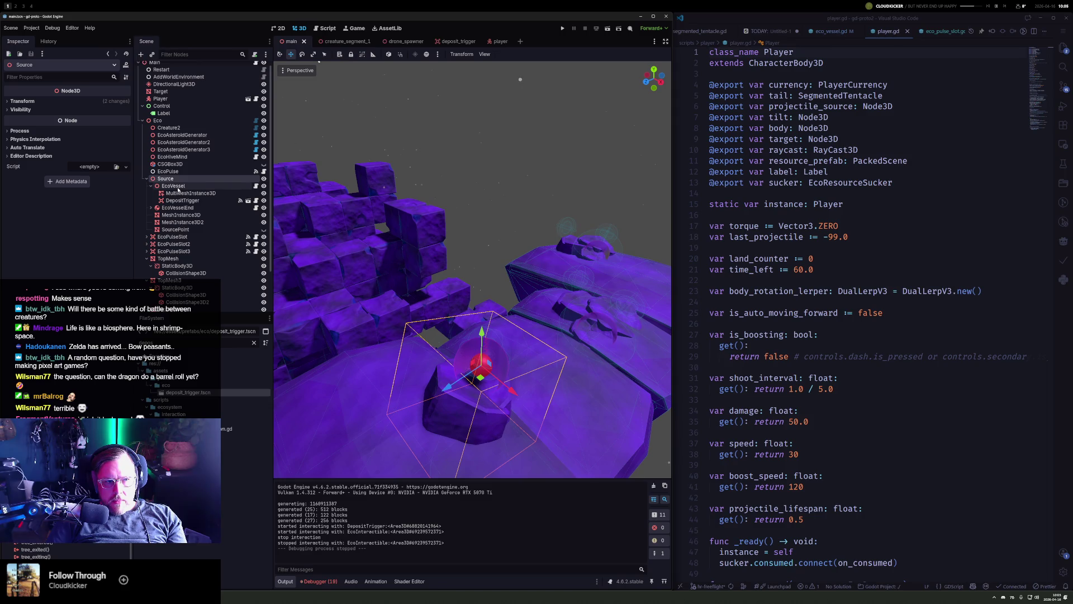
{"action": "left_click", "coordinate": [188, 207]}
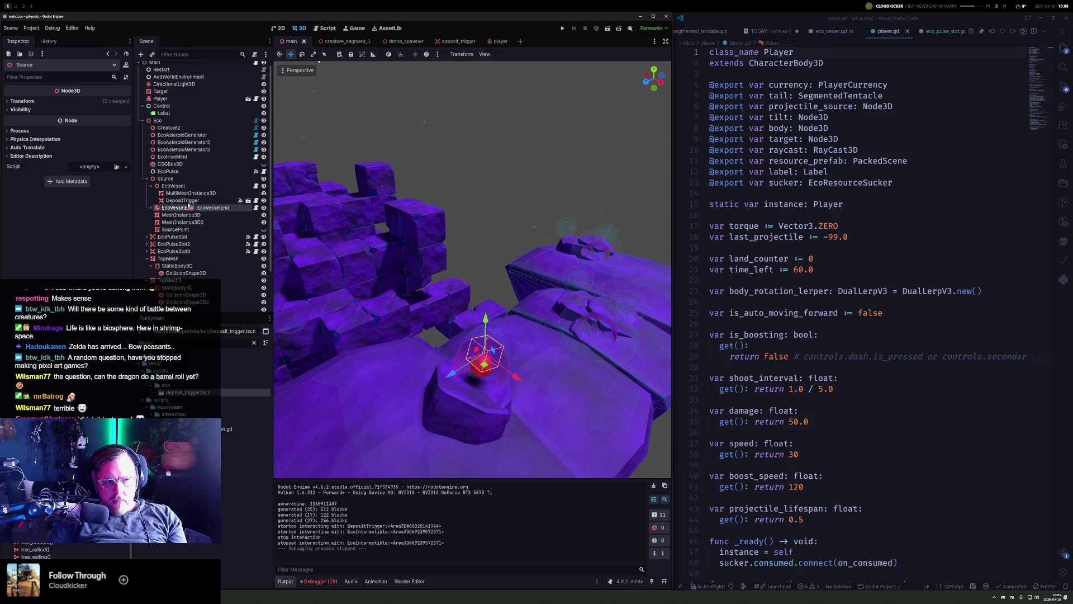
{"action": "mouse_move", "coordinate": [192, 202]}
{"action": "left_mouse_down"}
{"action": "mouse_move", "coordinate": [189, 192]}
{"action": "mouse_move", "coordinate": [190, 205]}
{"action": "left_mouse_up"}
{"action": "left_click", "coordinate": [191, 201], "text": "ctrl"}
Move both MeshInstance3D nodes under EcoVessel and toggle SourcePoint's visibility.
{"action": "left_click", "coordinate": [179, 215]}
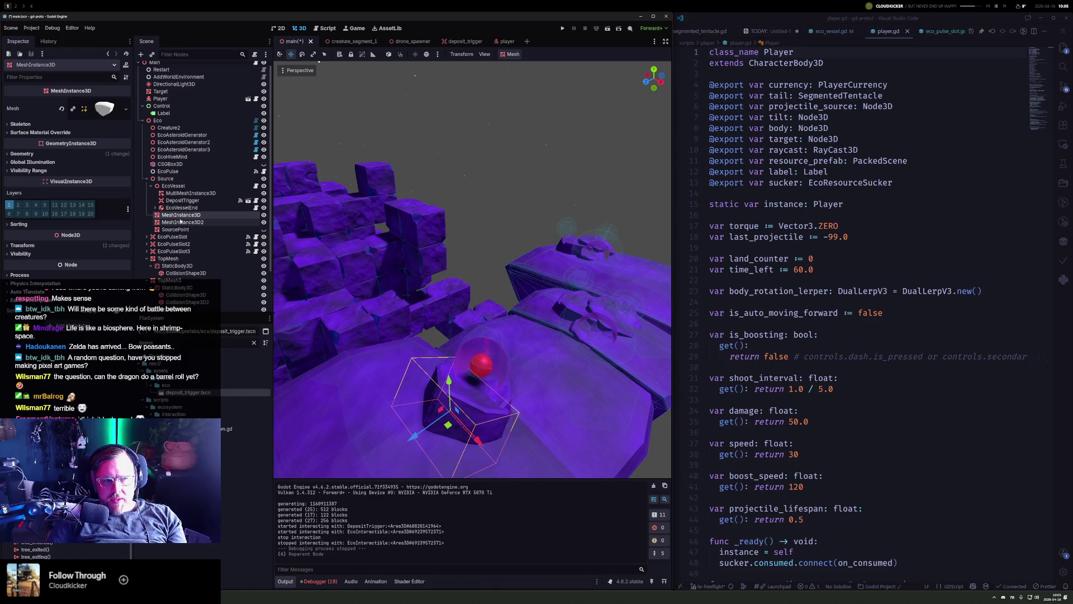
{"action": "left_click", "coordinate": [203, 223], "text": "shift"}
{"action": "mouse_move", "coordinate": [182, 218]}
{"action": "left_mouse_down"}
{"action": "mouse_move", "coordinate": [204, 220]}
{"action": "mouse_move", "coordinate": [213, 198]}
{"action": "left_mouse_up"}
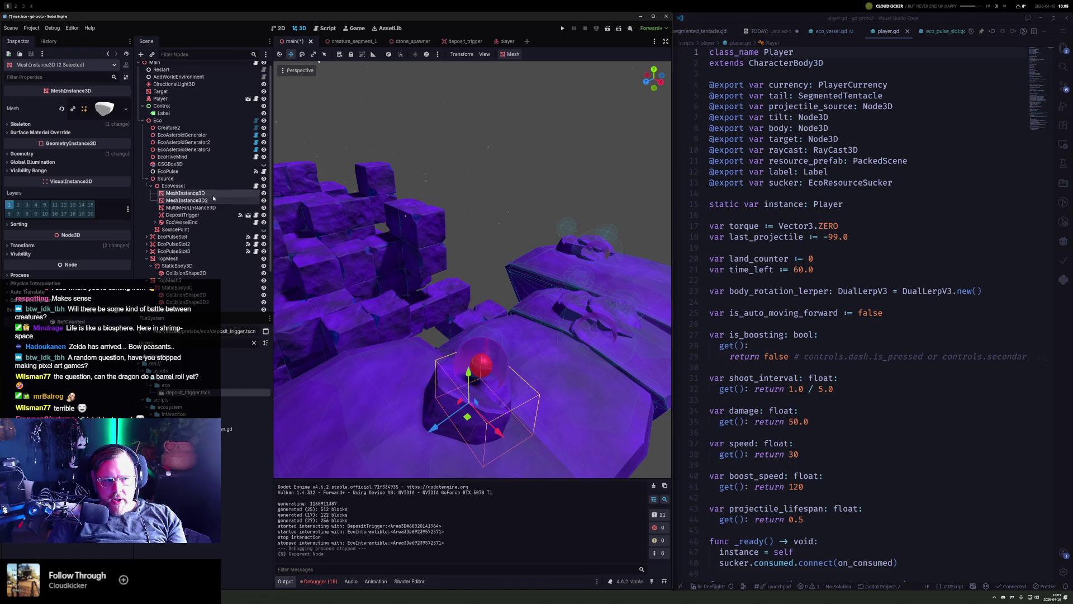
{"action": "left_click", "coordinate": [175, 230]}
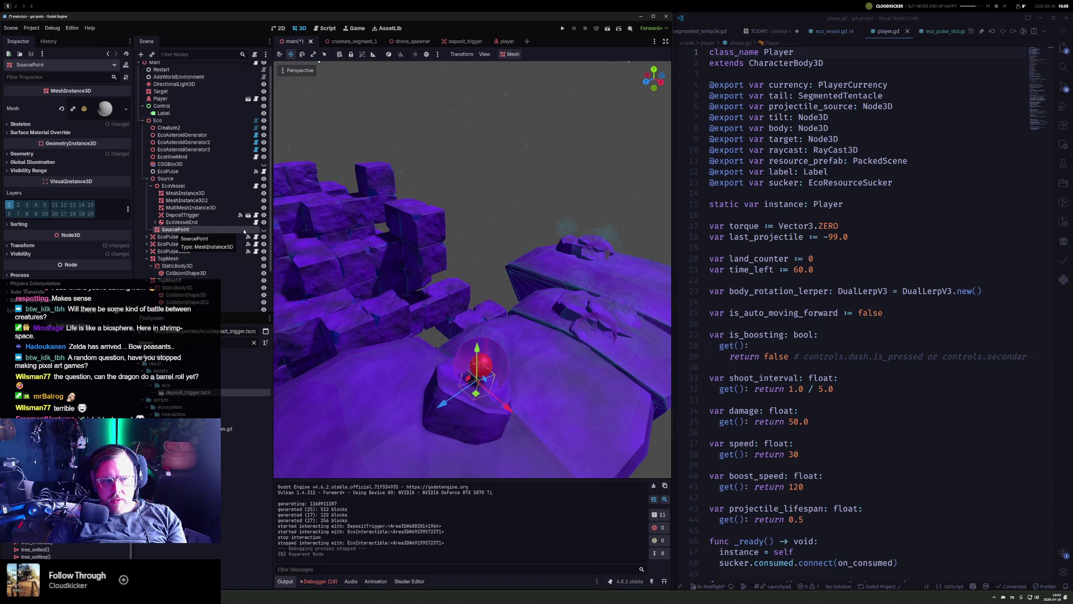
{"action": "left_click", "coordinate": [264, 229]}
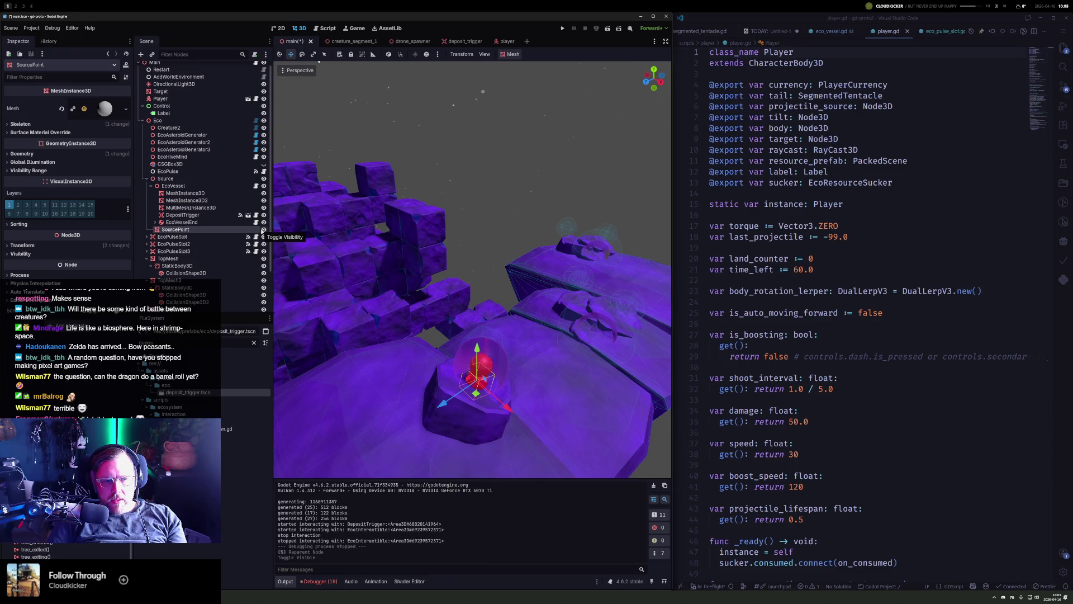
{"action": "left_click_drag", "start_coordinate": [535, 371], "coordinate": [489, 354]}
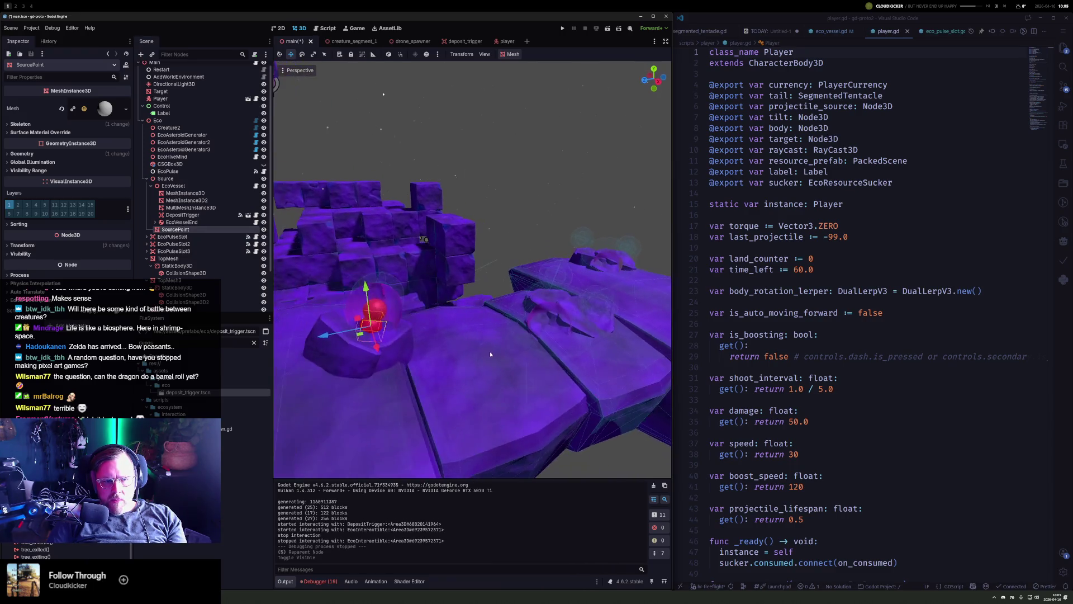
{"action": "key", "text": "r"}
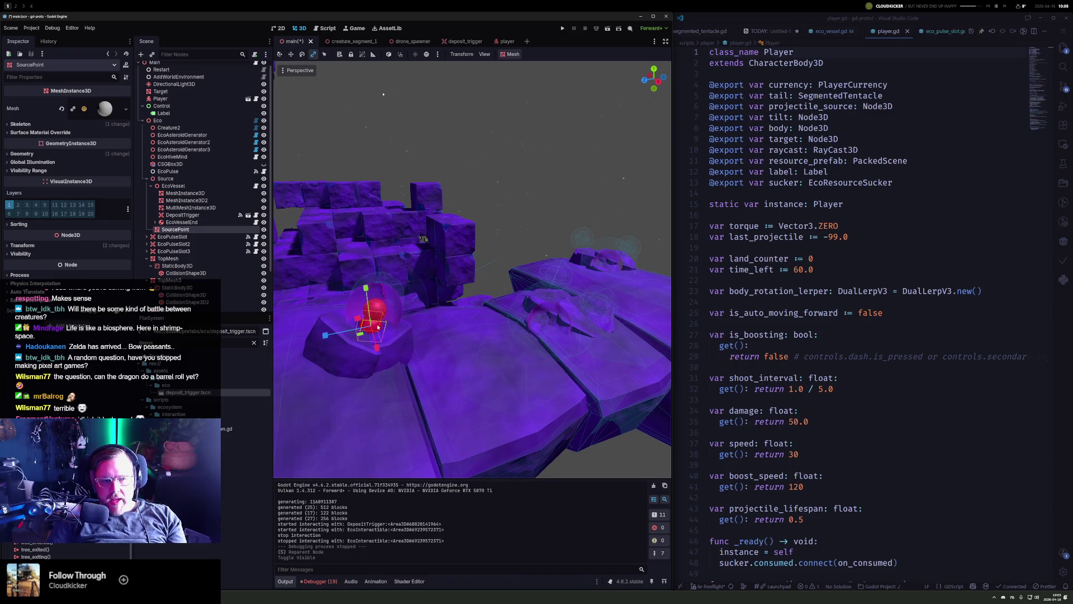
Make SourcePoint the first child of EcoVessel and adjust its Transform scale.
{"action": "left_click", "coordinate": [381, 328]}
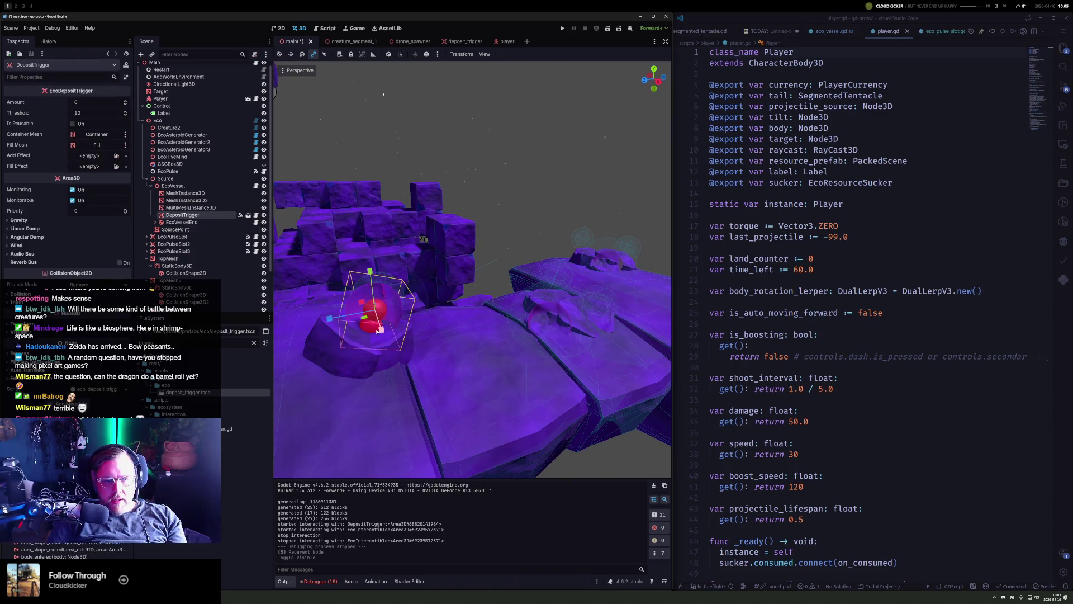
{"action": "left_click", "coordinate": [198, 223]}
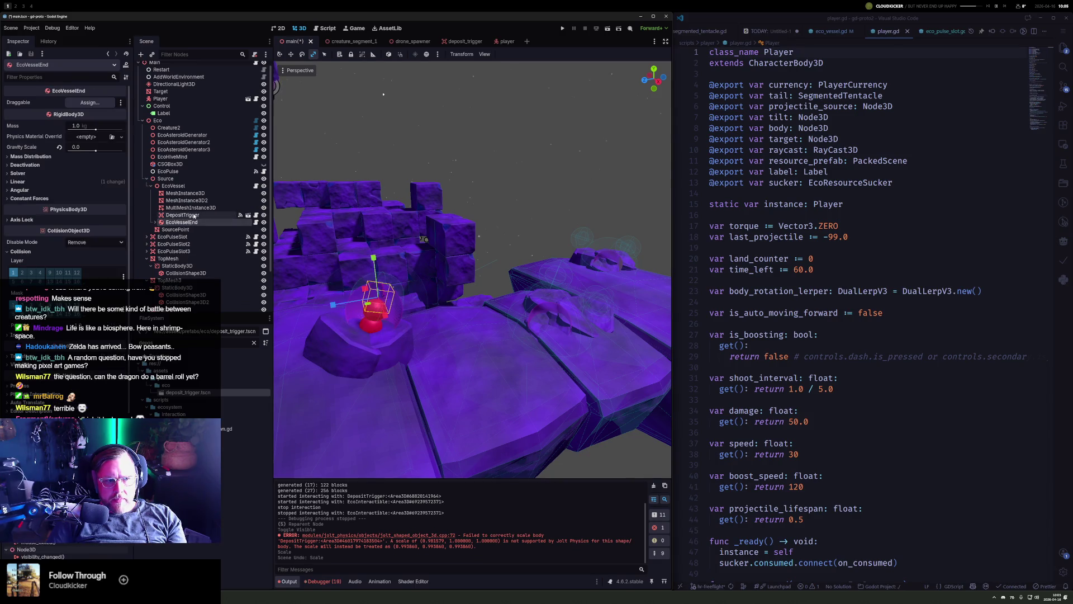
{"action": "left_click_drag", "start_coordinate": [203, 229], "coordinate": [184, 190]}
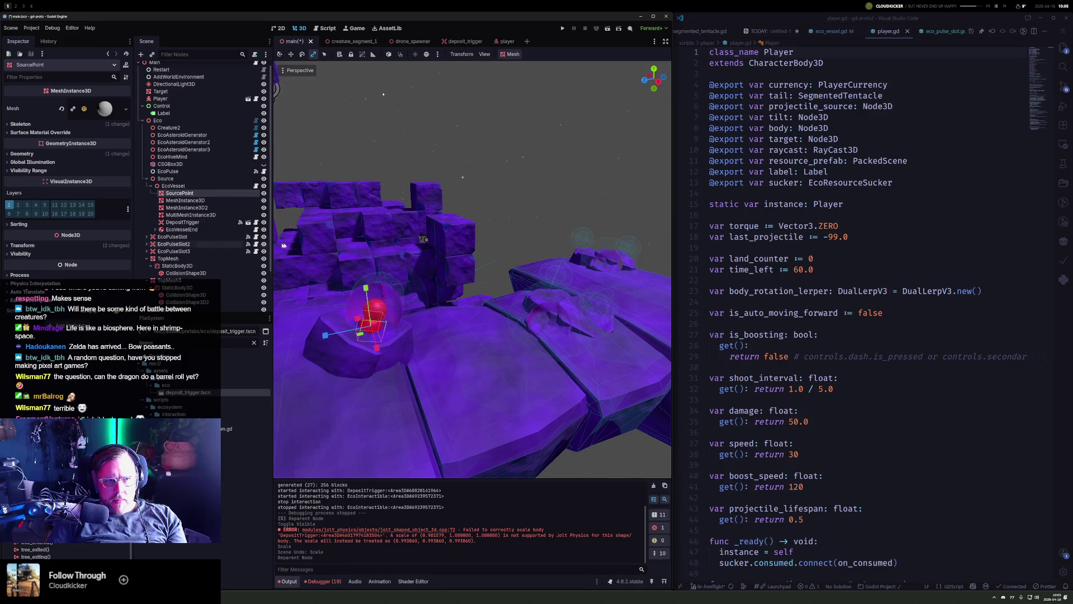
{"action": "left_click", "coordinate": [22, 245]}
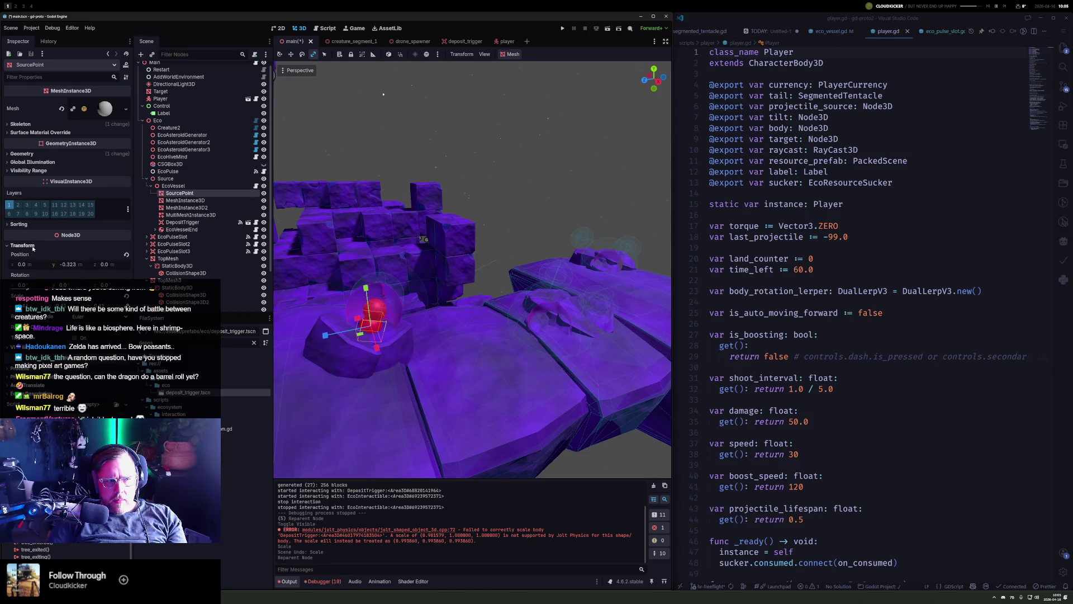
{"action": "key", "text": "Return"}
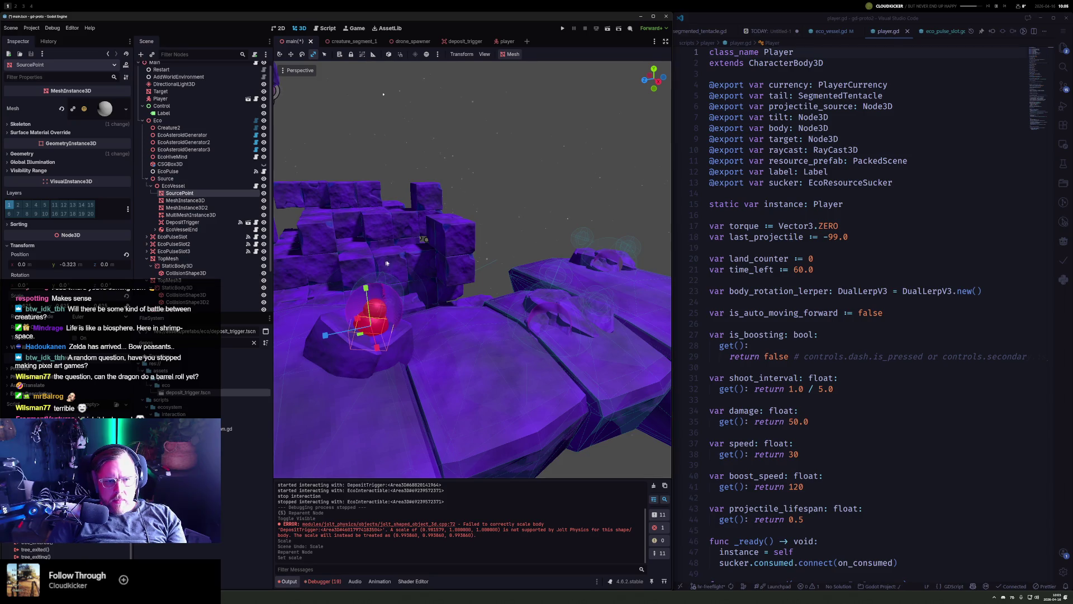
Shift the MeshInstance3D mesh to the right in the viewport.
{"action": "left_click", "coordinate": [375, 326]}
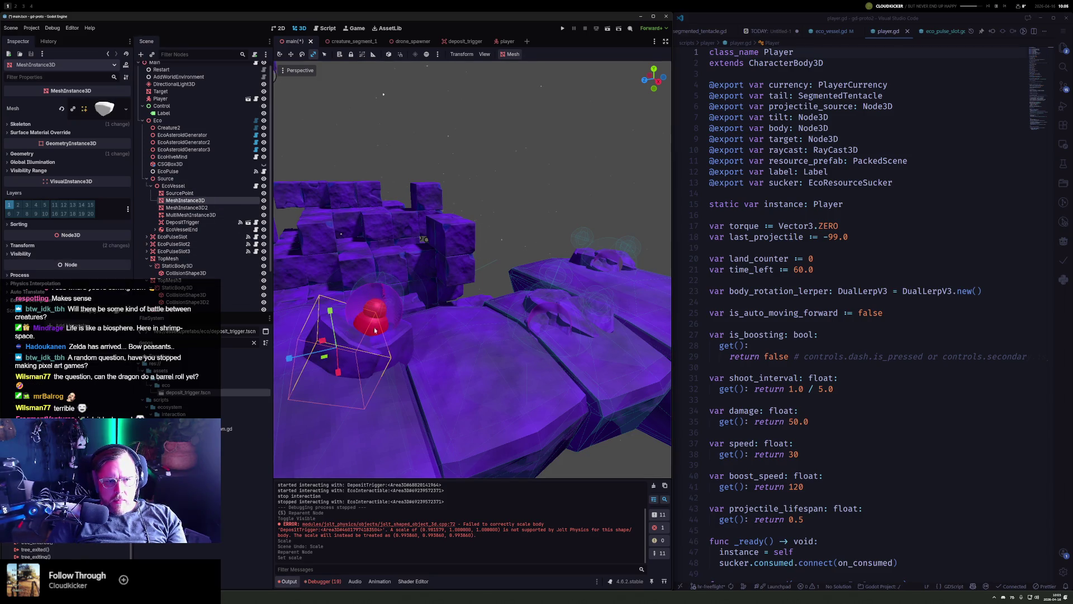
{"action": "left_click_drag", "start_coordinate": [317, 347], "coordinate": [334, 346]}
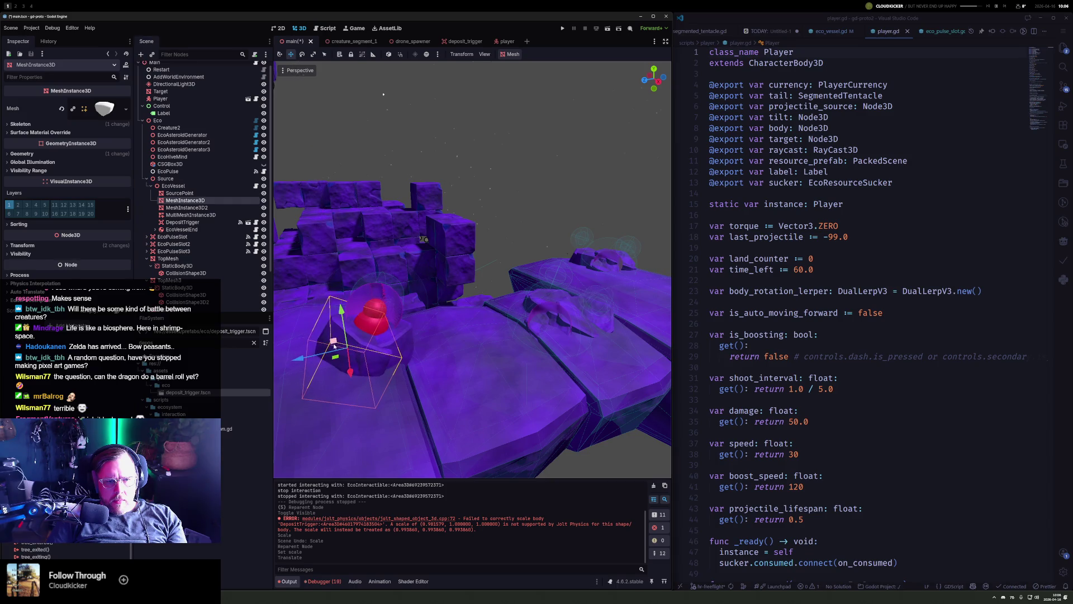
{"action": "right_click", "coordinate": [179, 186]}
Add a Node3D child named Socket under EcoVessel.
{"action": "left_click", "coordinate": [217, 200]}
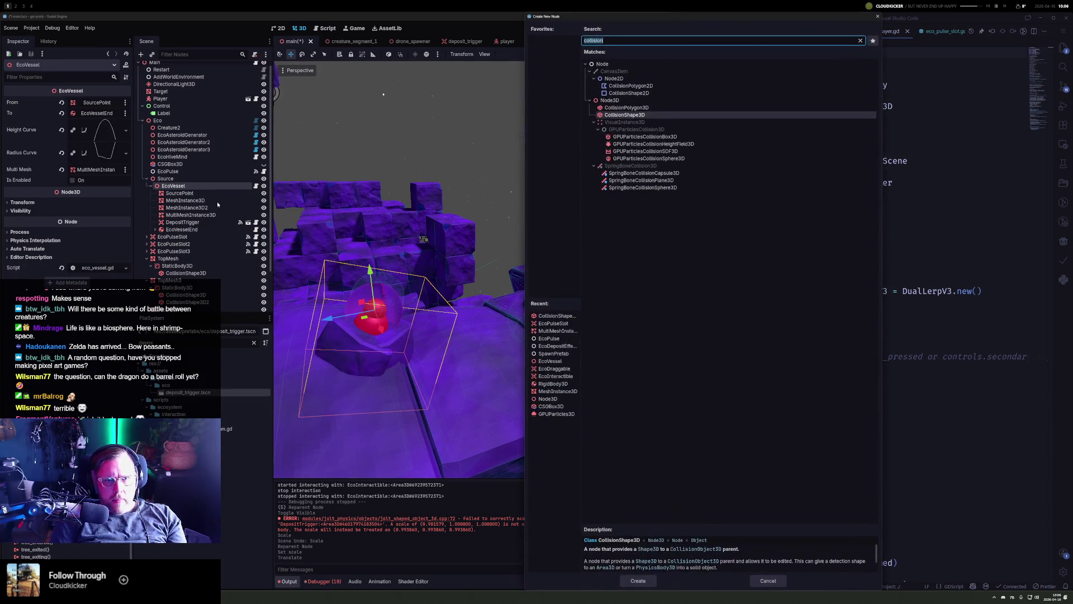
{"action": "type", "text": "socket"}
{"action": "type", "text": "node"}
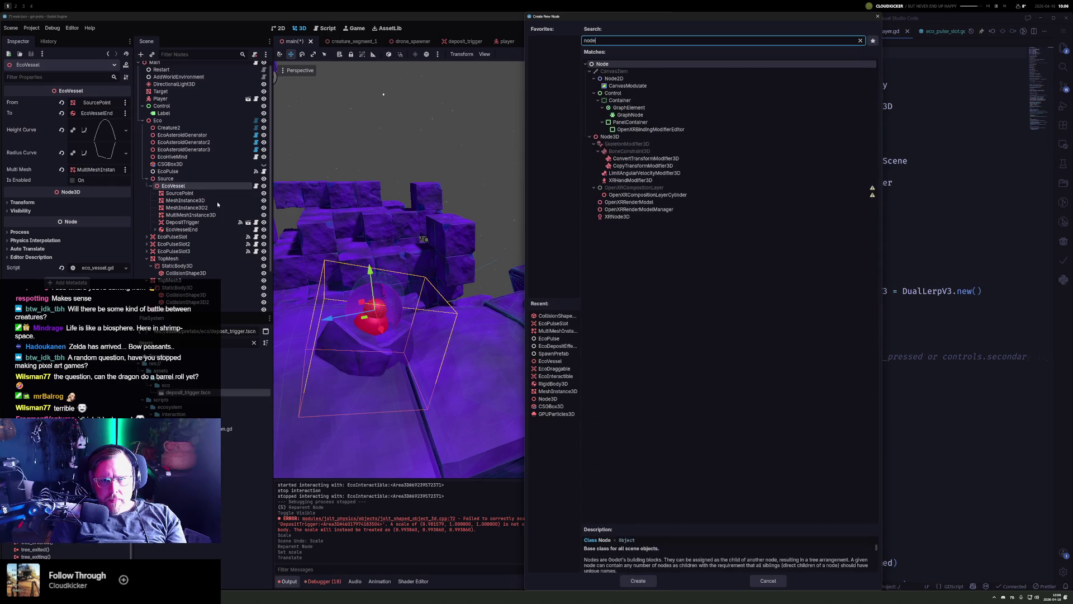
{"action": "key", "text": "Down"}
{"action": "key", "text": "Down"}
{"action": "key", "text": "Down"}
{"action": "key", "text": "Up"}
{"action": "key", "text": "Up"}
{"action": "key", "text": "Up"}
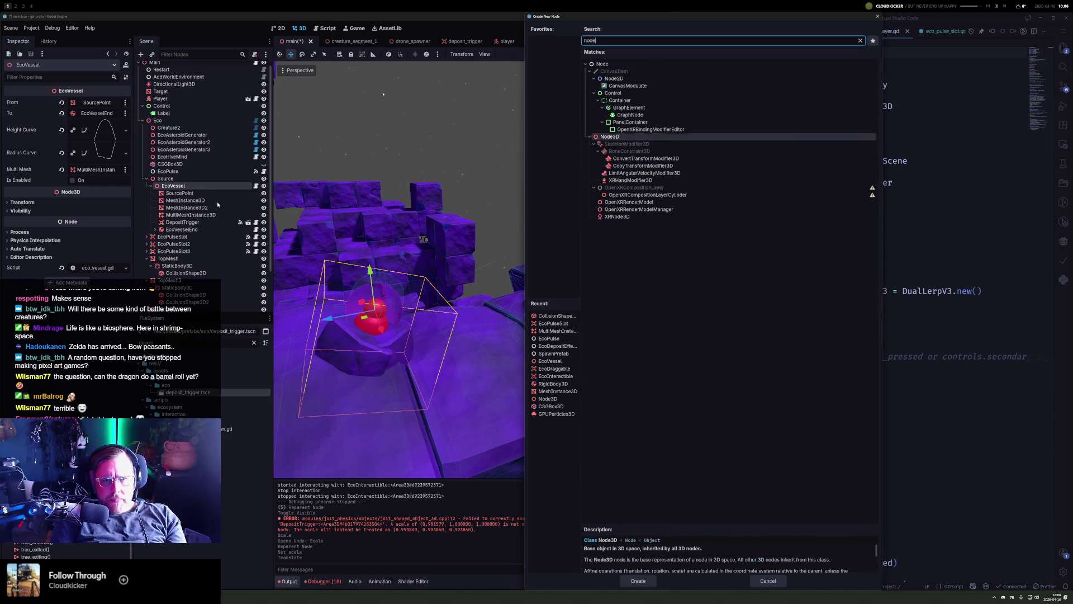
{"action": "key", "text": "Return"}
{"action": "type", "text": "Socket"}
{"action": "key", "text": "Return"}
Move both MeshInstance3D nodes into Socket, collapse it, and save the scene.
{"action": "left_click", "coordinate": [217, 206]}
{"action": "left_click", "coordinate": [217, 201], "text": "shift"}
{"action": "left_click_drag", "start_coordinate": [203, 203], "coordinate": [182, 237]}
{"action": "left_click", "coordinate": [181, 223]}
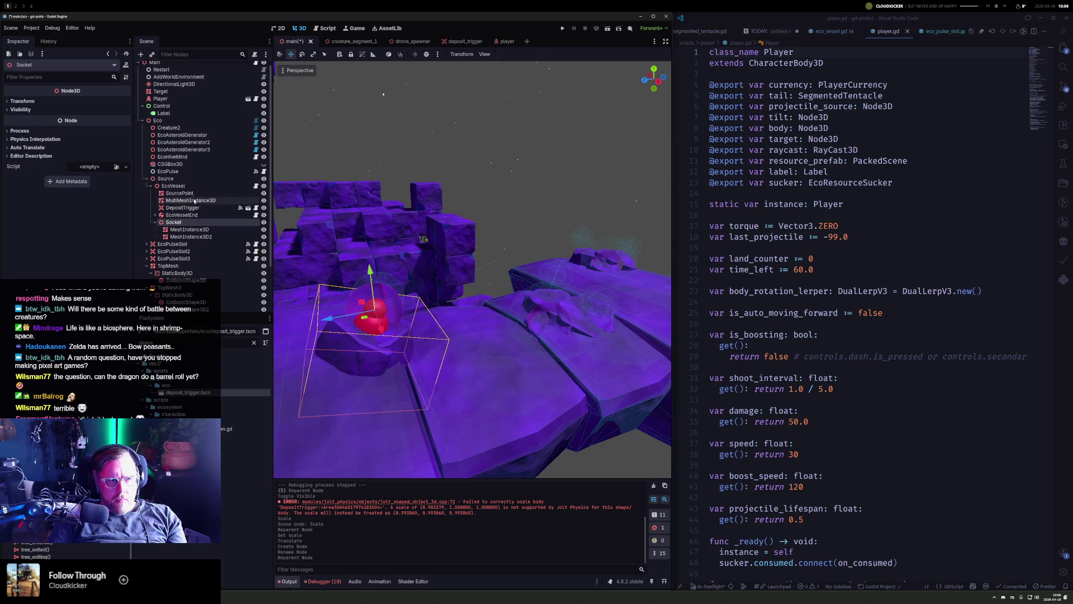
{"action": "mouse_move", "coordinate": [177, 200]}
{"action": "left_mouse_down"}
{"action": "mouse_move", "coordinate": [176, 221]}
{"action": "mouse_move", "coordinate": [177, 203]}
{"action": "left_mouse_up"}
{"action": "key", "text": "Left"}
{"action": "key", "text": "ctrl+s"}
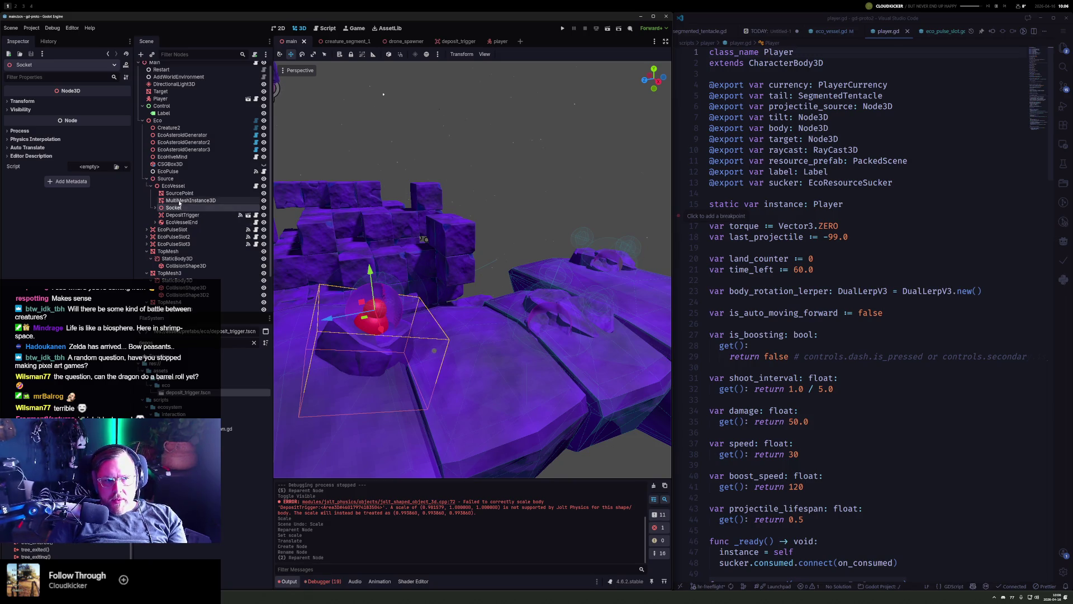
Review SourcePoint, the body declaration in player.gd, and the EcoVessel node.
{"action": "left_click", "coordinate": [181, 193]}
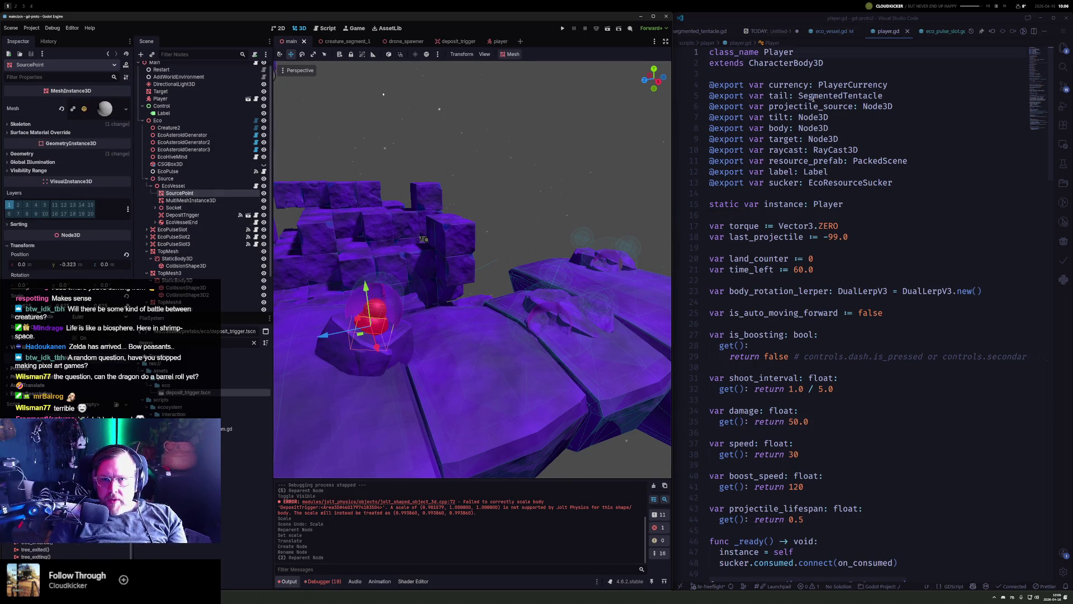
{"action": "left_click", "coordinate": [790, 128]}
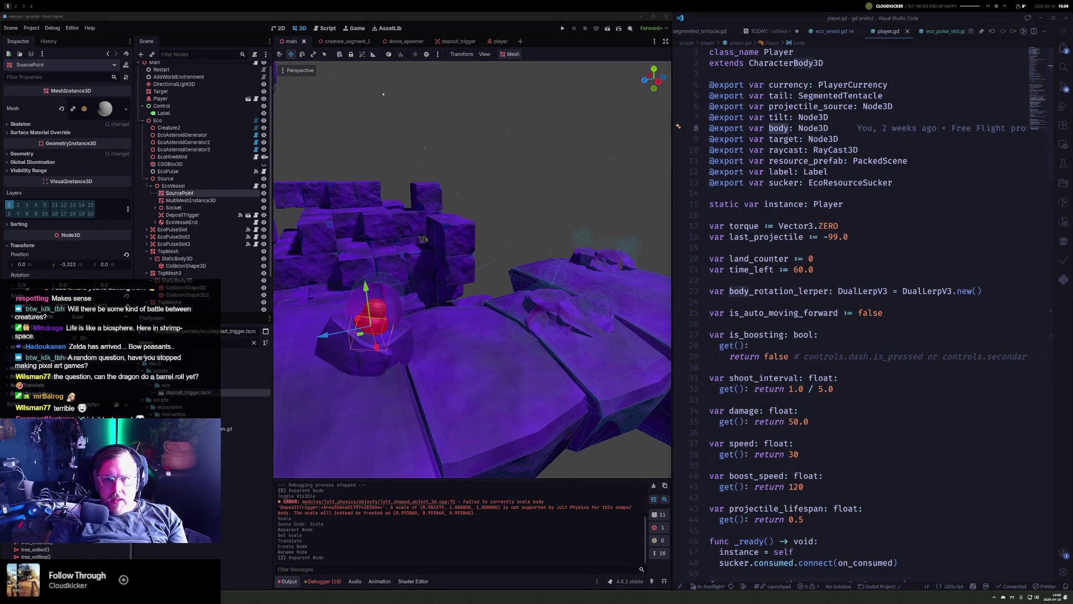
{"action": "left_click", "coordinate": [174, 186]}
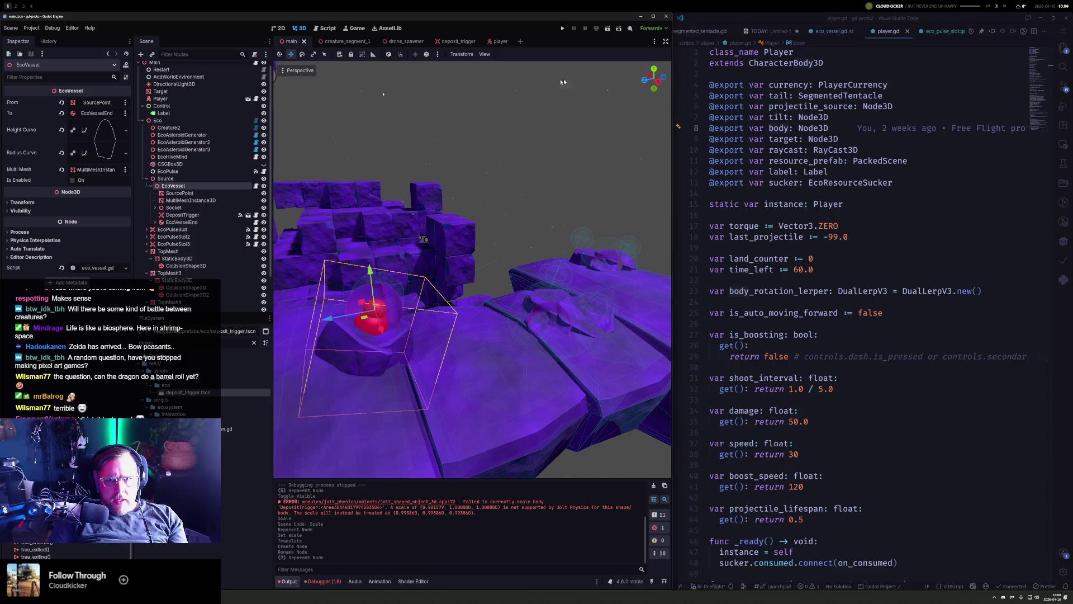
In eco_vessel.gd, duplicate the from export line, then remove the duplicate.
{"action": "left_click", "coordinate": [832, 32]}
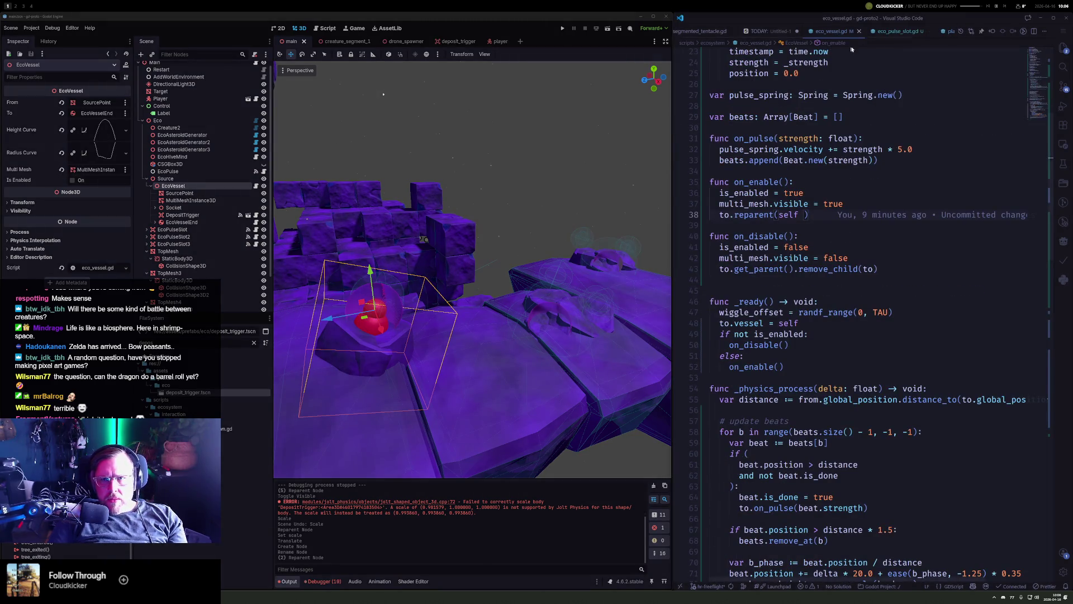
{"action": "scroll", "coordinate": [1041, 56], "scroll_direction": "up", "scroll_amount": 5}
{"action": "left_click", "coordinate": [903, 84]}
{"action": "key", "text": "shift+alt+Down"}
{"action": "key", "text": "Up"}
{"action": "key", "text": "ctrl+Left"}
{"action": "key", "text": "ctrl+Left"}
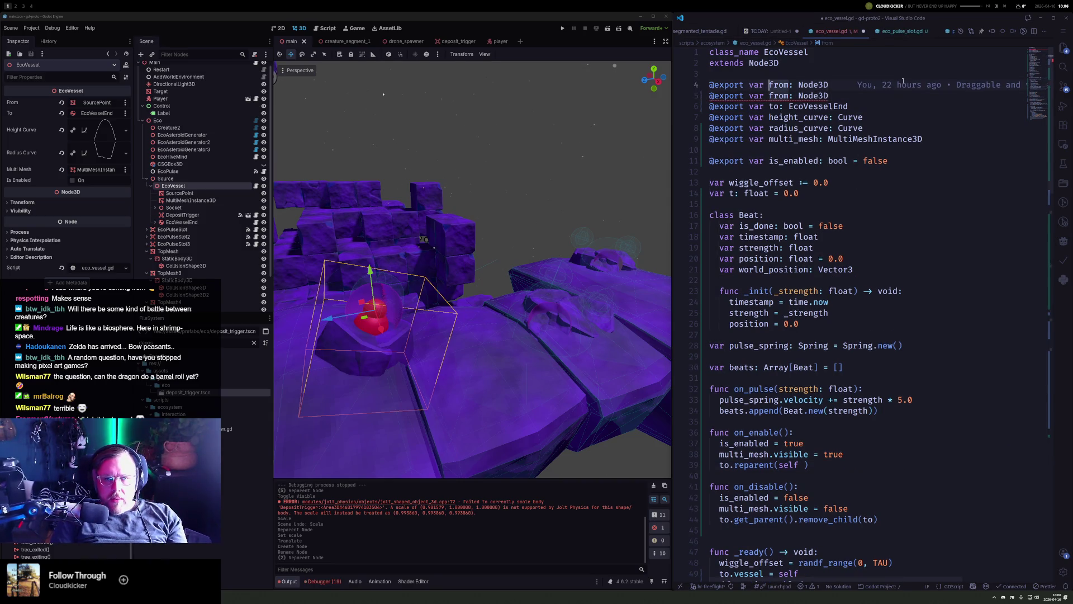
{"action": "key", "text": "ctrl+shift+k"}
{"action": "key", "text": "ctrl+s"}
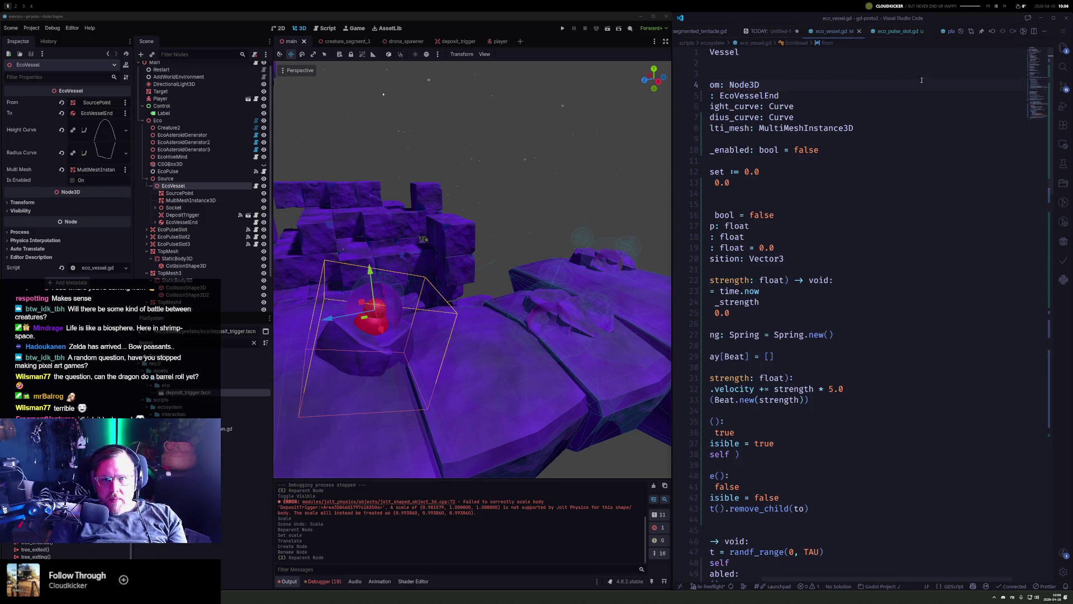
{"action": "key", "text": "Up"}
Copy the from export below multi_mesh as source_mesh: MeshInstance3D and save.
{"action": "left_click", "coordinate": [784, 85]}
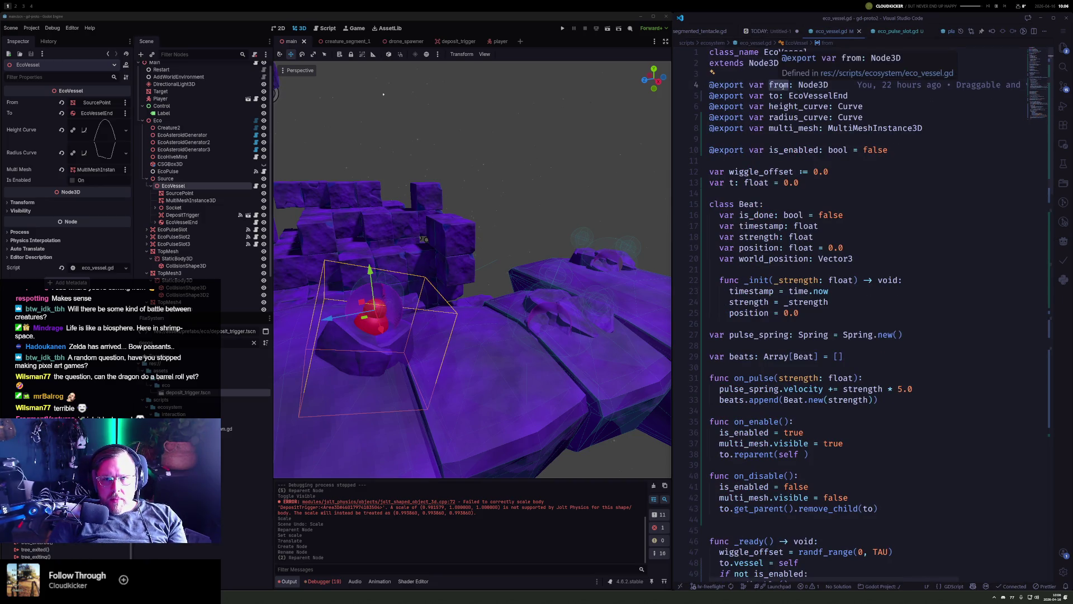
{"action": "key", "text": "ctrl+c"}
{"action": "left_click", "coordinate": [786, 130]}
{"action": "key", "text": "ctrl+v"}
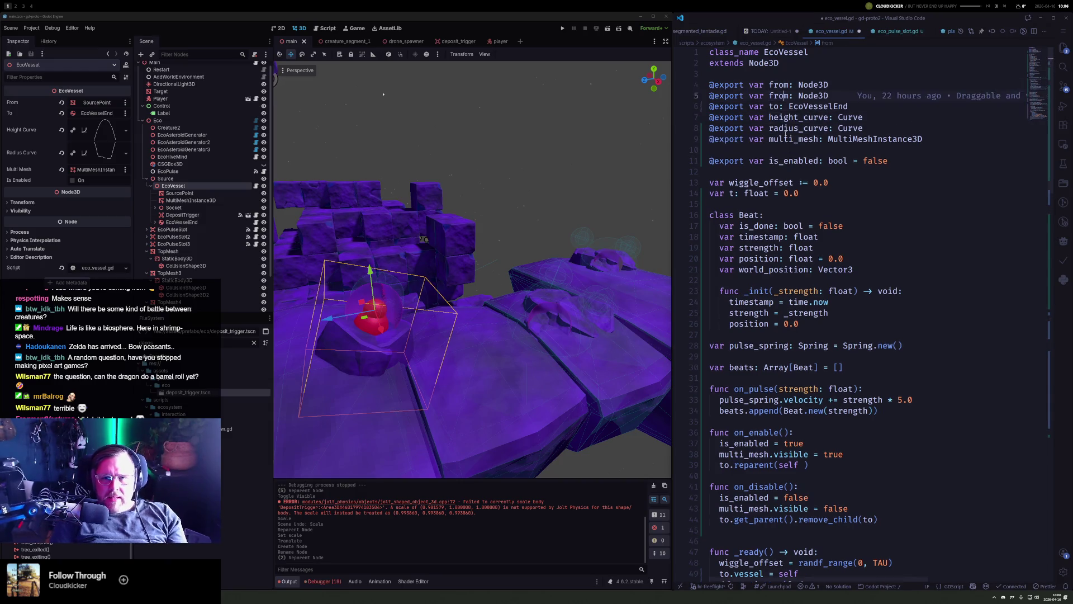
{"action": "key", "text": "alt+Down"}
{"action": "key", "text": "Left"}
{"action": "key", "text": "ctrl+BackSpace"}
{"action": "type", "text": "source_mesh"}
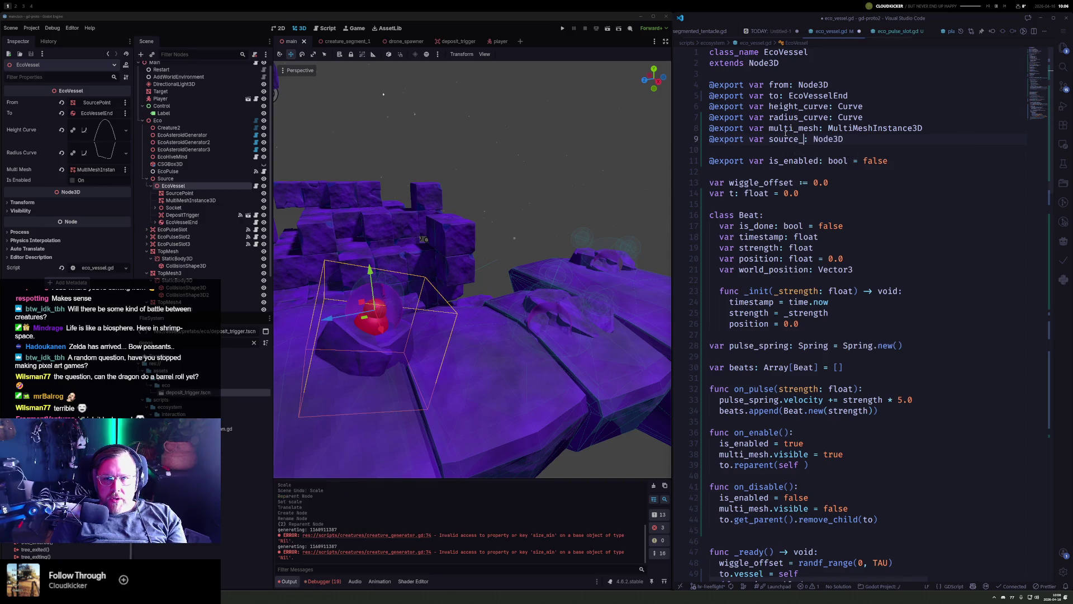
{"action": "key", "text": "ctrl+Delete"}
{"action": "type", "text": "Meshins"}
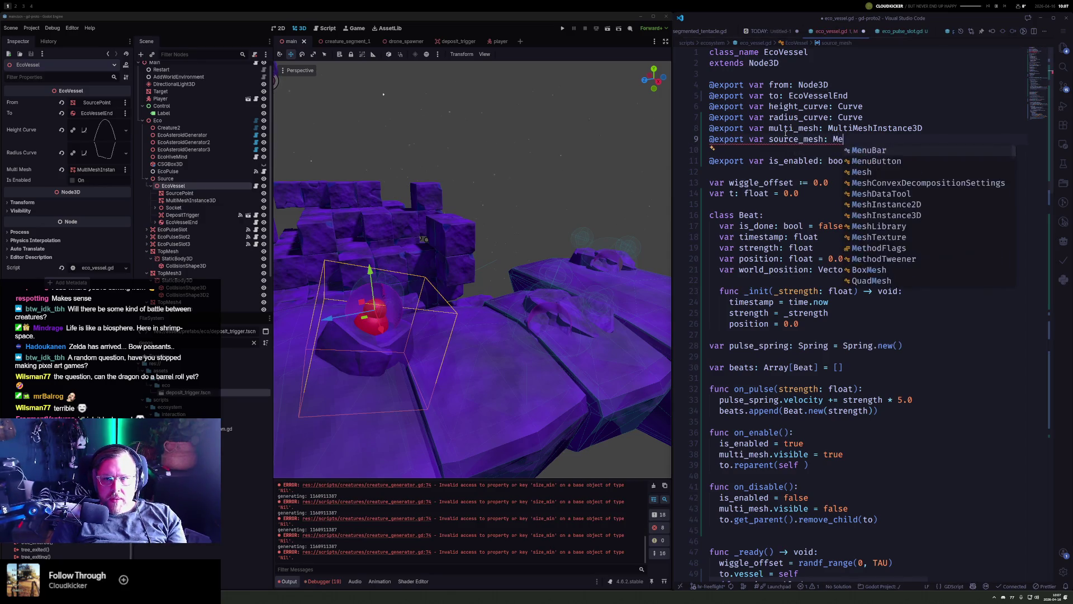
{"action": "key", "text": "Return"}
{"action": "key", "text": "ctrl+s"}
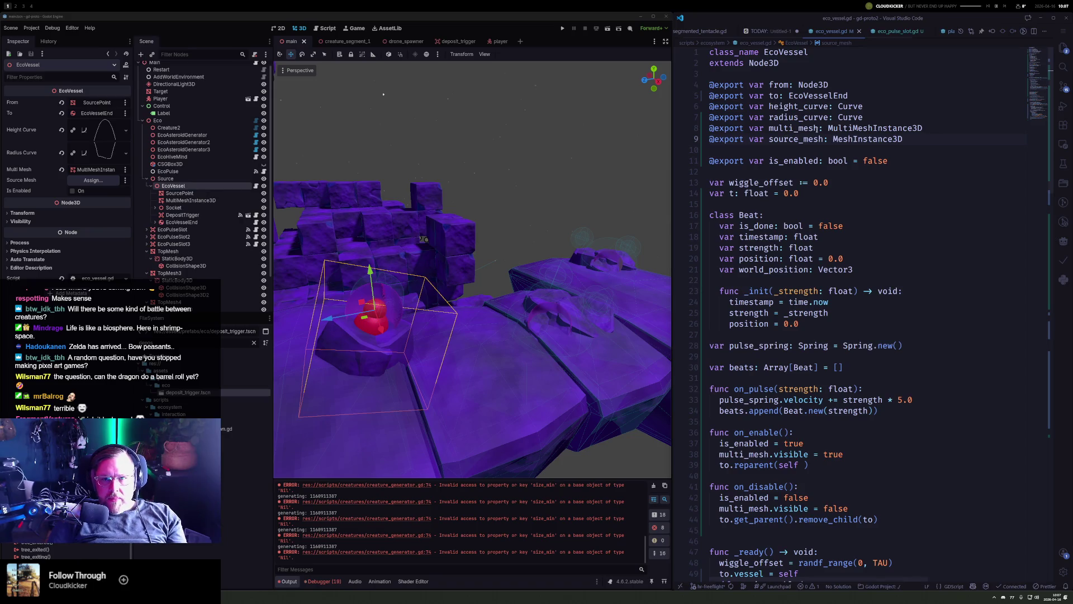
Scroll through the script to the end of the on_enable header.
{"action": "scroll", "coordinate": [803, 274], "scroll_direction": "down", "scroll_amount": 10}
{"action": "scroll", "coordinate": [804, 275], "scroll_direction": "down", "scroll_amount": 8}
{"action": "scroll", "coordinate": [804, 272], "scroll_direction": "up", "scroll_amount": 12}
{"action": "left_click", "coordinate": [887, 226]}
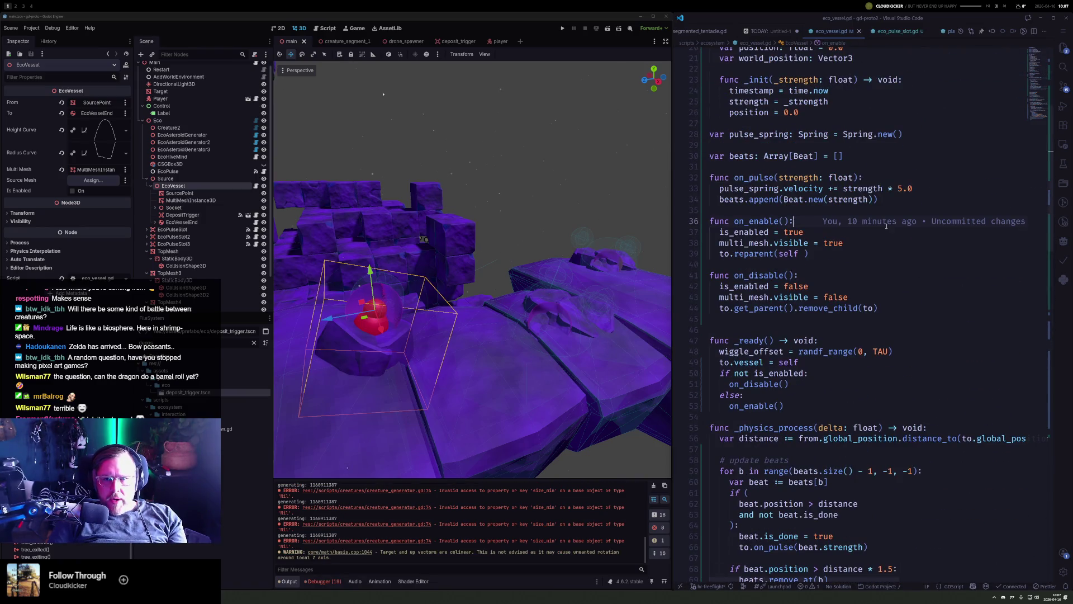
Remove the stray 'o' after on_enable and add 'source_mesh.visible = false' to on_disable.
{"action": "type", "text": "o"}
{"action": "key", "text": "Down"}
{"action": "key", "text": "Down"}
{"action": "key", "text": "Down"}
{"action": "key", "text": "Up"}
{"action": "key", "text": "Up"}
{"action": "key", "text": "Up"}
{"action": "key", "text": "Up"}
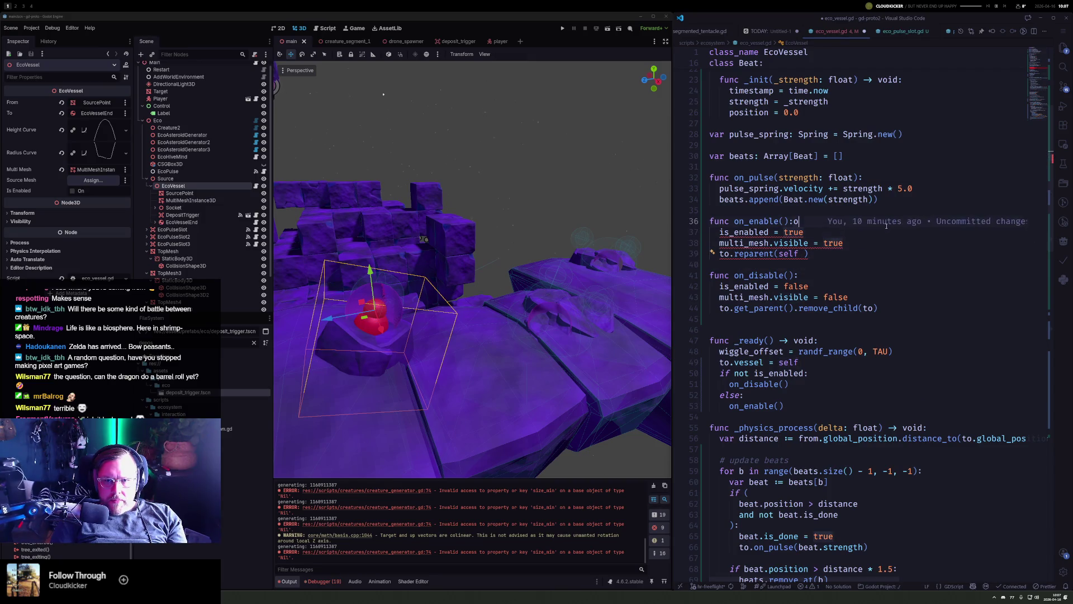
{"action": "key", "text": "BackSpace"}
{"action": "key", "text": "Down"}
{"action": "key", "text": "Down"}
{"action": "key", "text": "Down"}
{"action": "key", "text": "Up"}
{"action": "key", "text": "Up"}
{"action": "key", "text": "End"}
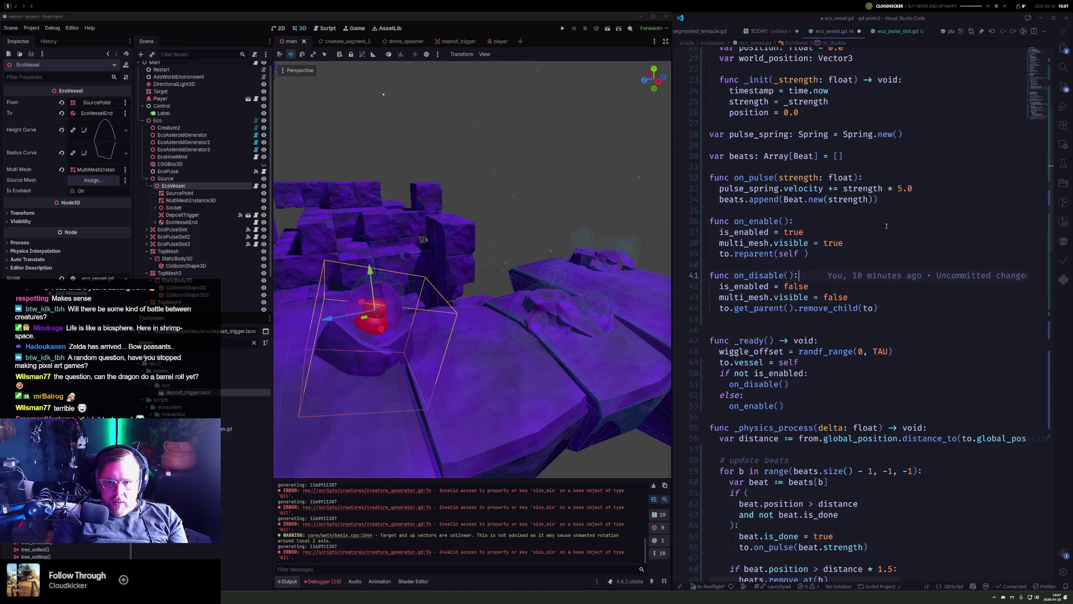
{"action": "key", "text": "Return"}
{"action": "type", "text": "source_mesh.visible = "}
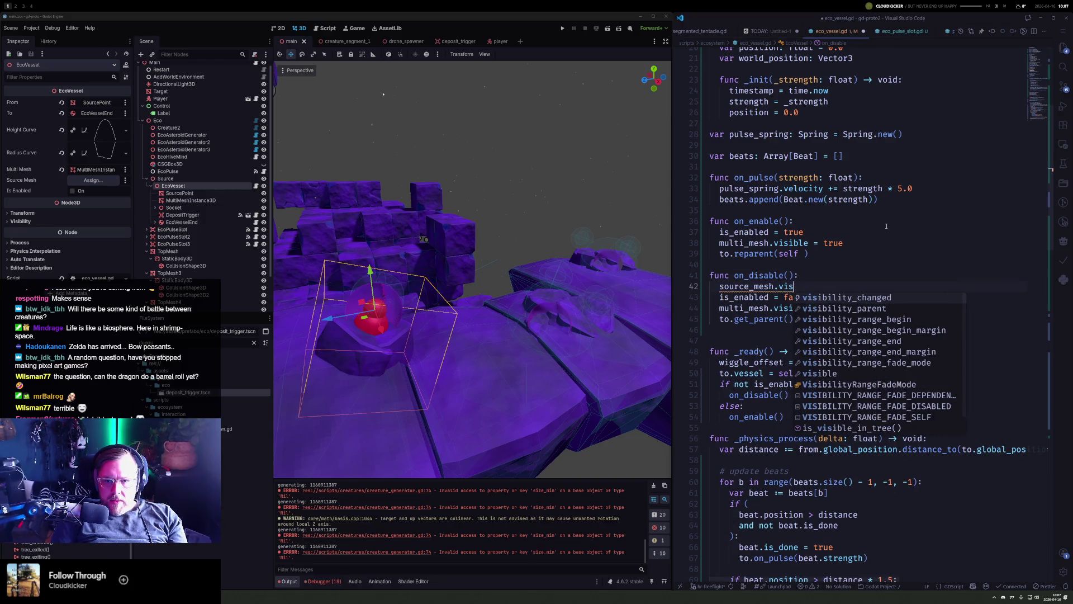
{"action": "type", "text": "fa"}
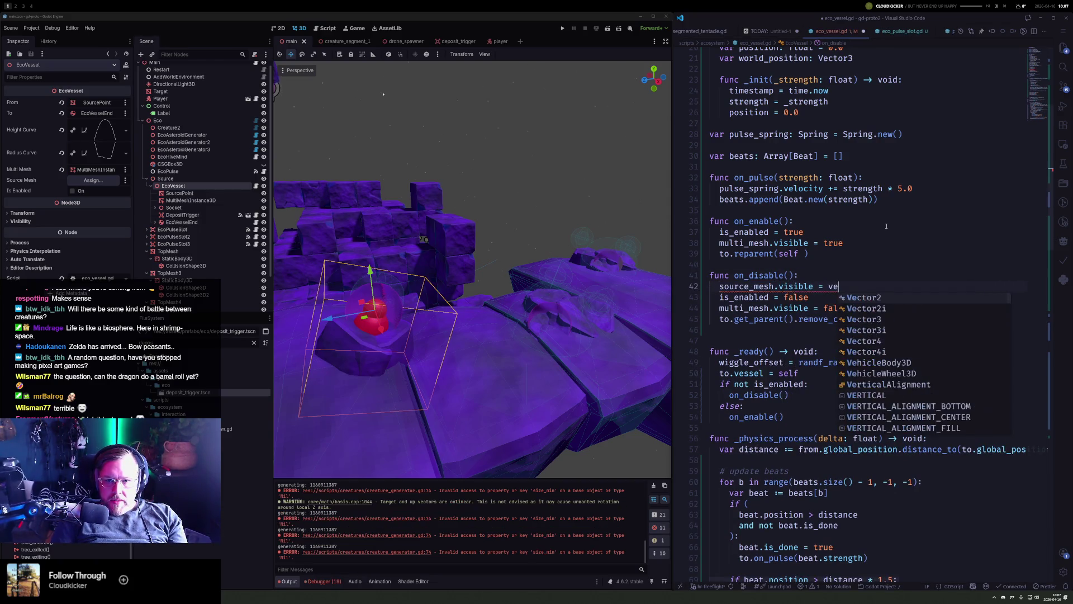
{"action": "key", "text": "Return"}
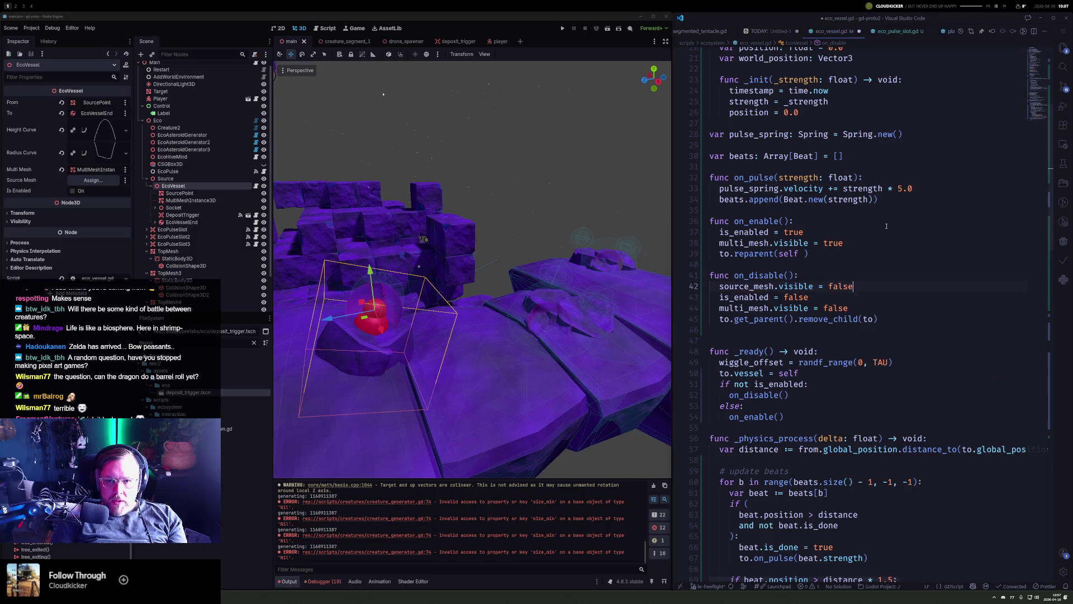
{"action": "key", "text": "Return"}
{"action": "type", "text": "sourcem"}
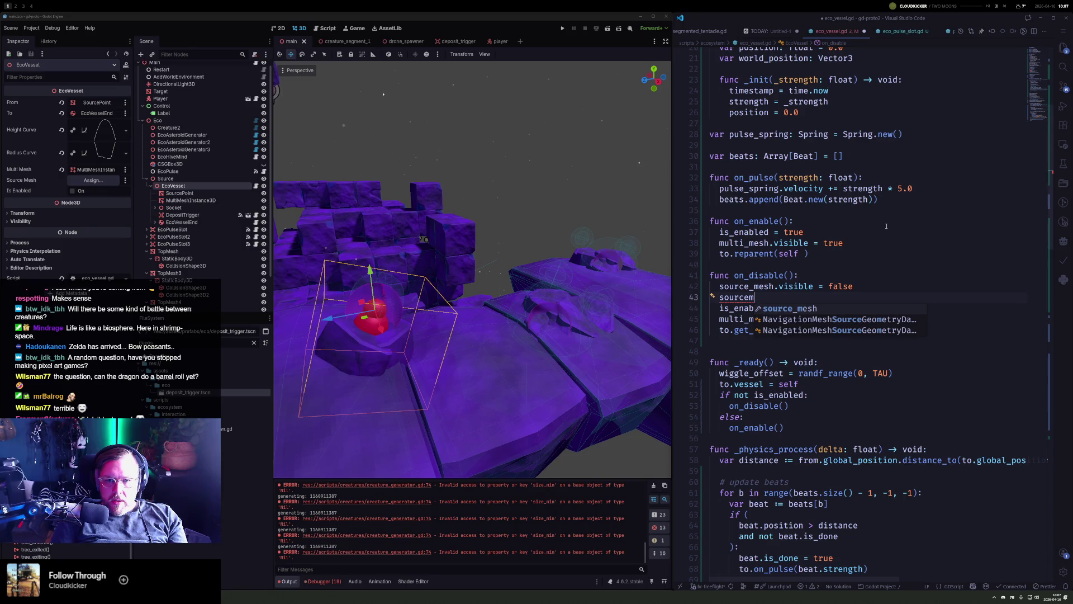
{"action": "key", "text": "ctrl+z"}
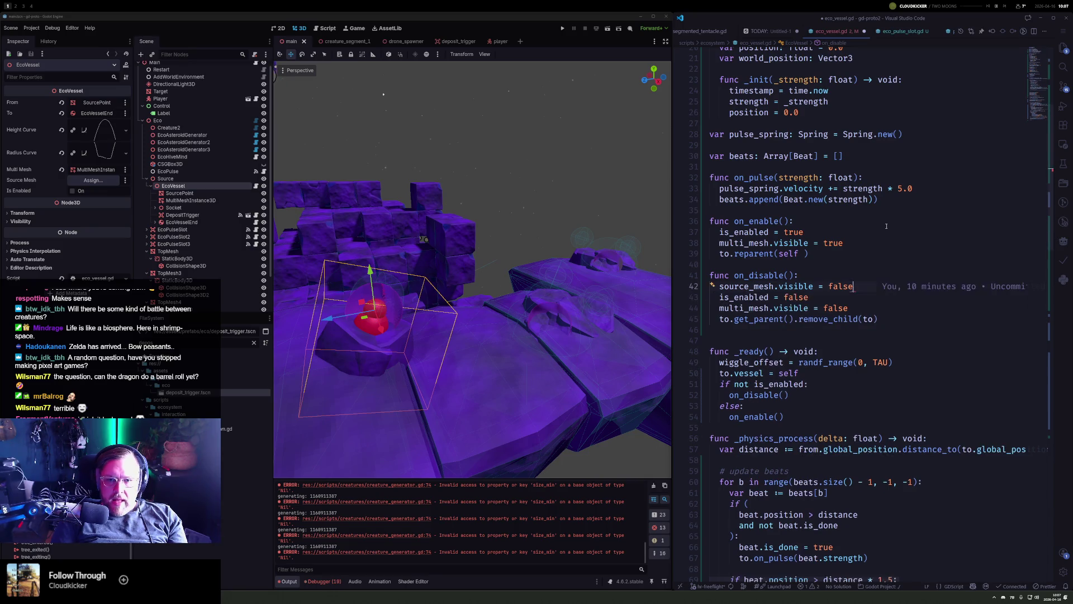
Copy the hide-source-mesh line into on_enable and change it to 'source_mesh.visible = true'.
{"action": "key", "text": "Down"}
{"action": "key", "text": "shift+alt+Up"}
{"action": "key", "text": "alt+Up"}
{"action": "key", "text": "alt+Up"}
{"action": "key", "text": "alt+Up"}
{"action": "key", "text": "End"}
{"action": "key", "text": "ctrl+shift+Left"}
{"action": "type", "text": "true"}
Move 'is_enabled = false' above the source mesh line in on_disable.
{"action": "key", "text": "Escape"}
{"action": "key", "text": "Down"}
{"action": "key", "text": "Down"}
{"action": "key", "text": "Down"}
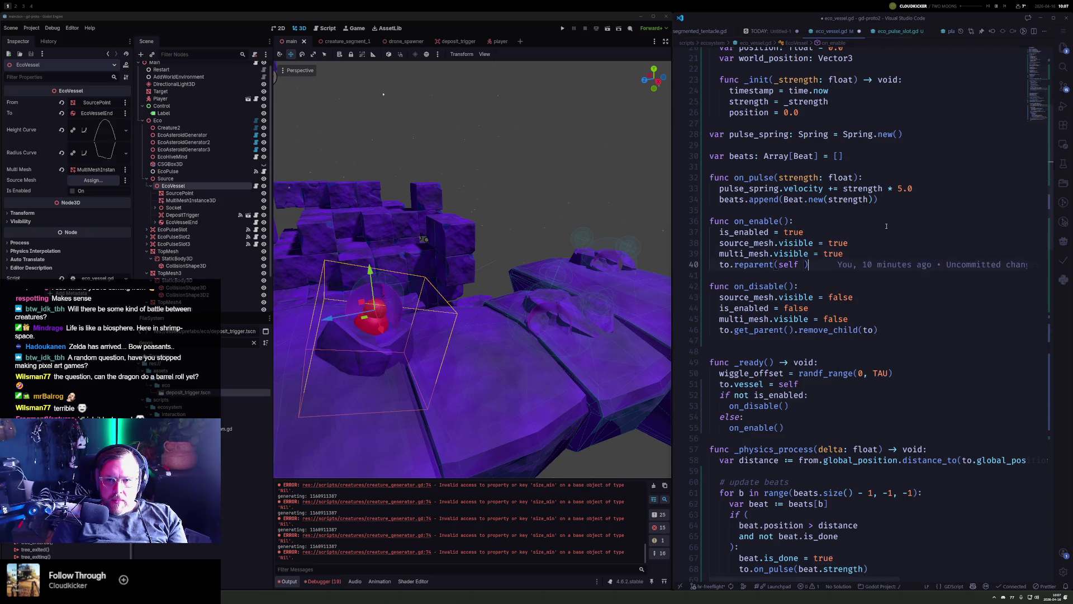
{"action": "key", "text": "alt+Up"}
{"action": "key", "text": "Down"}
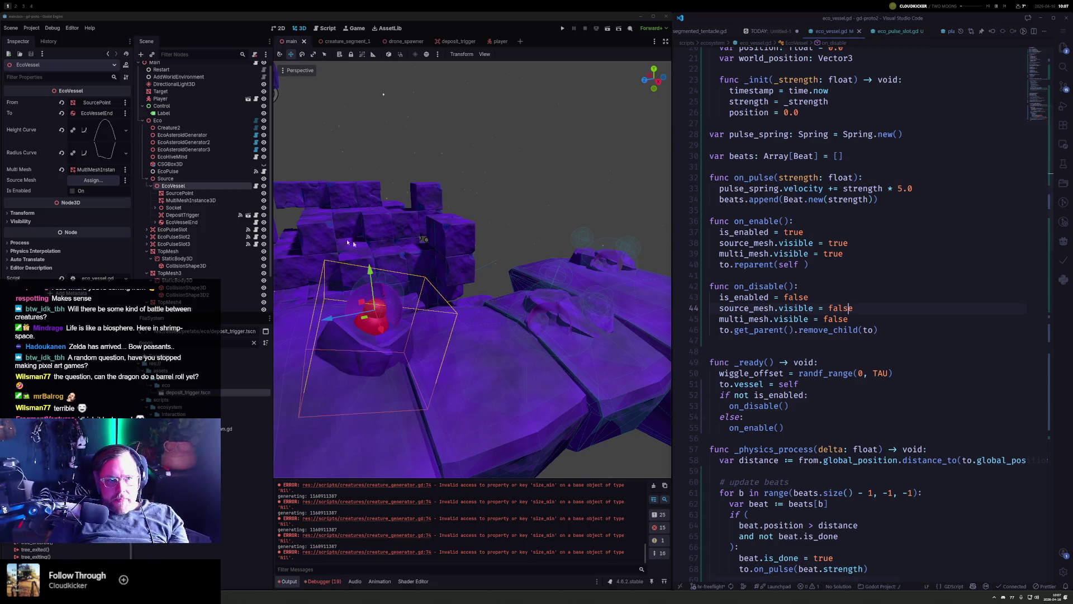
{"action": "left_click", "coordinate": [178, 186]}
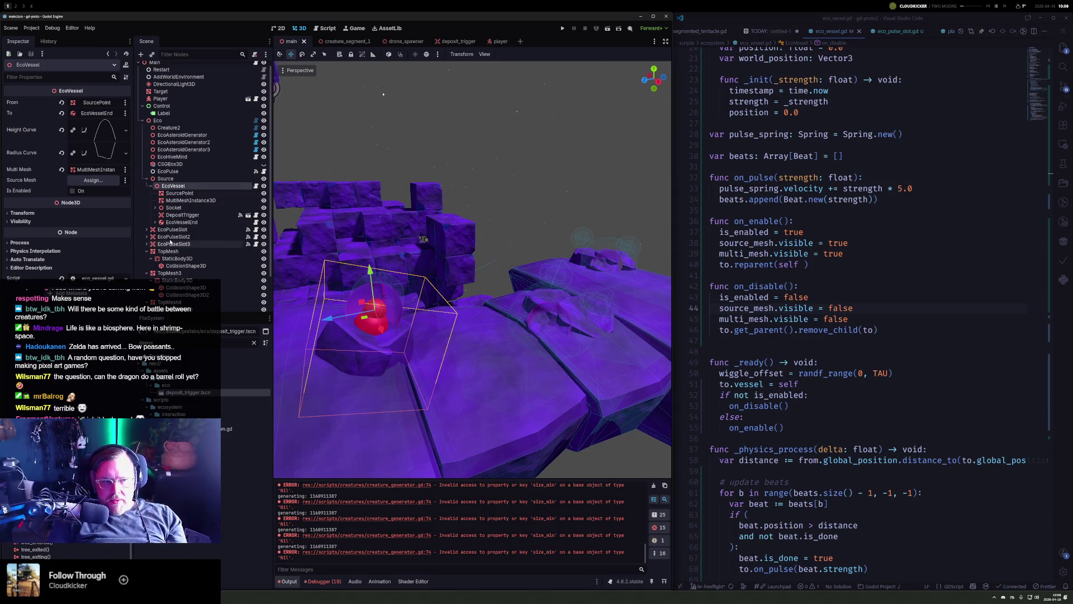
Delete the EcoPulseSlot2 and EcoPulseSlot3 nodes from the scene tree.
{"action": "left_click", "coordinate": [173, 186]}
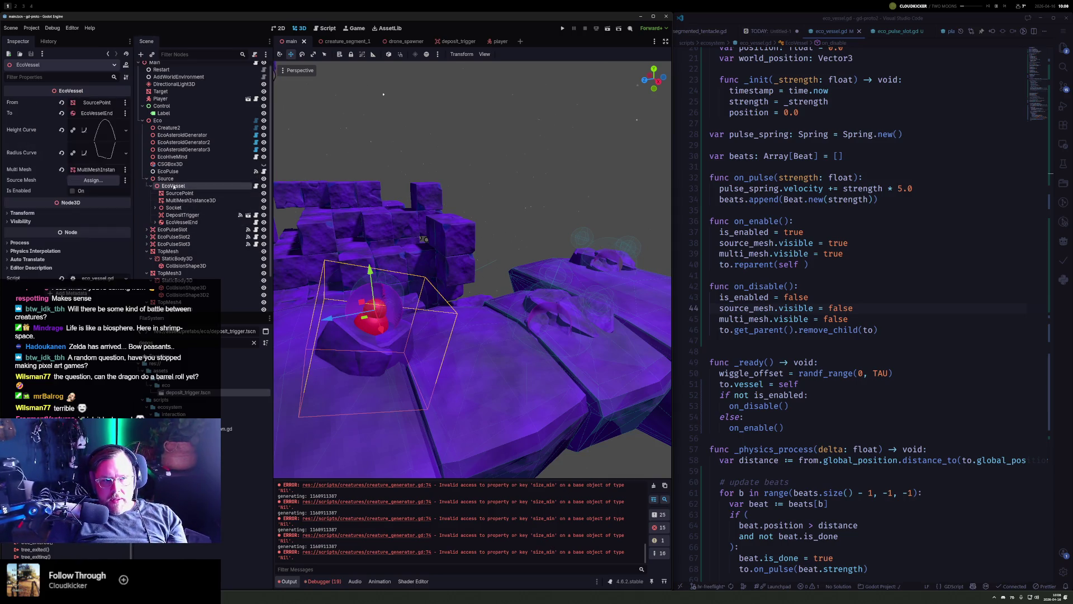
{"action": "left_click", "coordinate": [146, 251]}
{"action": "left_click", "coordinate": [147, 258]}
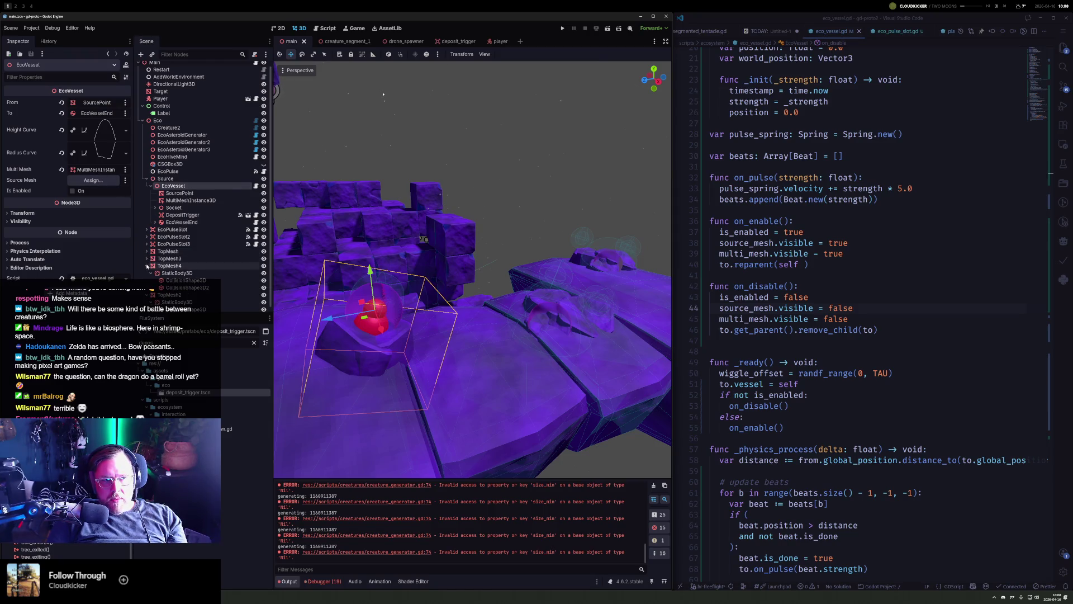
{"action": "left_click", "coordinate": [146, 265]}
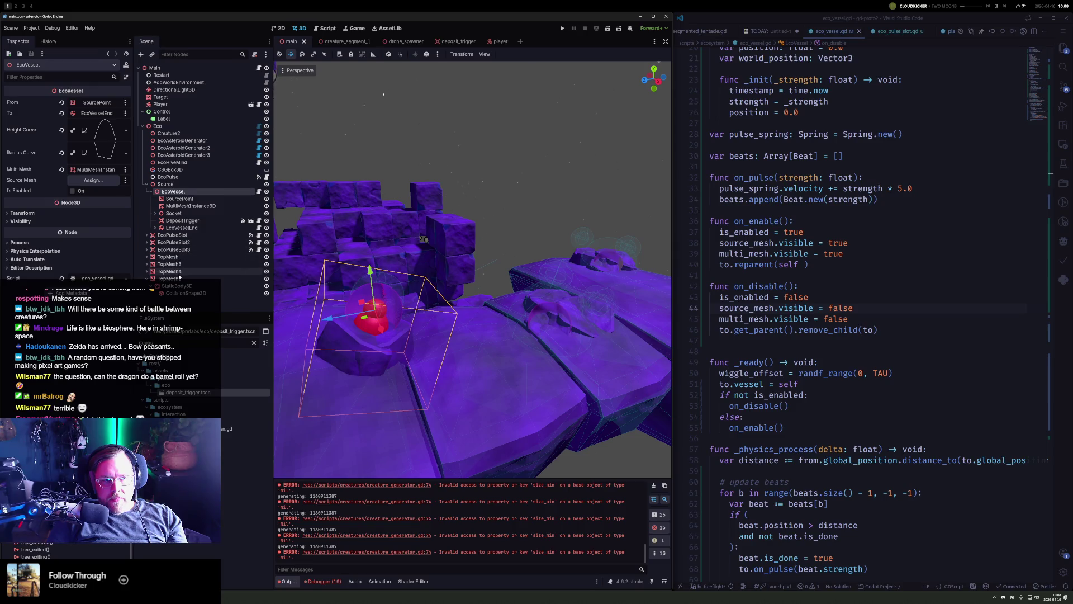
{"action": "left_click", "coordinate": [179, 250]}
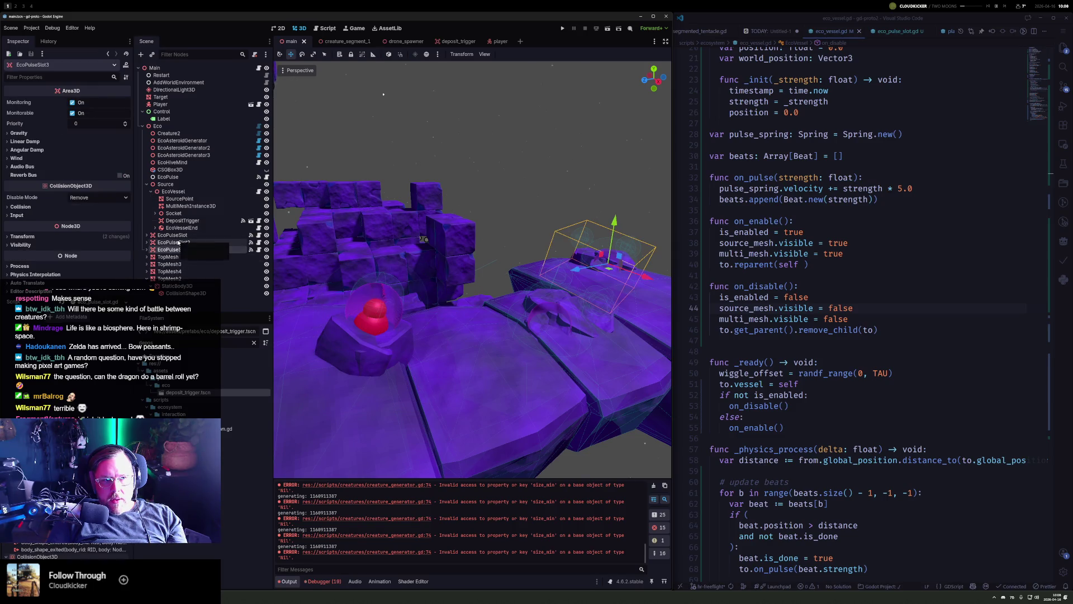
{"action": "left_click", "coordinate": [178, 242], "text": "shift"}
{"action": "key", "text": "Delete"}
{"action": "key", "text": "Return"}
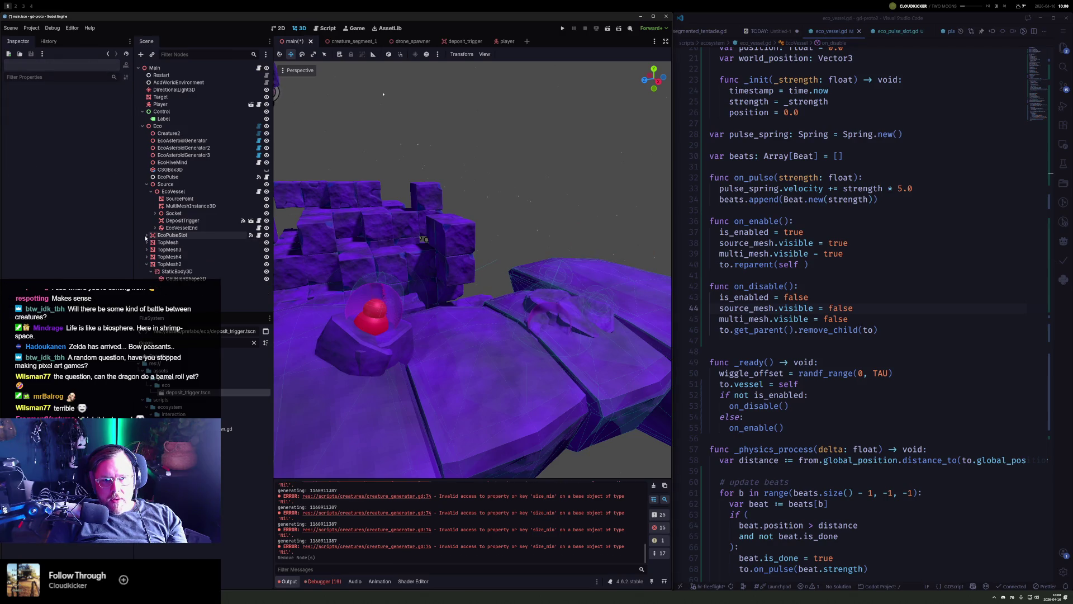
Assign SourcePoint as EcoVessel's Source Mesh, rename it SourceMesh, and save the scene.
{"action": "left_click", "coordinate": [146, 236]}
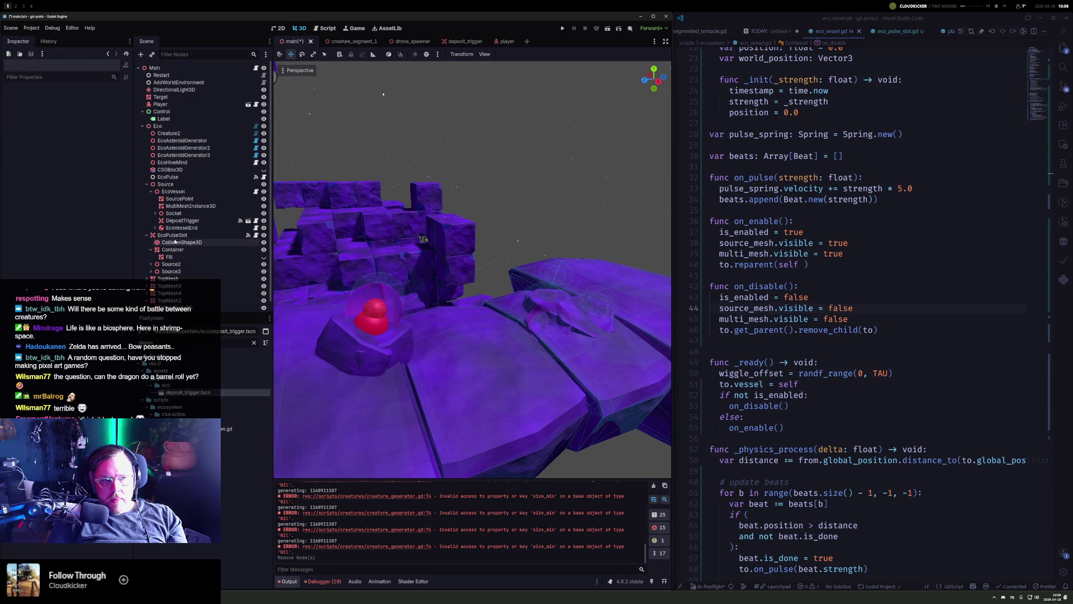
{"action": "left_click", "coordinate": [174, 191]}
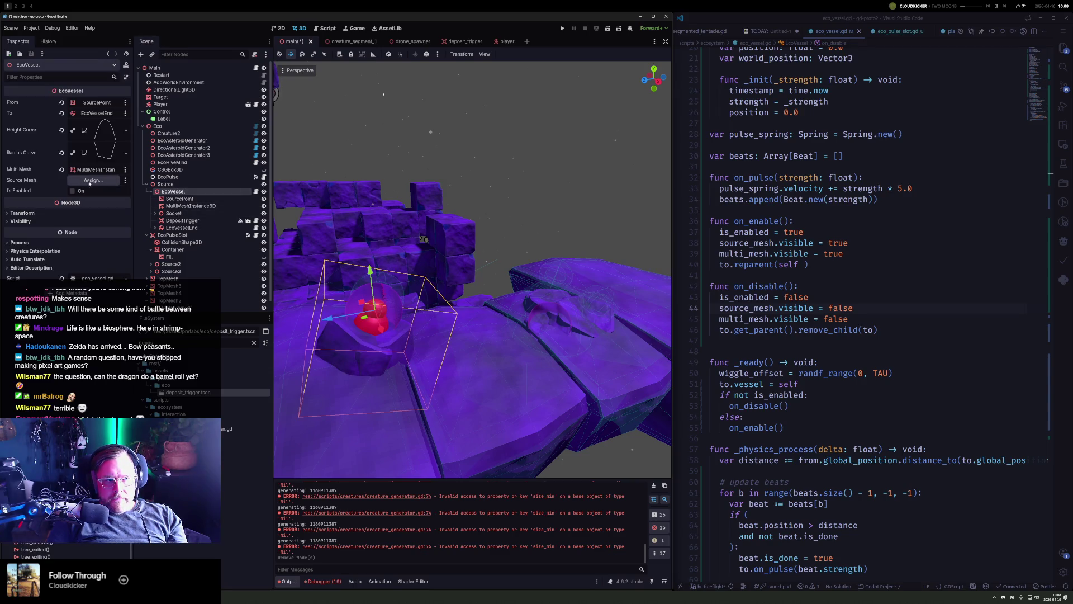
{"action": "left_click_drag", "start_coordinate": [180, 198], "coordinate": [93, 180]}
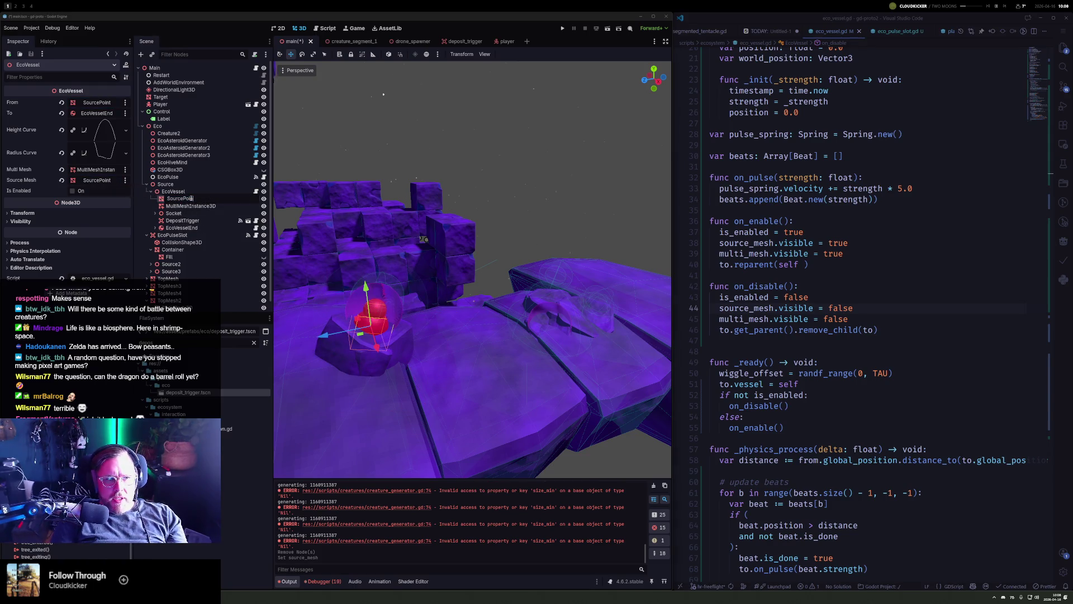
{"action": "type", "text": "sh"}
{"action": "key", "text": "Return"}
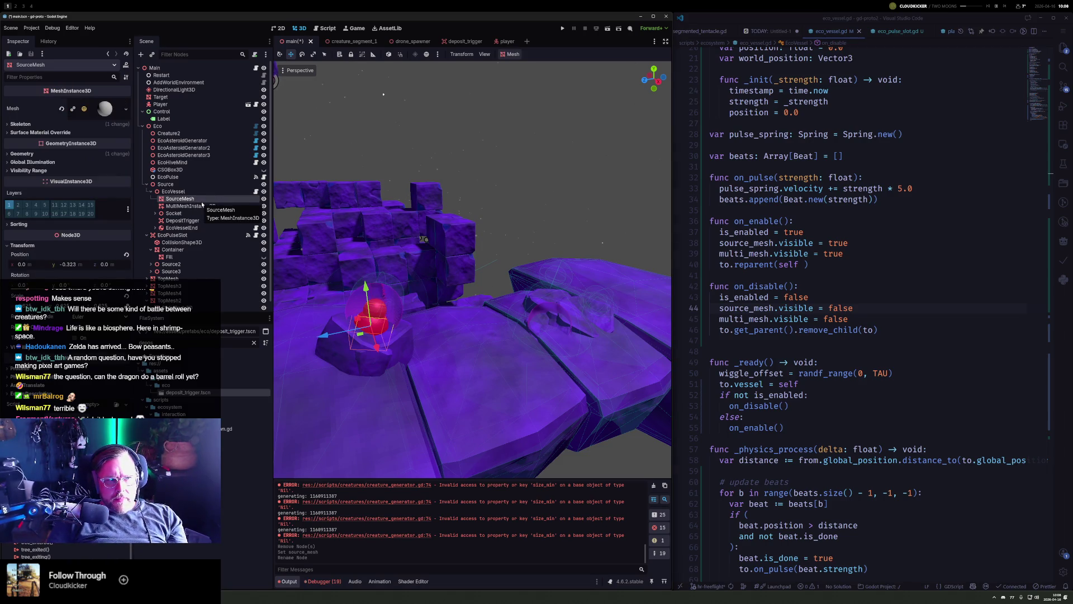
{"action": "key", "text": "ctrl+s"}
{"action": "left_click_drag", "start_coordinate": [364, 252], "coordinate": [399, 256]}
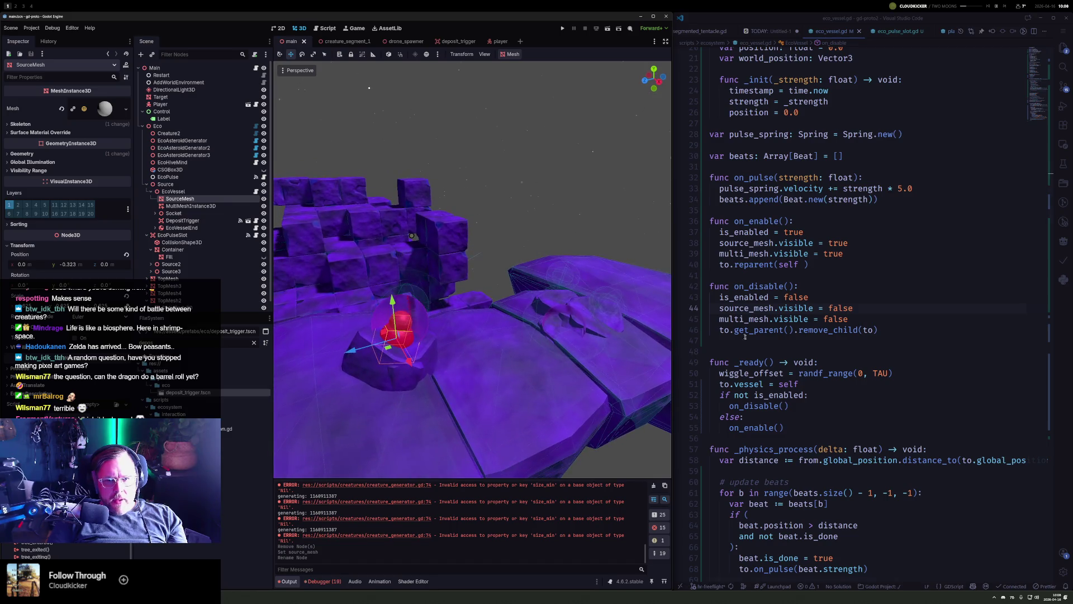
{"action": "scroll", "coordinate": [858, 443], "scroll_direction": "down", "scroll_amount": 15}
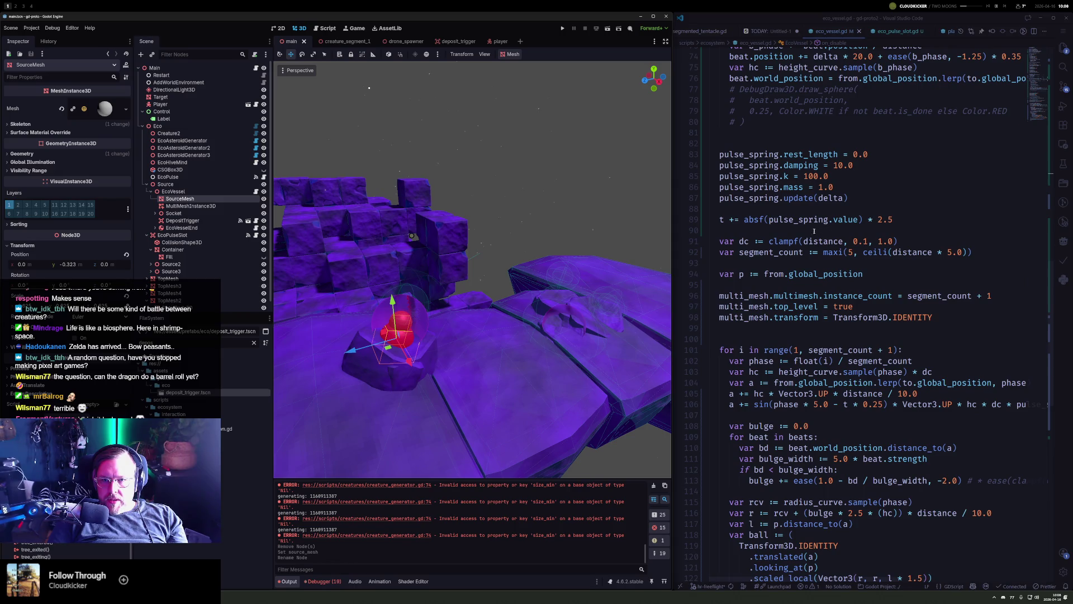
Add 'source_mesh.scale = Vector3.ONE * (1.0 + pulse_spring.value)' after the spring update.
{"action": "left_click", "coordinate": [867, 208]}
{"action": "key", "text": "Return"}
{"action": "type", "text": "source_mesh."}
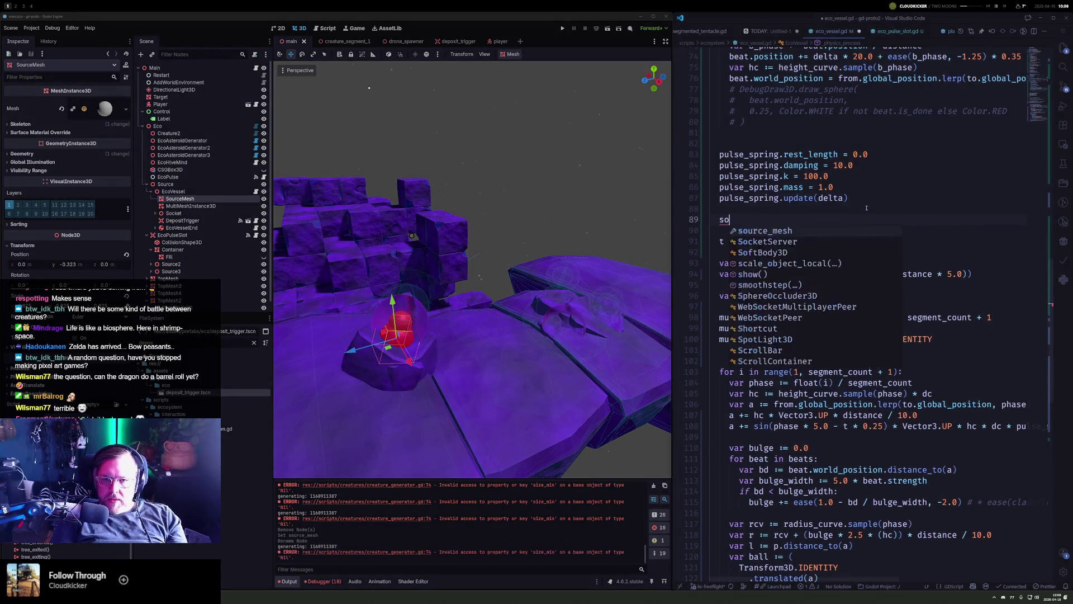
{"action": "type", "text": "scale = VEc"}
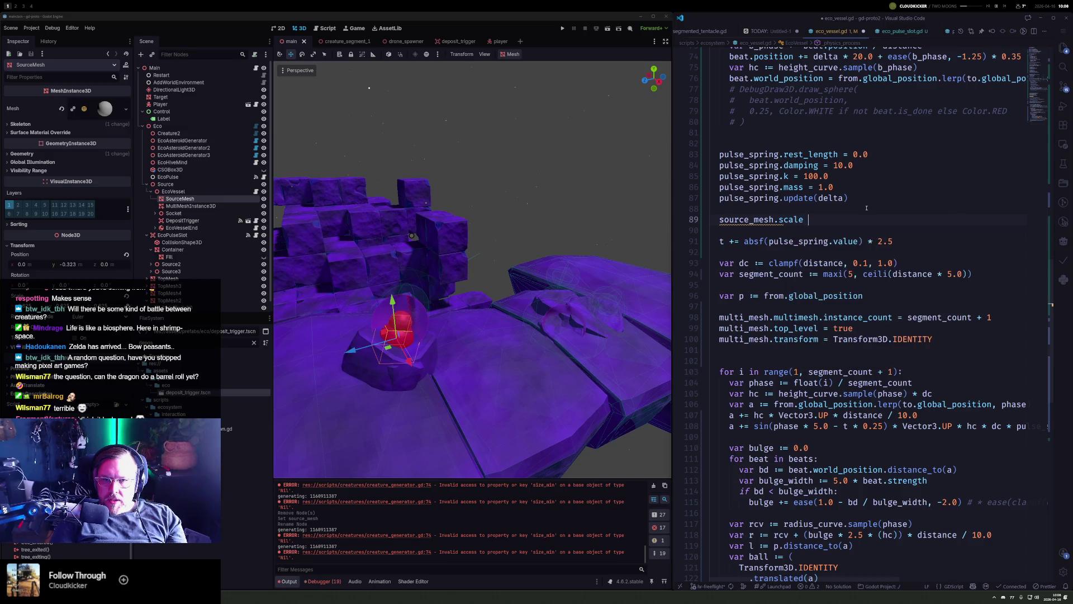
{"action": "type", "text": "3"}
{"action": "key", "text": "Return"}
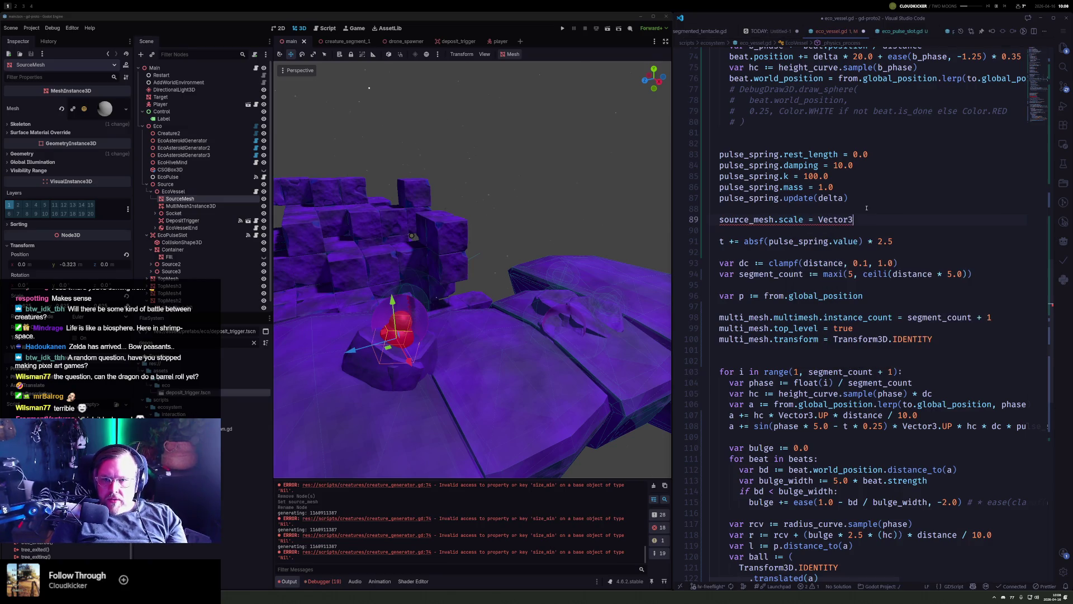
{"action": "type", "text": ".ONE * ("}
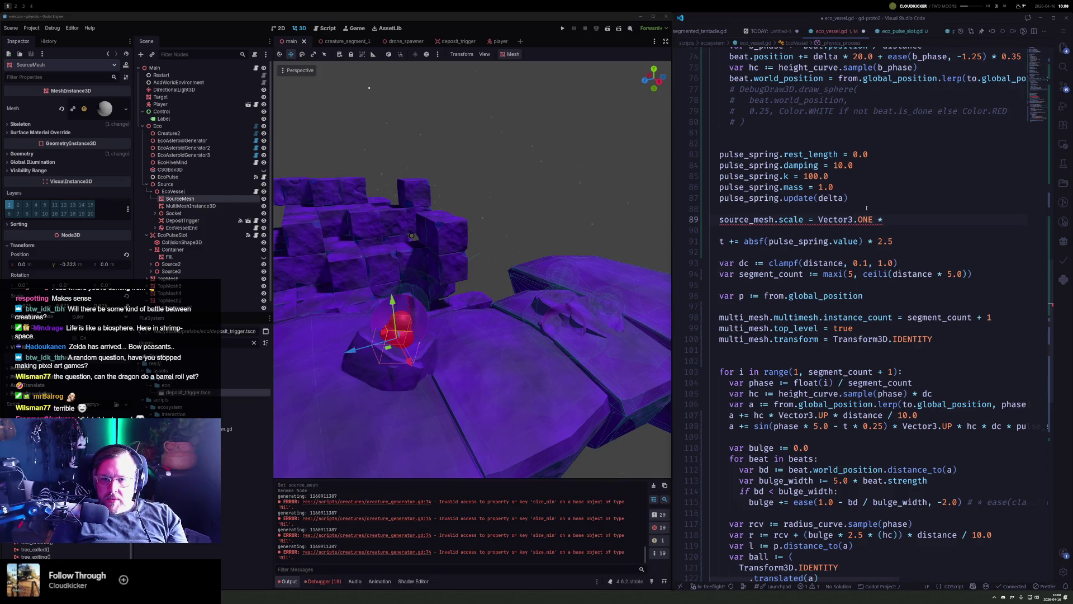
{"action": "type", "text": "1.0 + "}
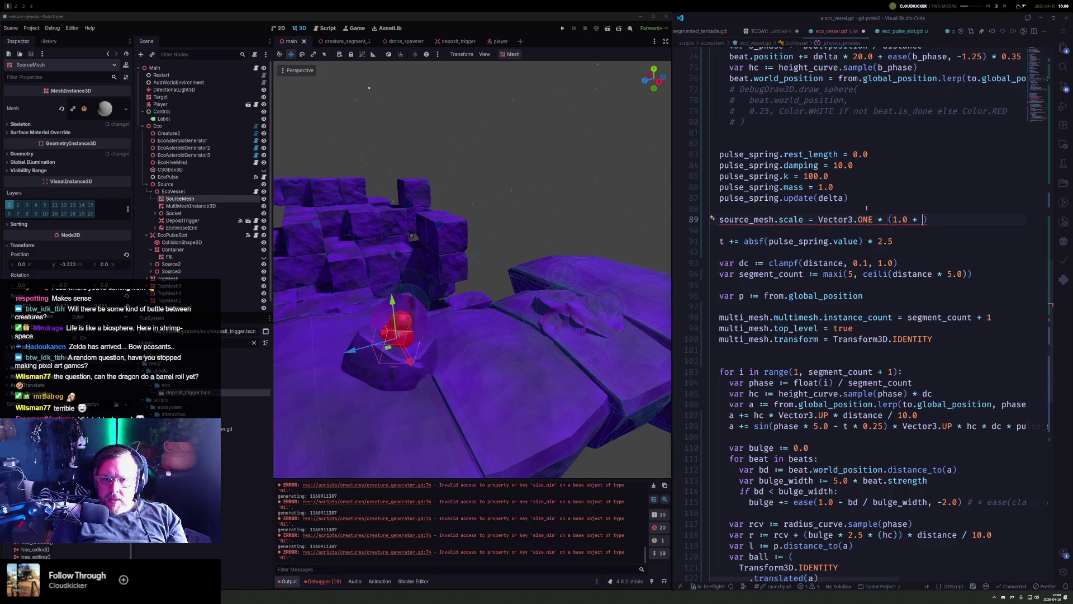
{"action": "type", "text": "pulse_spring"}
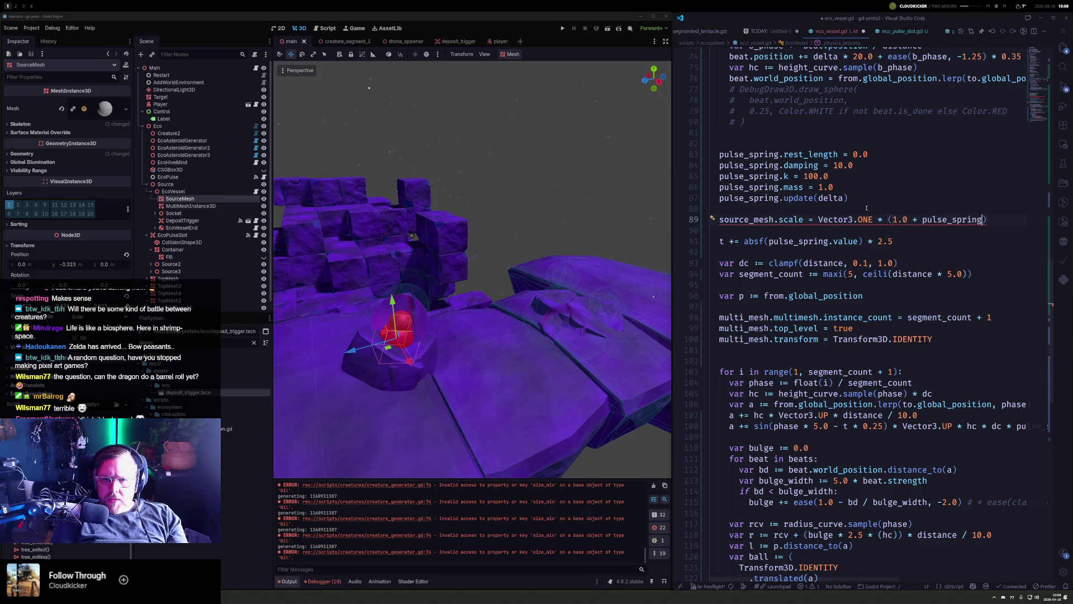
{"action": "type", "text": ".val"}
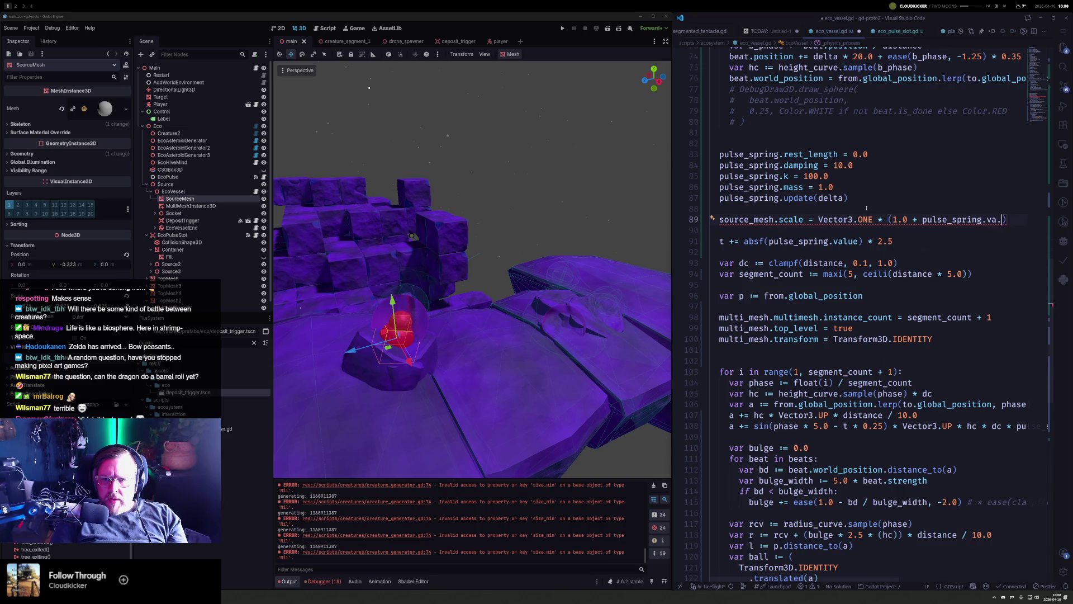
{"action": "key", "text": "Tab"}
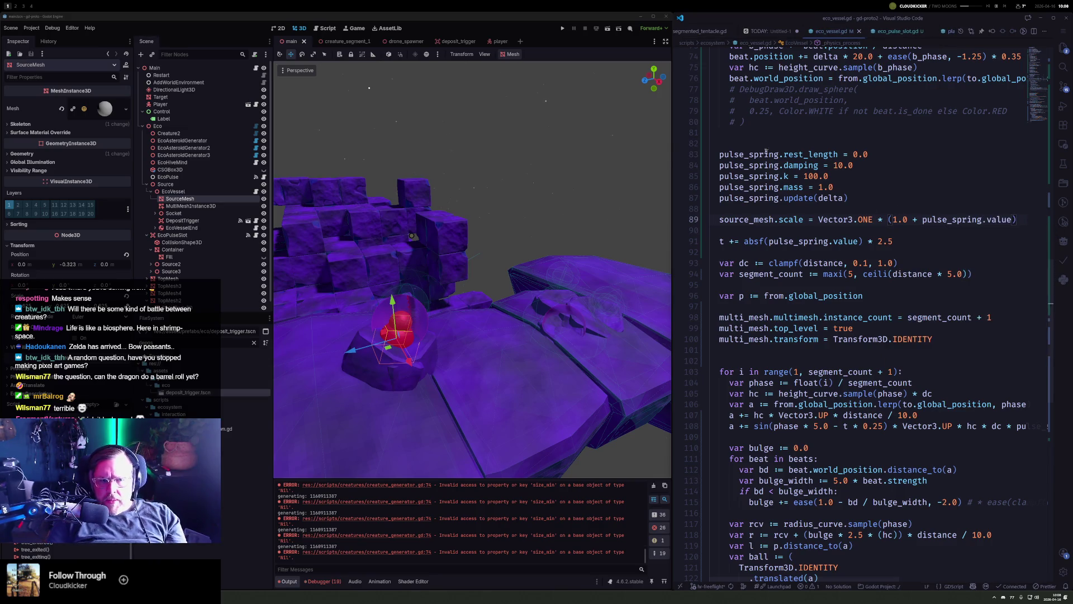
{"action": "left_click", "coordinate": [560, 29]}
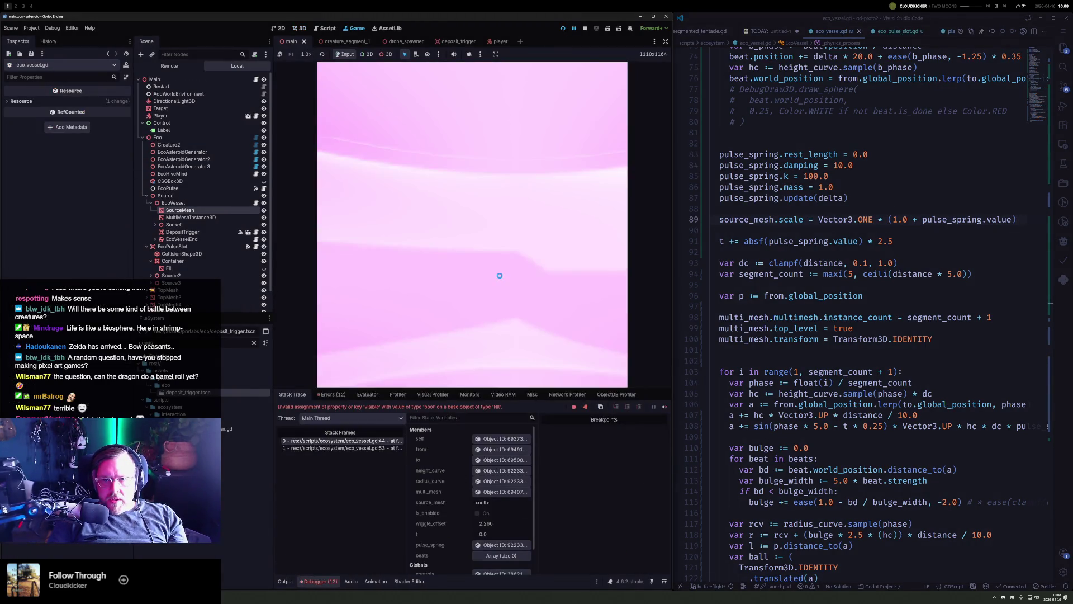
Stop the test run and select the EcoVessel under Source2 to check its Source Mesh.
{"action": "left_click", "coordinate": [584, 30]}
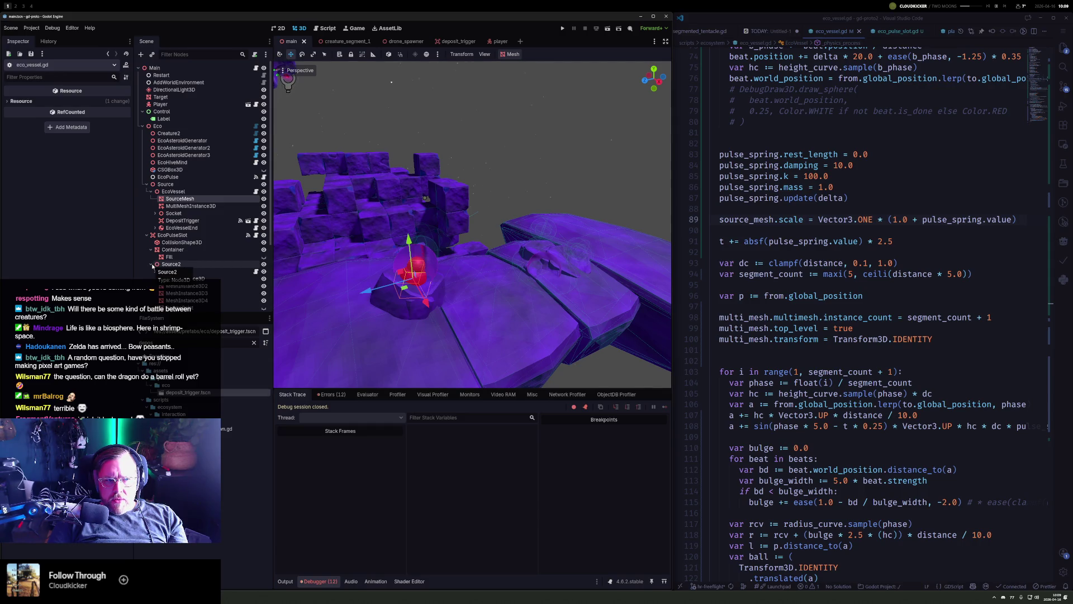
{"action": "left_click", "coordinate": [169, 237]}
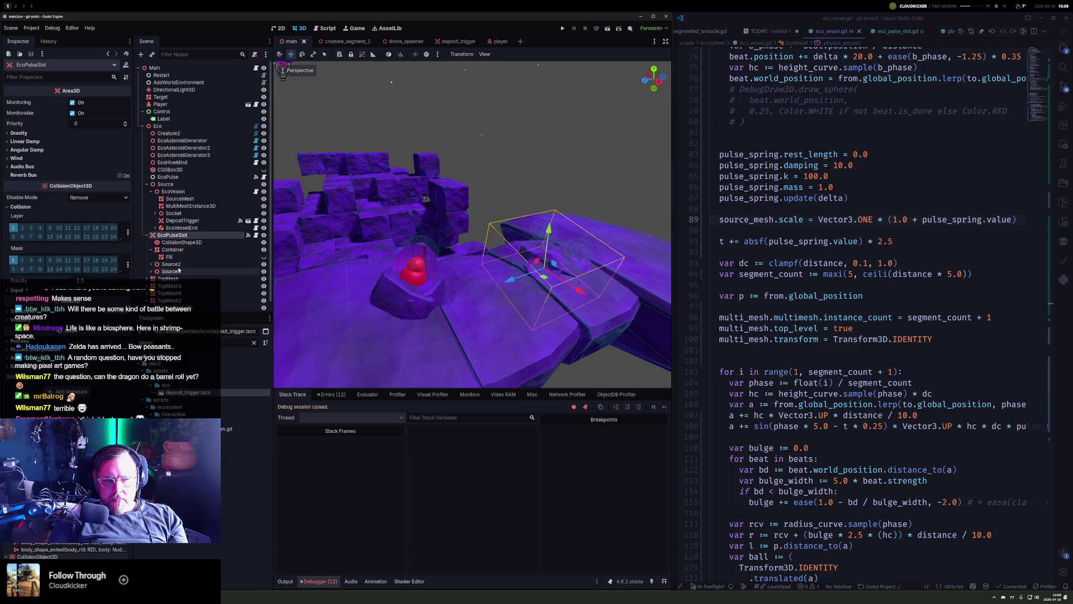
{"action": "left_click", "coordinate": [151, 265]}
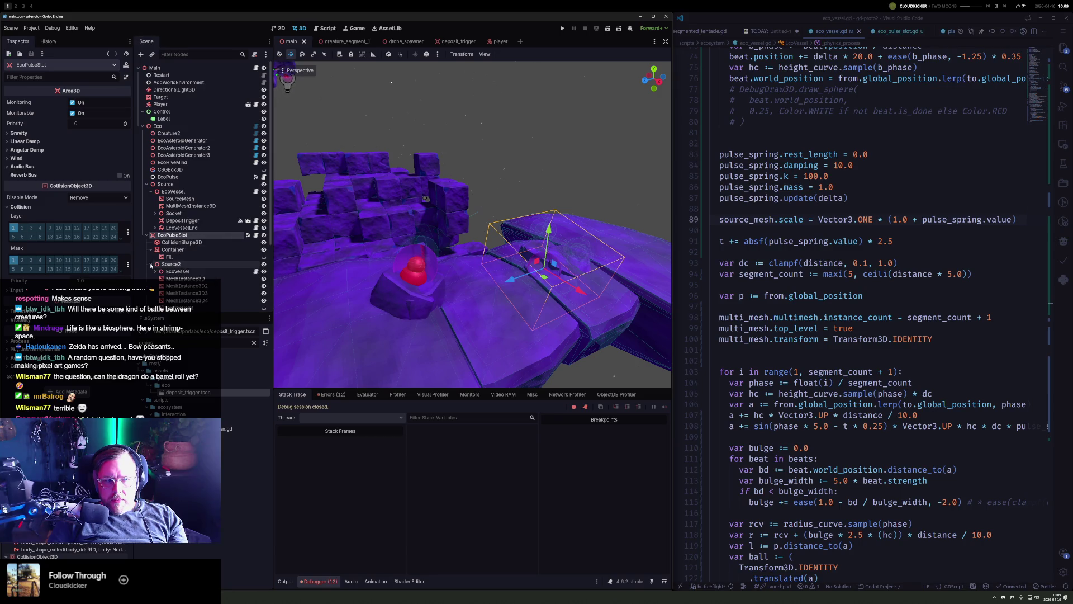
{"action": "left_click", "coordinate": [178, 272]}
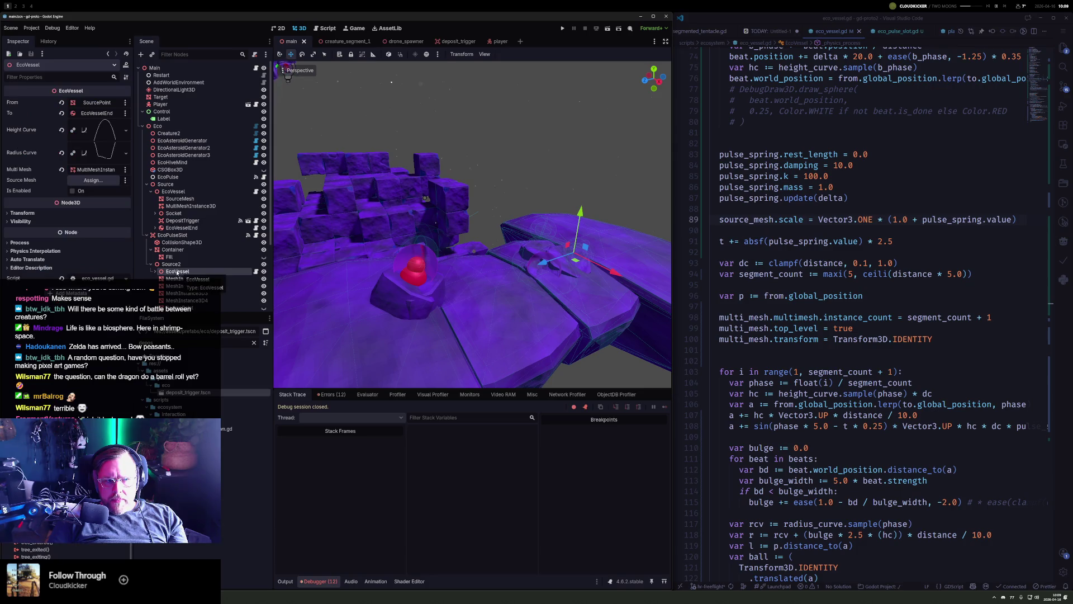
Insert 'if not is_enabled: return' at the top of _physics_process.
{"action": "left_click", "coordinate": [150, 265]}
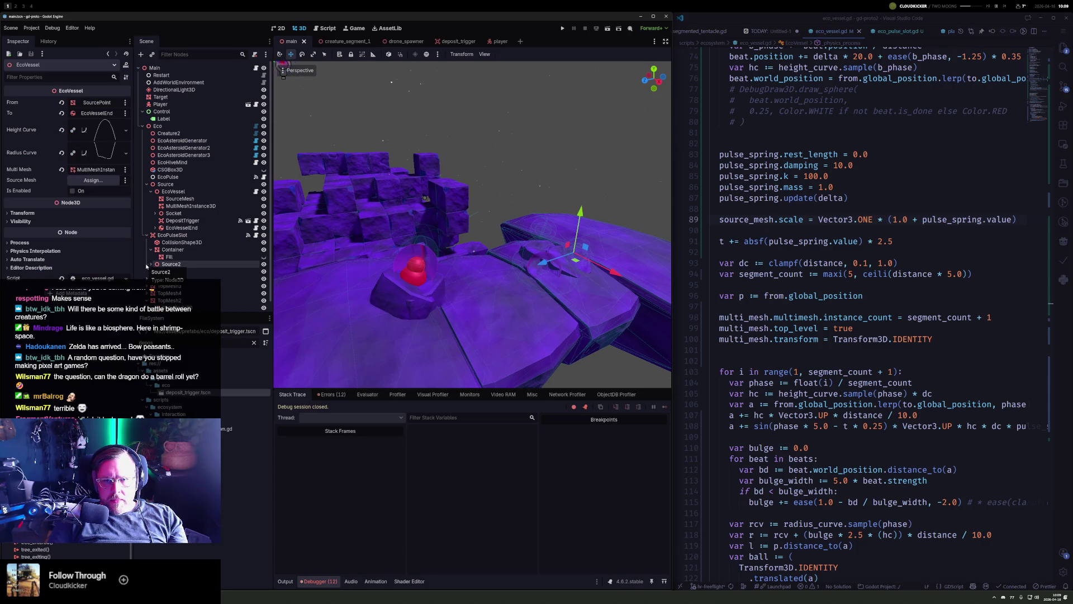
{"action": "scroll", "coordinate": [764, 179], "scroll_direction": "up", "scroll_amount": 8}
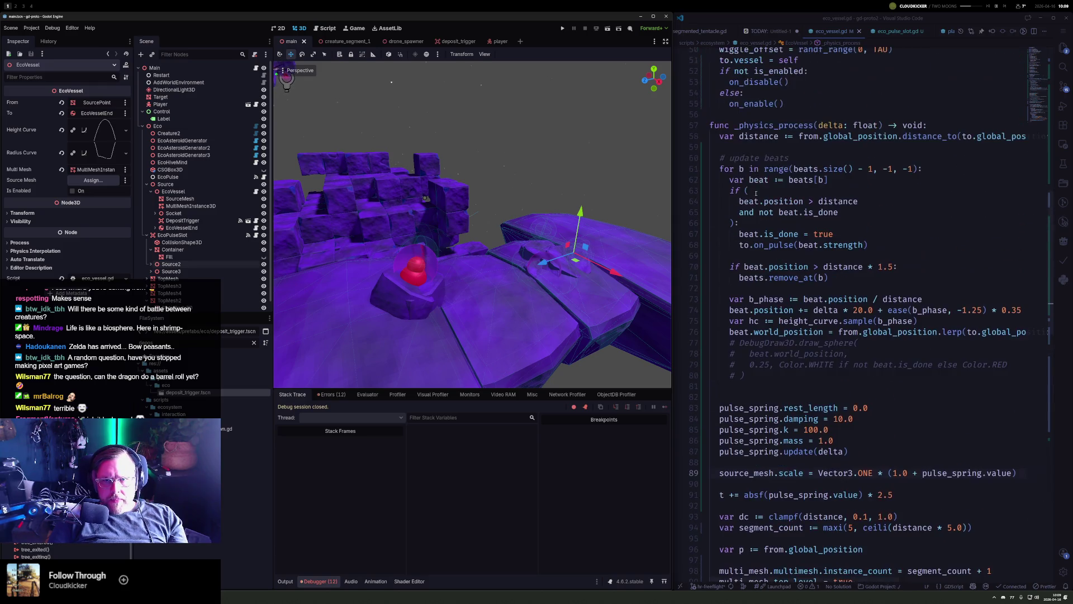
{"action": "left_click", "coordinate": [773, 136]}
{"action": "key", "text": "ctrl+shift+Return"}
{"action": "type", "text": "if not is_en"}
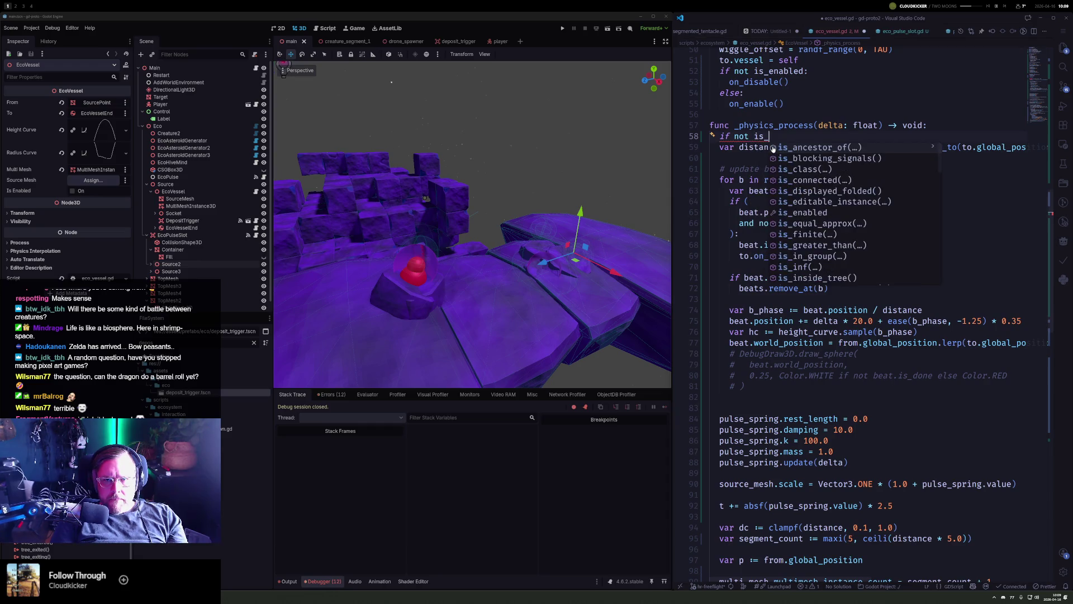
{"action": "key", "text": "Tab"}
{"action": "type", "text": ":"}
{"action": "key", "text": "Return"}
{"action": "type", "text": "return"}
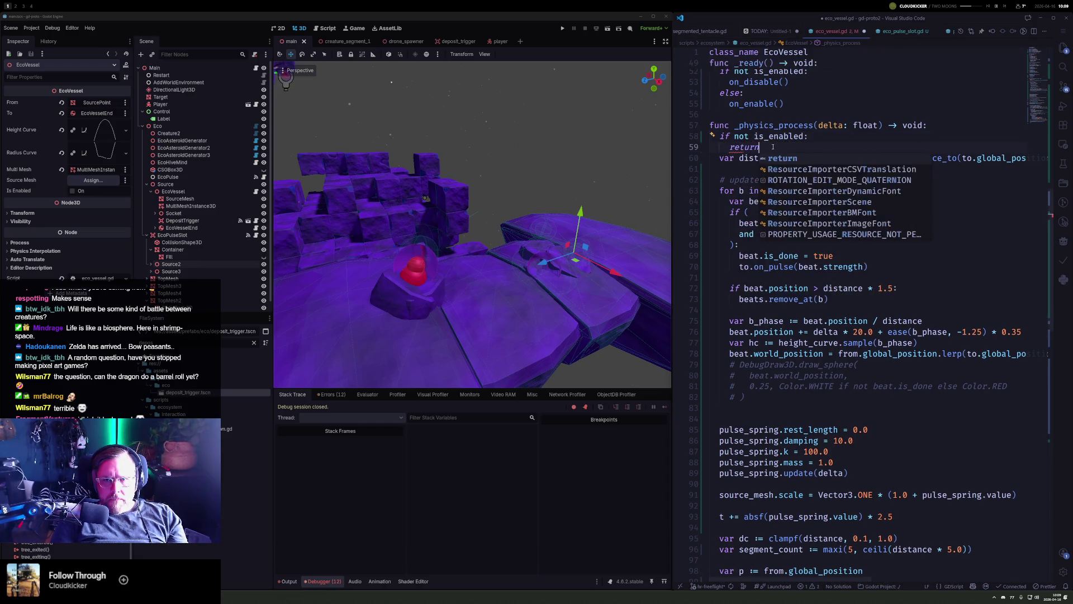
{"action": "key", "text": "Return"}
{"action": "scroll", "coordinate": [773, 147], "scroll_direction": "up", "scroll_amount": 10}
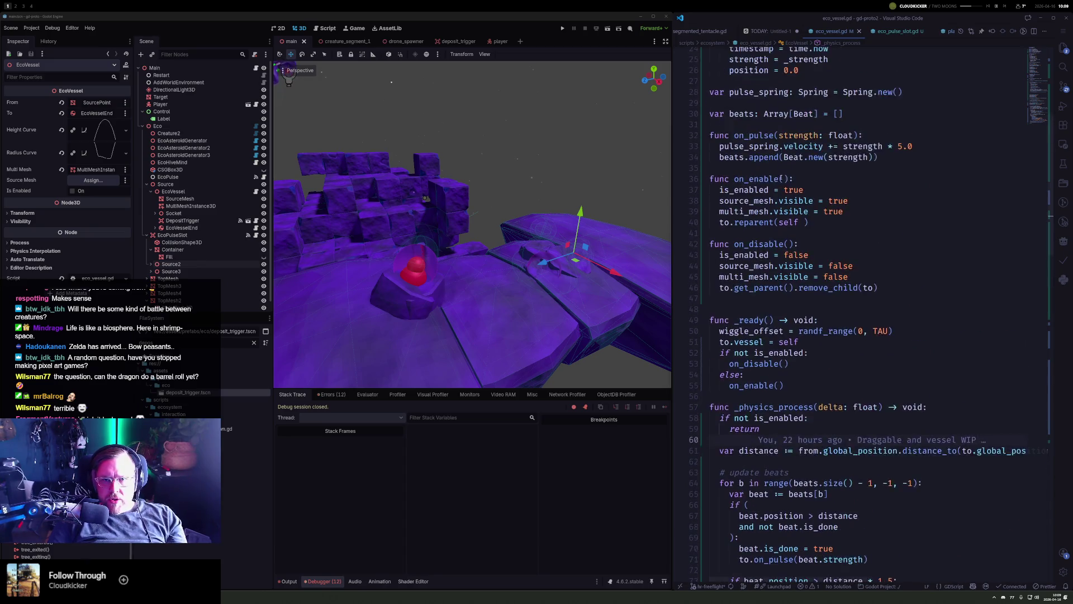
{"action": "left_click", "coordinate": [151, 264]}
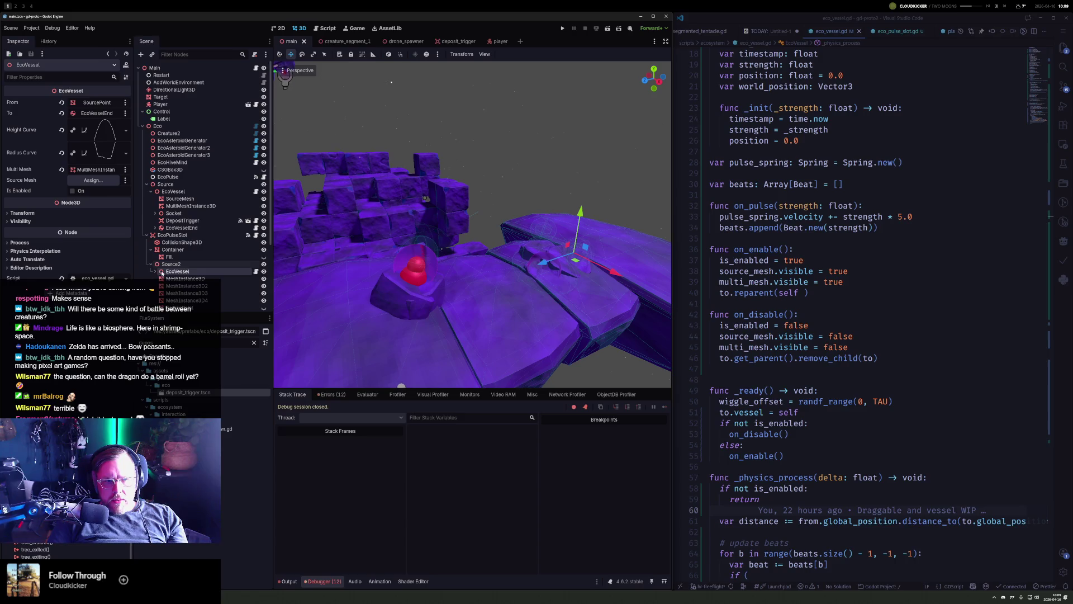
Set SourcePoint as the Source2 EcoVessel's Source Mesh, save, and run the game.
{"action": "scroll", "coordinate": [161, 273], "scroll_direction": "down", "scroll_amount": 5}
{"action": "left_click", "coordinate": [156, 181]}
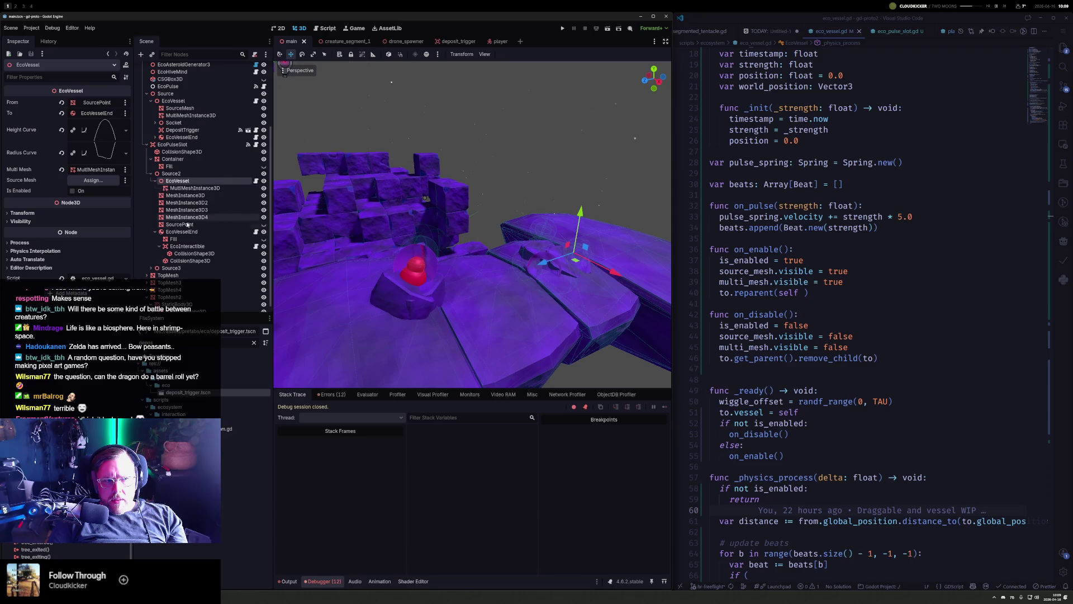
{"action": "left_click_drag", "start_coordinate": [179, 224], "coordinate": [99, 178]}
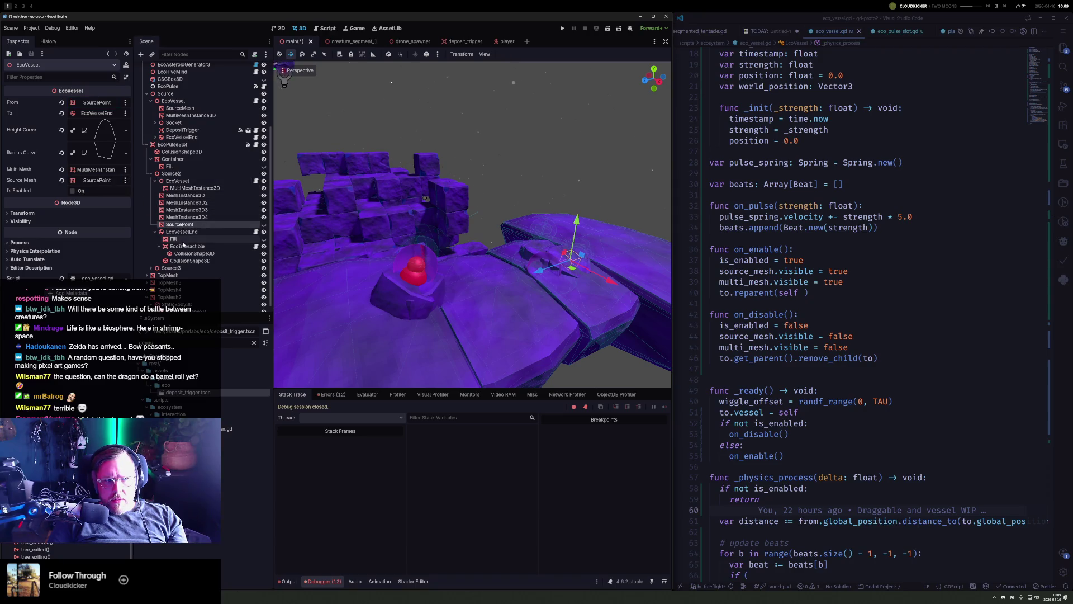
{"action": "left_click", "coordinate": [180, 232]}
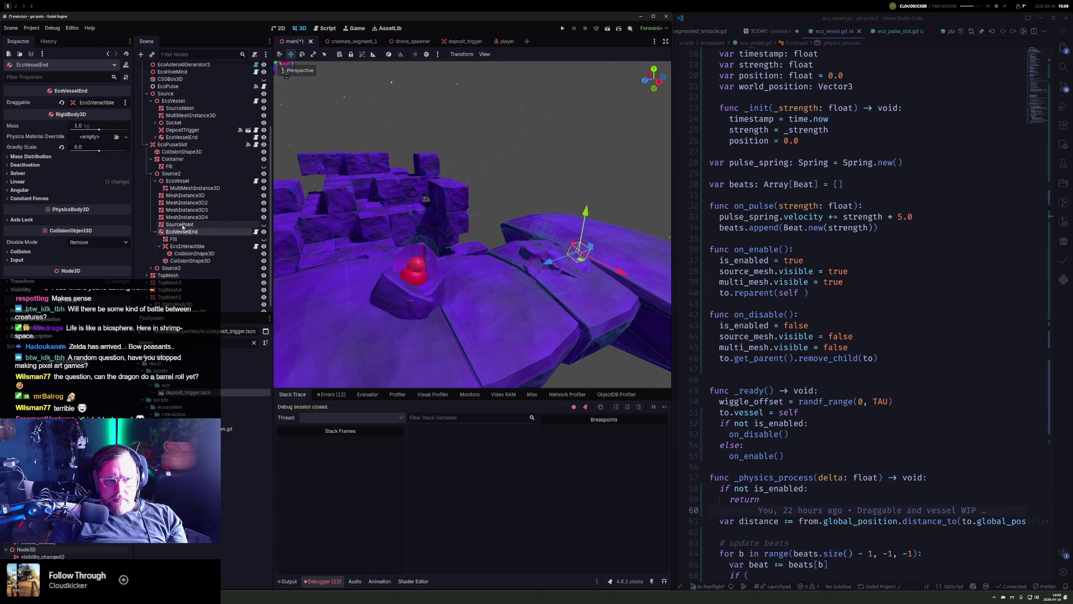
{"action": "left_click", "coordinate": [178, 182]}
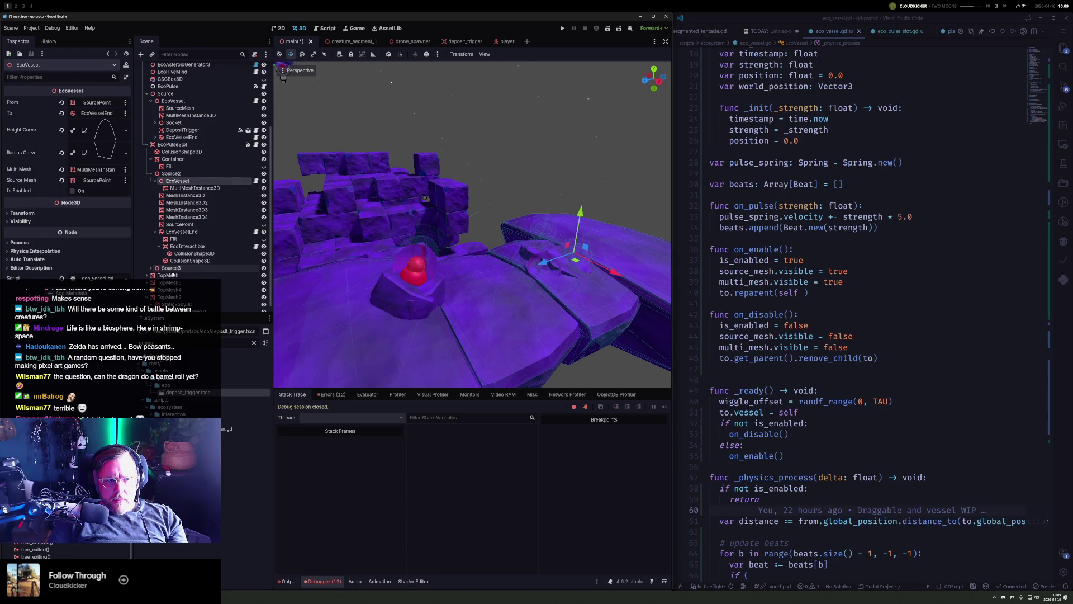
{"action": "scroll", "coordinate": [184, 283], "scroll_direction": "down", "scroll_amount": 1}
{"action": "left_click", "coordinate": [548, 248]}
{"action": "key", "text": "ctrl+s"}
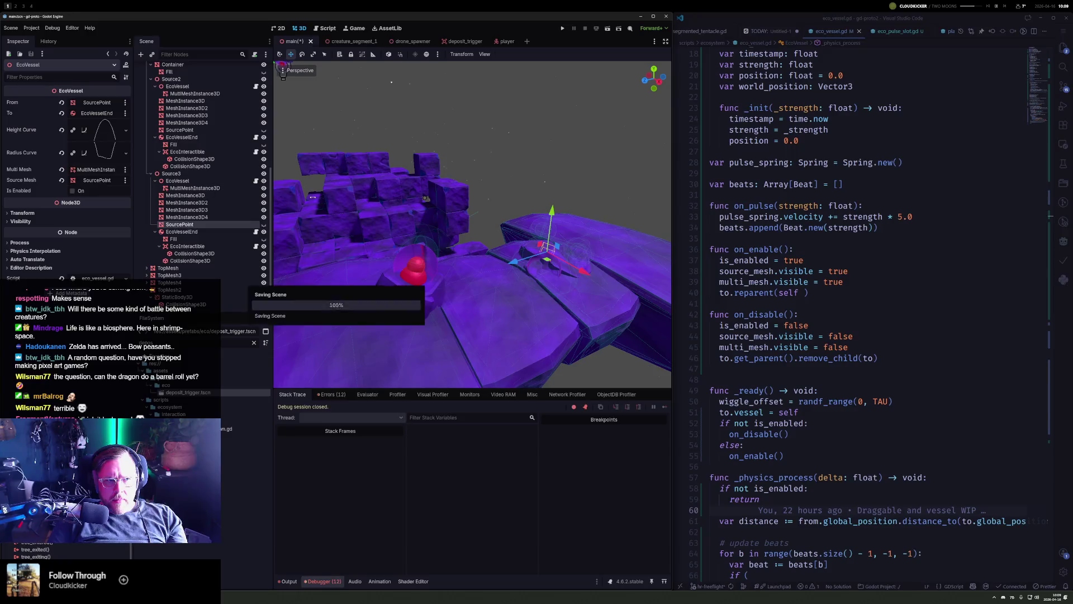
{"action": "left_click", "coordinate": [561, 29]}
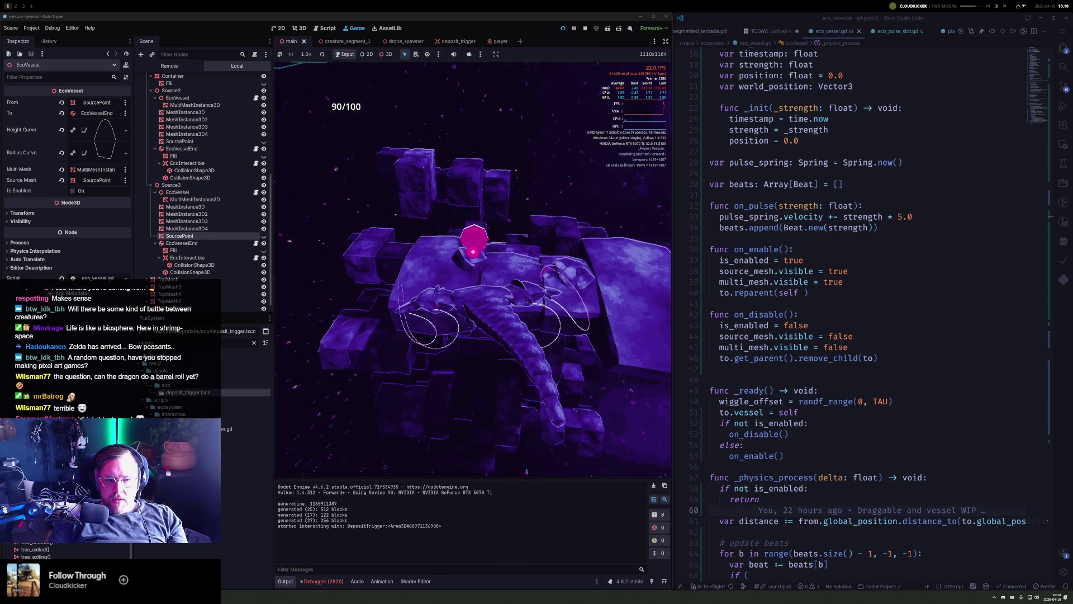
Stop the game and read the on_disable remove_child error in the debugger's Errors list.
{"action": "left_click", "coordinate": [584, 28]}
{"action": "left_click", "coordinate": [322, 582]}
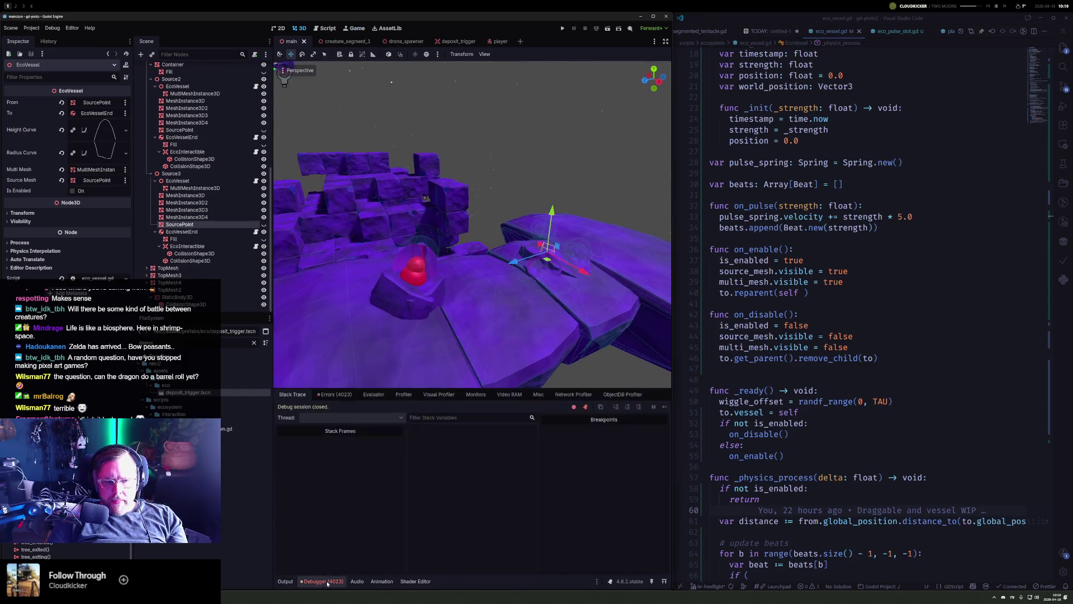
{"action": "left_click", "coordinate": [345, 395]}
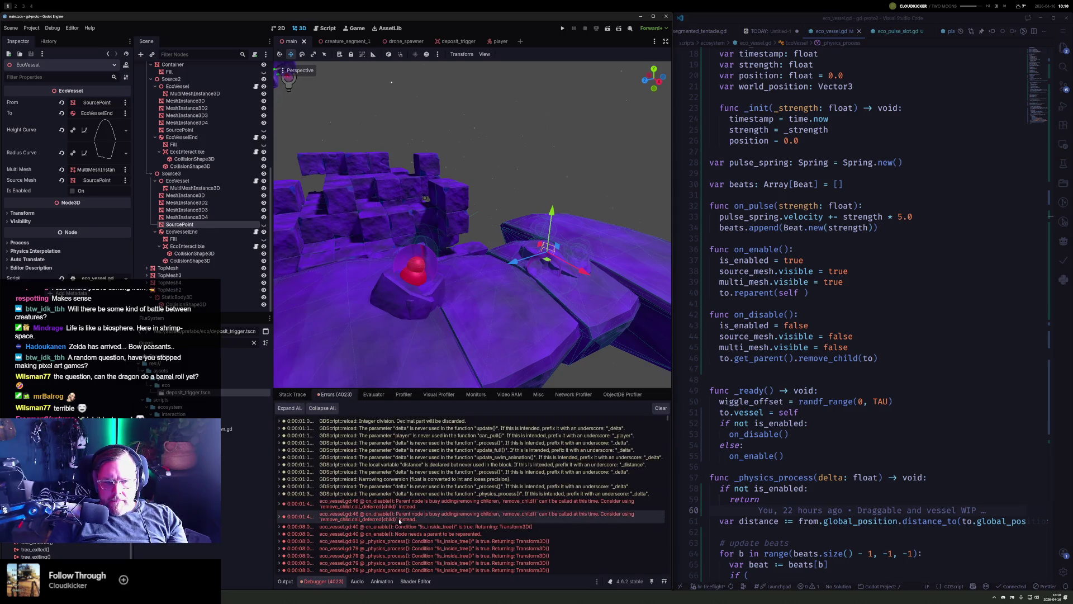
{"action": "mouse_move", "coordinate": [441, 508]}
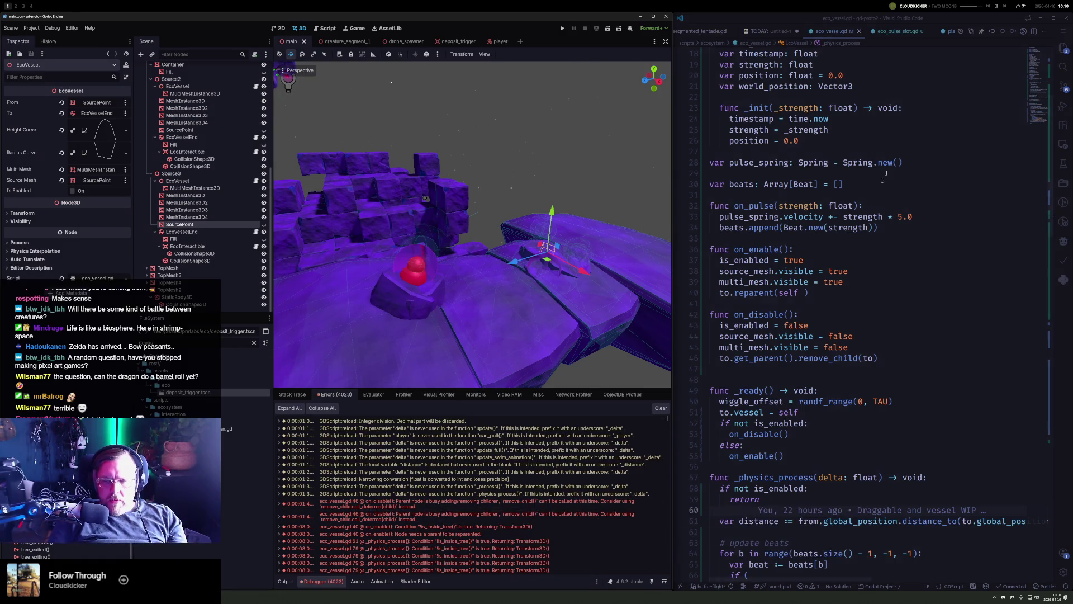
Scroll through eco_vessel.gd, briefly opening the in-file search and go-to-line boxes.
{"action": "scroll", "coordinate": [821, 222], "scroll_direction": "up", "scroll_amount": 6}
{"action": "scroll", "coordinate": [821, 222], "scroll_direction": "down", "scroll_amount": 15}
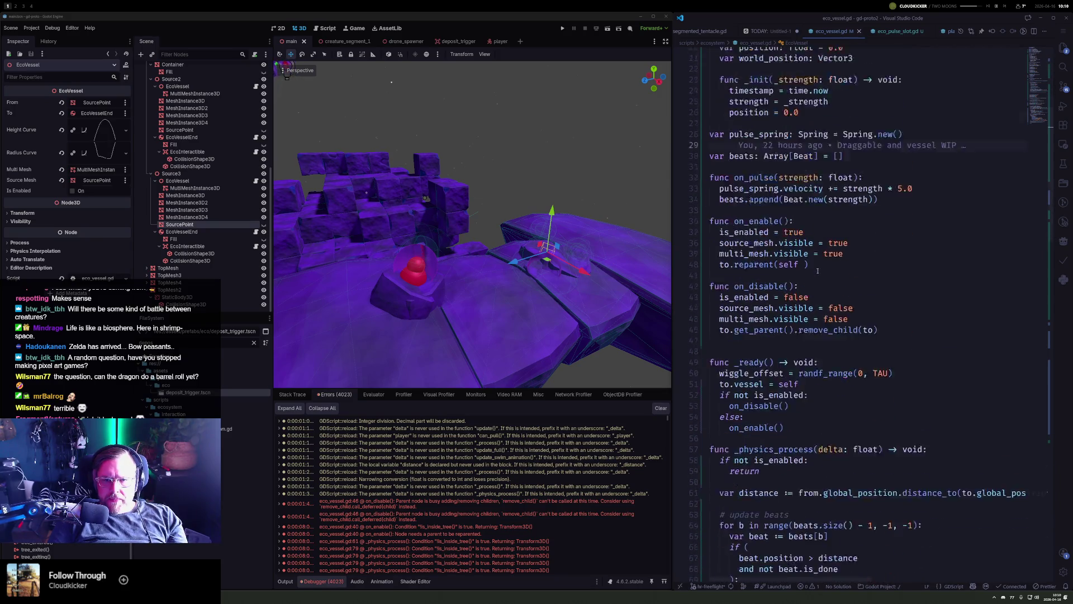
{"action": "scroll", "coordinate": [816, 270], "scroll_direction": "down", "scroll_amount": 11}
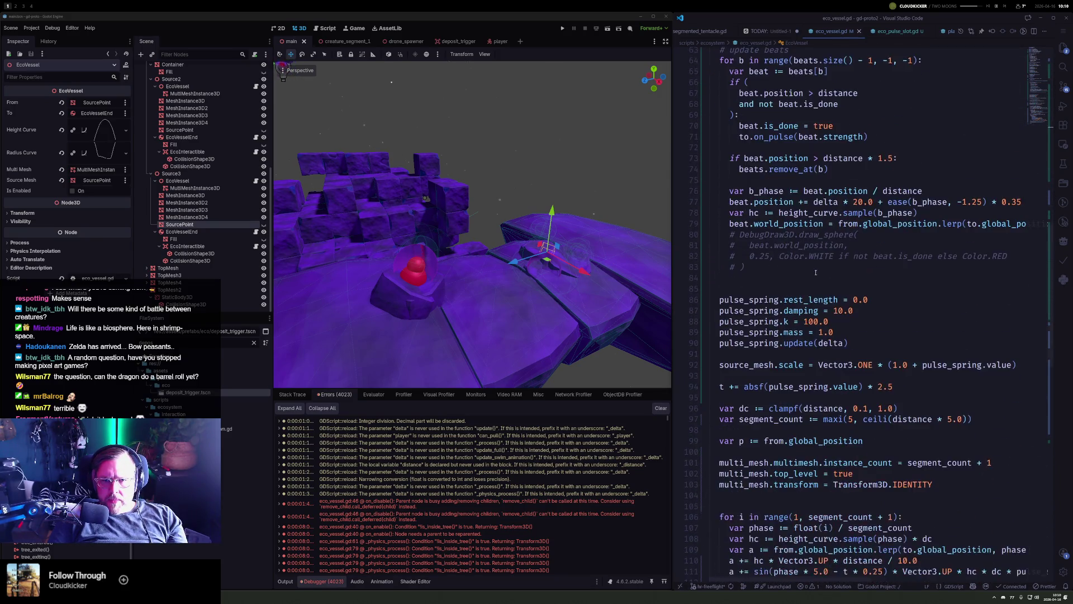
{"action": "left_click", "coordinate": [849, 170]}
{"action": "key", "text": "ctrl+f"}
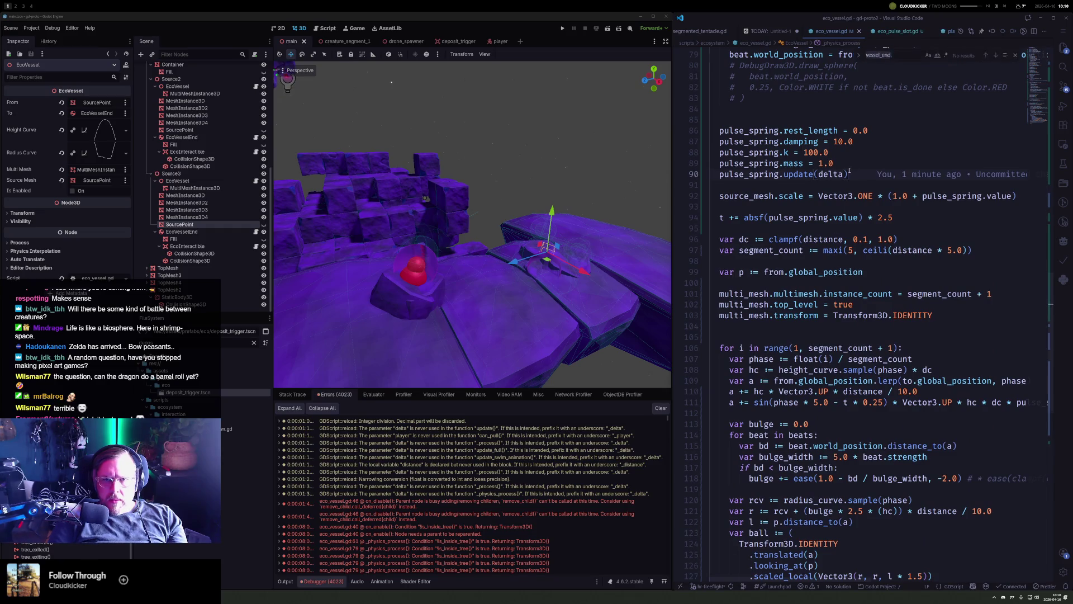
{"action": "key", "text": "Escape"}
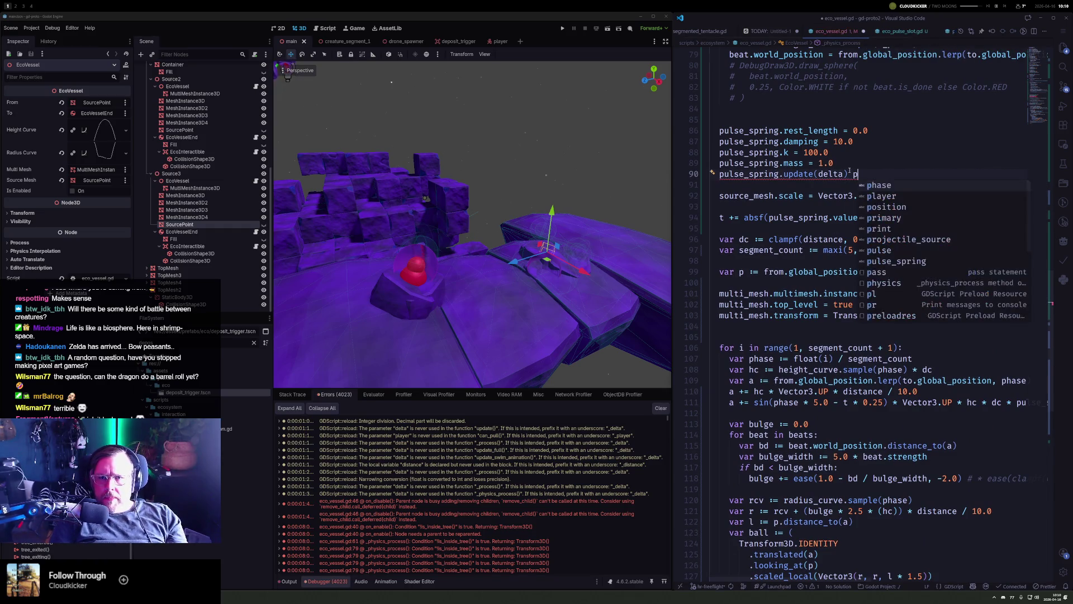
{"action": "key", "text": "ctrl+p"}
{"action": "type", "text": ":"}
{"action": "key", "text": "Escape"}
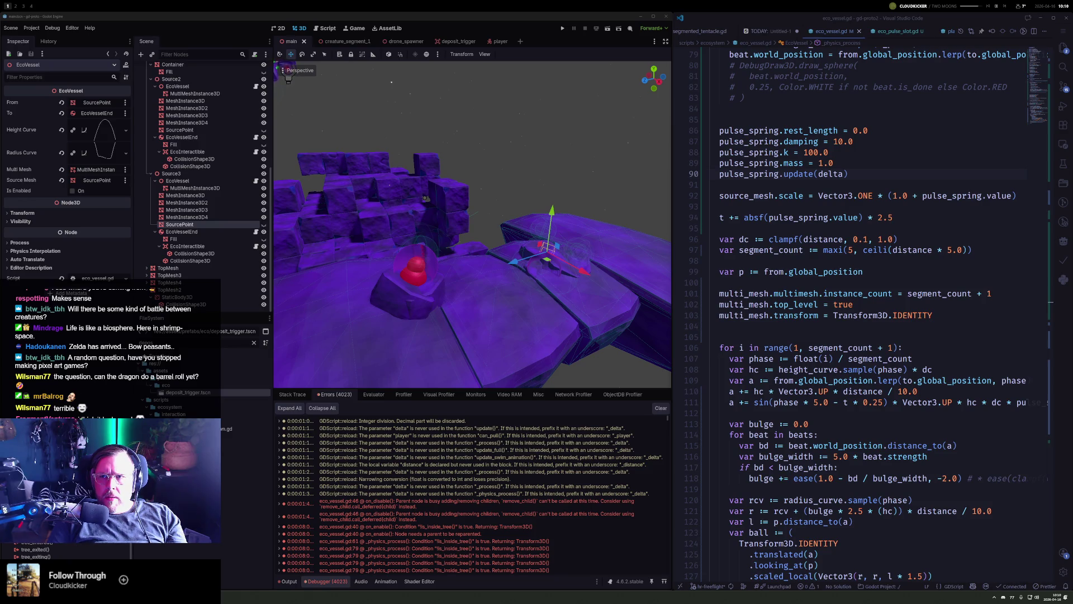
Try adding '.call()' on line 46, then undo it.
{"action": "scroll", "coordinate": [954, 212], "scroll_direction": "up", "scroll_amount": 14}
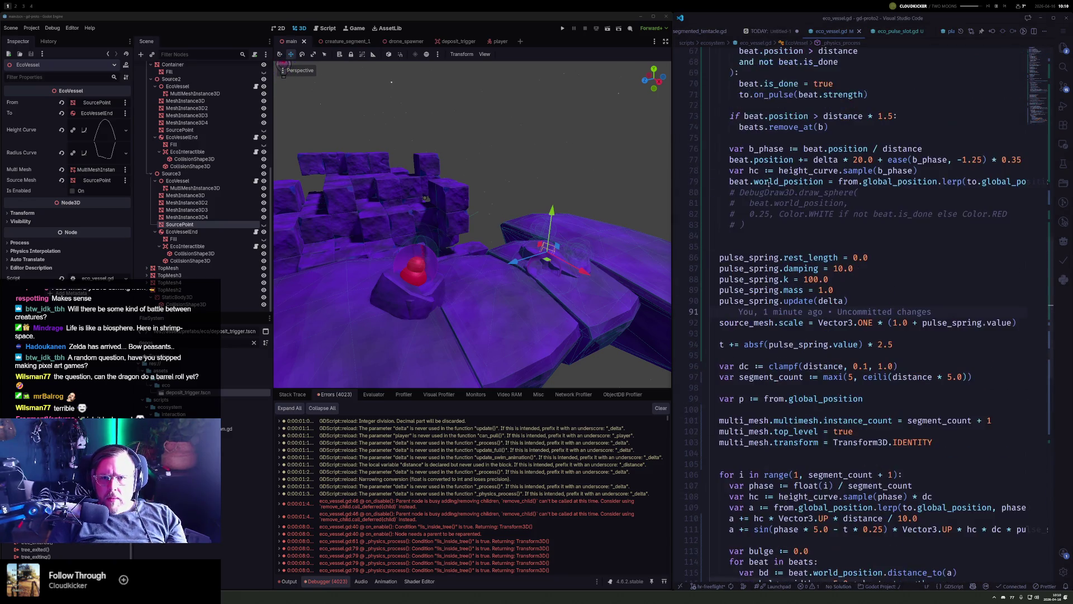
{"action": "left_click", "coordinate": [887, 163]}
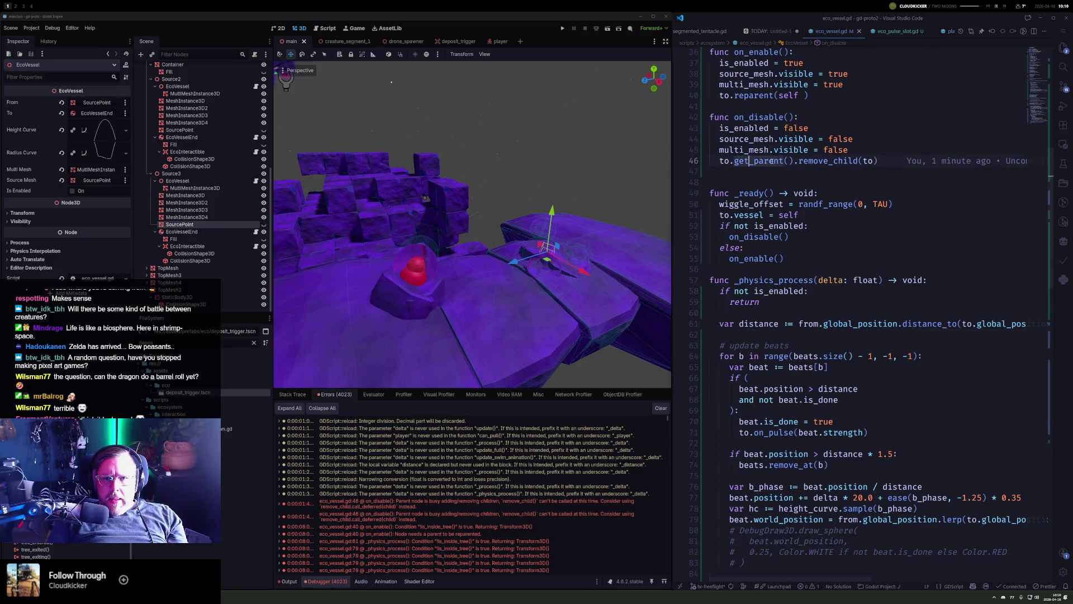
{"action": "left_click", "coordinate": [744, 161]}
{"action": "key", "text": "Home"}
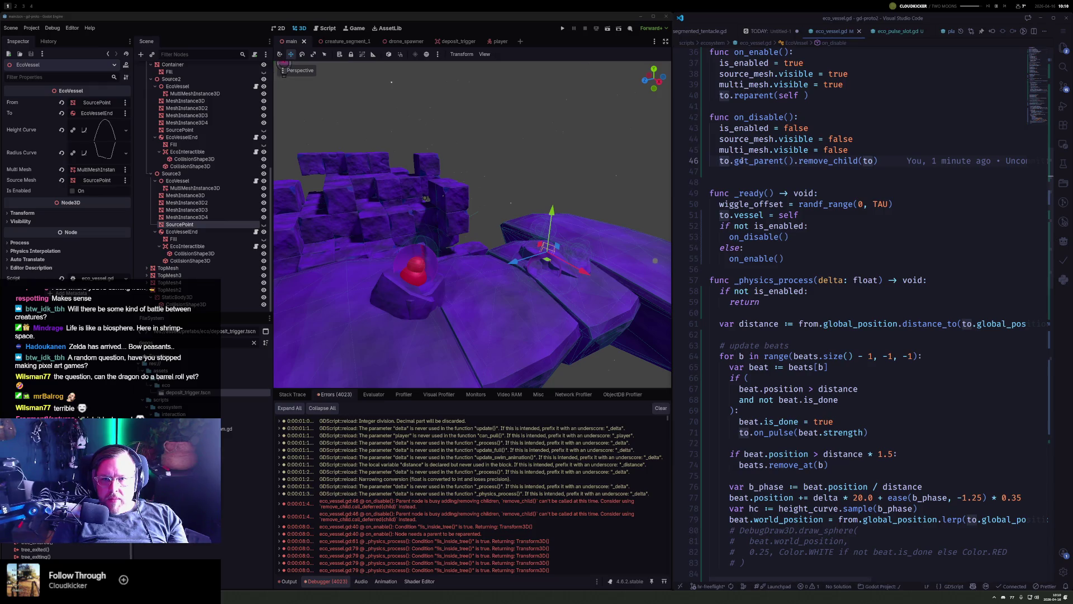
{"action": "key", "text": "ctrl+Right"}
{"action": "key", "text": "ctrl+Right"}
{"action": "key", "text": "ctrl+Right"}
{"action": "key", "text": "Right"}
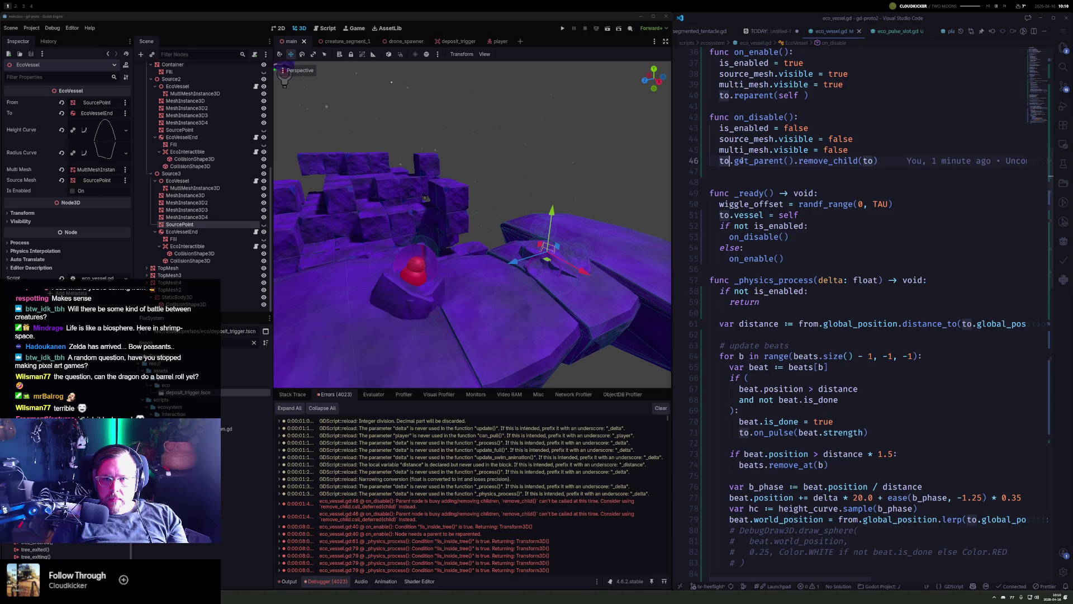
{"action": "type", "text": ".call()"}
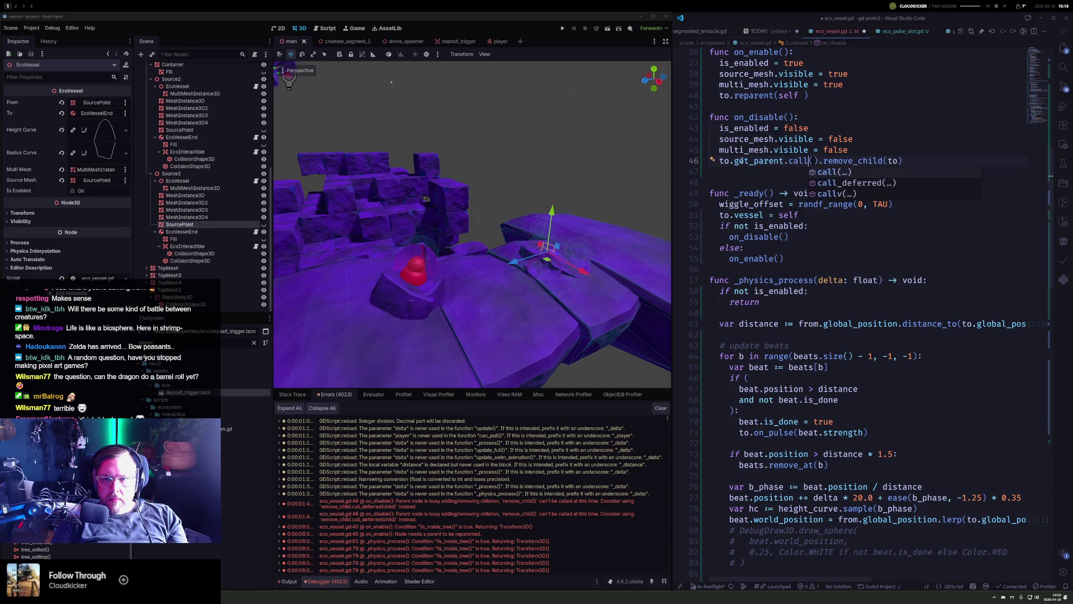
{"action": "key", "text": "ctrl+z"}
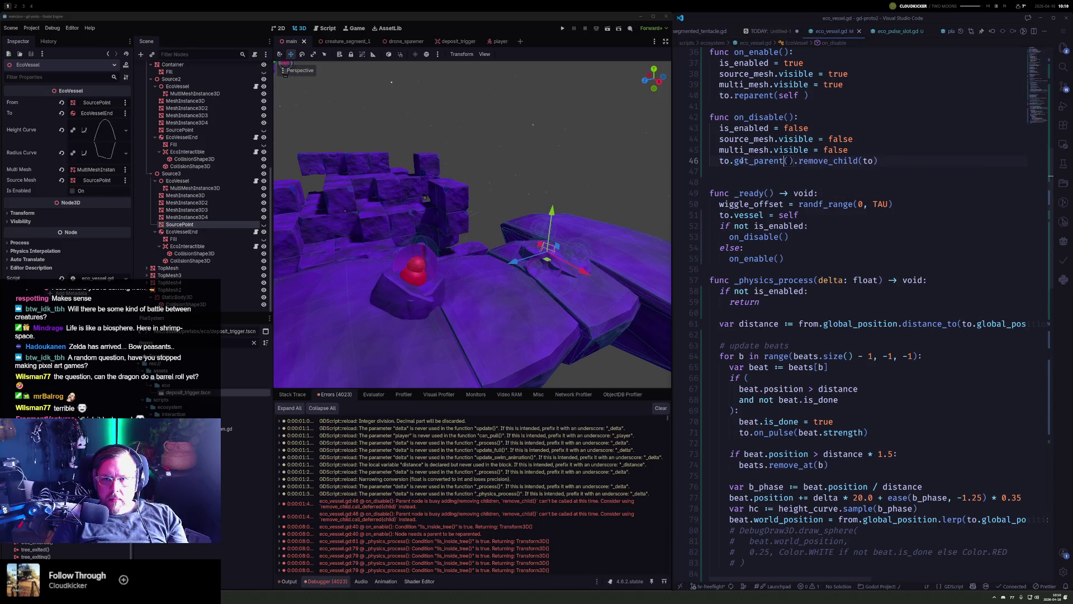
{"action": "key", "text": "Home"}
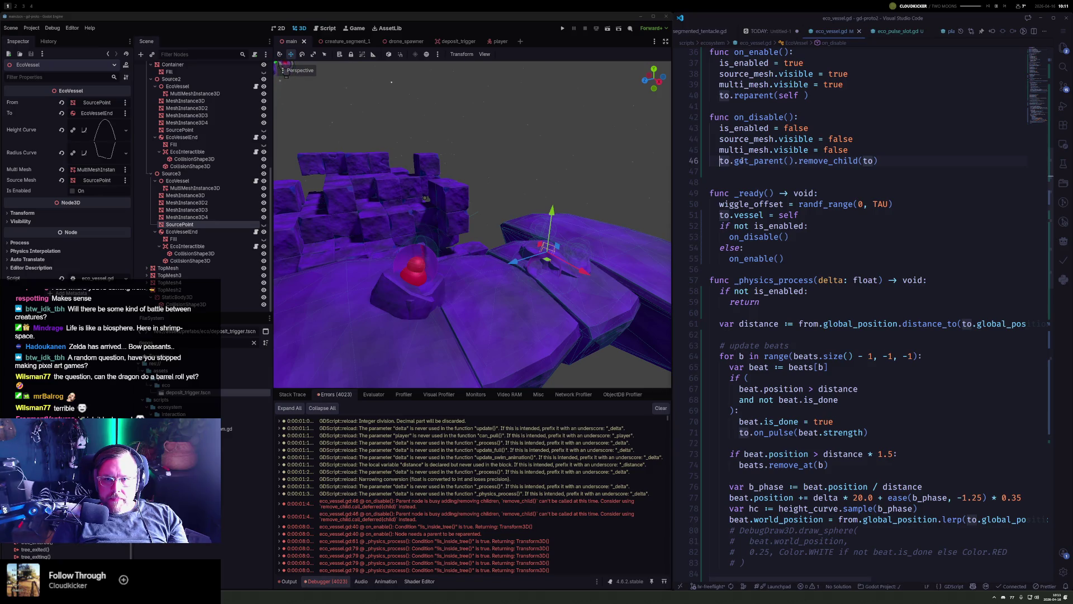
Make _ready call on_enable and on_disable via call_deferred, and save eco_vessel.gd.
{"action": "key", "text": "Down"}
{"action": "key", "text": "Down"}
{"action": "key", "text": "Down"}
{"action": "key", "text": "Up"}
{"action": "key", "text": "Down"}
{"action": "key", "text": "End"}
{"action": "key", "text": "Left"}
{"action": "key", "text": "Left"}
{"action": "type", "text": ".call_deferred"}
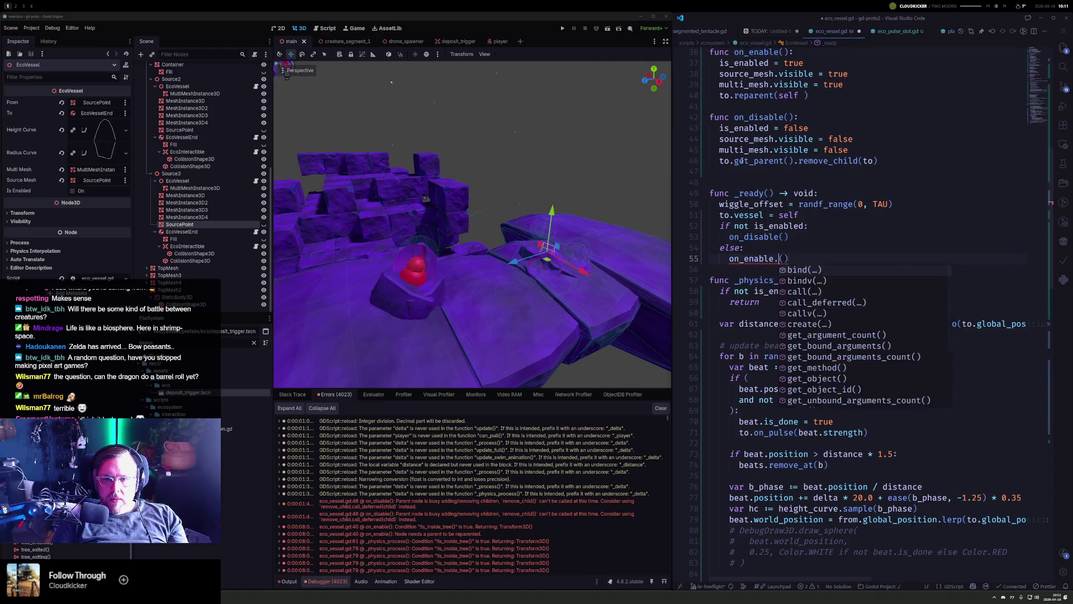
{"action": "key", "text": "Up"}
{"action": "key", "text": "Up"}
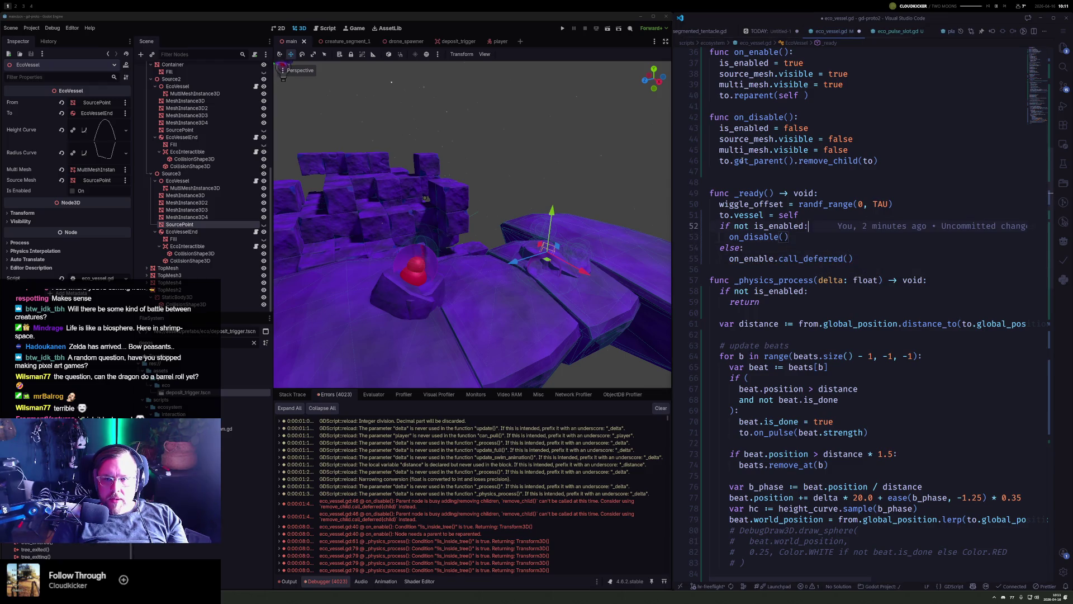
{"action": "key", "text": "Left"}
{"action": "key", "text": "Left"}
{"action": "type", "text": ".call_d"}
{"action": "key", "text": "Return"}
{"action": "key", "text": "ctrl+s"}
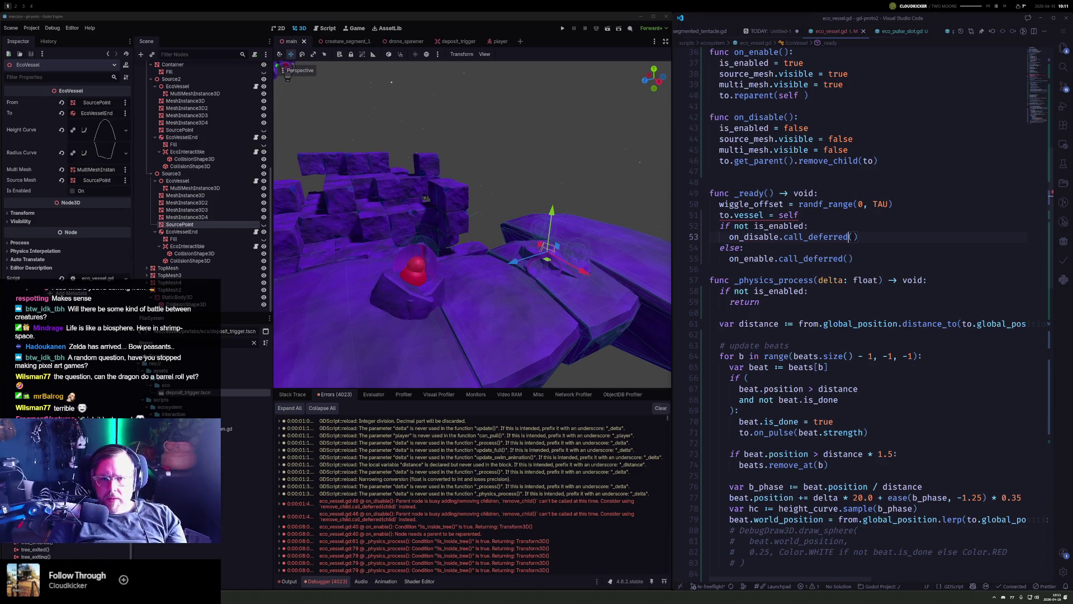
Correct the assignment to 'to.vessel = self', check vessel's declaration, and run the game.
{"action": "mouse_move", "coordinate": [736, 216]}
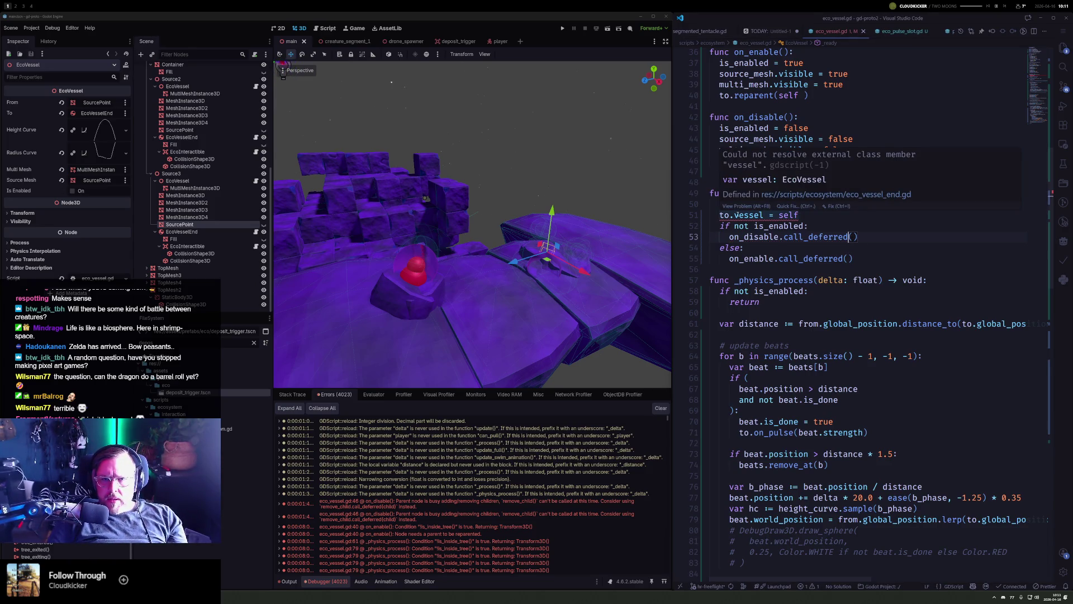
{"action": "left_click", "coordinate": [803, 214]}
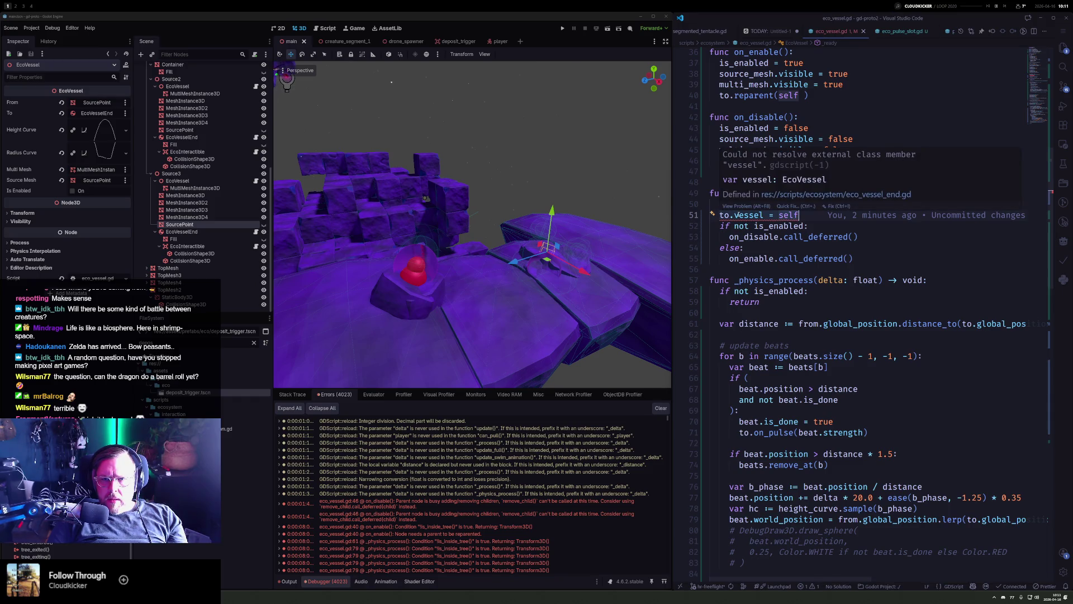
{"action": "double_click", "coordinate": [737, 216]}
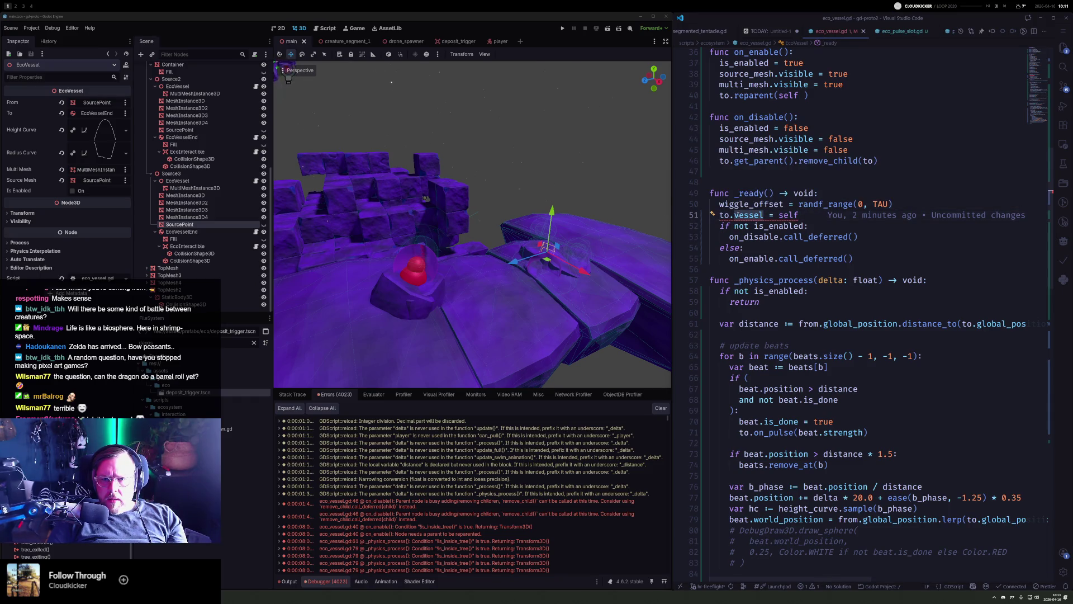
{"action": "key", "text": "ctrl+z"}
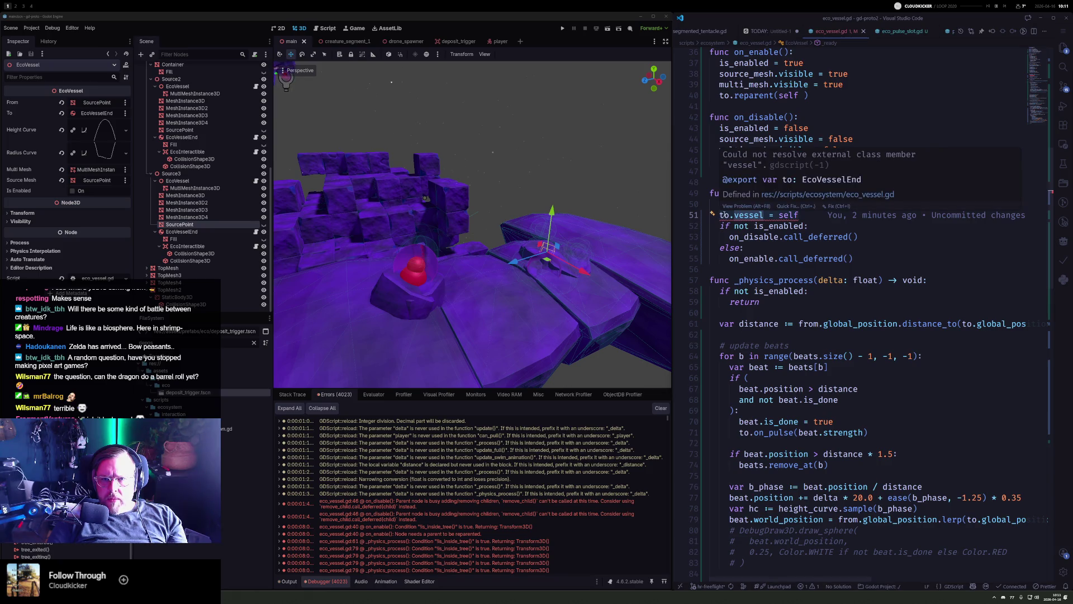
{"action": "left_click", "coordinate": [753, 218], "text": "ctrl"}
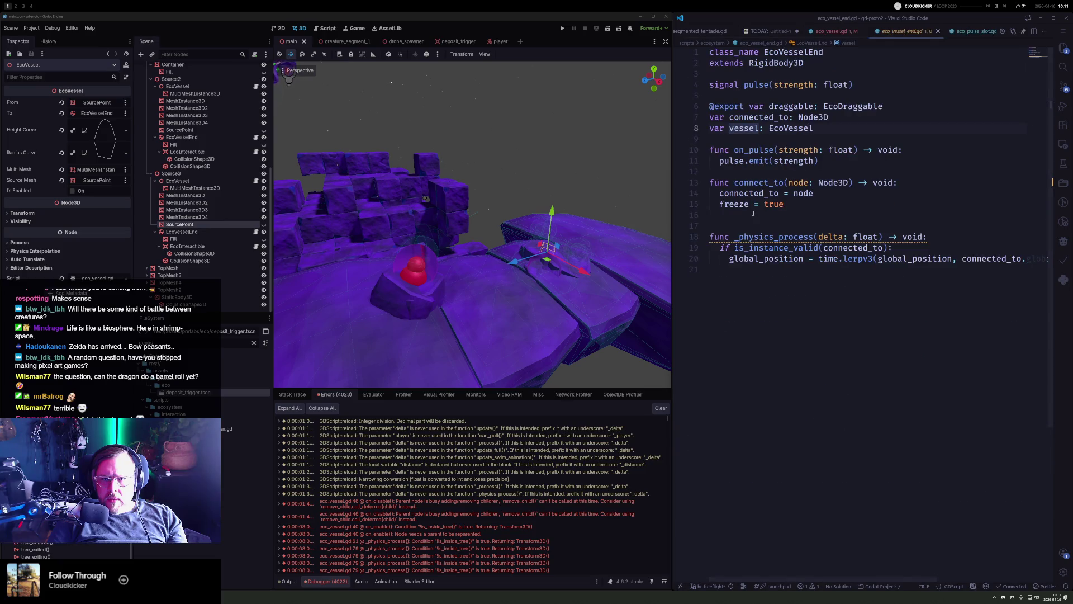
{"action": "left_click", "coordinate": [563, 28]}
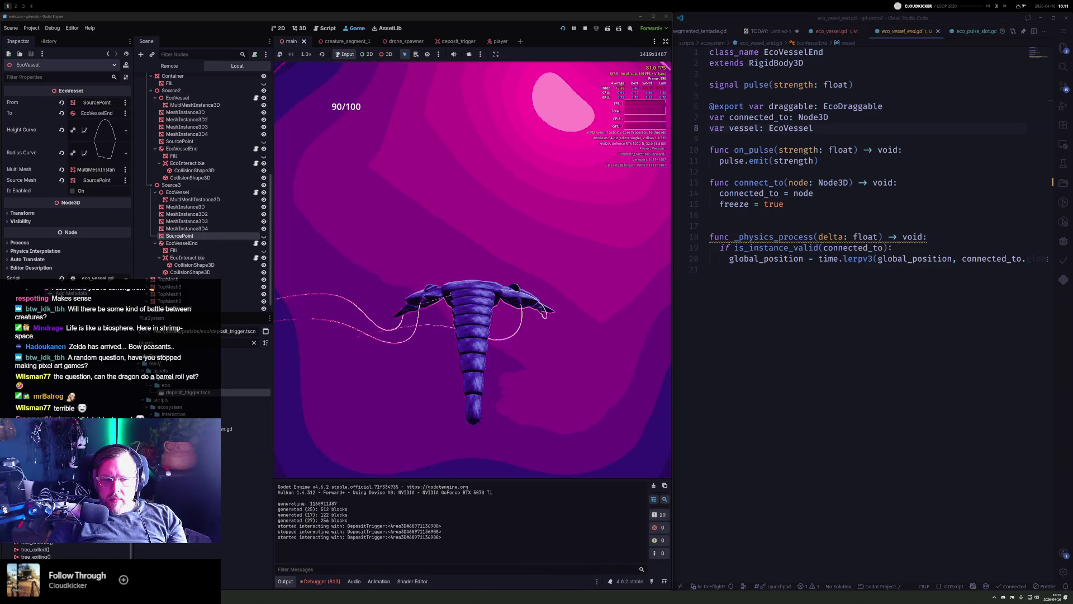
Stop the game with F8 and read the 'Node needs a parent to be reparented' error.
{"action": "key", "text": "F8"}
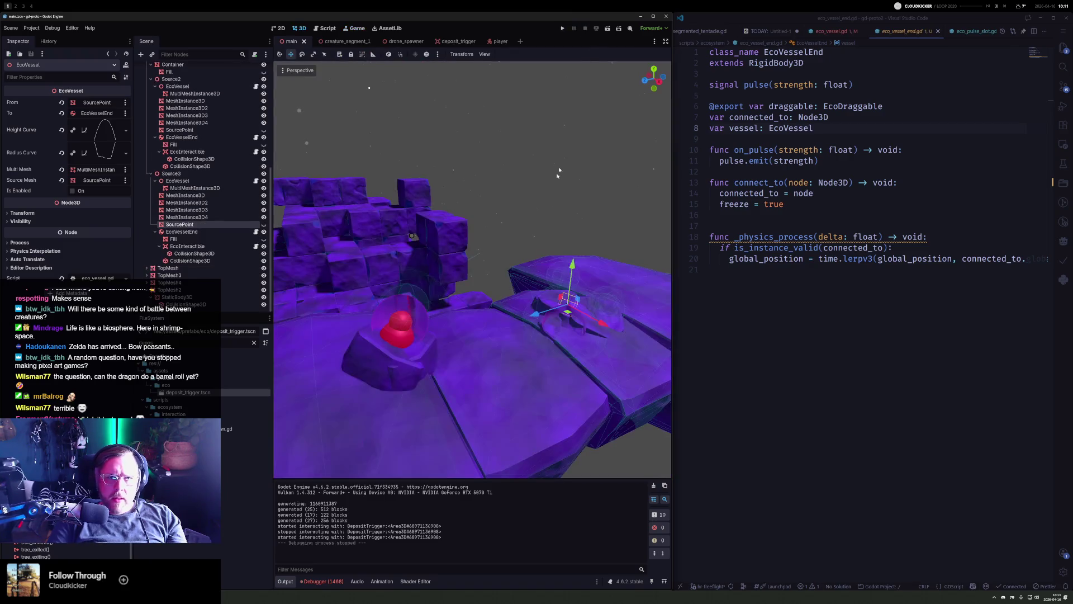
{"action": "left_click", "coordinate": [321, 581]}
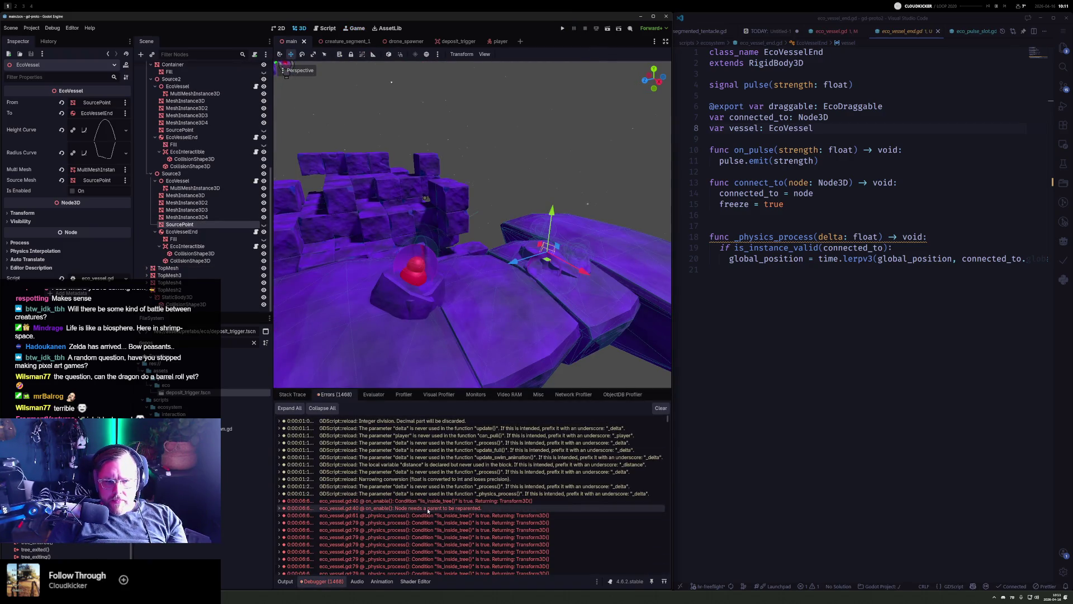
{"action": "mouse_move", "coordinate": [410, 508]}
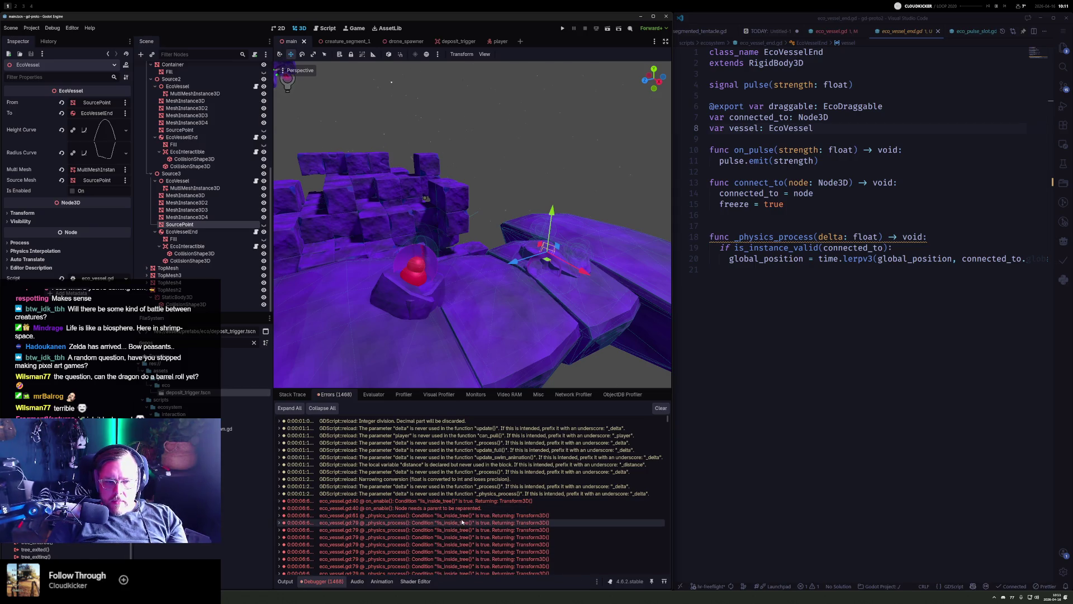
Return to eco_vessel.gd and reload the VS Code window.
{"action": "left_click", "coordinate": [841, 195]}
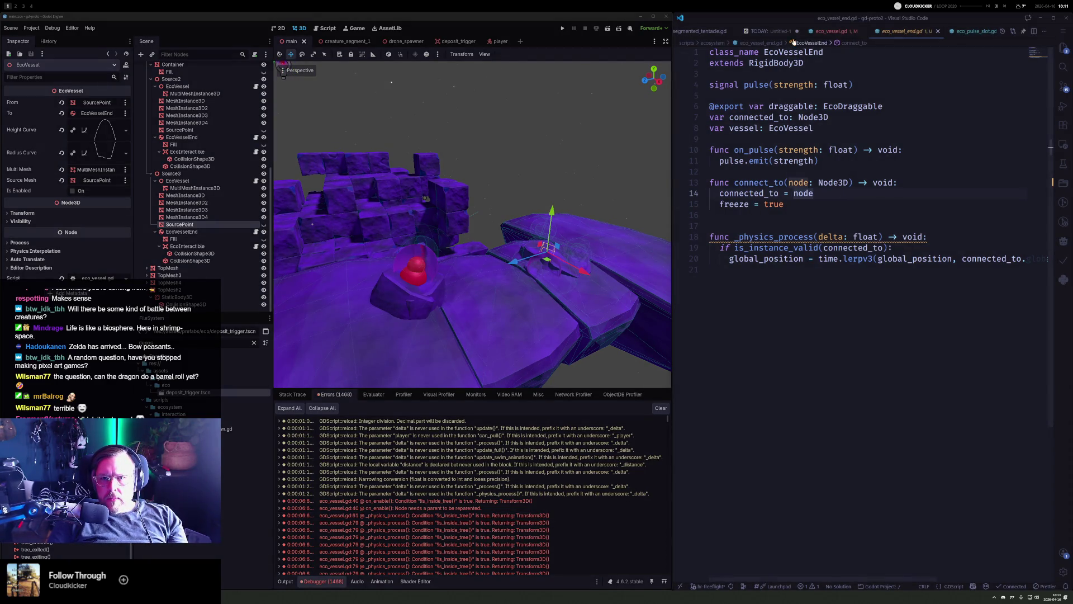
{"action": "key", "text": "ctrl+Tab"}
{"action": "left_click", "coordinate": [802, 217]}
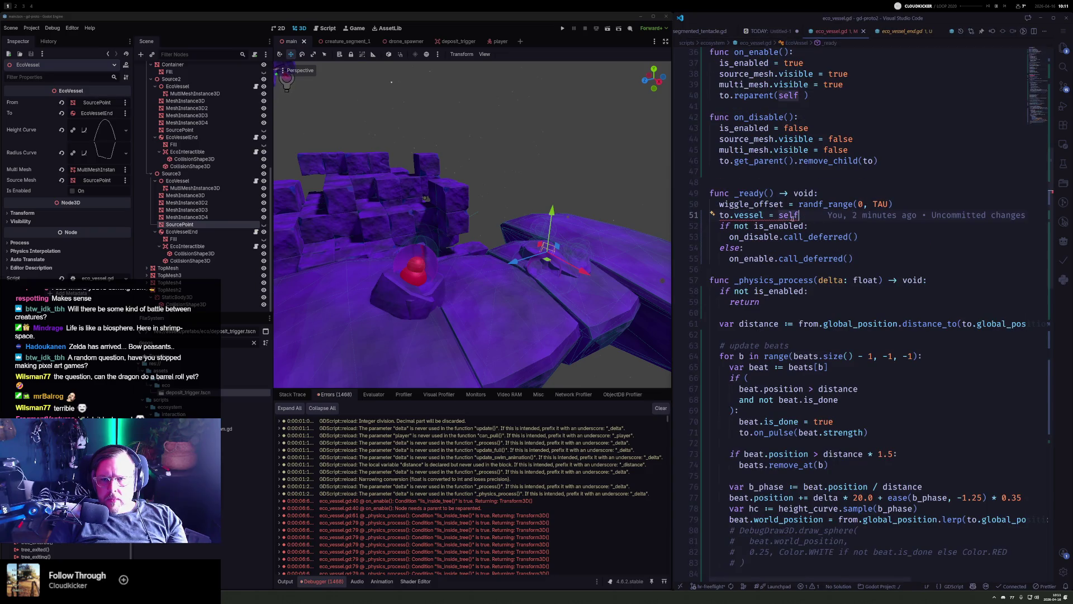
{"action": "key", "text": "ctrl+shift+p"}
{"action": "key", "text": "Return"}
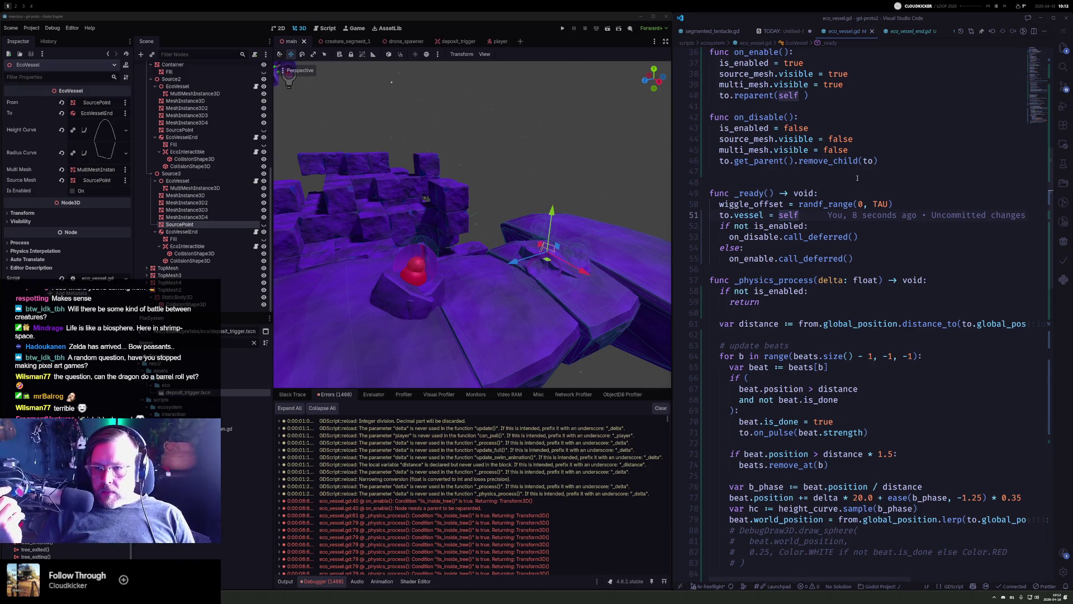
{"action": "left_click", "coordinate": [856, 177]}
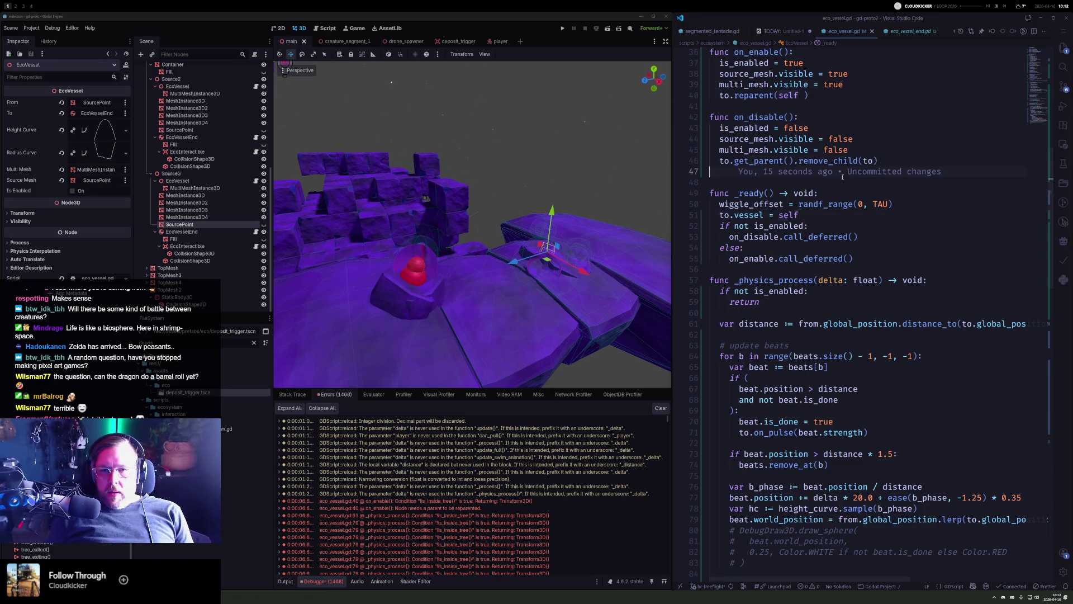
Comment out to.reparent(self) and to.get_parent().remove_child(to), then rerun the game.
{"action": "scroll", "coordinate": [787, 148], "scroll_direction": "up", "scroll_amount": 2}
{"action": "left_click", "coordinate": [814, 140]}
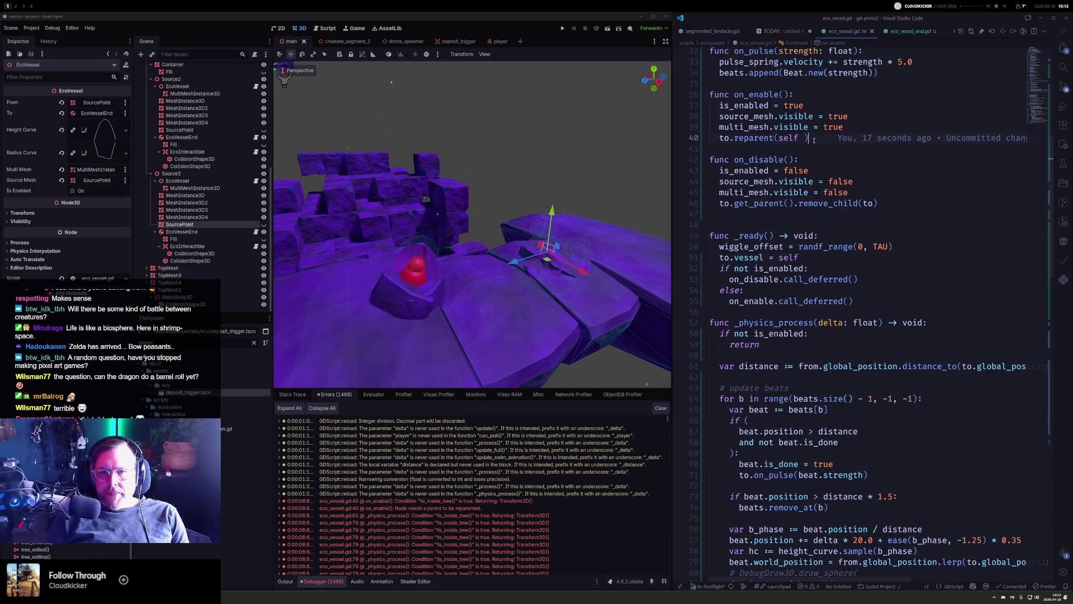
{"action": "left_click", "coordinate": [720, 138]}
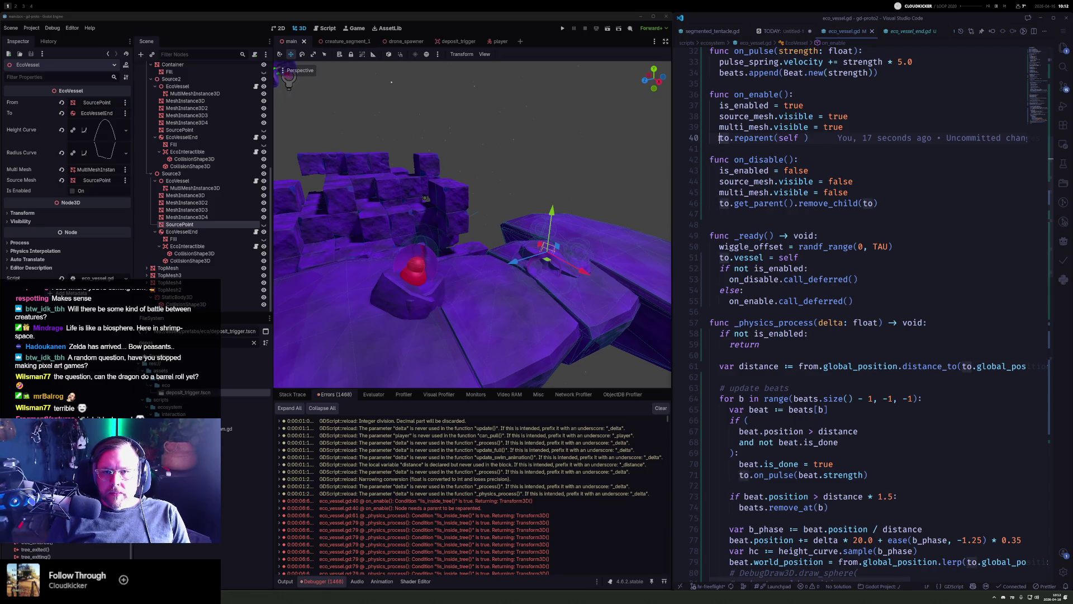
{"action": "key", "text": "ctrl+slash"}
{"action": "key", "text": "Down"}
{"action": "key", "text": "Down"}
{"action": "key", "text": "Down"}
{"action": "key", "text": "ctrl+slash"}
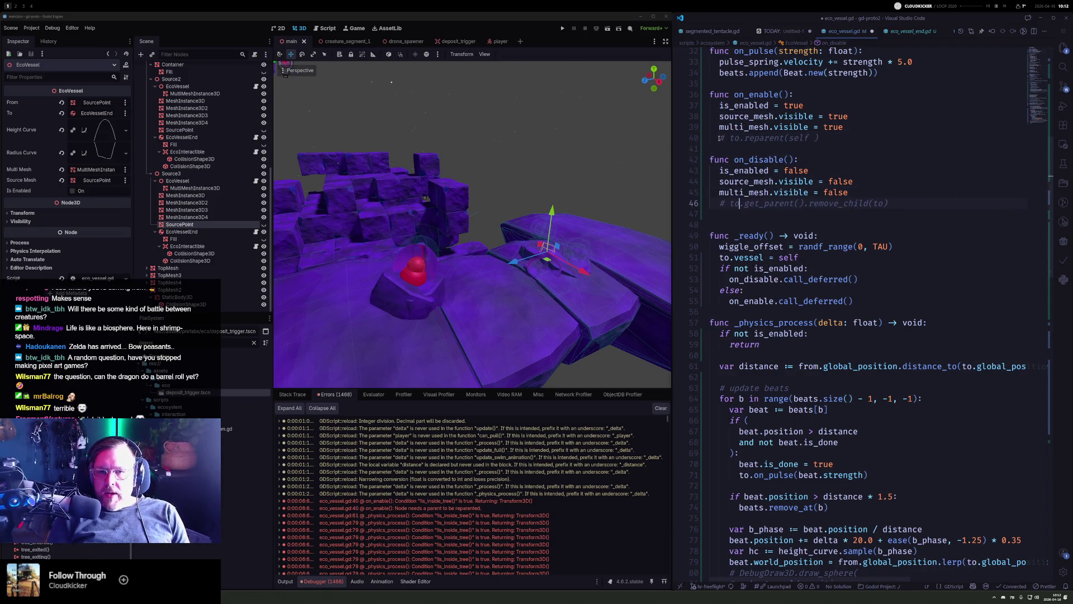
{"action": "left_click", "coordinate": [618, 29]}
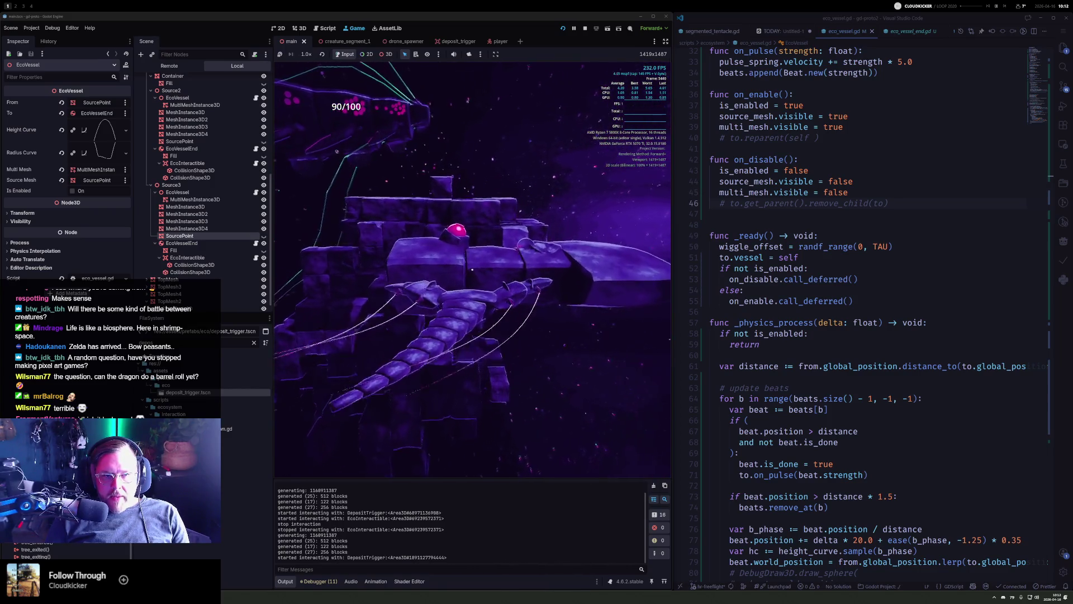
{"action": "left_click", "coordinate": [843, 221]}
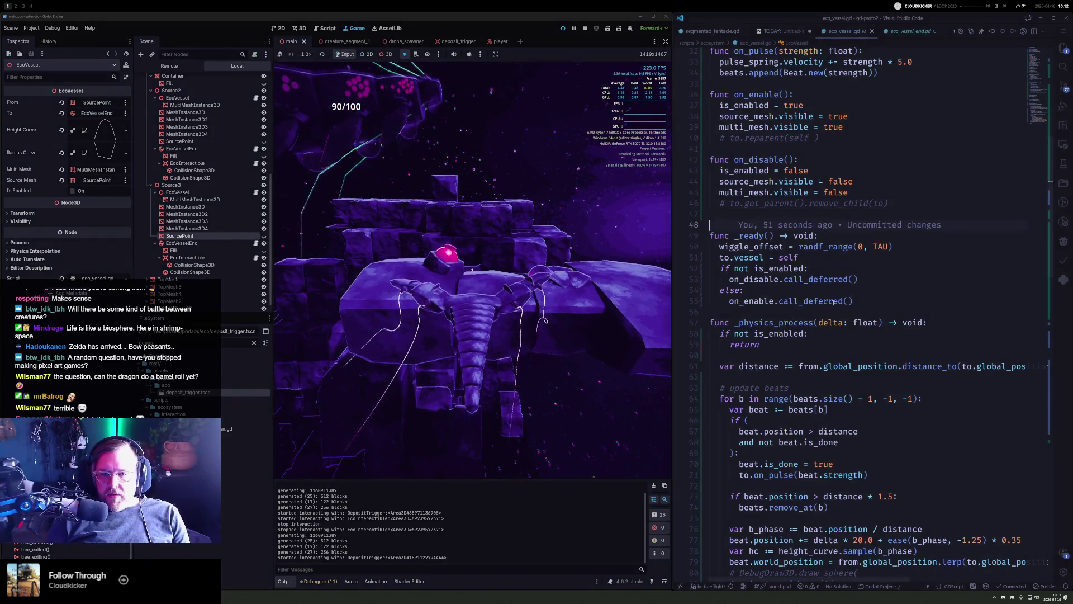
Add 'pulse_spring.velocity = 0.0' and 'pulse_spring.value = 0.0' at the end of on_enable.
{"action": "left_click", "coordinate": [865, 162]}
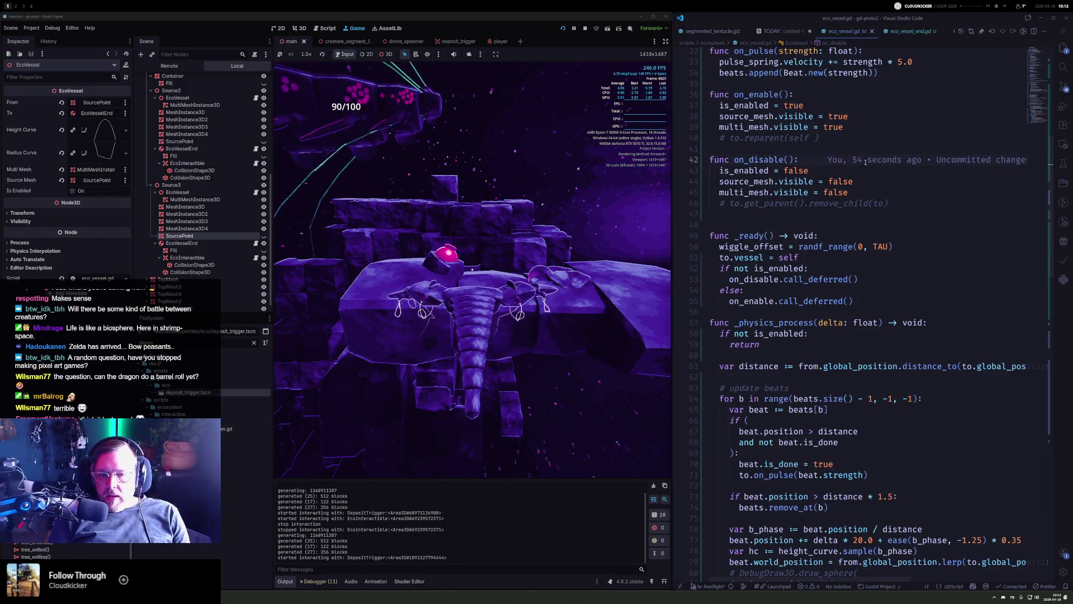
{"action": "key", "text": "Up"}
{"action": "key", "text": "Up"}
{"action": "key", "text": "ctrl+shift+Return"}
{"action": "type", "text": "spring"}
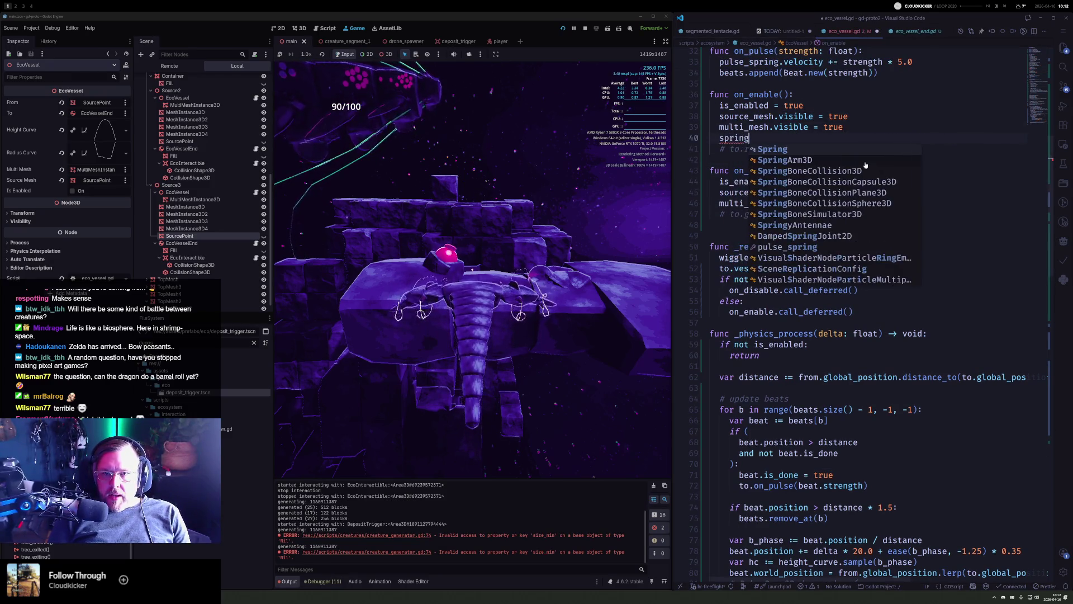
{"action": "key", "text": "Down"}
{"action": "key", "text": "Down"}
{"action": "key", "text": "Down"}
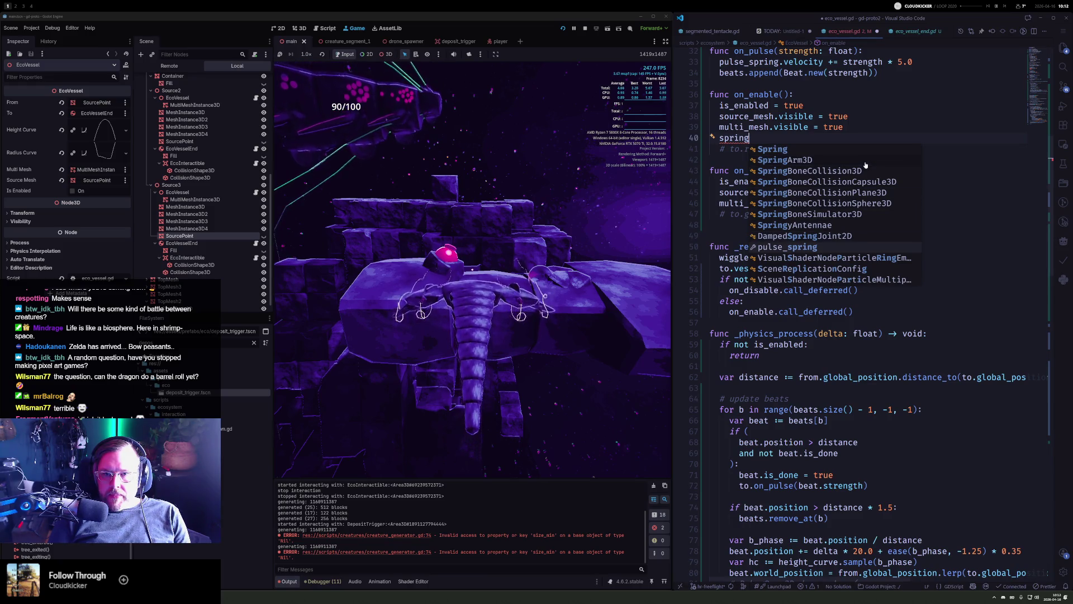
{"action": "key", "text": "Tab"}
{"action": "type", "text": "."}
{"action": "type", "text": "vel"}
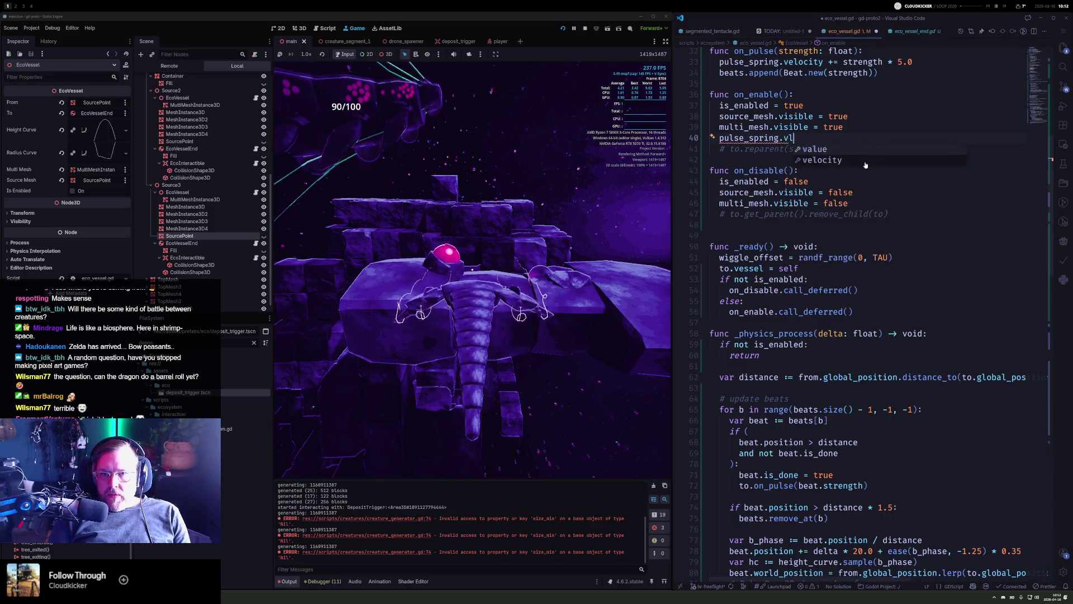
{"action": "key", "text": "Tab"}
{"action": "type", "text": "0.0"}
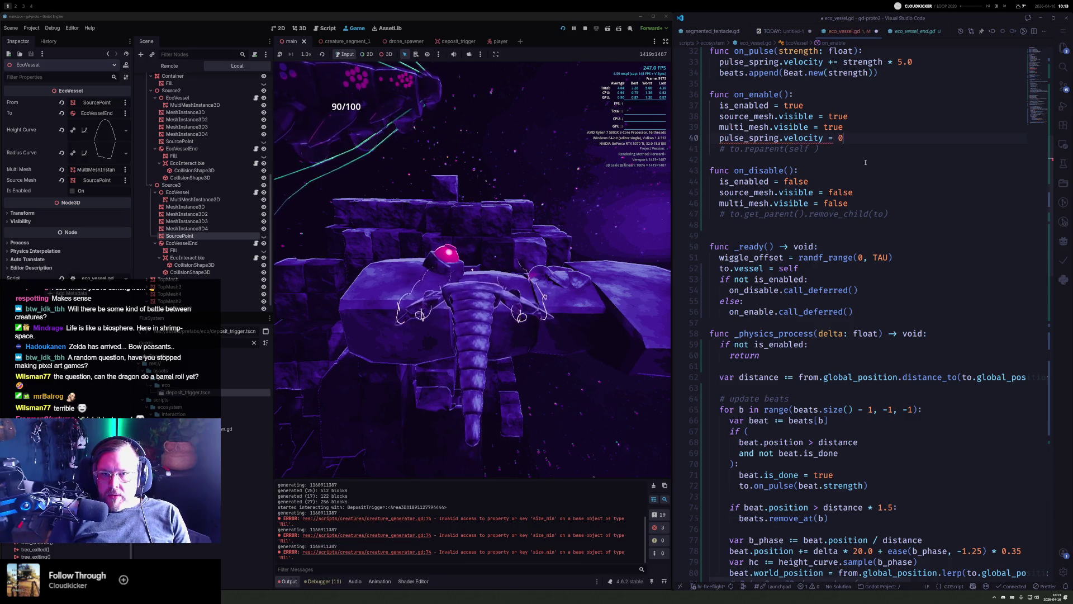
{"action": "key", "text": "shift+alt+Down"}
{"action": "key", "text": "ctrl+Left"}
{"action": "key", "text": "ctrl+Left"}
{"action": "key", "text": "ctrl+Left"}
{"action": "key", "text": "ctrl+Delete"}
{"action": "type", "text": "val"}
{"action": "key", "text": "Tab"}
{"action": "key", "text": "End"}
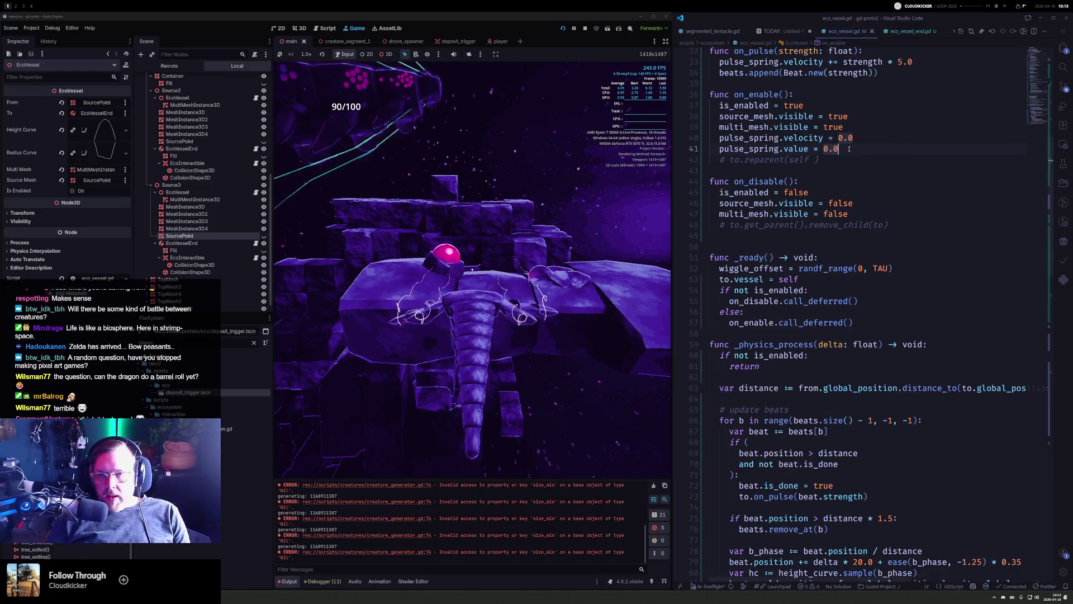
Run the project to test the spring reset, then return to on_enable's multi_mesh visibility line.
{"action": "left_click", "coordinate": [563, 29]}
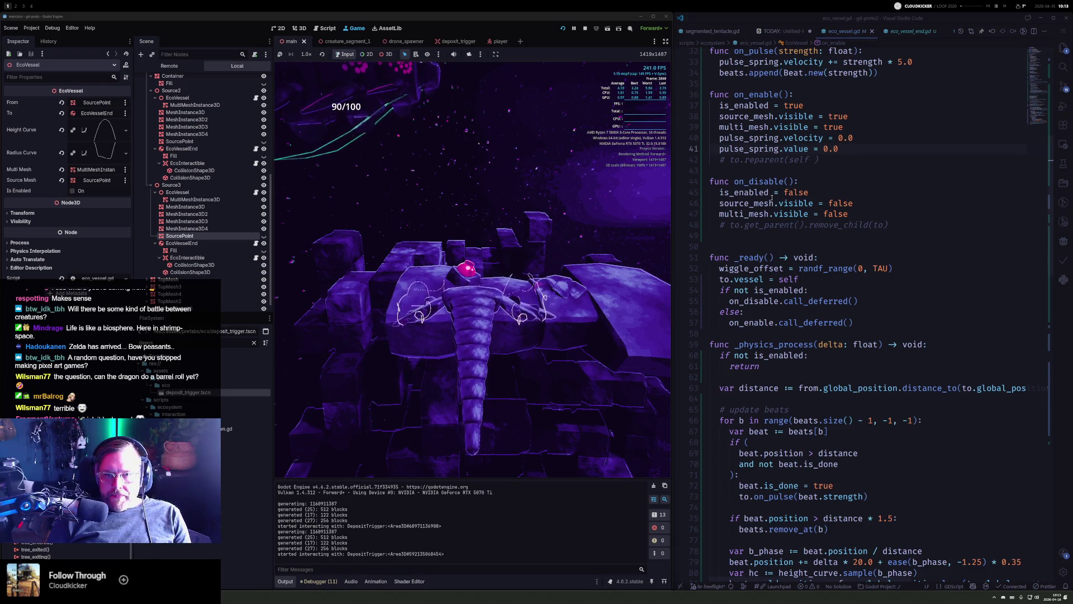
{"action": "left_click", "coordinate": [864, 118]}
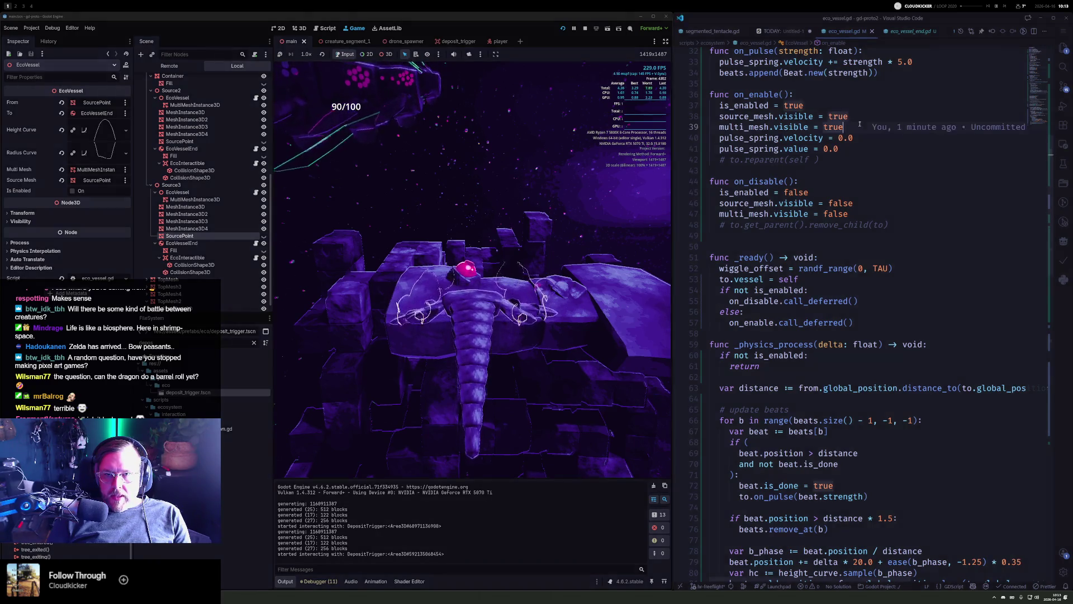
{"action": "scroll", "coordinate": [864, 117], "scroll_direction": "down", "scroll_amount": 20}
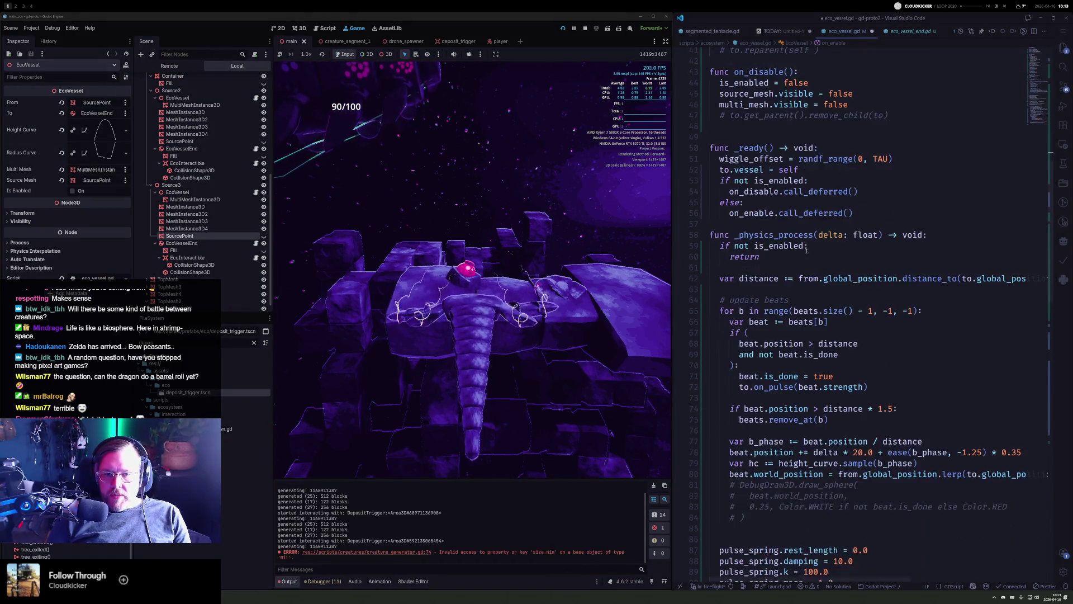
Paste 'multi_mesh.visible = true' at the end of eco_vessel.gd and save.
{"action": "left_click", "coordinate": [880, 306]}
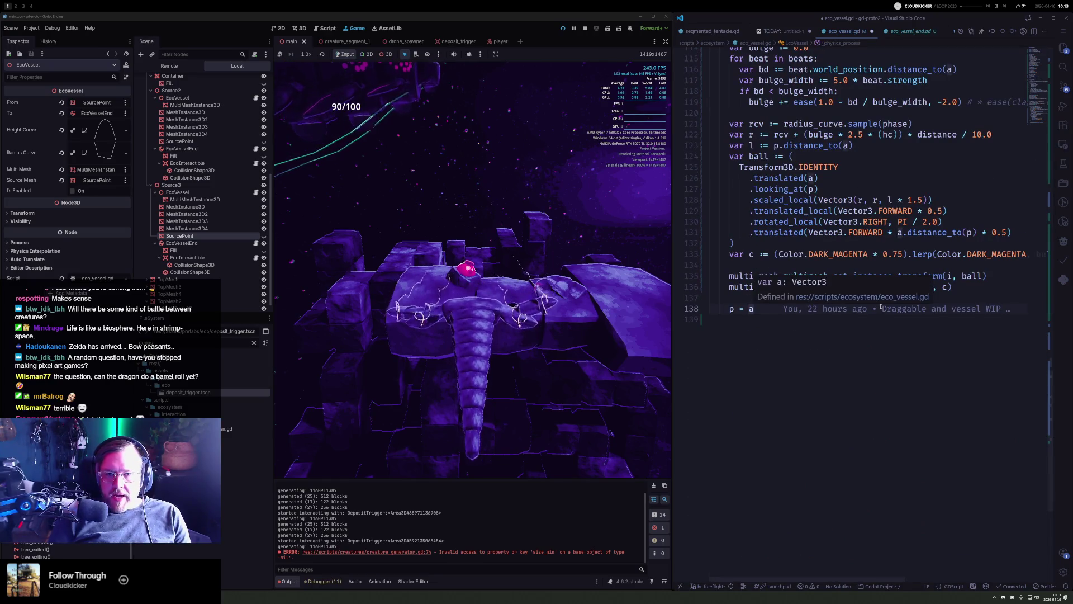
{"action": "key", "text": "Return"}
{"action": "key", "text": "Return"}
{"action": "key", "text": "Return"}
{"action": "type", "text": "multi_mesh.visible = true"}
{"action": "key", "text": "ctrl+s"}
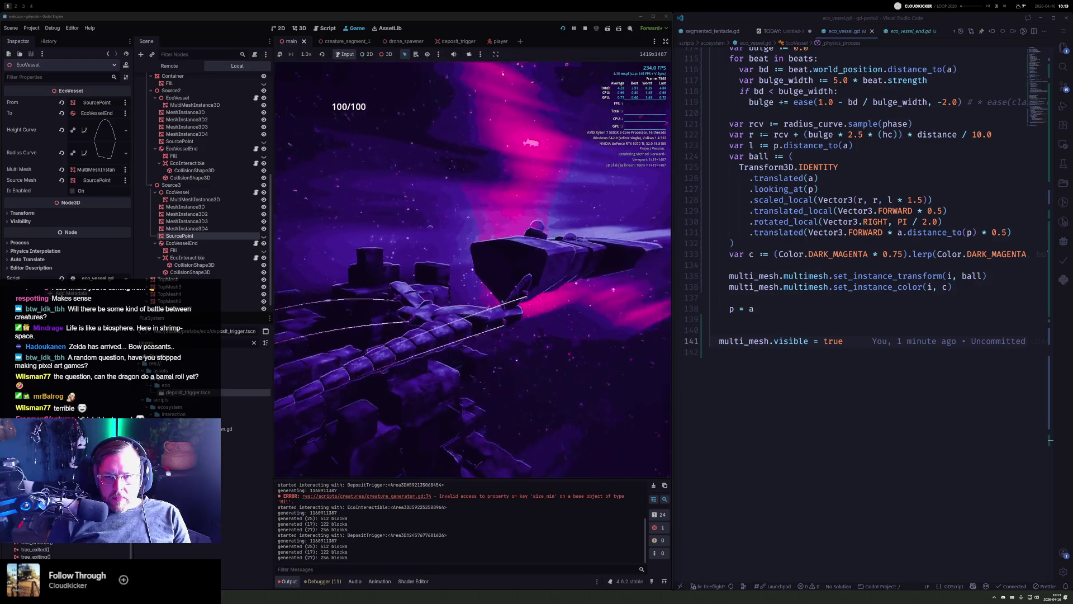
{"action": "left_click_drag", "start_coordinate": [1038, 60], "coordinate": [1028, 86]}
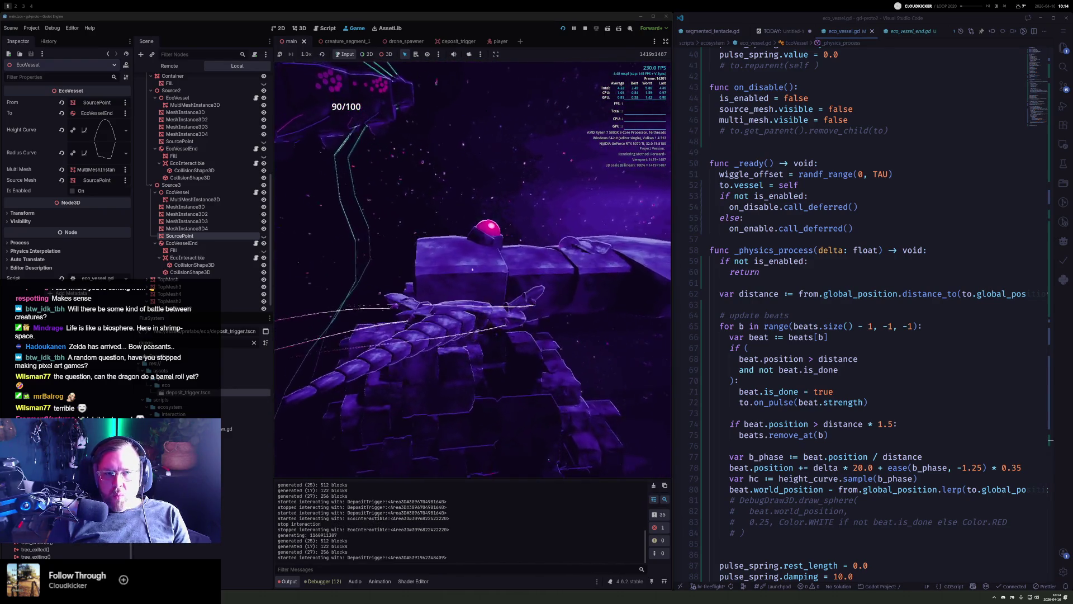
Stop the game, comment out the trailing multi_mesh.visible = true line, and run again.
{"action": "left_click", "coordinate": [585, 29]}
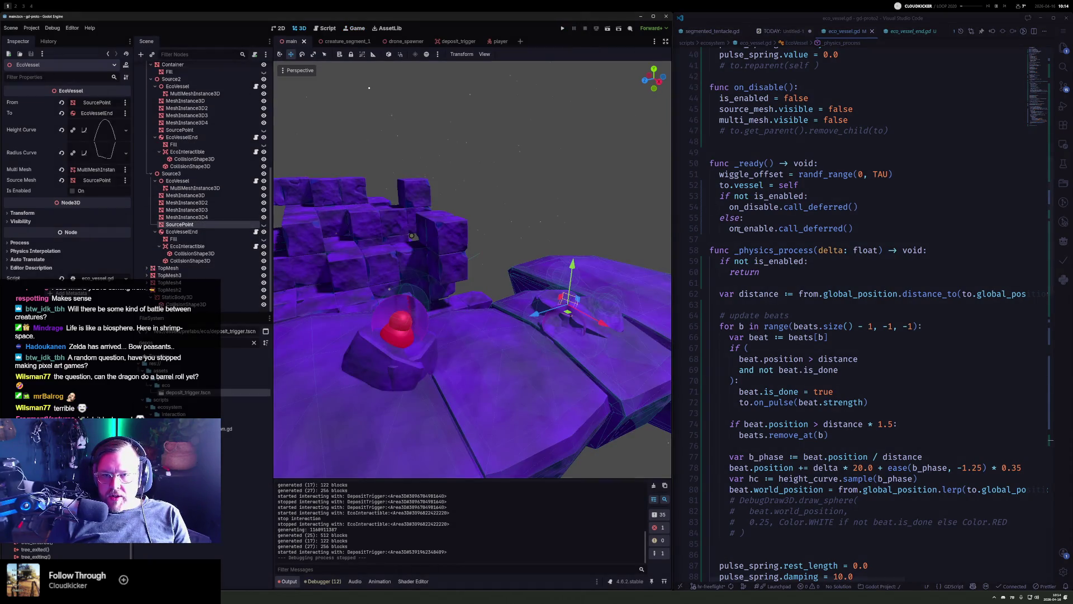
{"action": "mouse_move", "coordinate": [776, 359]}
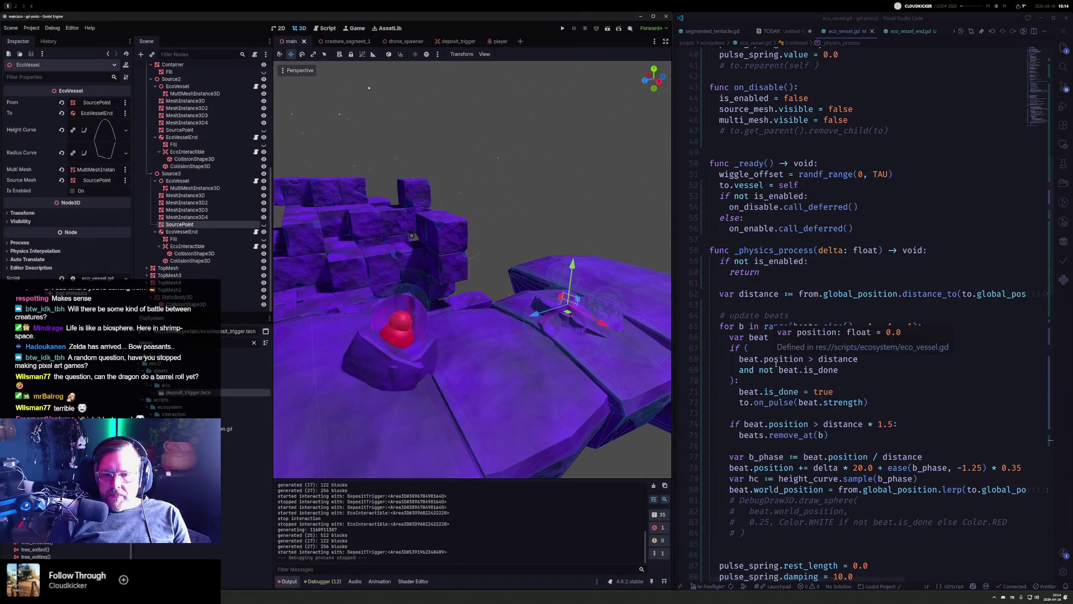
{"action": "scroll", "coordinate": [776, 363], "scroll_direction": "up", "scroll_amount": 7}
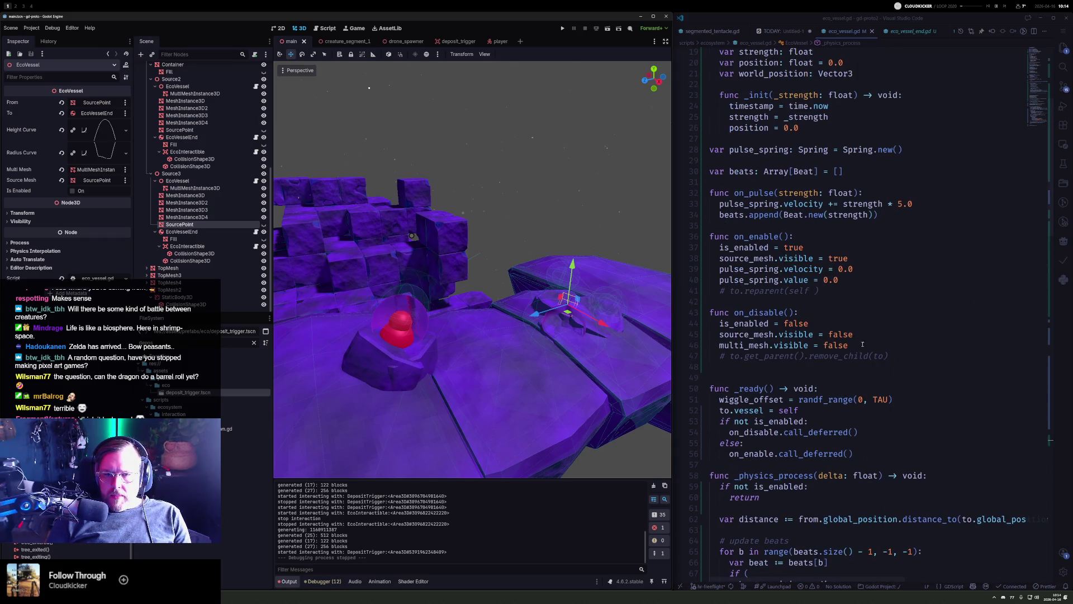
{"action": "left_click", "coordinate": [1039, 150]}
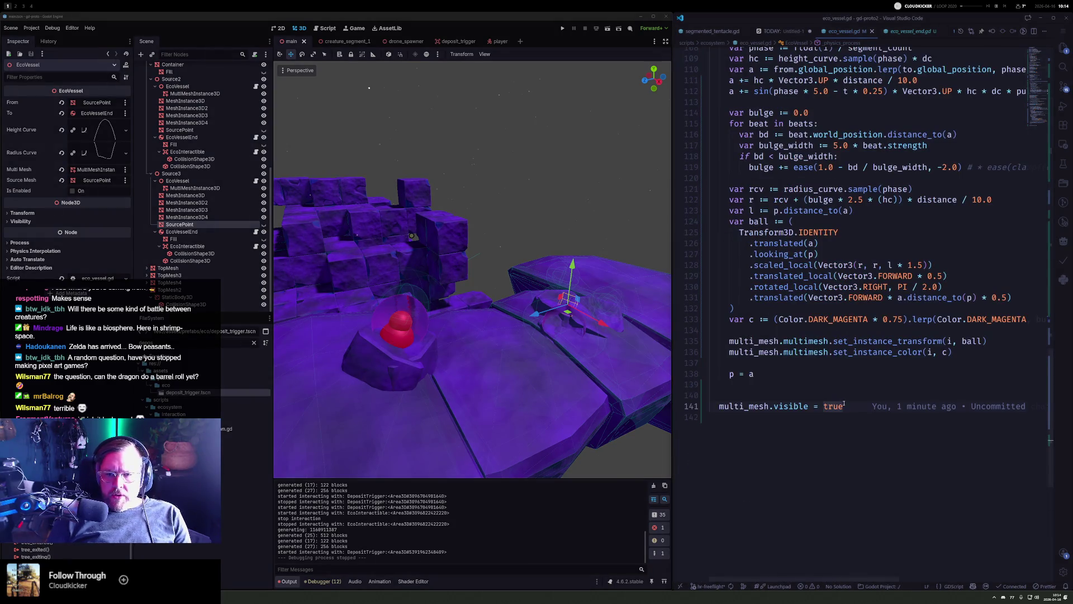
{"action": "key", "text": "ctrl+slash"}
{"action": "key", "text": "Down"}
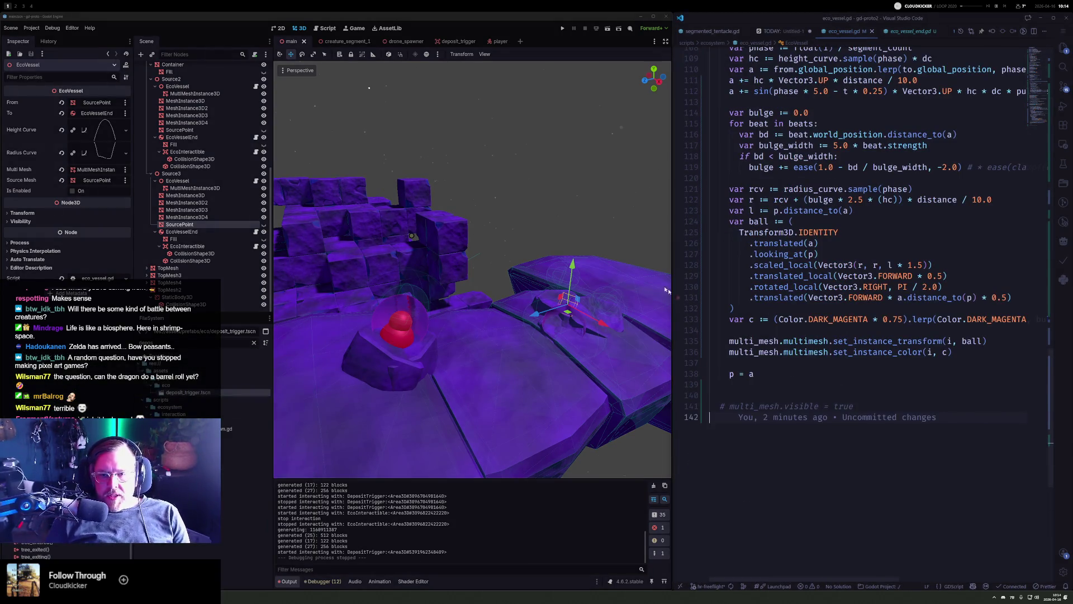
{"action": "left_click", "coordinate": [562, 28]}
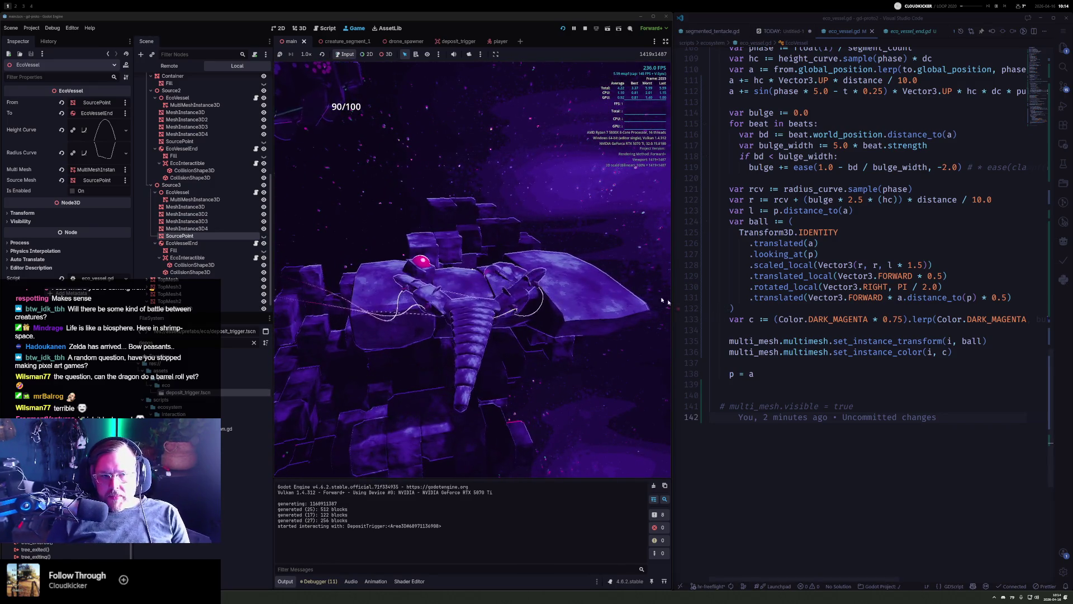
Add 'to.global_position = global_position' at the end of on_enable.
{"action": "left_click", "coordinate": [783, 101]}
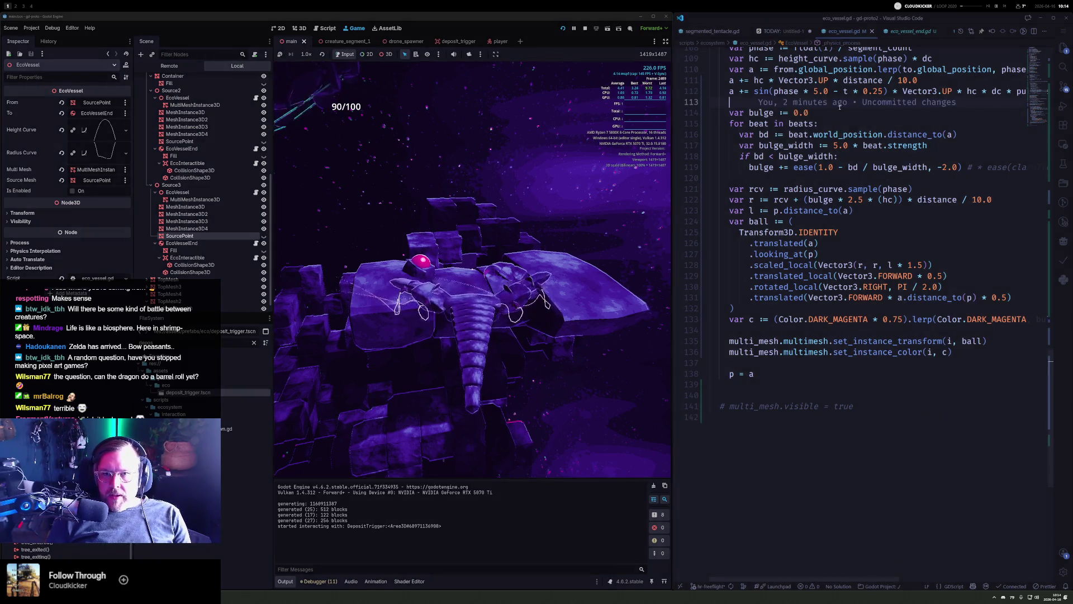
{"action": "scroll", "coordinate": [822, 173], "scroll_direction": "up", "scroll_amount": 8}
{"action": "scroll", "coordinate": [822, 173], "scroll_direction": "up", "scroll_amount": 15}
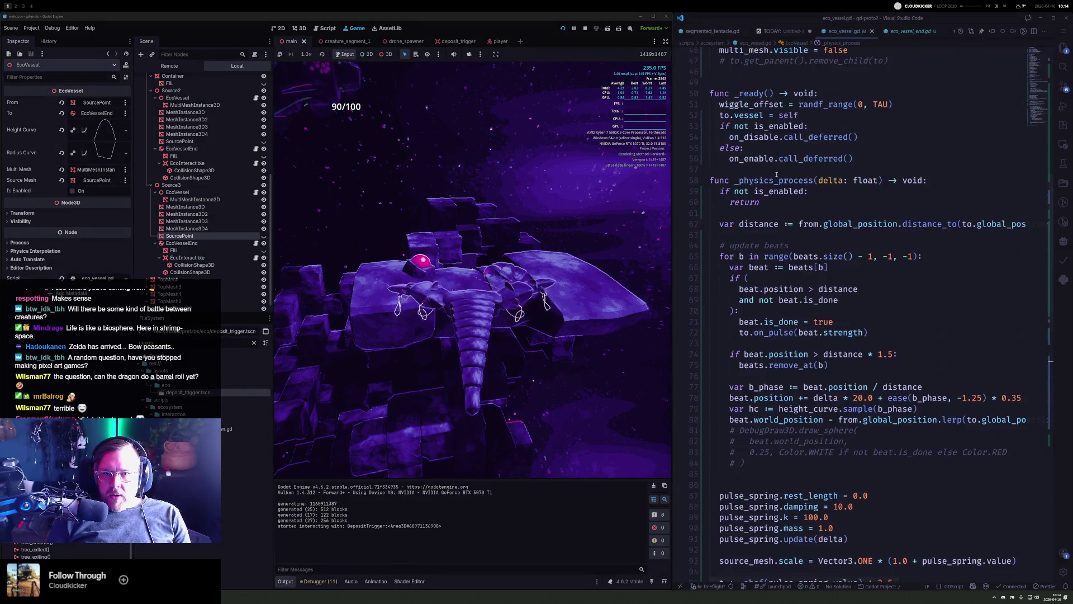
{"action": "left_click", "coordinate": [920, 218]}
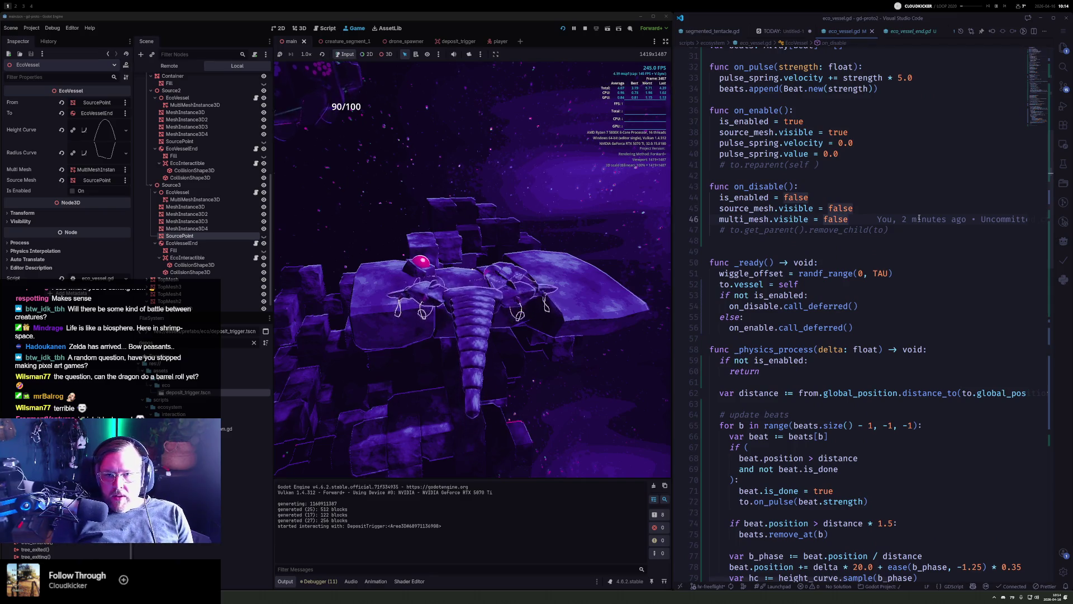
{"action": "key", "text": "Return"}
{"action": "type", "text": "topo"}
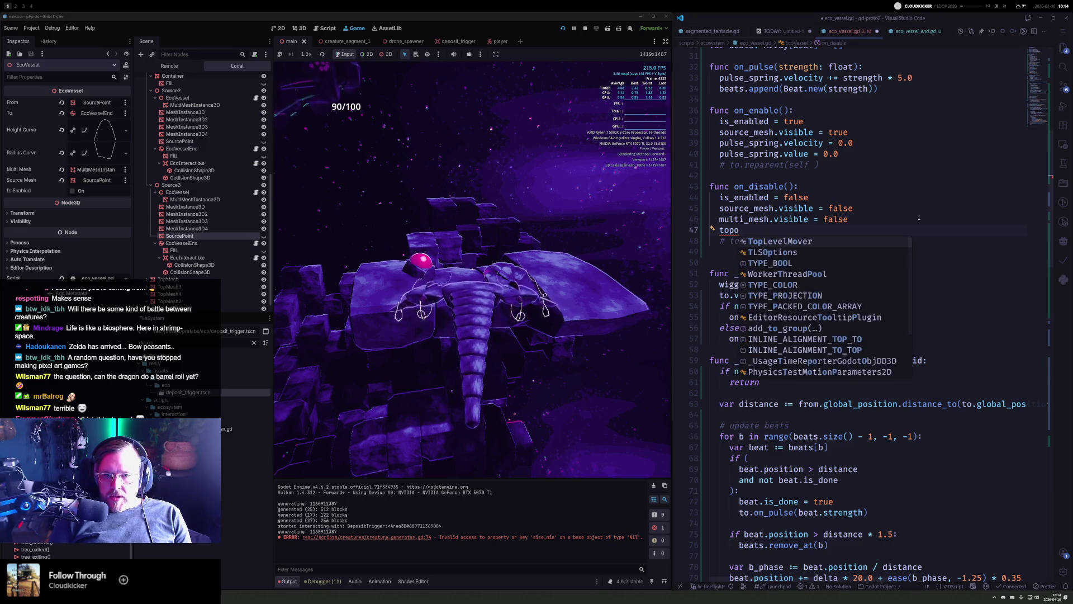
{"action": "key", "text": "ctrl+z"}
{"action": "key", "text": "Up"}
{"action": "key", "text": "Up"}
{"action": "key", "text": "Up"}
{"action": "key", "text": "Return"}
{"action": "type", "text": "go"}
{"action": "key", "text": "BackSpace"}
{"action": "key", "text": "BackSpace"}
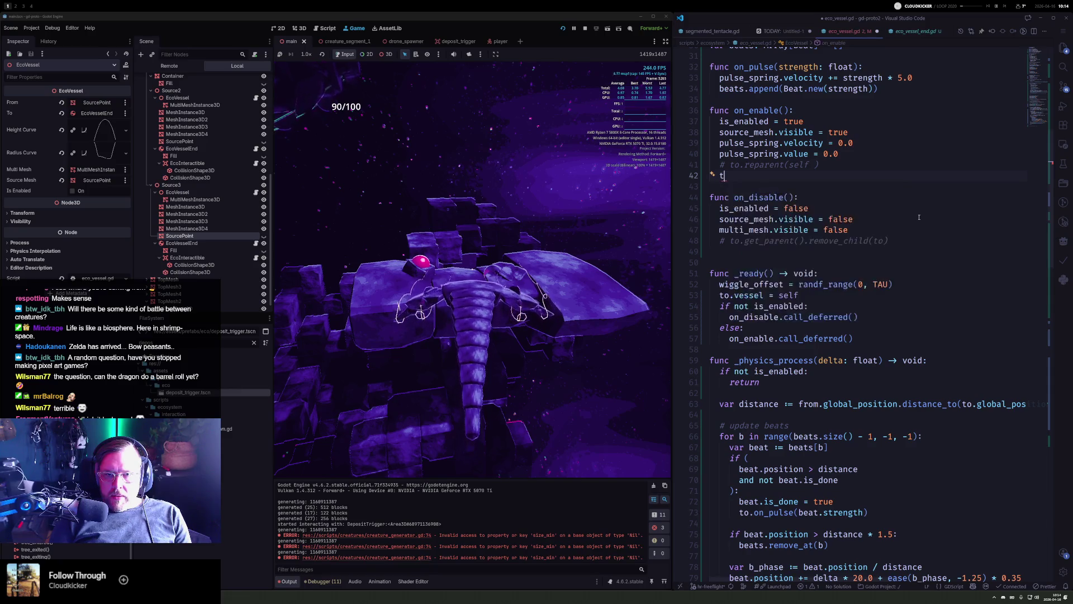
{"action": "type", "text": "to.globl"}
{"action": "key", "text": "Down"}
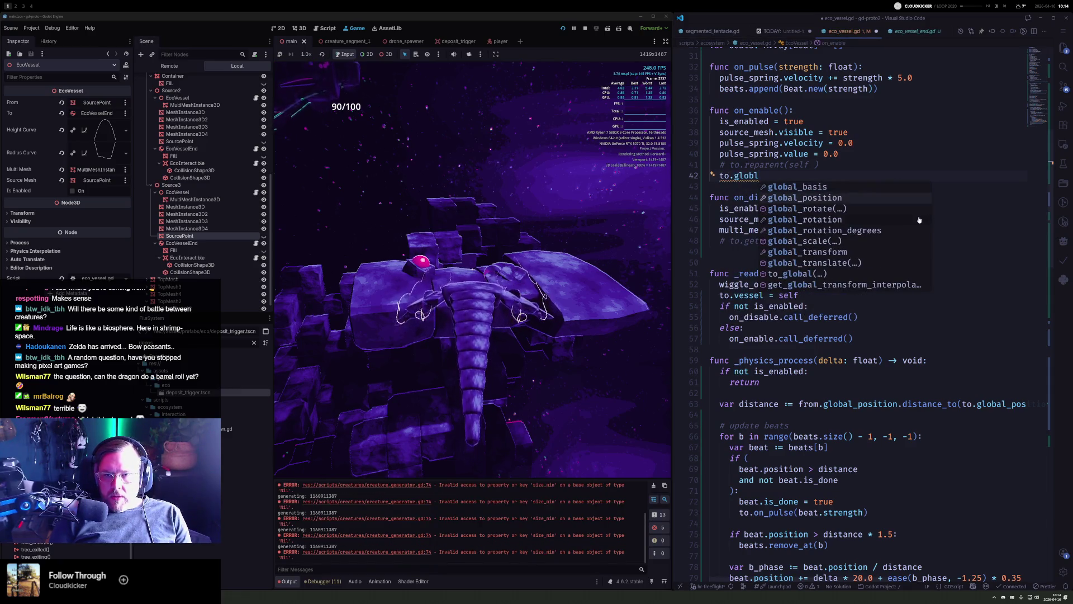
{"action": "key", "text": "Return"}
{"action": "type", "text": "globa"}
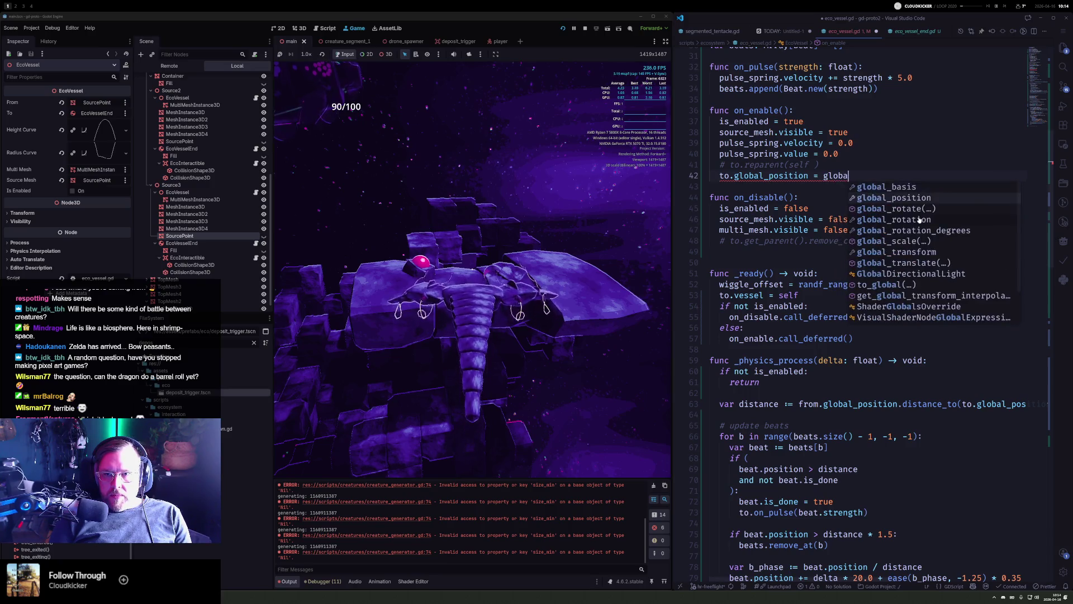
{"action": "key", "text": "Return"}
{"action": "key", "text": "ctrl+shift+Return"}
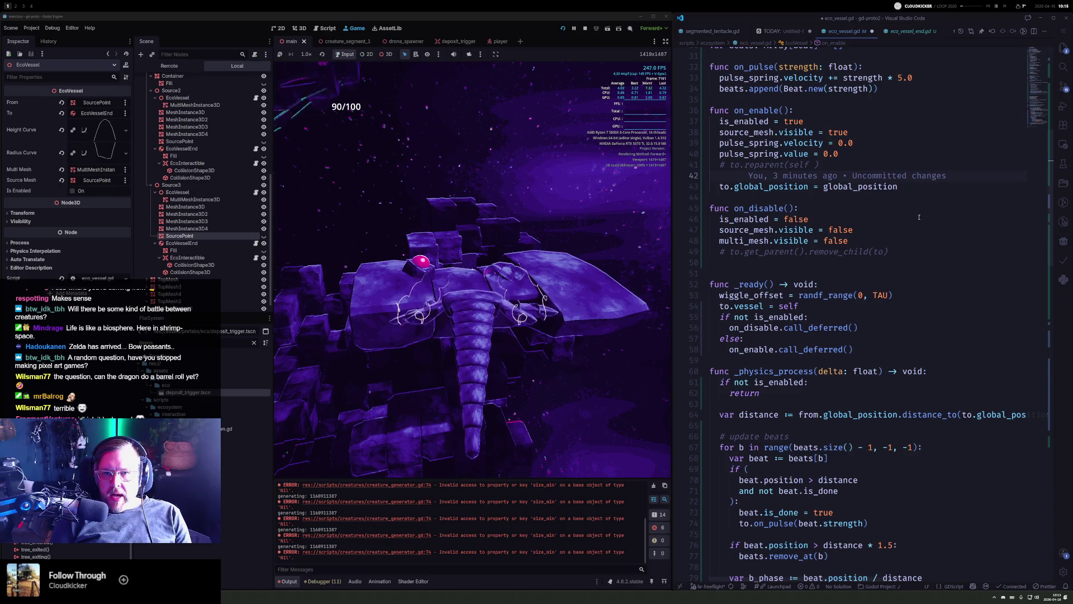
{"action": "key", "text": "Down"}
Add 'to.apply_central_impulse(global_basis.y * 20.0)' below the position assignment.
{"action": "key", "text": "ctrl+Return"}
{"action": "type", "text": "to.a"}
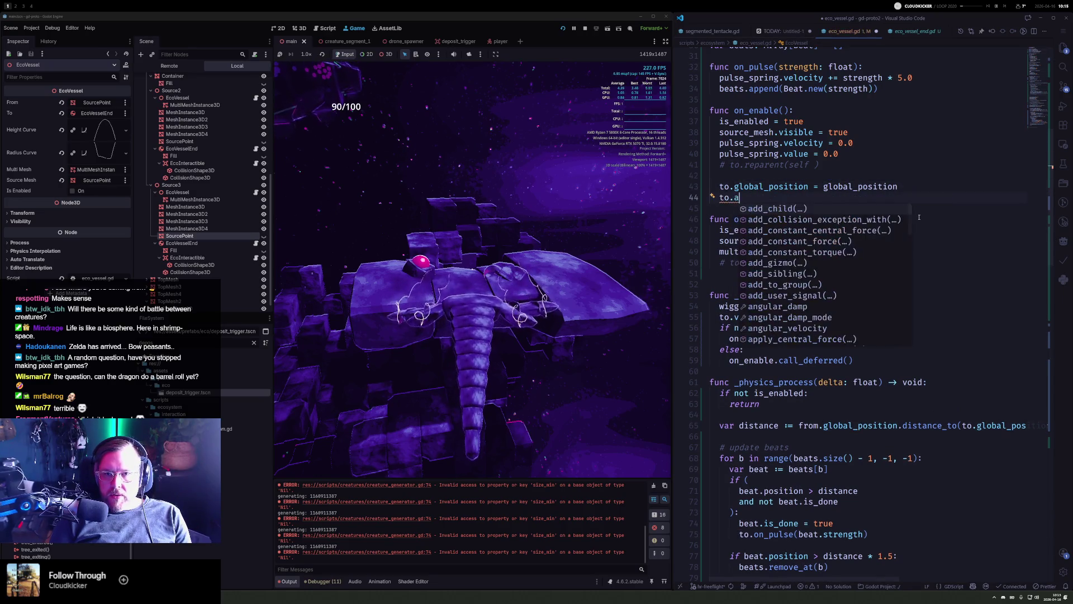
{"action": "type", "text": "pply"}
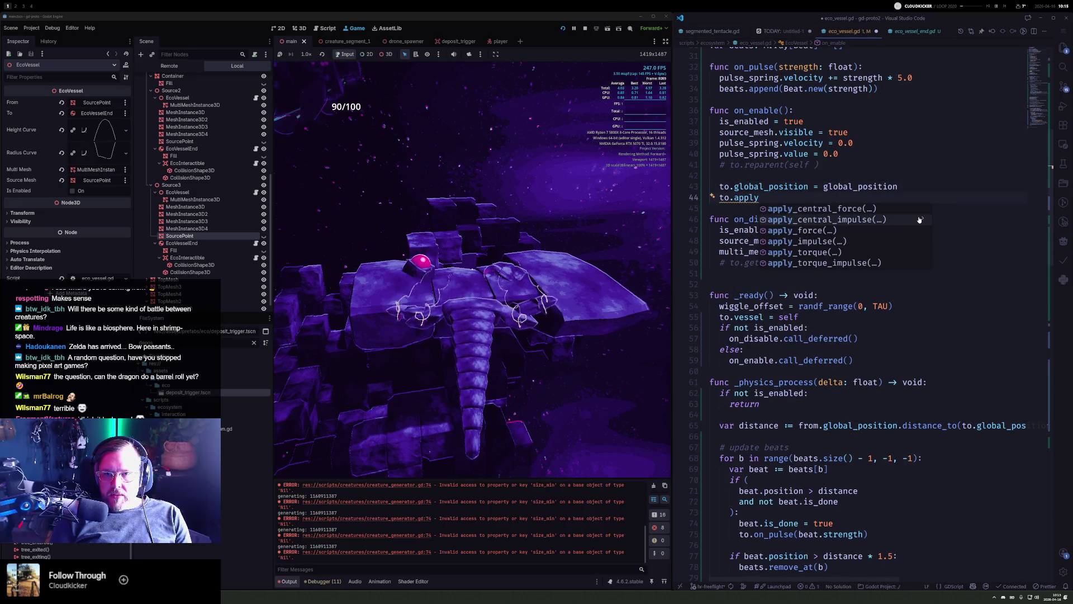
{"action": "left_click", "coordinate": [919, 219]}
{"action": "key", "text": "shift+Home"}
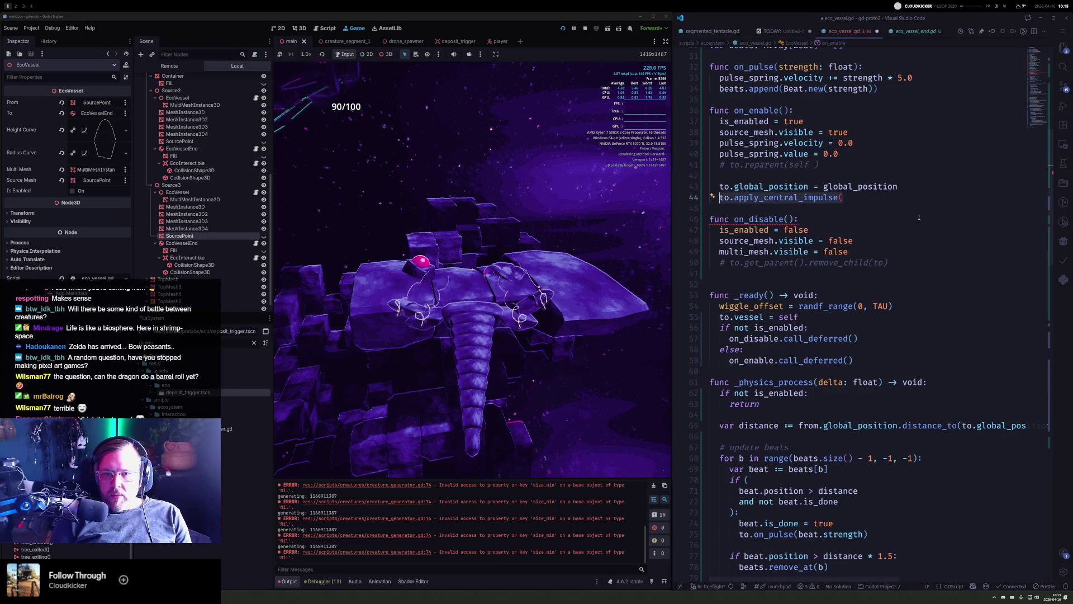
{"action": "key", "text": "End"}
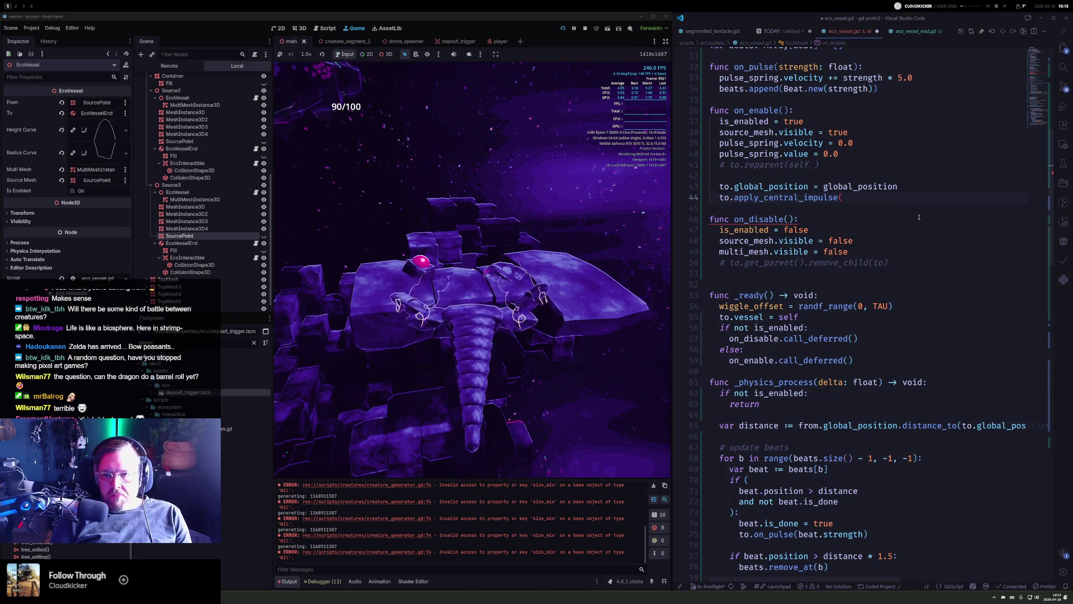
{"action": "type", "text": "Vector3."}
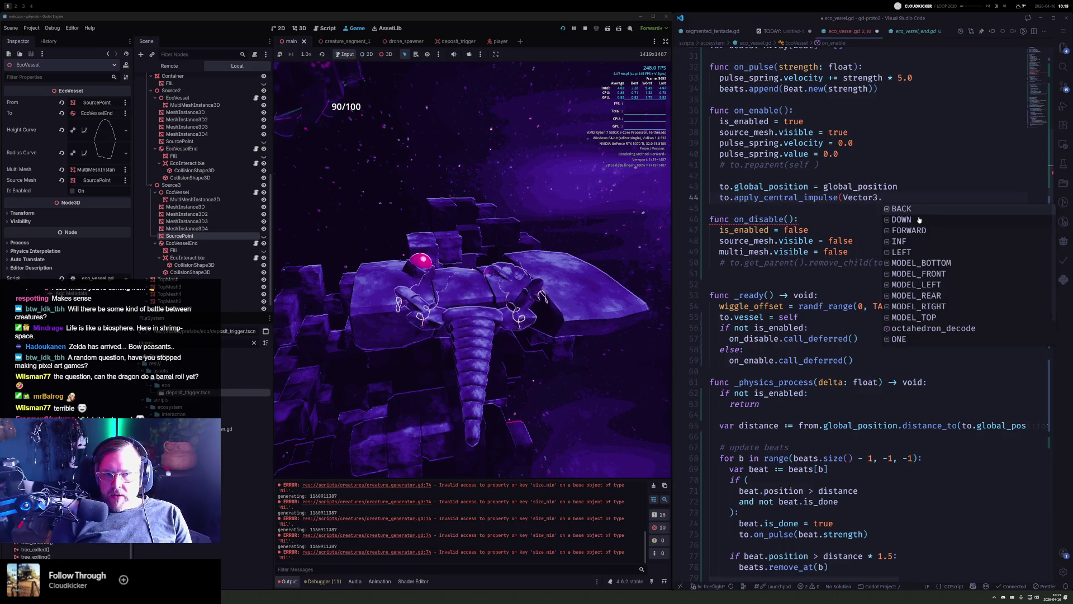
{"action": "key", "text": "ctrl+shift+Left"}
{"action": "type", "text": "b"}
{"action": "key", "text": "BackSpace"}
{"action": "type", "text": "globa"}
{"action": "key", "text": "Tab"}
{"action": "type", "text": ".y"}
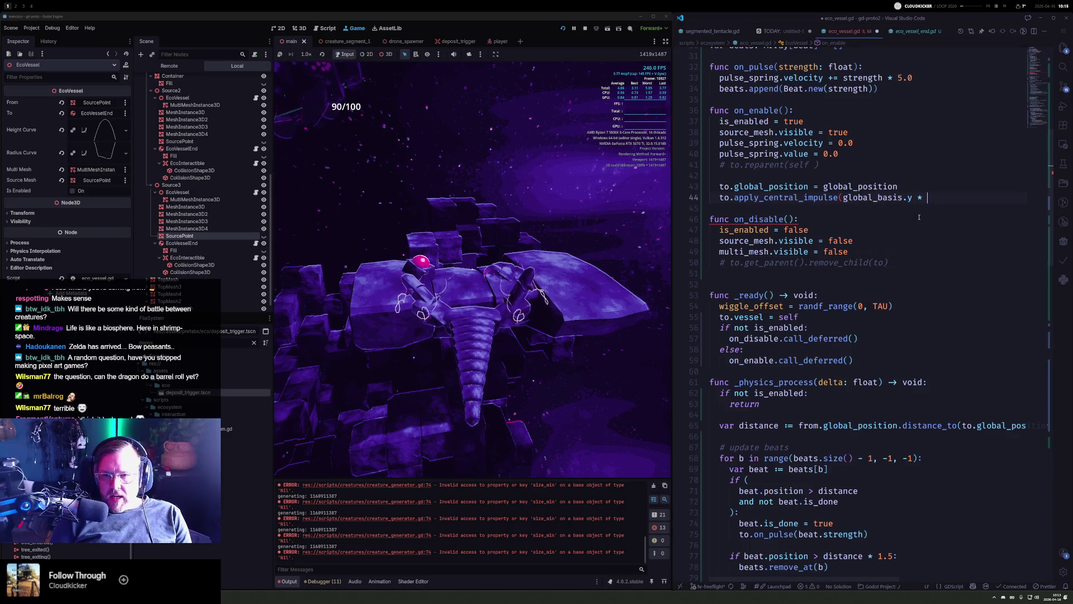
{"action": "type", "text": ")"}
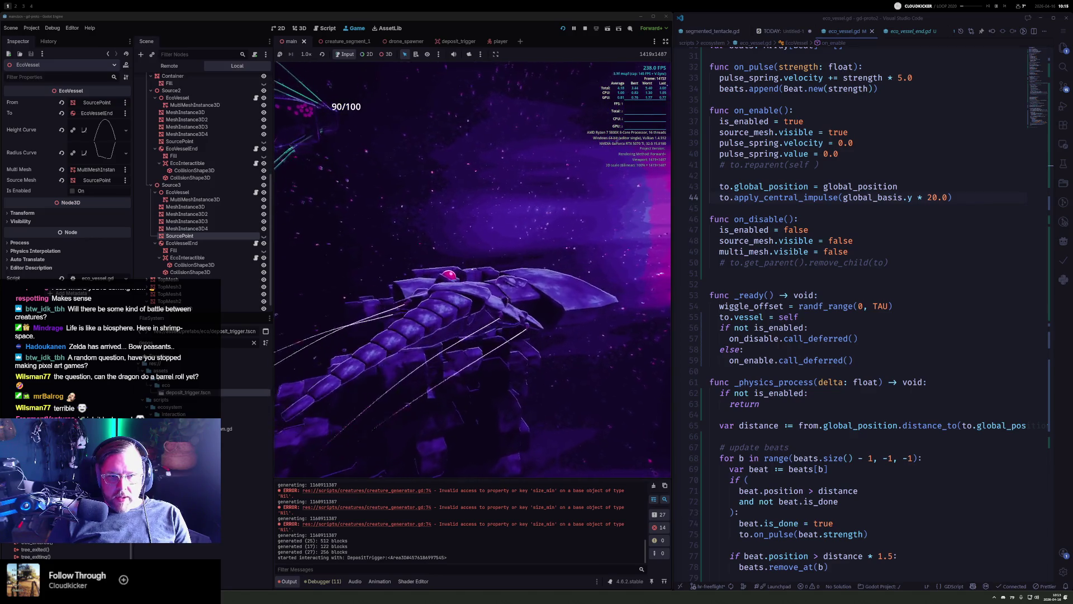
Uncomment the trailing 'multi_mesh.visible = true' line at the end of the script.
{"action": "scroll", "coordinate": [823, 412], "scroll_direction": "down", "scroll_amount": 15}
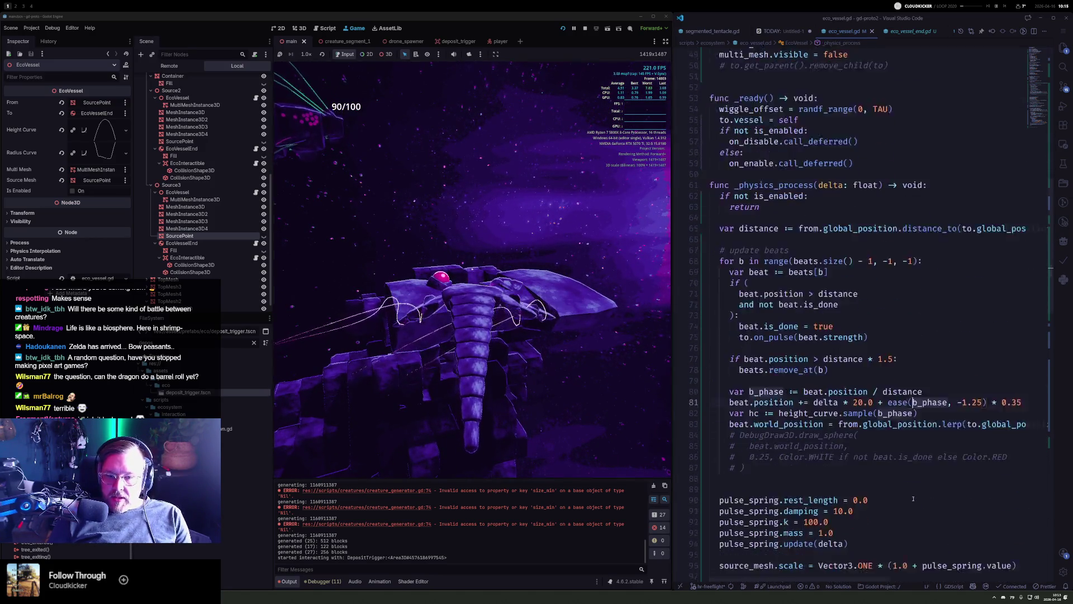
{"action": "scroll", "coordinate": [910, 499], "scroll_direction": "down", "scroll_amount": 7}
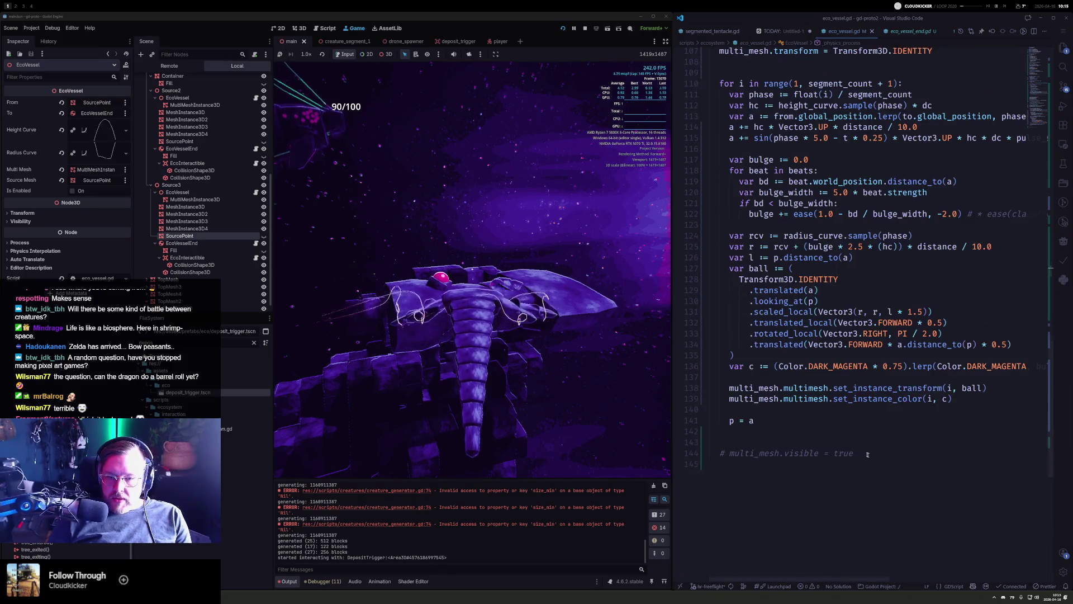
{"action": "left_click", "coordinate": [731, 456]}
{"action": "key", "text": "ctrl+slash"}
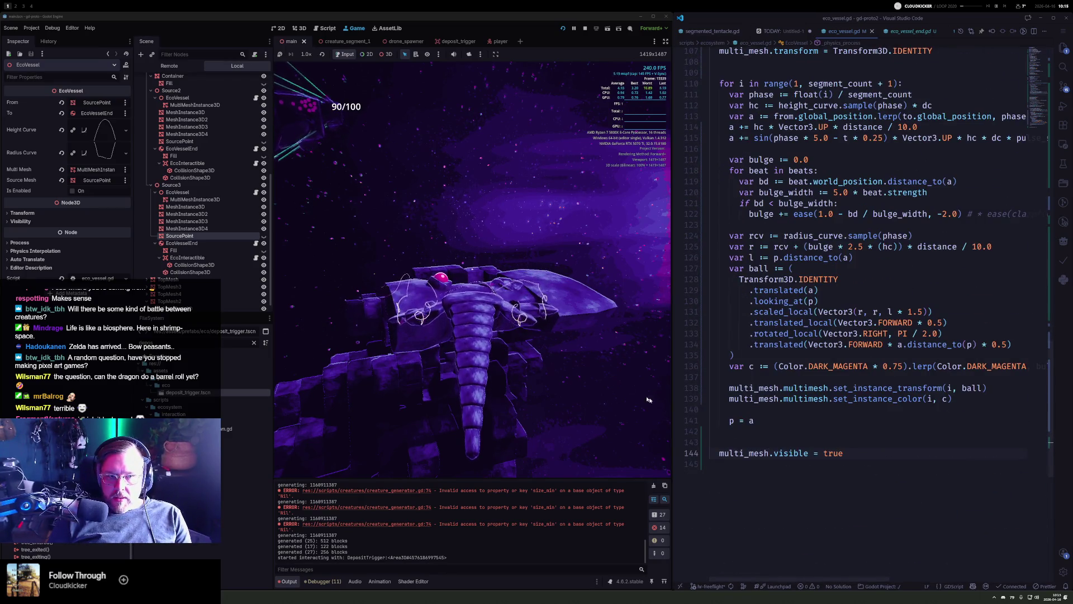
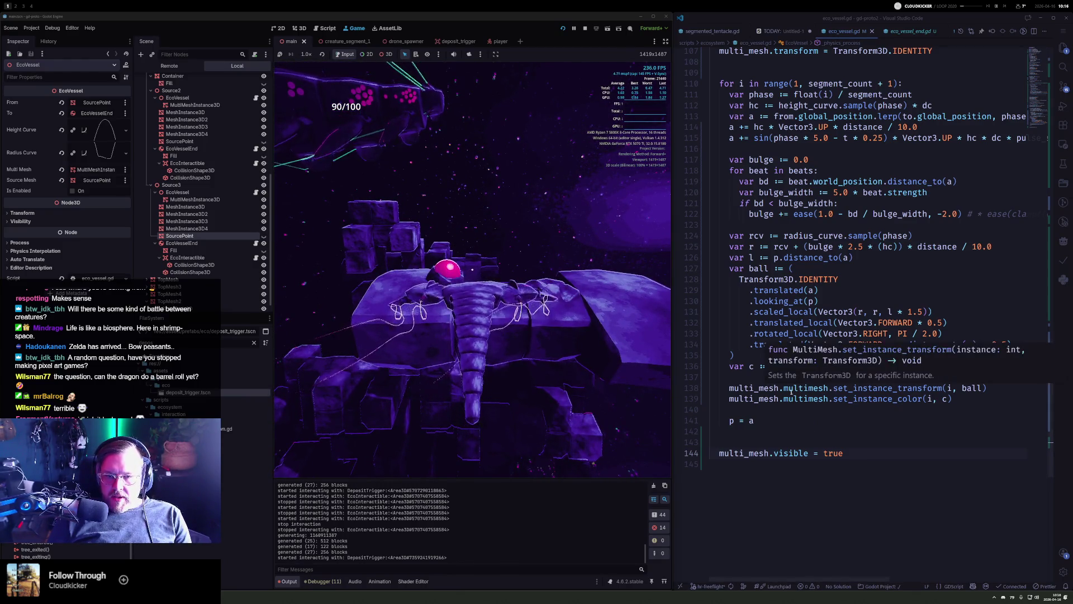
Delete the blank line after the multi_mesh.transform setup in eco_vessel.gd.
{"action": "scroll", "coordinate": [772, 394], "scroll_direction": "up", "scroll_amount": 5}
{"action": "left_click", "coordinate": [814, 208]}
{"action": "key", "text": "BackSpace"}
{"action": "left_click", "coordinate": [882, 181]}
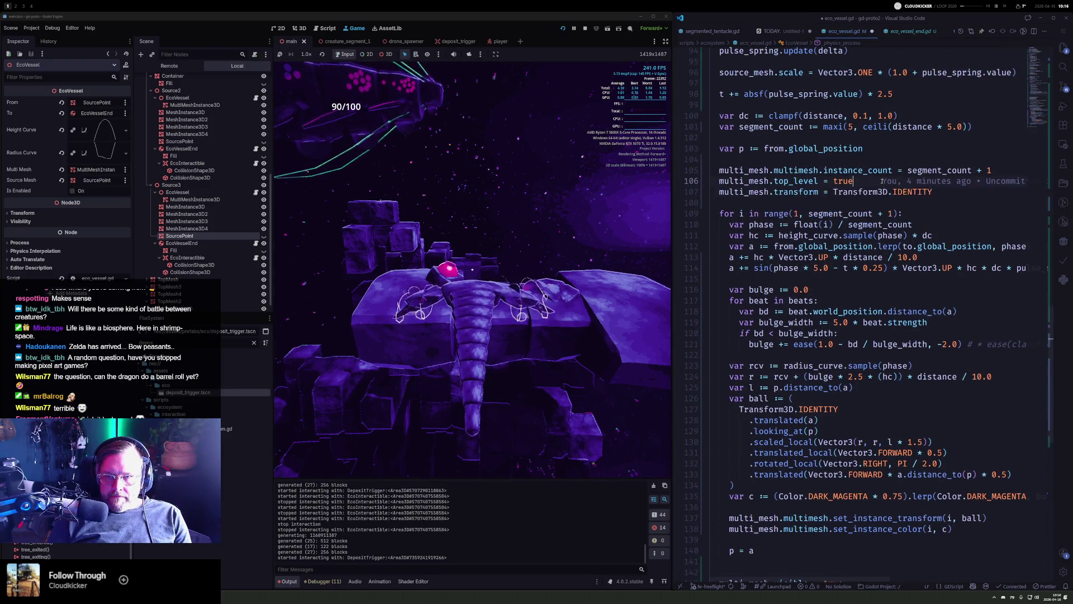
Highlight transform, multimesh and multi_mesh to review their other uses in the script.
{"action": "double_click", "coordinate": [782, 193]}
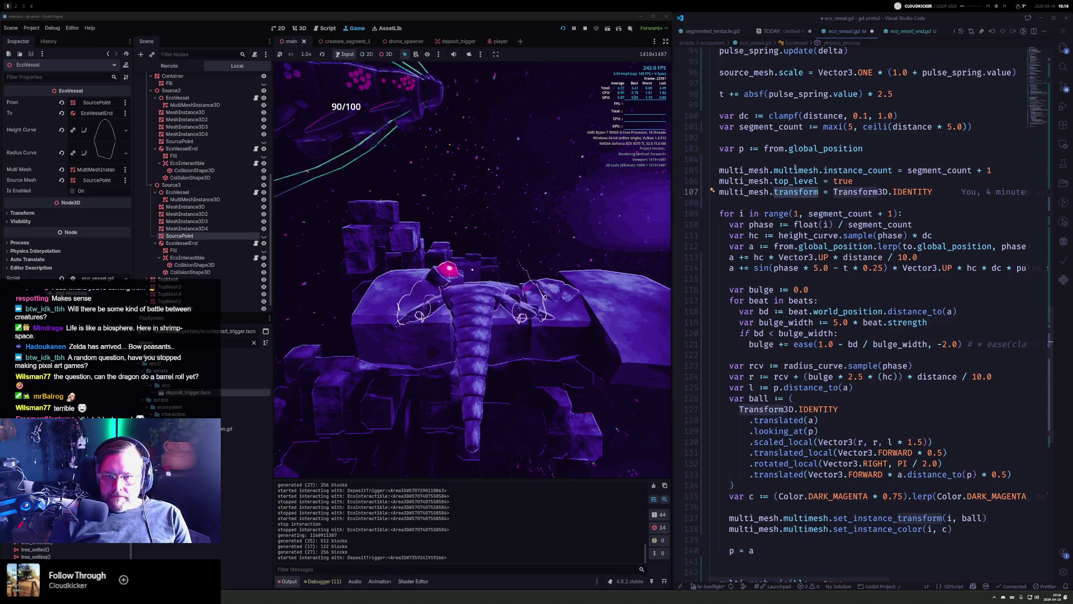
{"action": "double_click", "coordinate": [795, 170]}
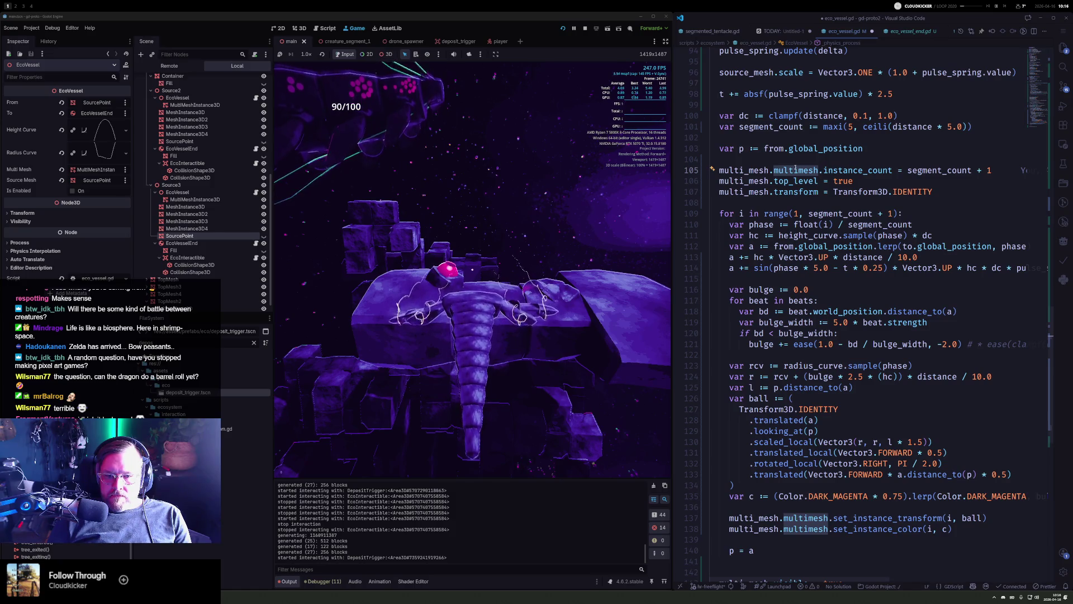
{"action": "mouse_move", "coordinate": [819, 169]}
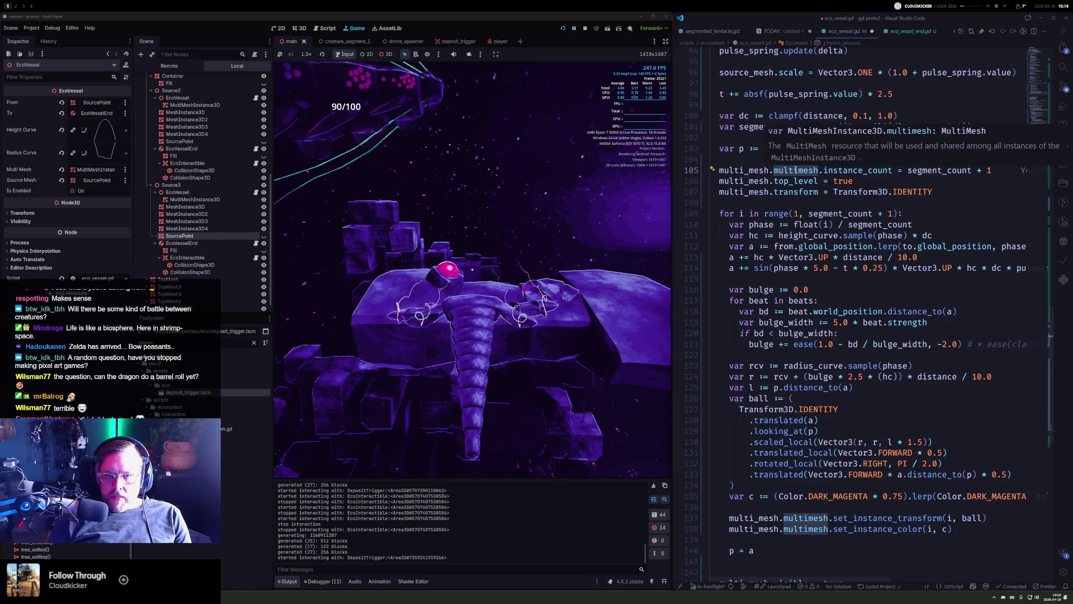
{"action": "mouse_move", "coordinate": [789, 182]}
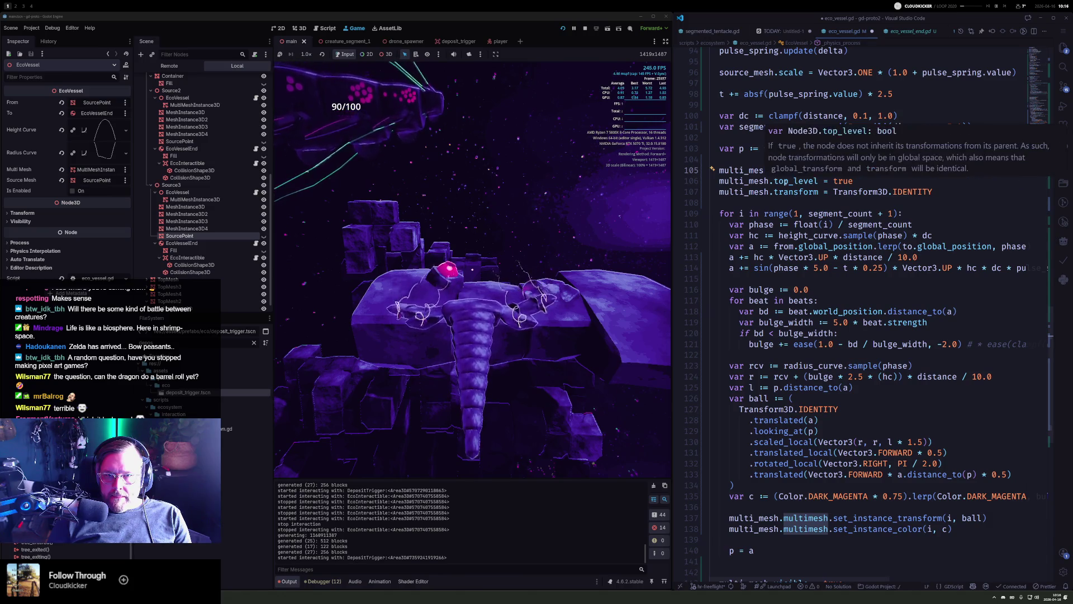
{"action": "double_click", "coordinate": [739, 171]}
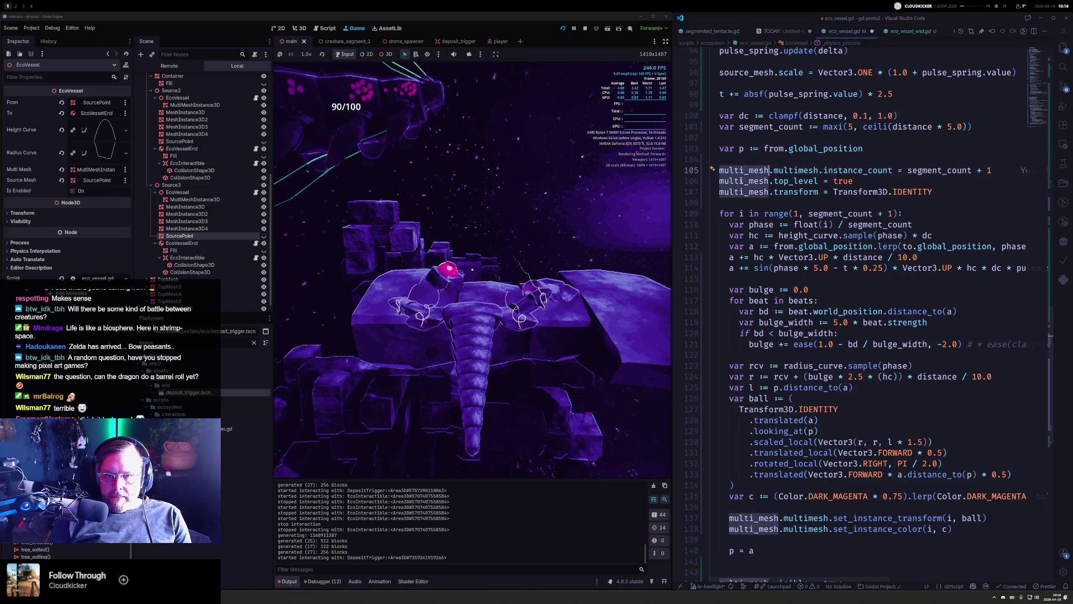
{"action": "mouse_move", "coordinate": [767, 229]}
{"action": "scroll", "coordinate": [770, 236], "scroll_direction": "up", "scroll_amount": 8}
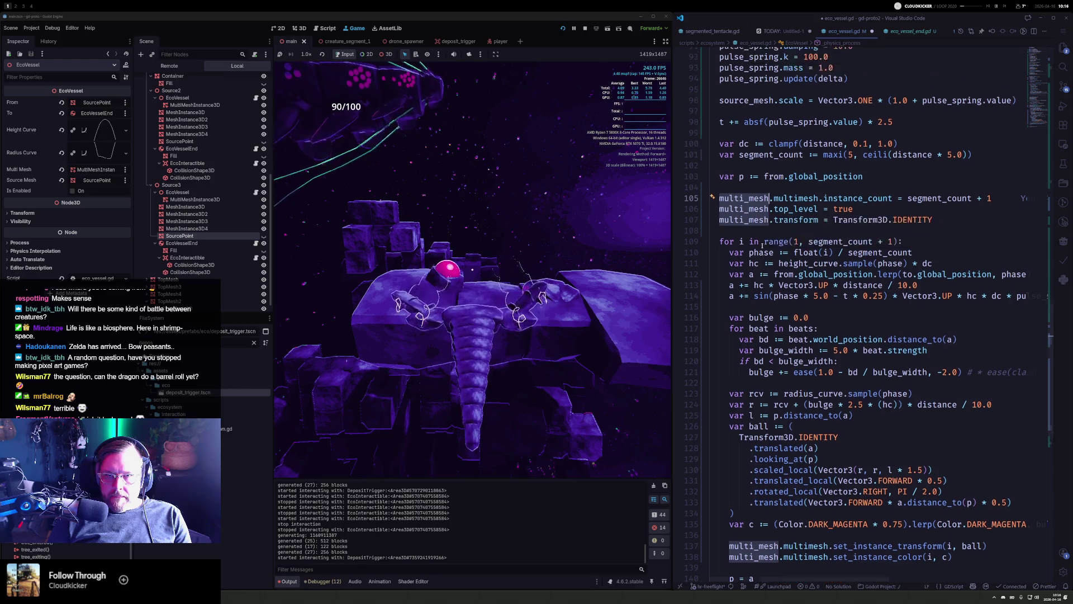
{"action": "scroll", "coordinate": [762, 245], "scroll_direction": "up", "scroll_amount": 2}
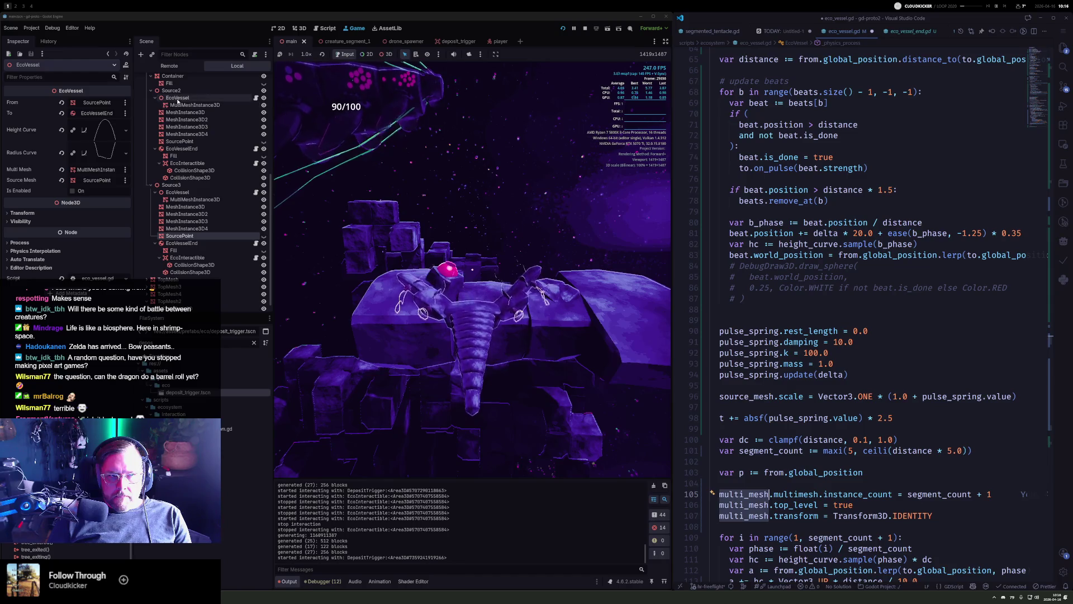
Toggle the EcoVesselEnd node's visibility and restart the running game.
{"action": "left_click", "coordinate": [181, 148]}
{"action": "left_click", "coordinate": [264, 156]}
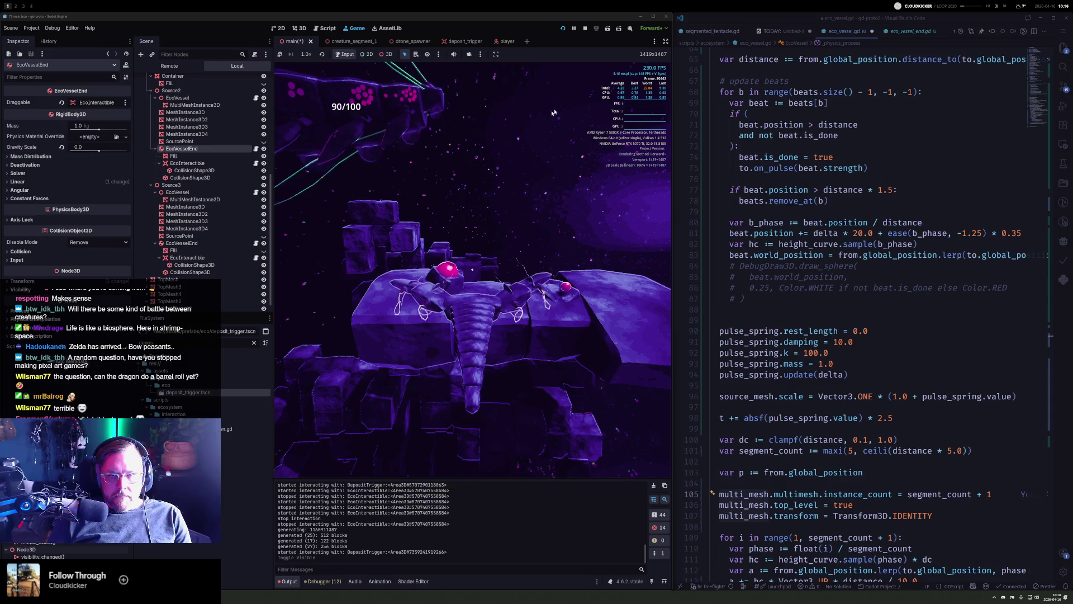
{"action": "left_click", "coordinate": [563, 28]}
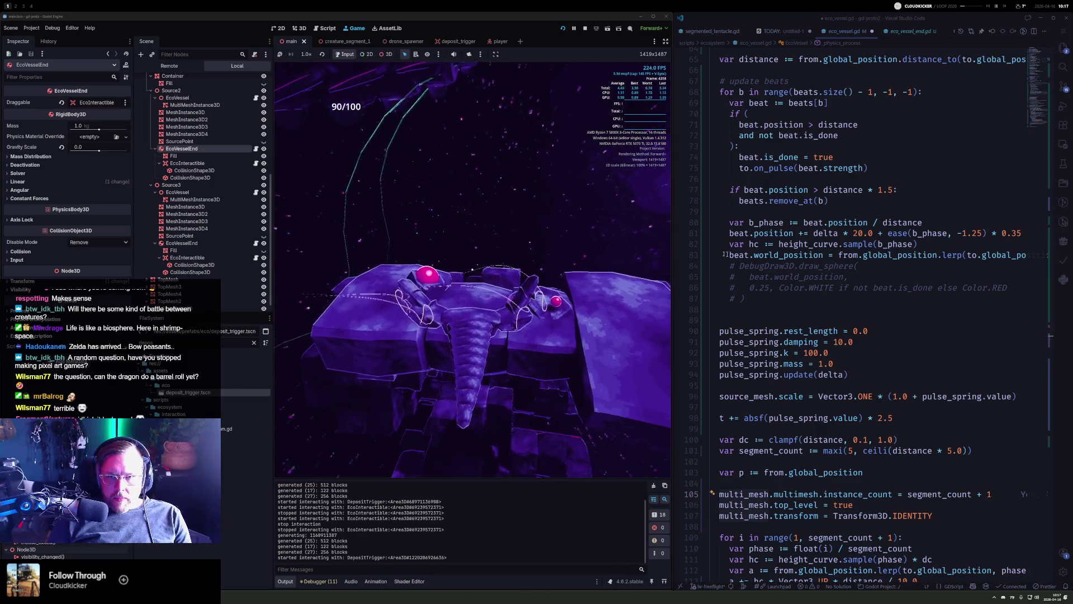
Scroll through eco_vessel.gd to find the apply_central_impulse call on line 44.
{"action": "scroll", "coordinate": [799, 253], "scroll_direction": "up", "scroll_amount": 5}
{"action": "scroll", "coordinate": [799, 252], "scroll_direction": "up", "scroll_amount": 8}
{"action": "left_click", "coordinate": [932, 239]}
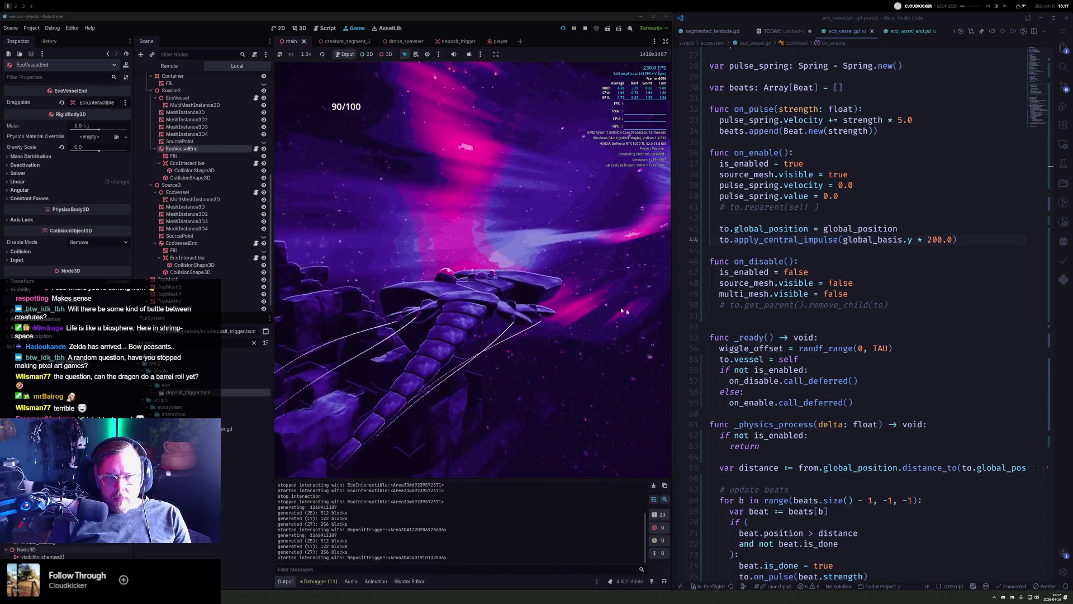
{"action": "scroll", "coordinate": [864, 412], "scroll_direction": "down", "scroll_amount": 15}
{"action": "scroll", "coordinate": [863, 411], "scroll_direction": "down", "scroll_amount": 10}
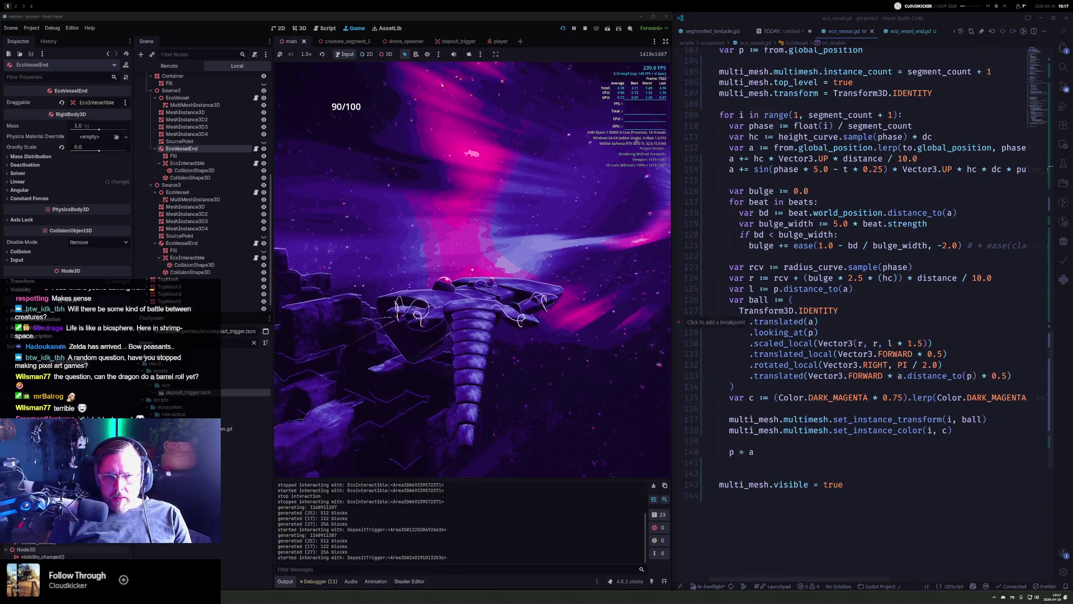
{"action": "scroll", "coordinate": [822, 210], "scroll_direction": "up", "scroll_amount": 1}
{"action": "left_click", "coordinate": [822, 194]}
{"action": "scroll", "coordinate": [821, 211], "scroll_direction": "up", "scroll_amount": 17}
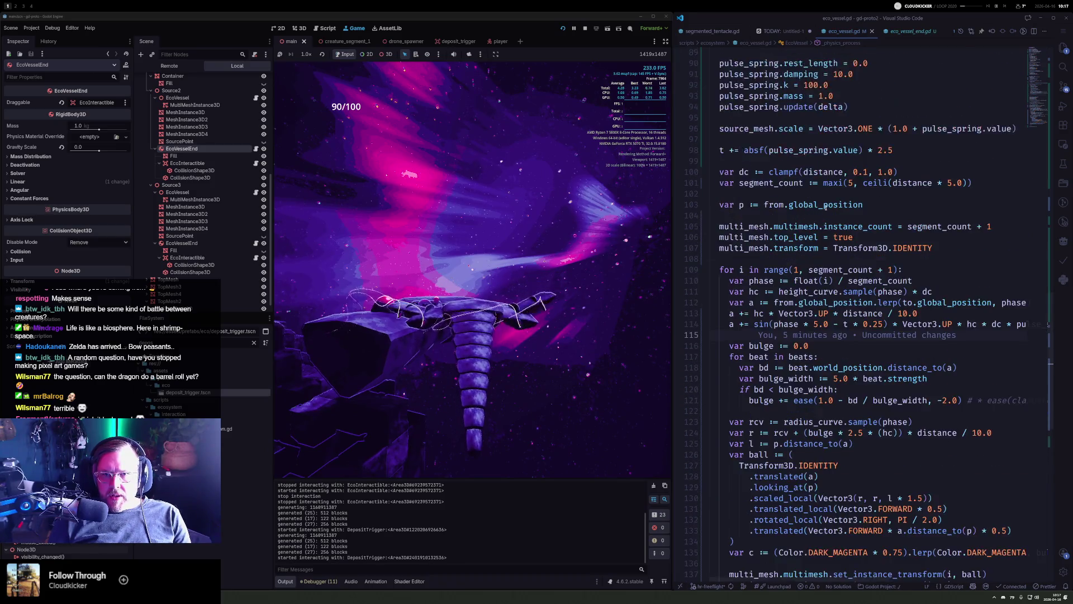
{"action": "scroll", "coordinate": [811, 213], "scroll_direction": "up", "scroll_amount": 8}
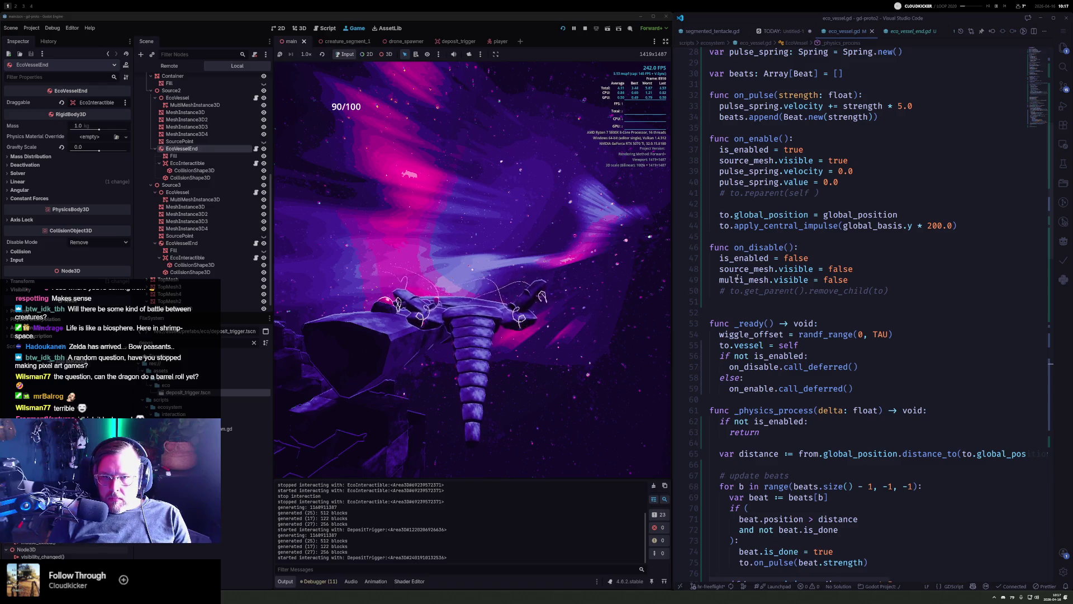
{"action": "scroll", "coordinate": [740, 277], "scroll_direction": "up", "scroll_amount": 3}
{"action": "left_click", "coordinate": [795, 310]}
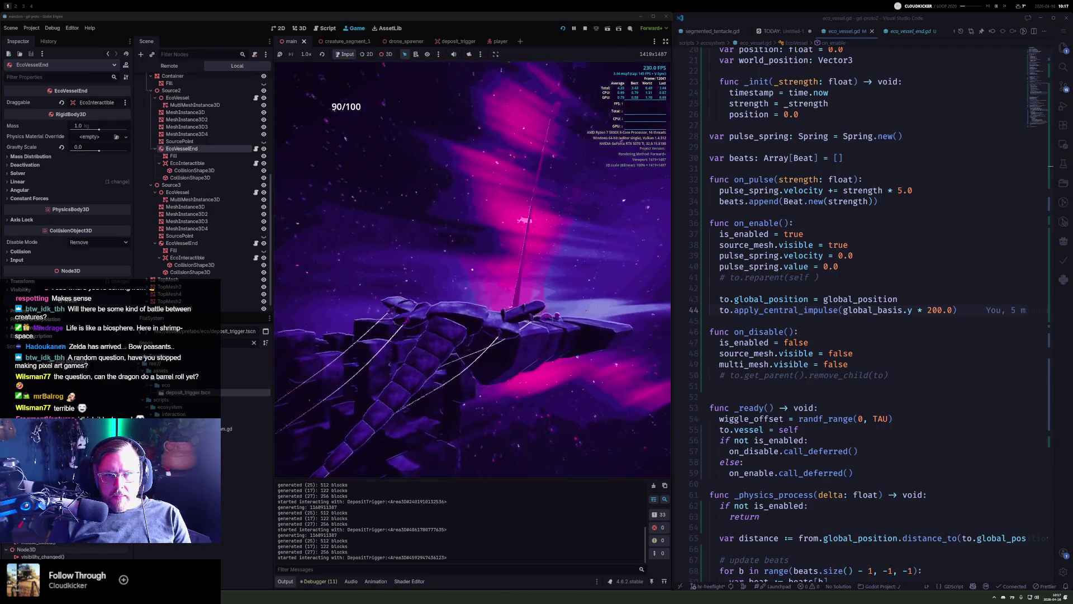
Replace apply_central_impulse on line 44 with a linear_velocity = assignment.
{"action": "key", "text": "Up"}
{"action": "key", "text": "Down"}
{"action": "key", "text": "Down"}
{"action": "key", "text": "Down"}
{"action": "key", "text": "Up"}
{"action": "key", "text": "Up"}
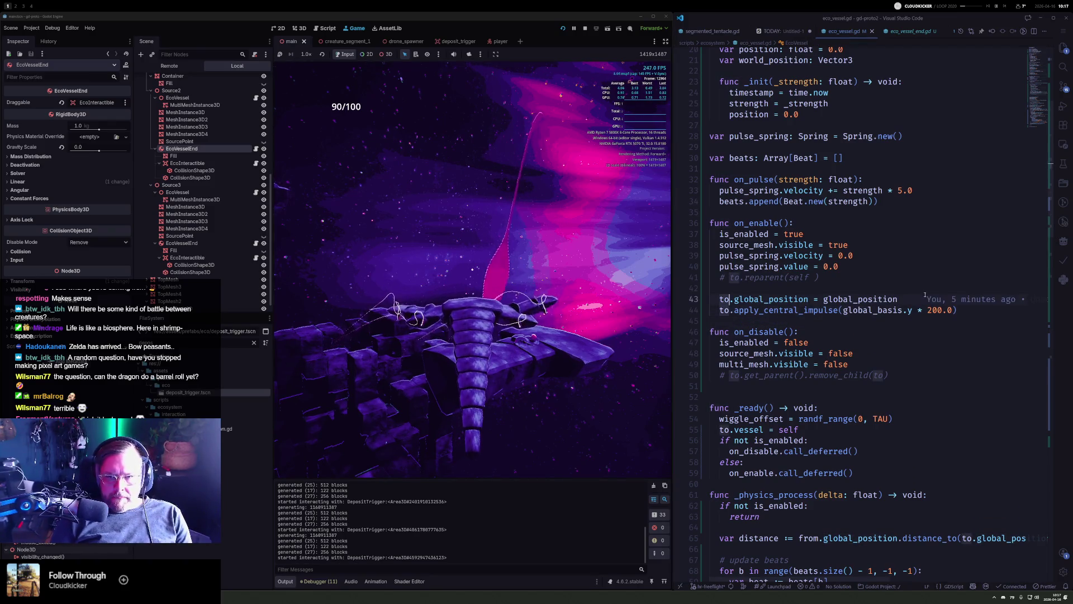
{"action": "key", "text": "ctrl+Right"}
{"action": "key", "text": "ctrl+Right"}
{"action": "key", "text": "ctrl+Right"}
{"action": "key", "text": "ctrl+BackSpace"}
{"action": "key", "text": "ctrl+BackSpace"}
{"action": "type", "text": "n"}
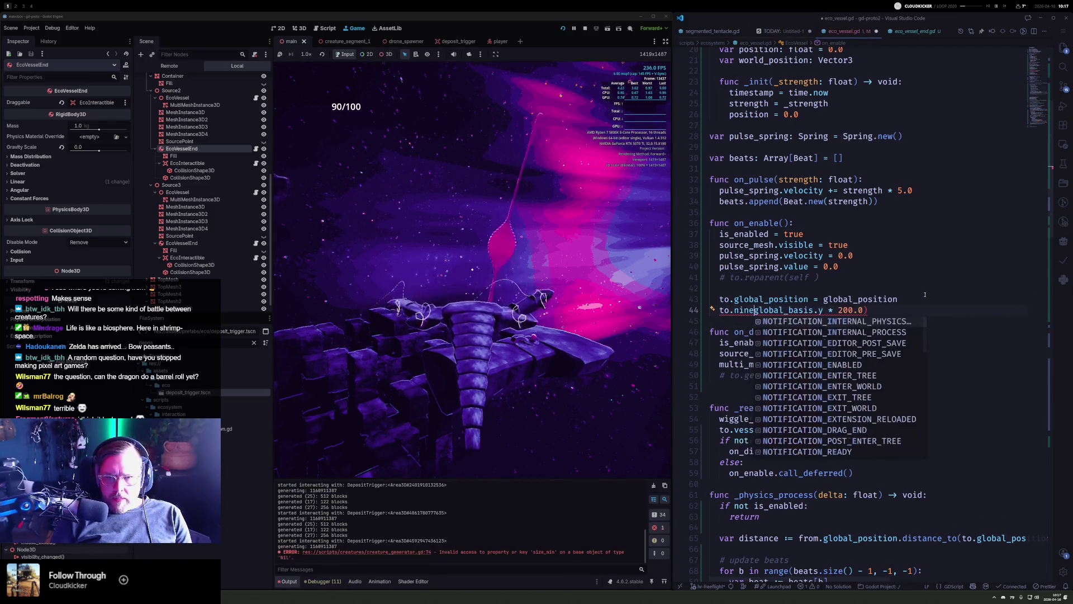
{"action": "key", "text": "Escape"}
{"action": "key", "text": "BackSpace"}
{"action": "type", "text": "lin"}
{"action": "key", "text": "Return"}
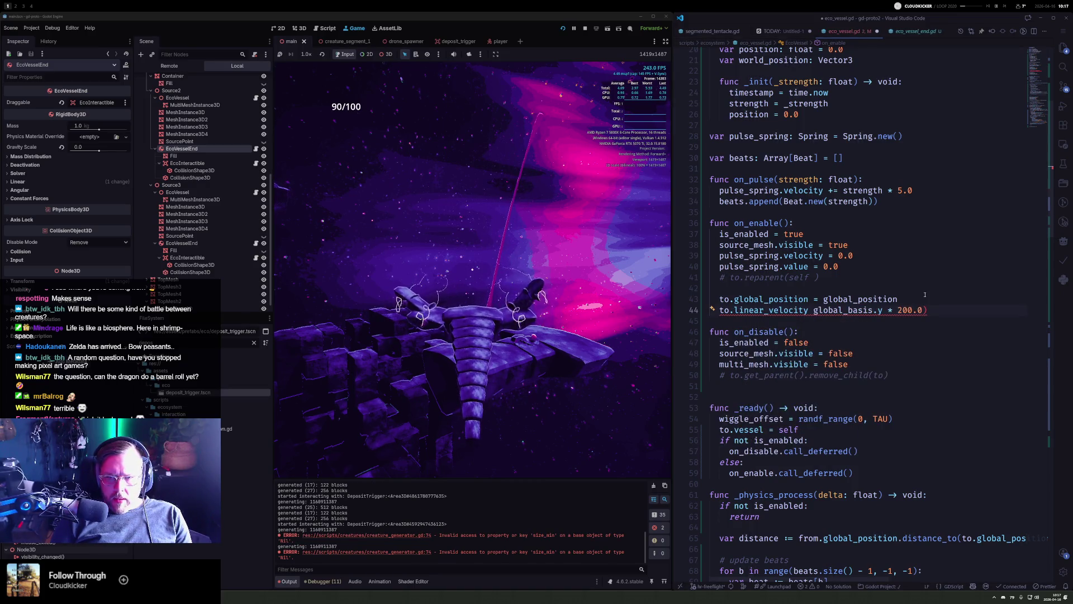
{"action": "type", "text": "="}
Reduce the strength from 200.0 to 2.0 and save the script.
{"action": "key", "text": "BackSpace"}
{"action": "type", "text": ".0"}
{"action": "key", "text": "ctrl+s"}
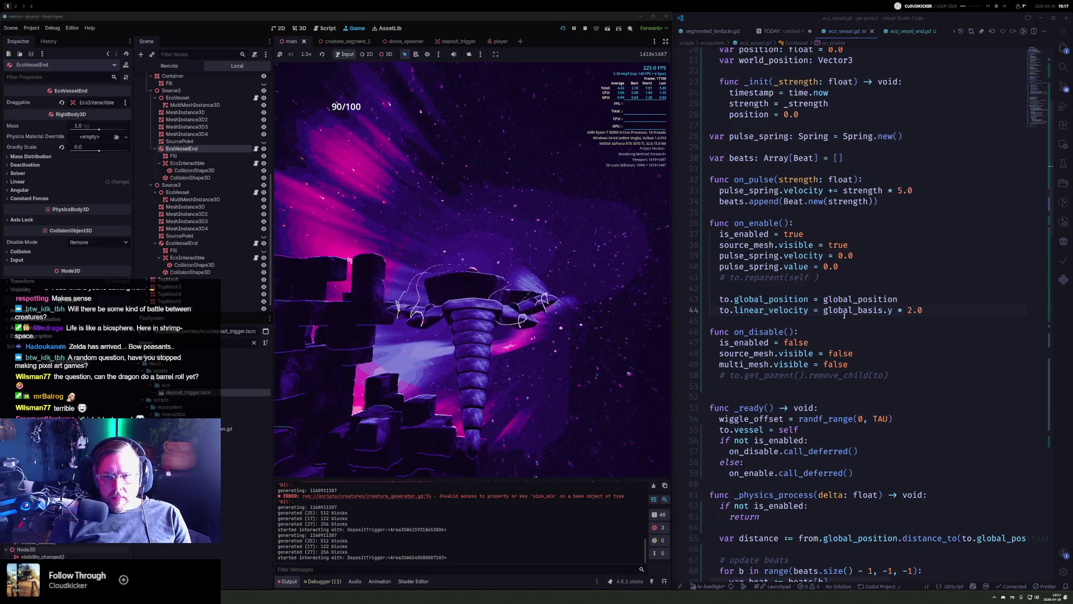
{"action": "left_click", "coordinate": [828, 326]}
Add a to.freeze = true line in on_enable and duplicate it.
{"action": "key", "text": "Up"}
{"action": "key", "text": "Up"}
{"action": "key", "text": "Up"}
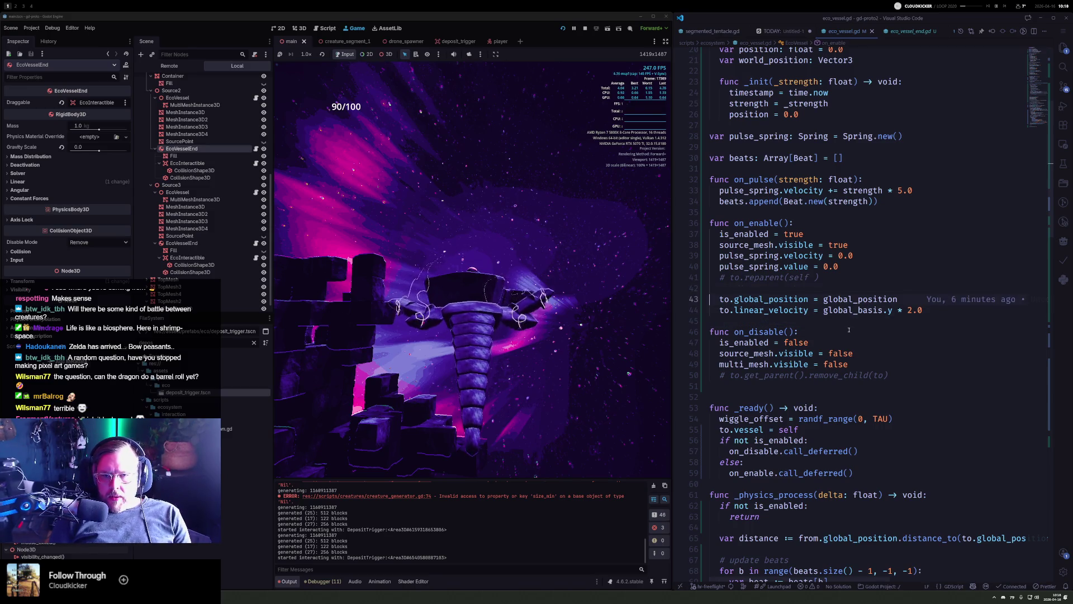
{"action": "type", "text": "to"}
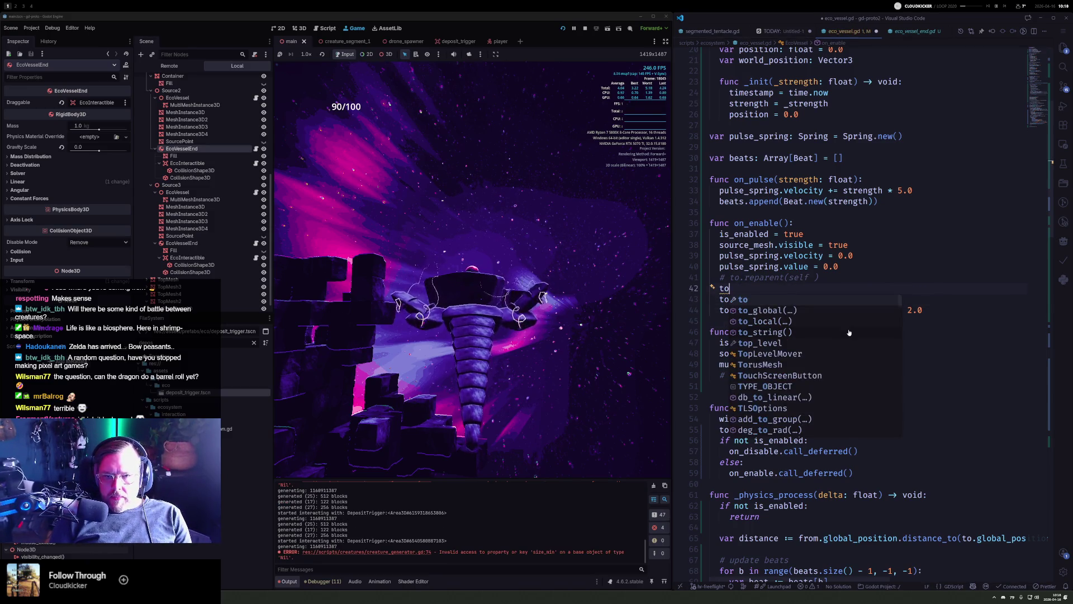
{"action": "type", "text": ".freeze = "}
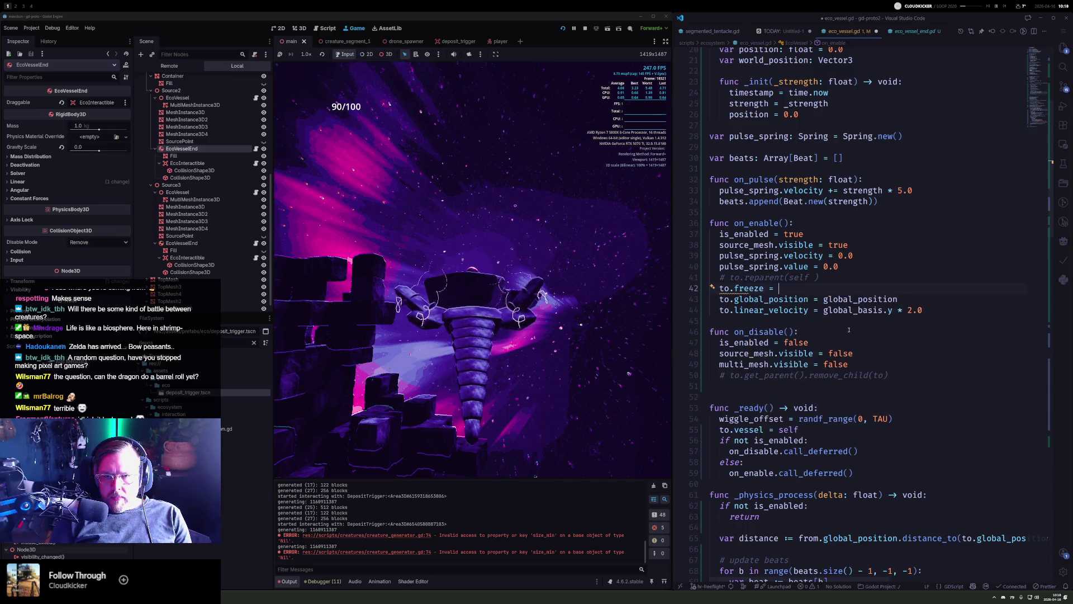
{"action": "type", "text": "true"}
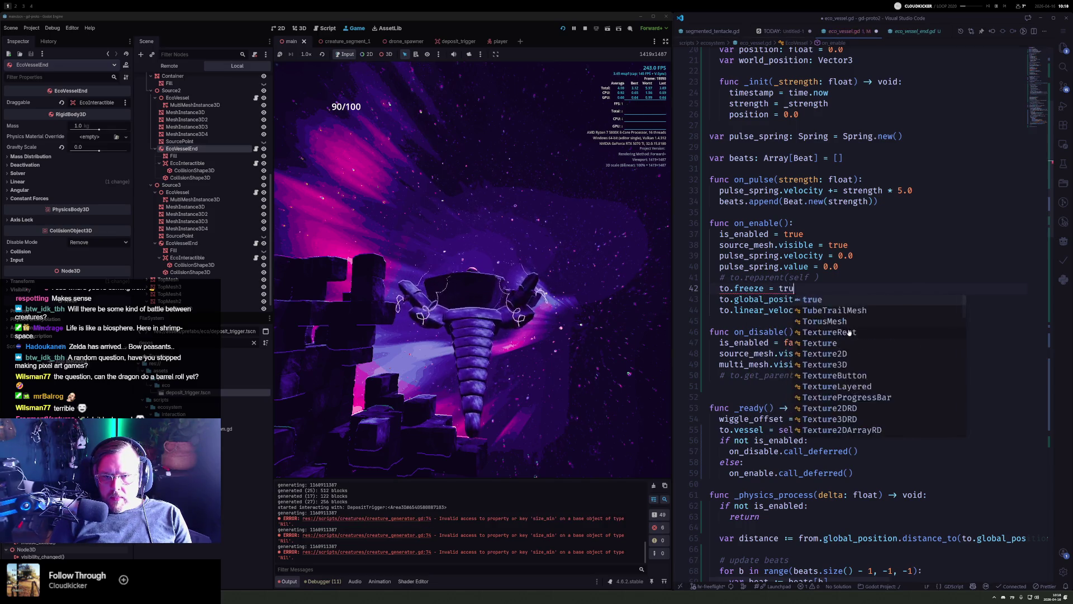
{"action": "key", "text": "Escape"}
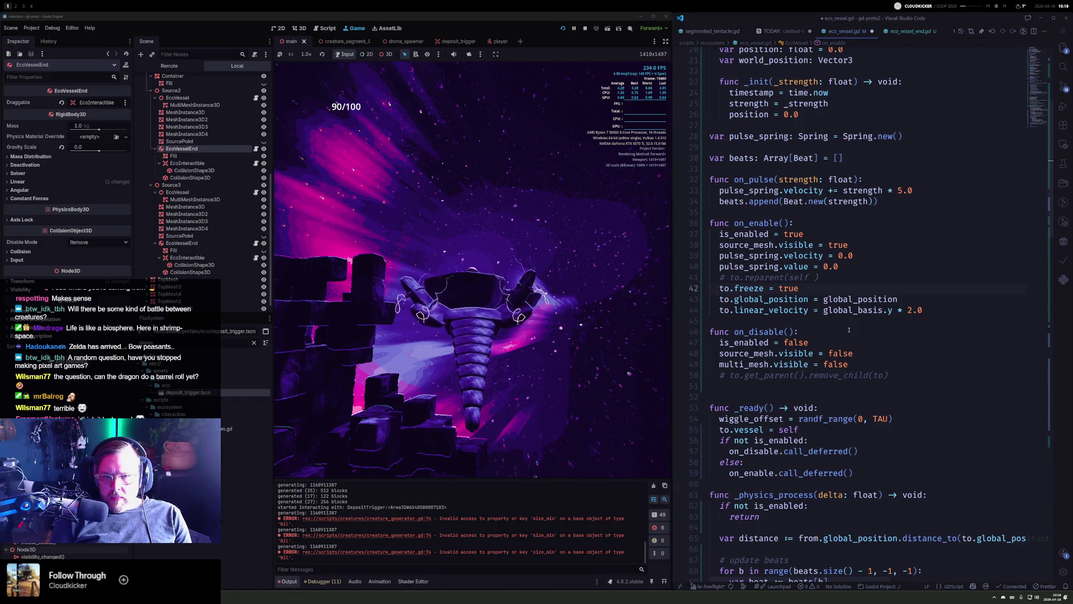
{"action": "key", "text": "shift+alt+Down"}
Move the duplicate to.freeze = true line into on_disable below multi_mesh.visible.
{"action": "scroll", "coordinate": [848, 330], "scroll_direction": "down", "scroll_amount": 2}
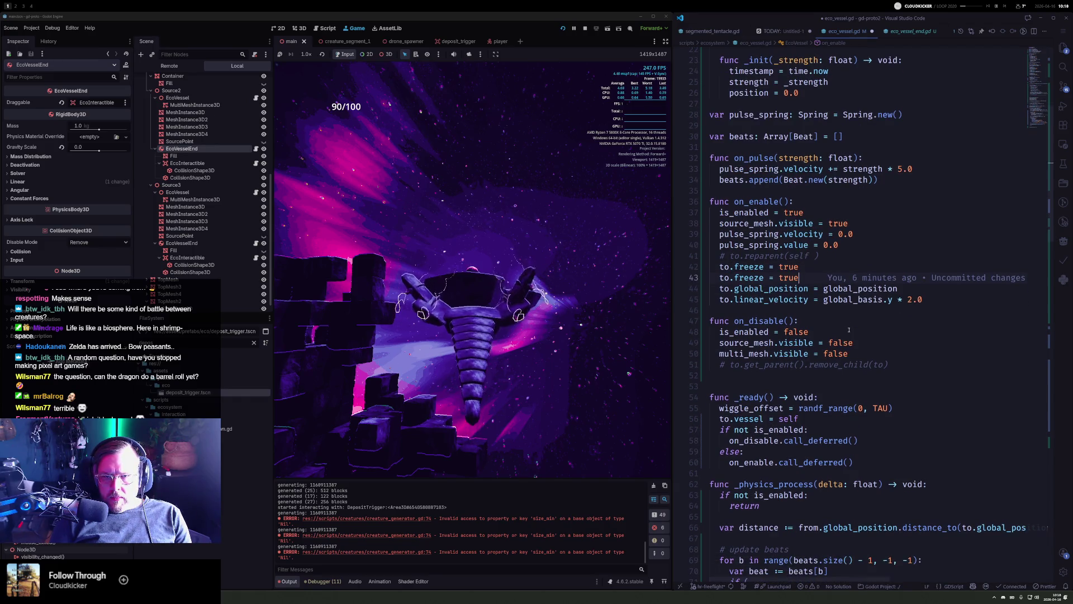
{"action": "scroll", "coordinate": [849, 331], "scroll_direction": "down", "scroll_amount": 1}
{"action": "key", "text": "Up"}
{"action": "scroll", "coordinate": [848, 330], "scroll_direction": "down", "scroll_amount": 1}
{"action": "key", "text": "Down"}
{"action": "key", "text": "Down"}
{"action": "key", "text": "Up"}
{"action": "key", "text": "alt+Down"}
{"action": "key", "text": "alt+Down"}
{"action": "key", "text": "alt+Down"}
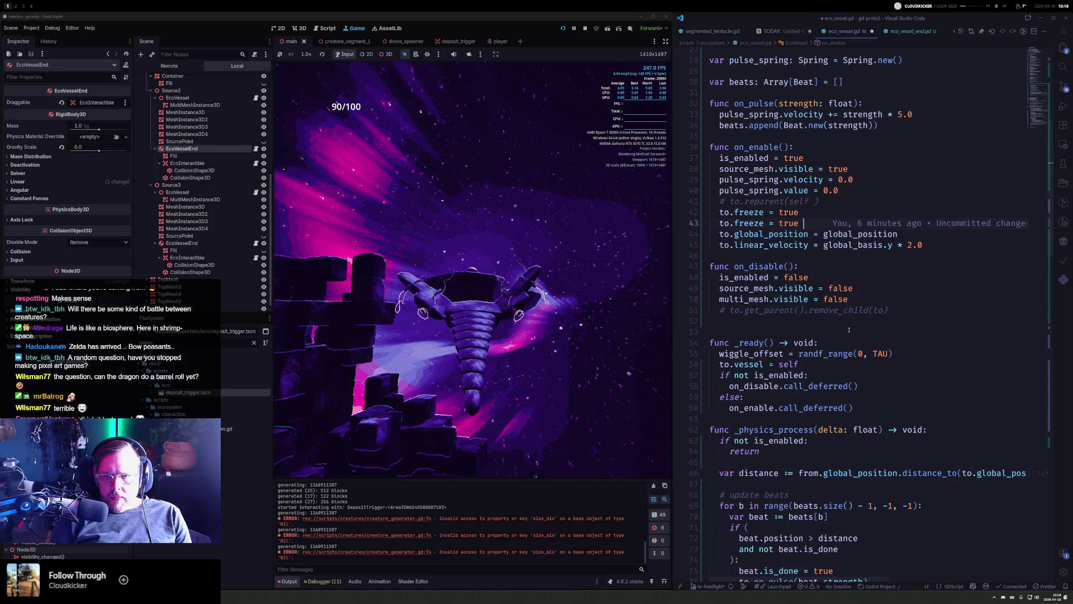
{"action": "key", "text": "alt+Down"}
{"action": "key", "text": "alt+Down"}
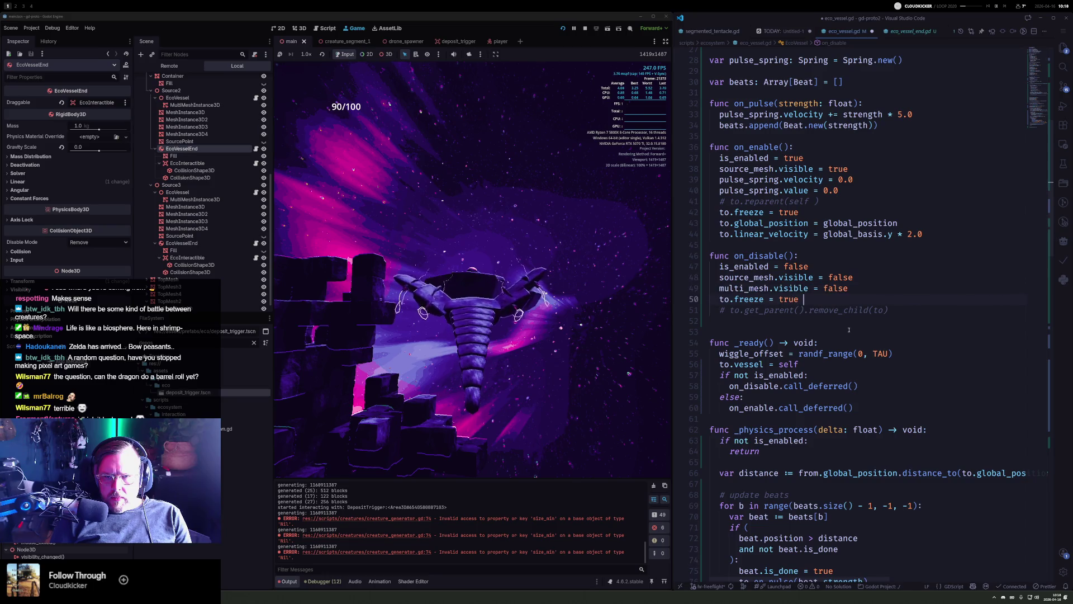
{"action": "key", "text": "BackSpace"}
{"action": "key", "text": "BackSpace"}
{"action": "key", "text": "BackSpace"}
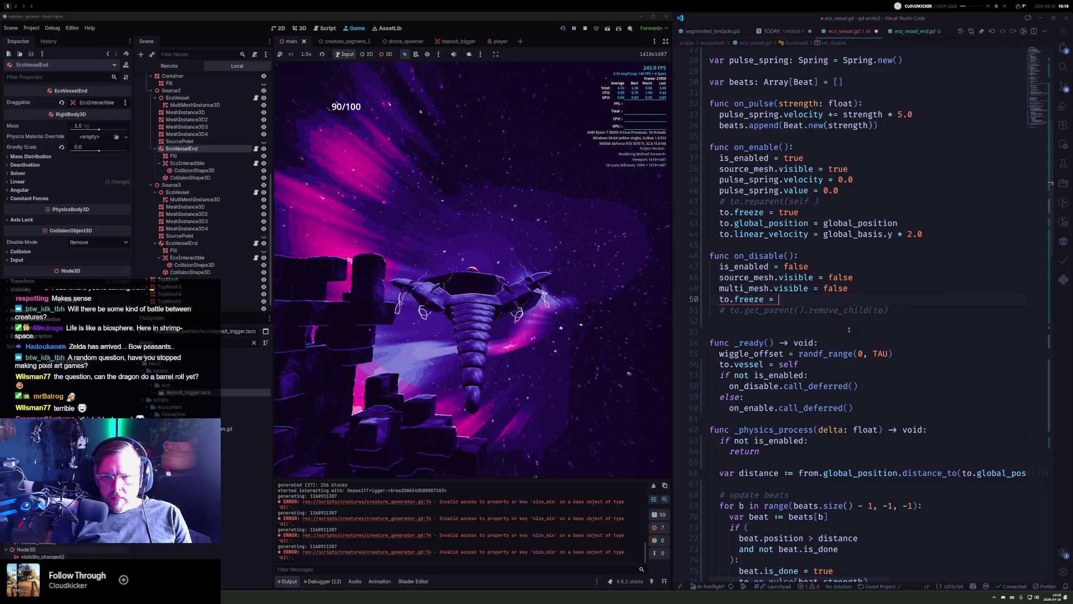
{"action": "type", "text": "t"}
{"action": "key", "text": "Return"}
Set on_enable's line to to.freeze = false below linear_velocity and restart the game.
{"action": "key", "text": "Up"}
{"action": "key", "text": "Up"}
{"action": "key", "text": "Up"}
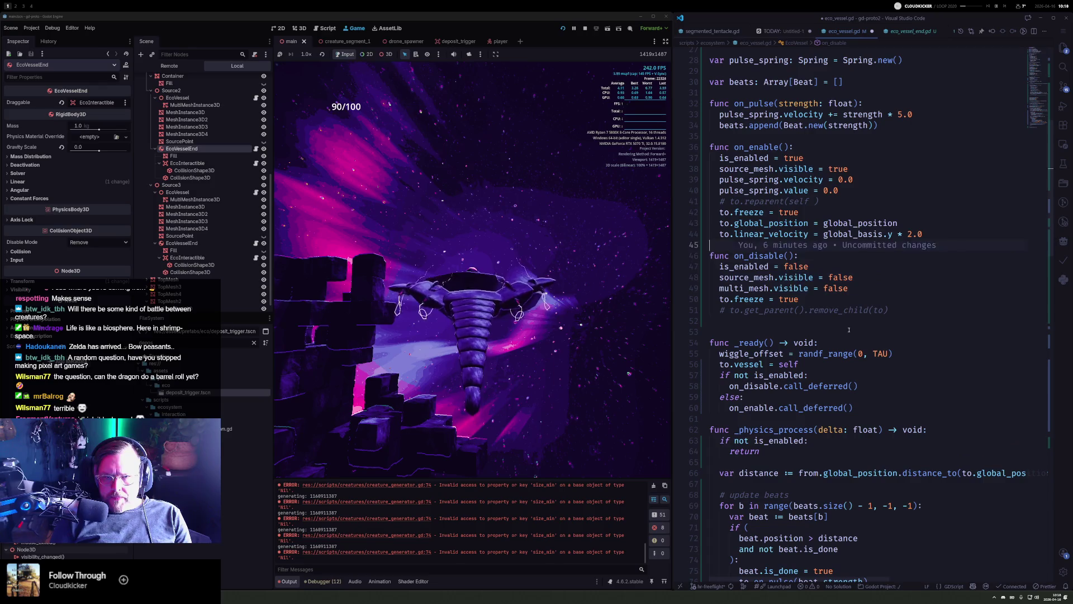
{"action": "key", "text": "alt+Down"}
{"action": "key", "text": "alt+Down"}
{"action": "key", "text": "BackSpace"}
{"action": "key", "text": "BackSpace"}
{"action": "key", "text": "BackSpace"}
{"action": "type", "text": "f"}
{"action": "key", "text": "Return"}
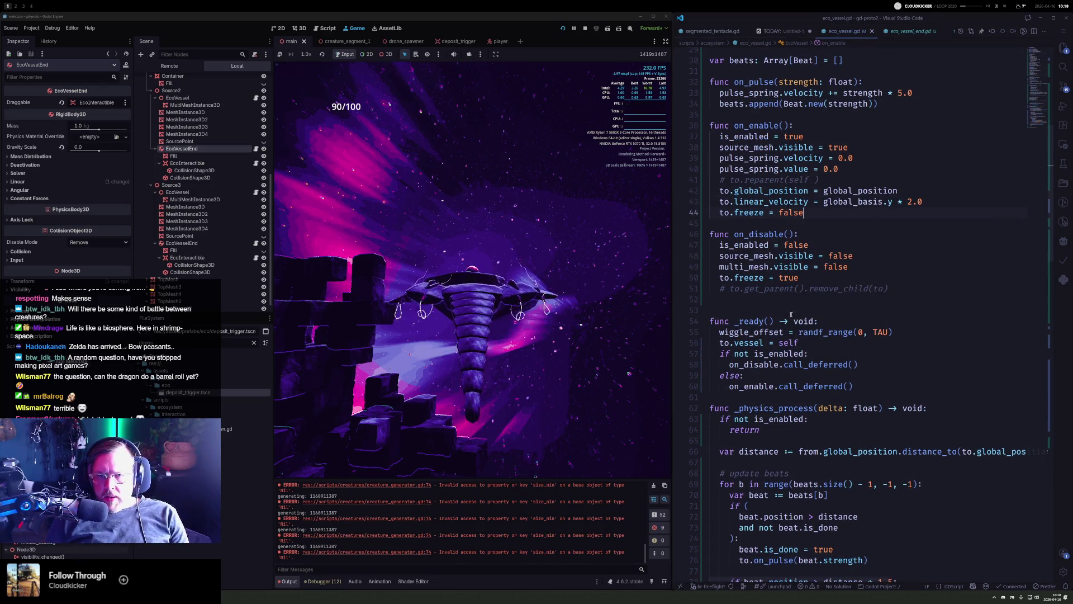
{"action": "left_click", "coordinate": [880, 222]}
{"action": "left_click", "coordinate": [850, 213]}
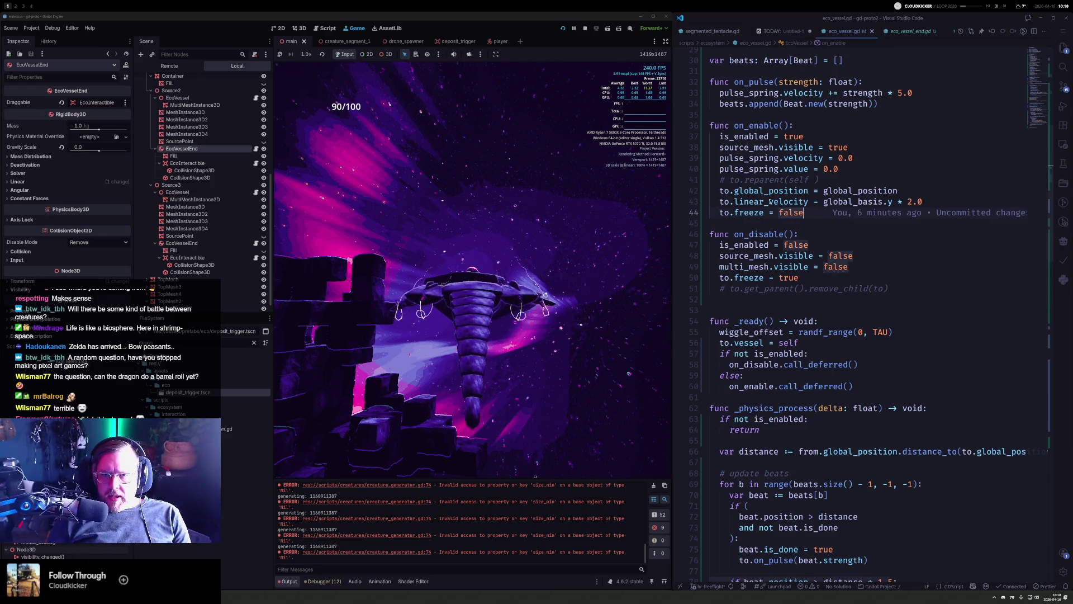
{"action": "left_click", "coordinate": [563, 28]}
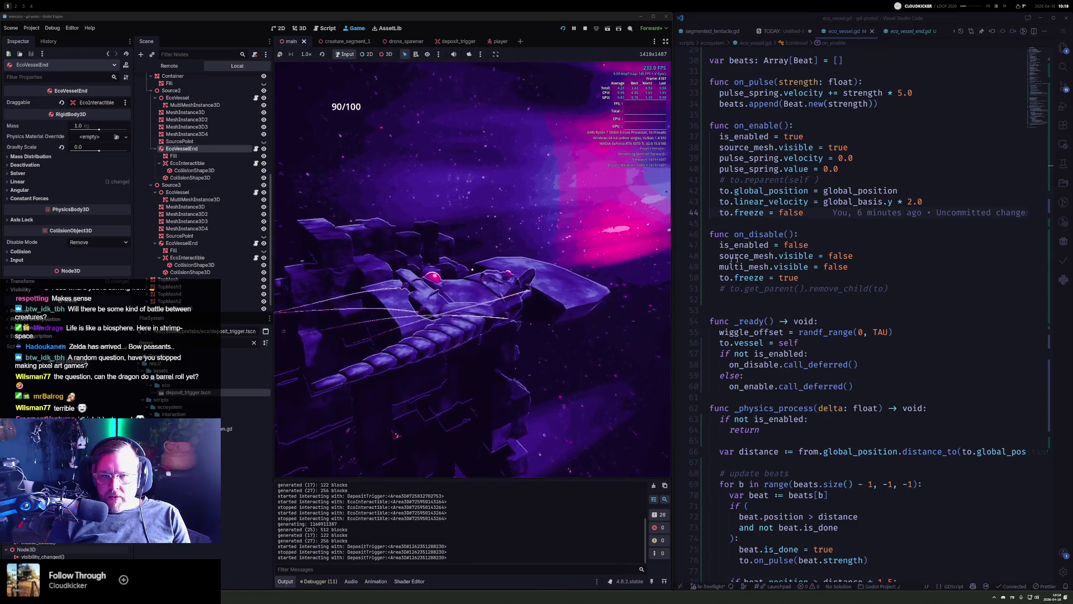
Delete the to.freeze = false and to.linear_velocity lines from on_enable.
{"action": "left_click", "coordinate": [825, 235]}
{"action": "left_click", "coordinate": [817, 213]}
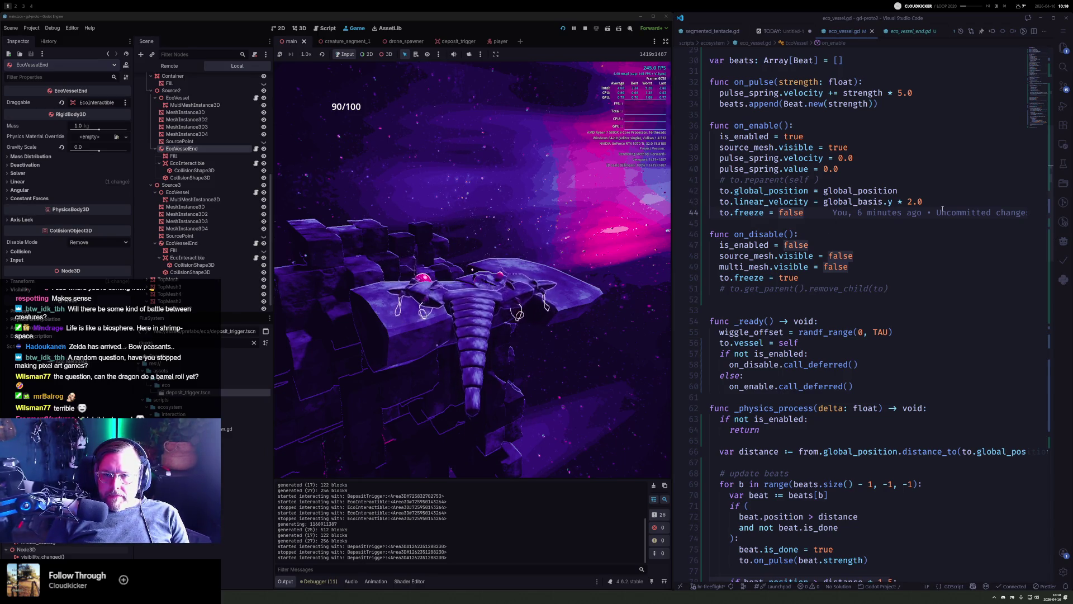
{"action": "left_click_drag", "start_coordinate": [818, 214], "coordinate": [926, 206]}
{"action": "key", "text": "BackSpace"}
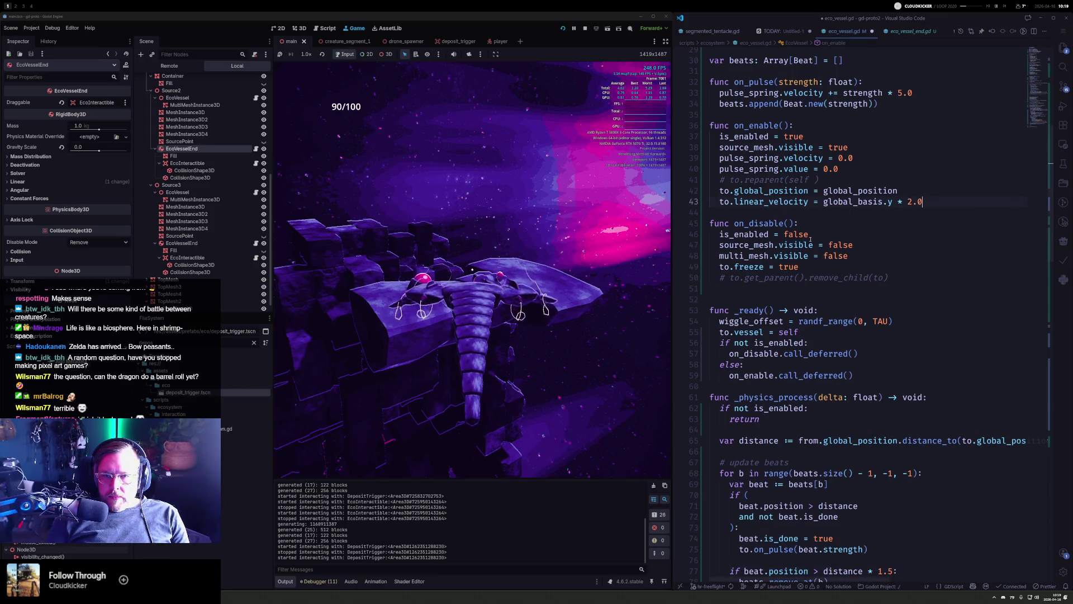
{"action": "mouse_move", "coordinate": [772, 190]}
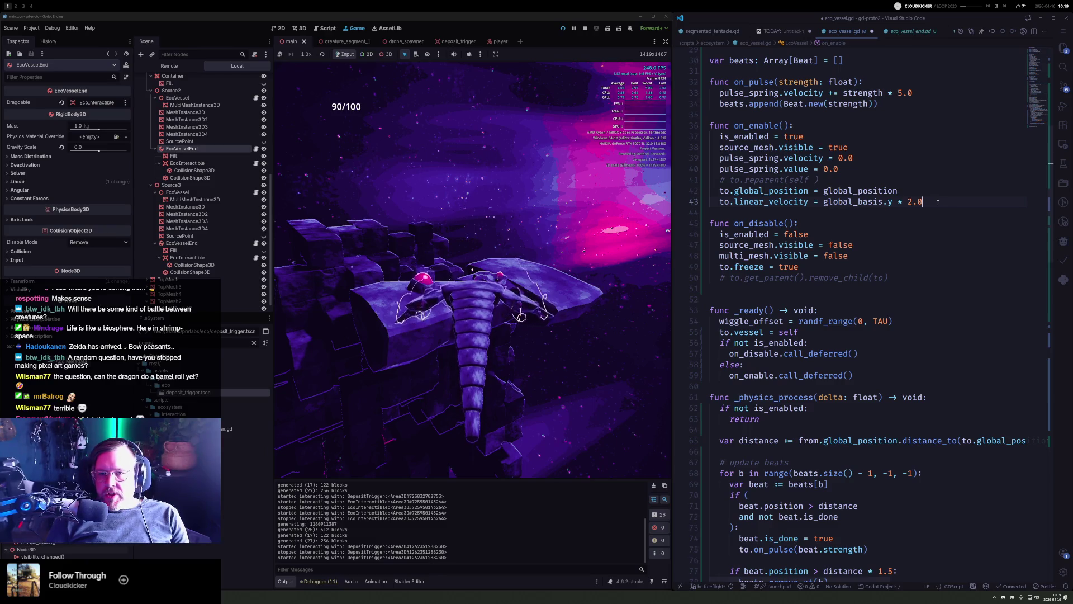
{"action": "left_click_drag", "start_coordinate": [939, 202], "coordinate": [938, 192]}
{"action": "key", "text": "BackSpace"}
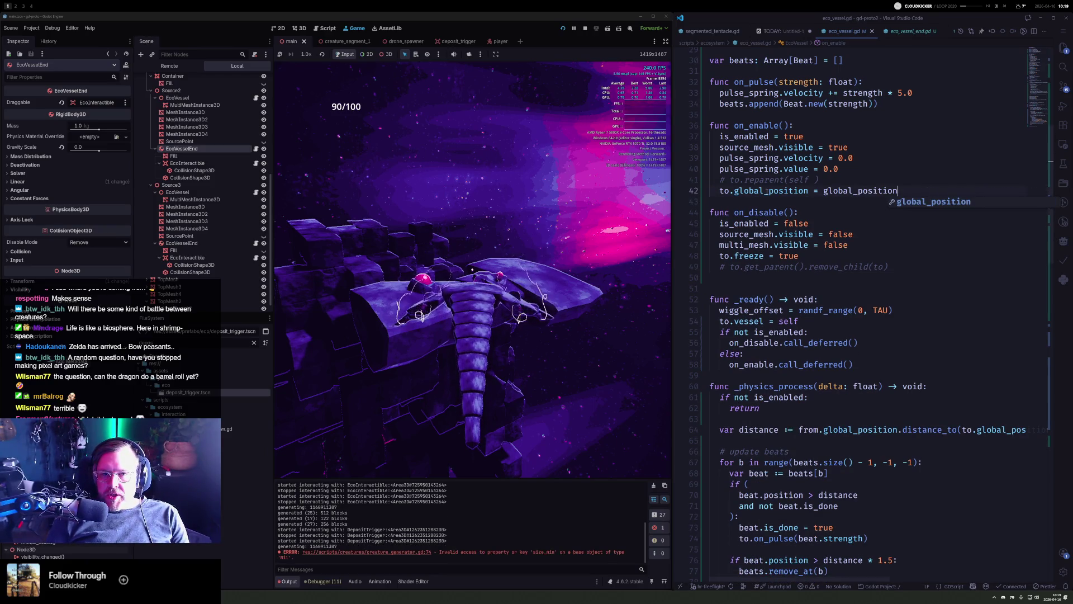
Begin an 'if to.connected_to !' check at the end of _physics_process.
{"action": "scroll", "coordinate": [805, 349], "scroll_direction": "down", "scroll_amount": 15}
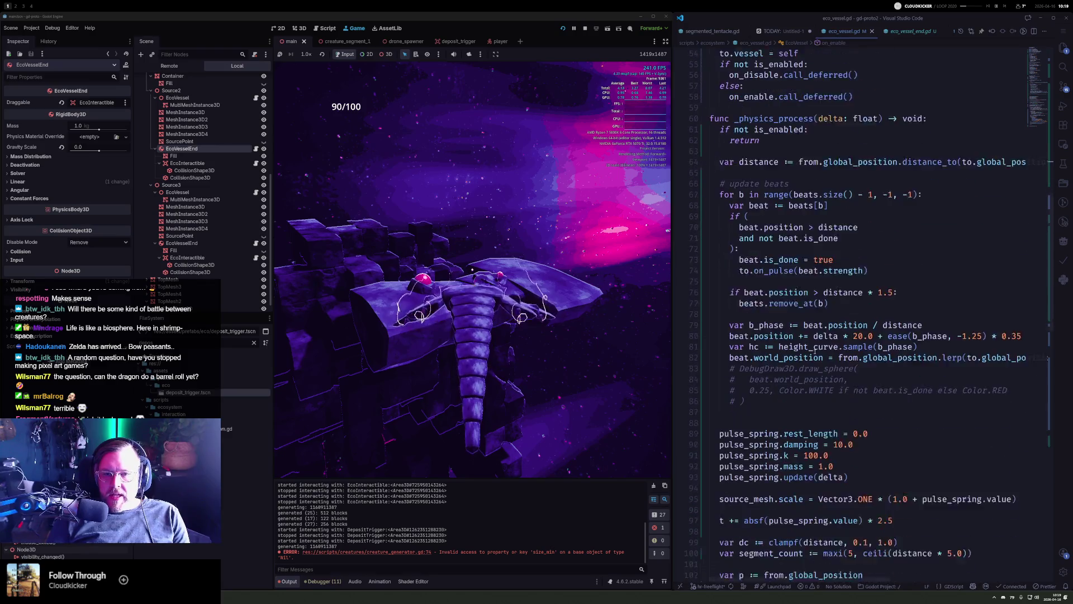
{"action": "scroll", "coordinate": [805, 349], "scroll_direction": "down", "scroll_amount": 7}
{"action": "scroll", "coordinate": [783, 330], "scroll_direction": "up", "scroll_amount": 7}
{"action": "scroll", "coordinate": [783, 330], "scroll_direction": "down", "scroll_amount": 11}
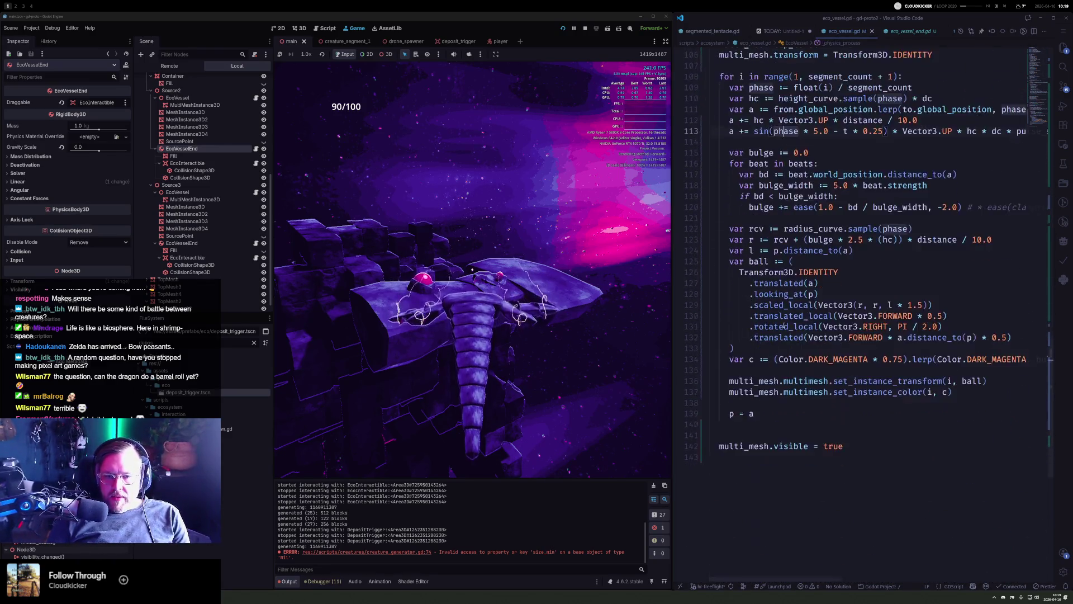
{"action": "left_click", "coordinate": [914, 364]}
{"action": "key", "text": "Down"}
{"action": "key", "text": "End"}
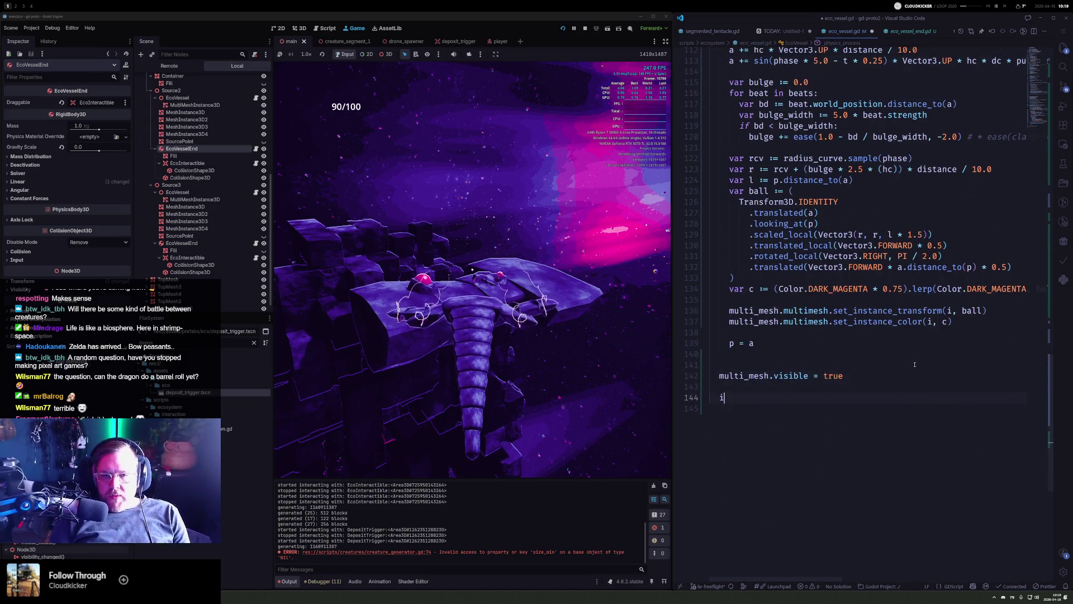
{"action": "key", "text": "Return"}
{"action": "key", "text": "Return"}
{"action": "type", "text": "if t"}
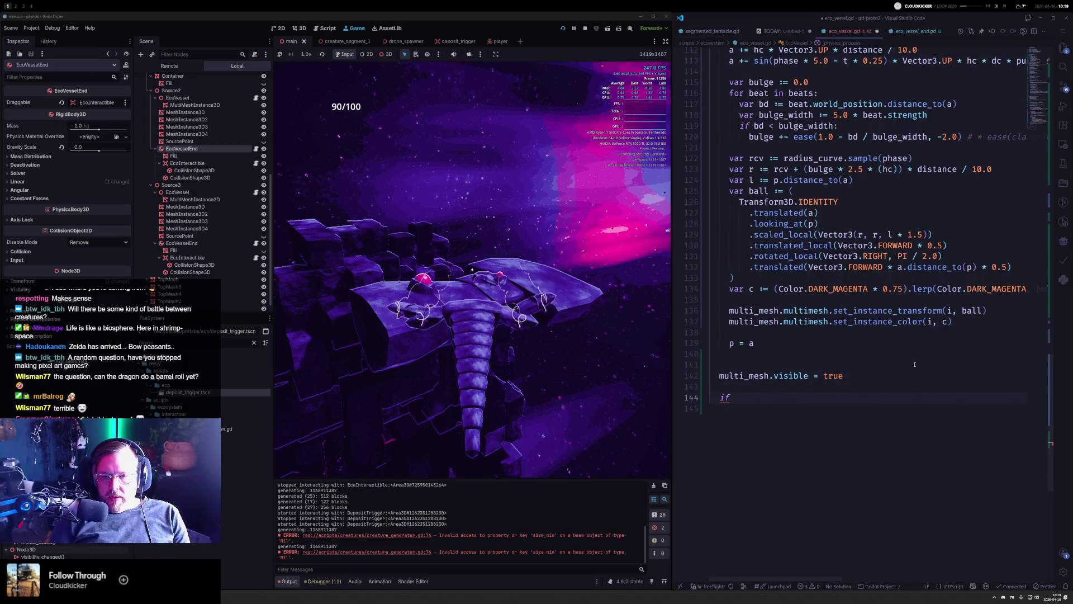
{"action": "type", "text": "o.connec"}
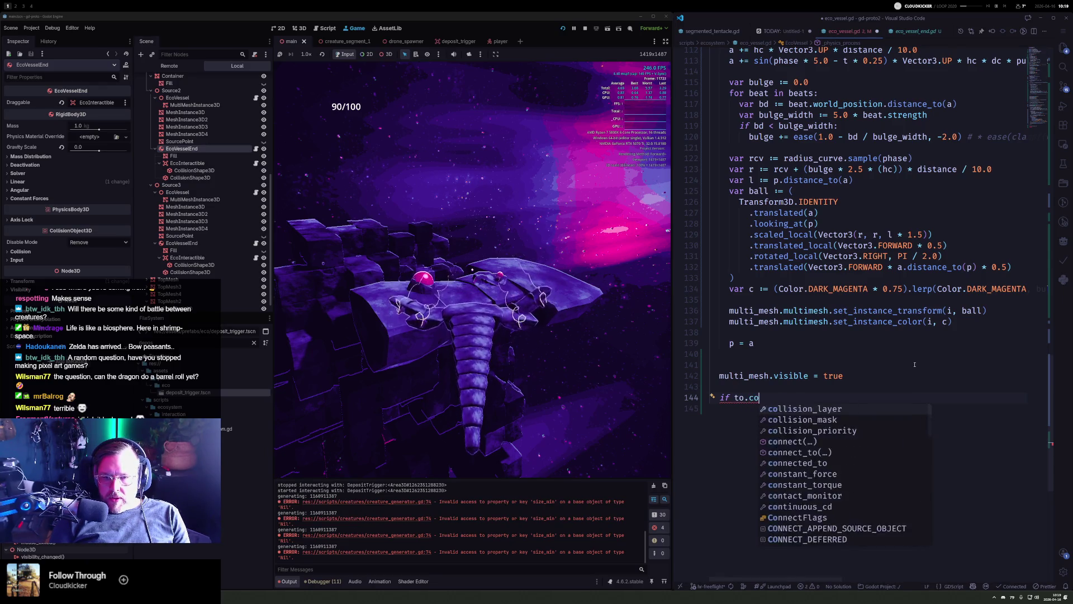
{"action": "type", "text": "ted_to !"}
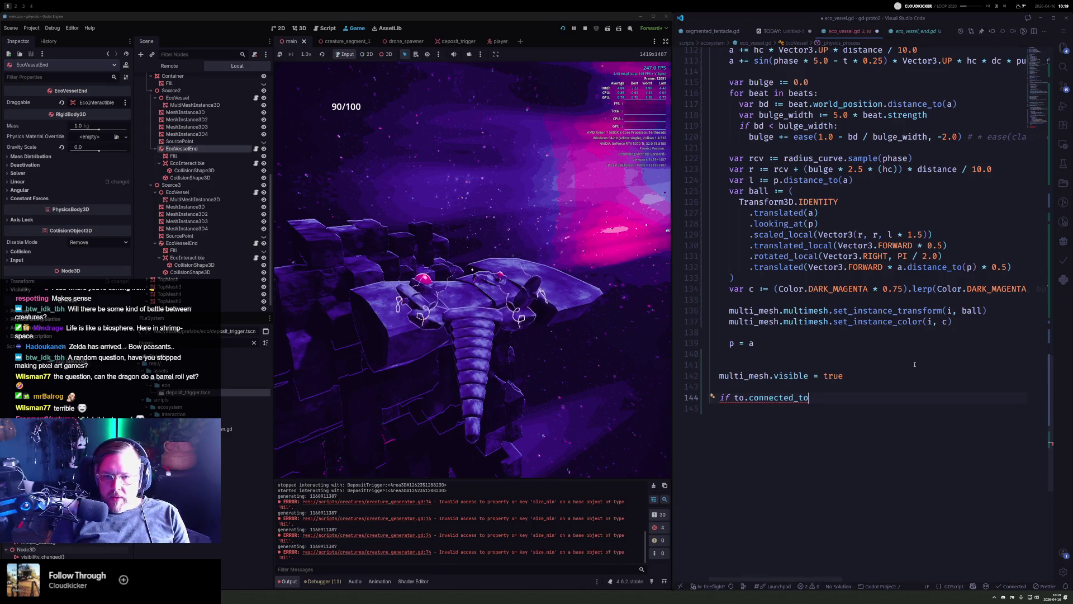
Declare var is_connected: bool below connected_to in eco_vessel_end.gd.
{"action": "left_click", "coordinate": [780, 398], "text": "ctrl"}
{"action": "left_click", "coordinate": [918, 98]}
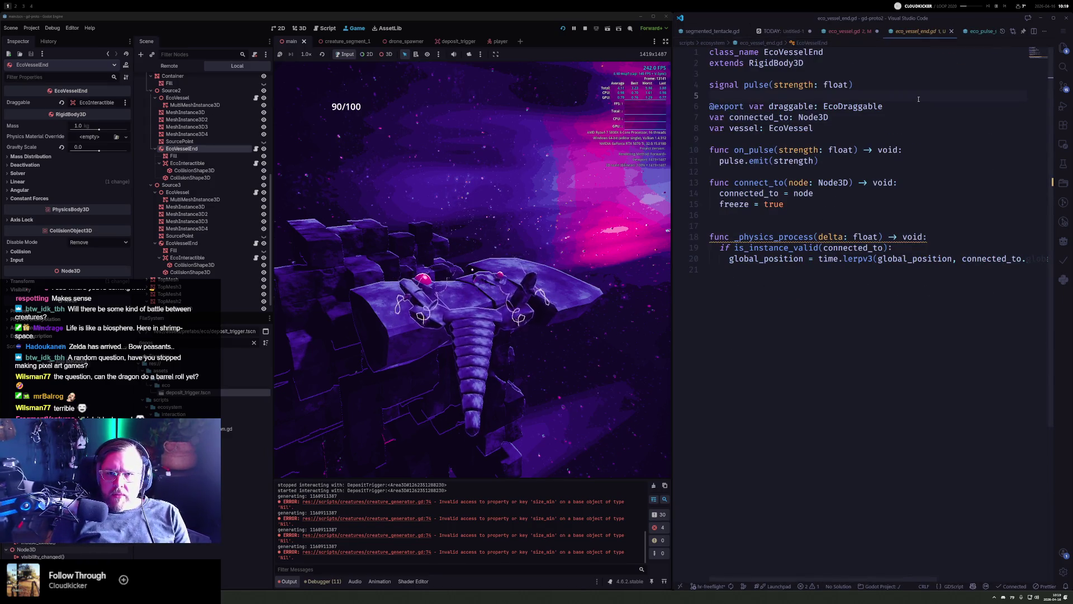
{"action": "key", "text": "End"}
{"action": "key", "text": "Return"}
{"action": "key", "text": "Return"}
{"action": "type", "text": "var is_"}
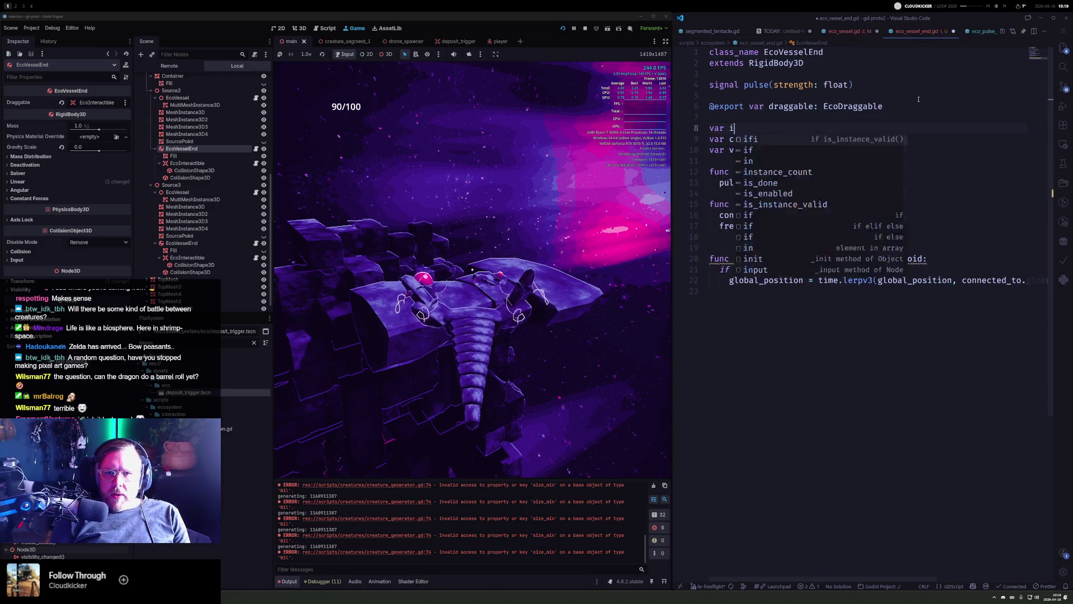
{"action": "key", "text": "alt+Down"}
{"action": "key", "text": "alt+Down"}
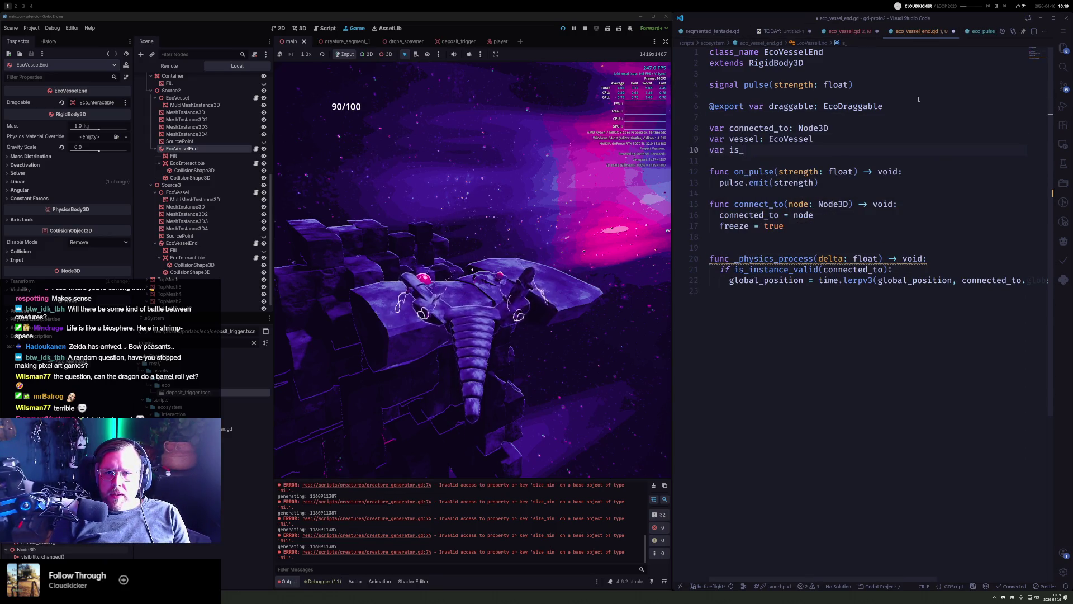
{"action": "key", "text": "Home"}
{"action": "key", "text": "Return"}
{"action": "key", "text": "End"}
{"action": "type", "text": "connected:bool:"}
Give is_connected a getter returning is_instance_valid(connected_to), then save and close the file.
{"action": "key", "text": "Return"}
{"action": "type", "text": "get()"}
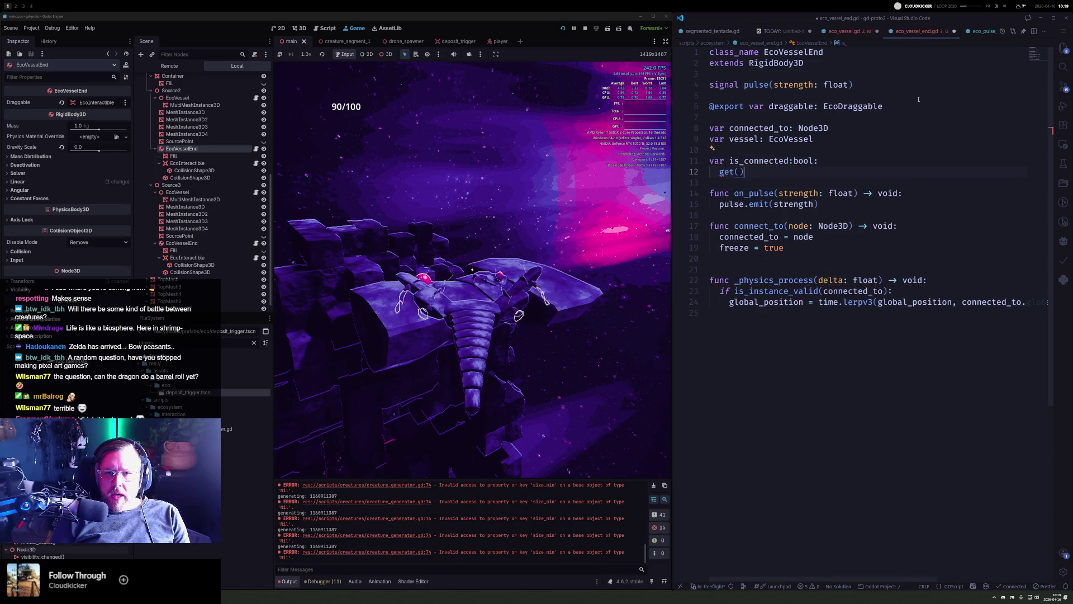
{"action": "type", "text": ":"}
{"action": "key", "text": "Return"}
{"action": "type", "text": "return conne"}
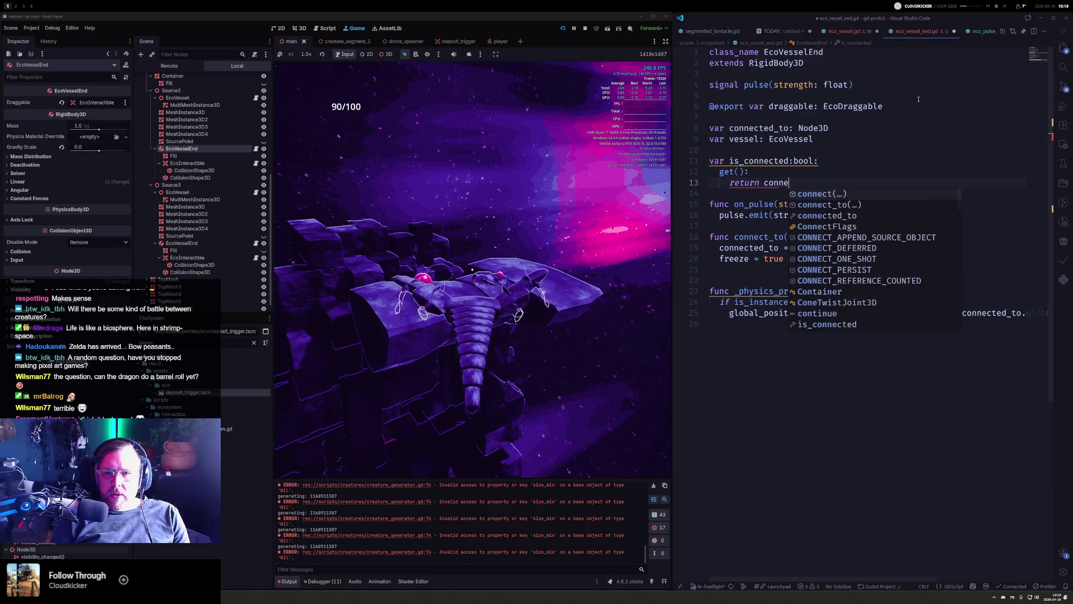
{"action": "key", "text": "BackSpace"}
{"action": "key", "text": "BackSpace"}
{"action": "key", "text": "BackSpace"}
{"action": "type", "text": "is_"}
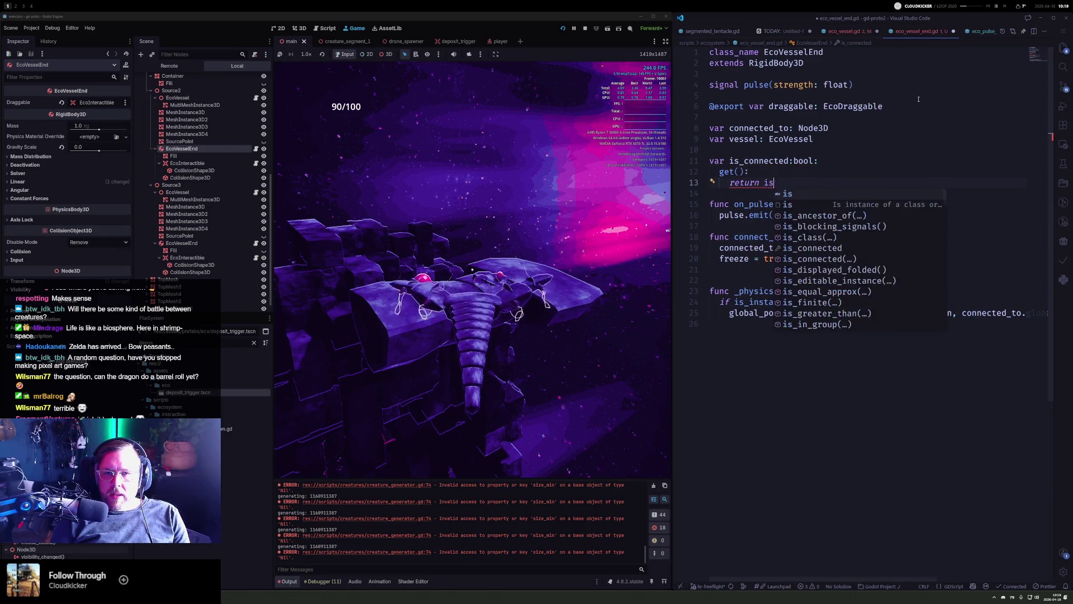
{"action": "type", "text": "_instance_valid(c"}
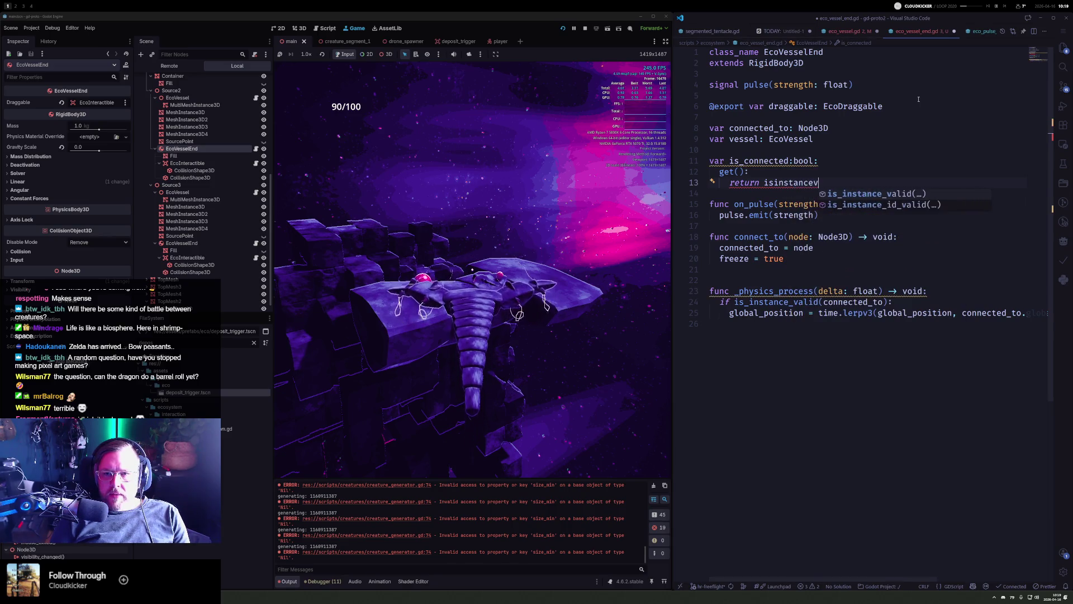
{"action": "type", "text": "onnected_to)"}
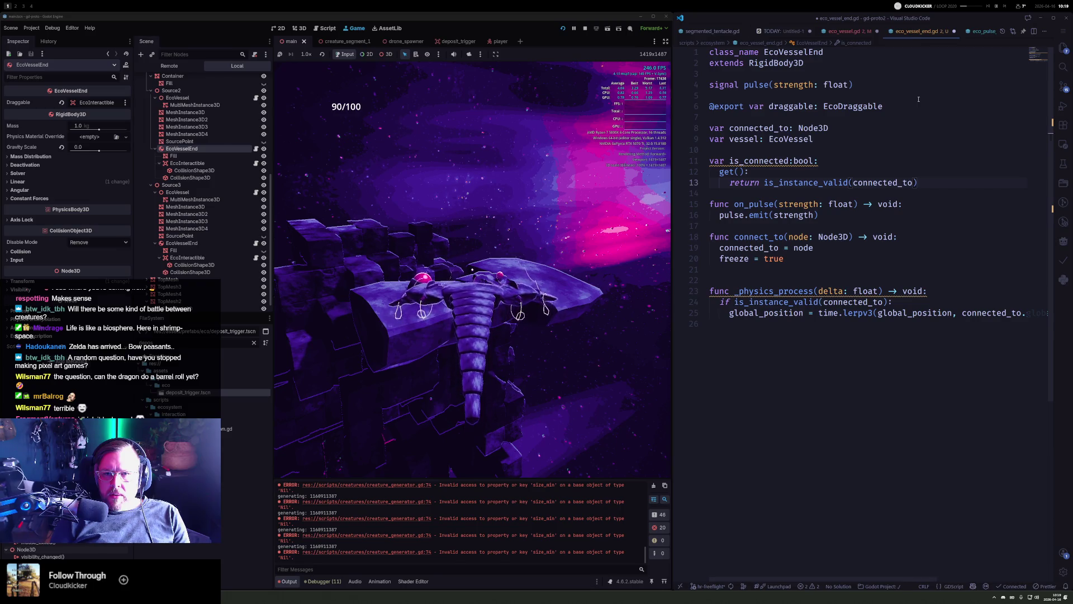
{"action": "key", "text": "ctrl+s"}
{"action": "key", "text": "ctrl+w"}
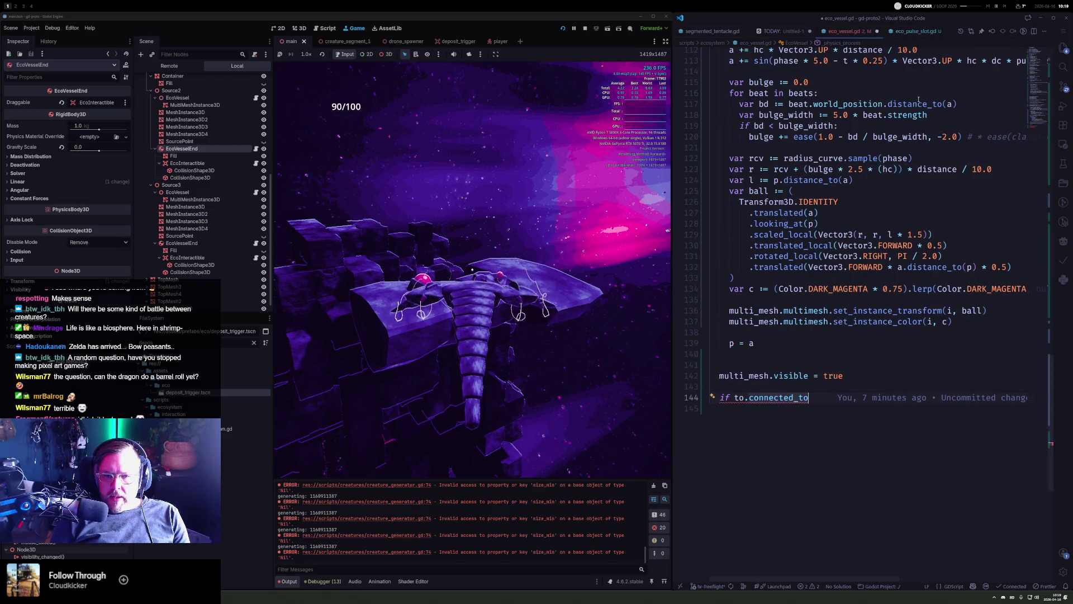
Change the condition to 'if not to.is_connected:'.
{"action": "key", "text": "ctrl+Left"}
{"action": "type", "text": "not"}
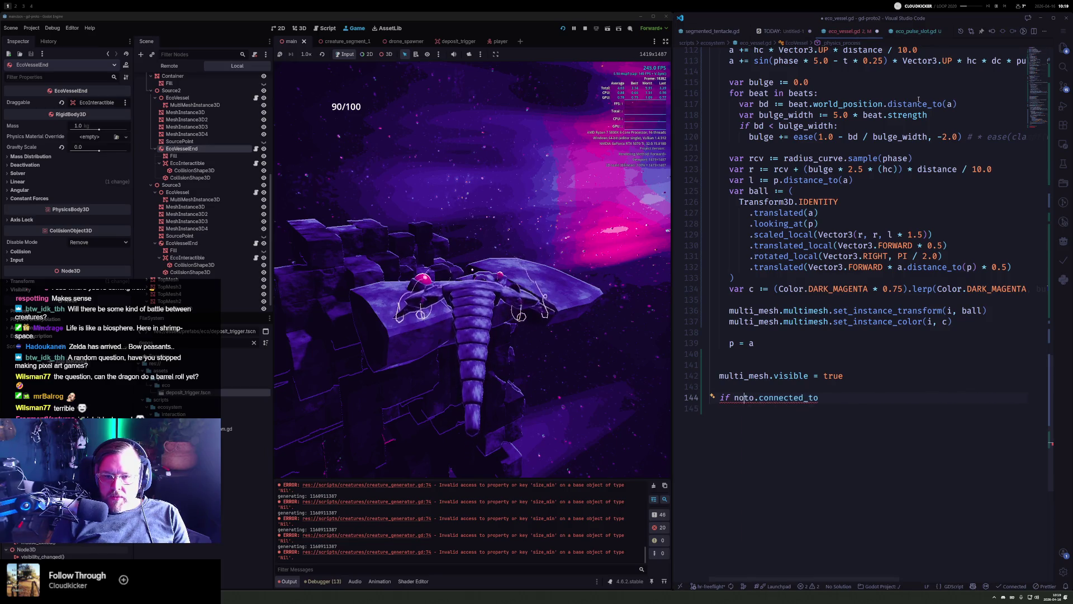
{"action": "key", "text": "ctrl+Right"}
{"action": "key", "text": "ctrl+shift+Right"}
{"action": "type", "text": "is_conn"}
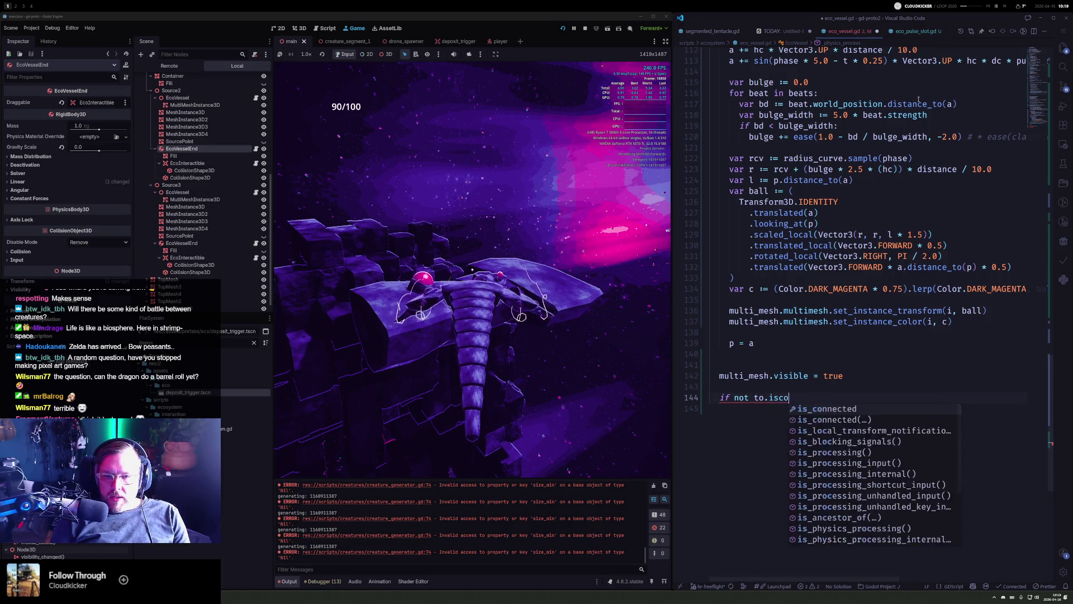
{"action": "key", "text": "Return"}
{"action": "type", "text": ":"}
{"action": "key", "text": "Return"}
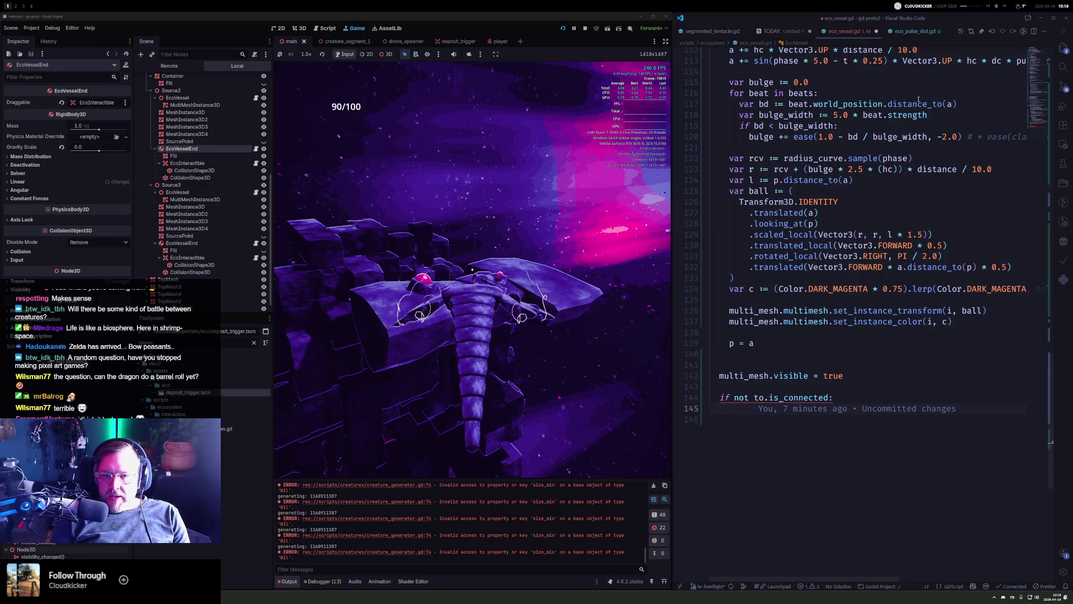
Add var desired_position := global_position + global_basis.y * 2.0 inside the if.
{"action": "type", "text": "vec"}
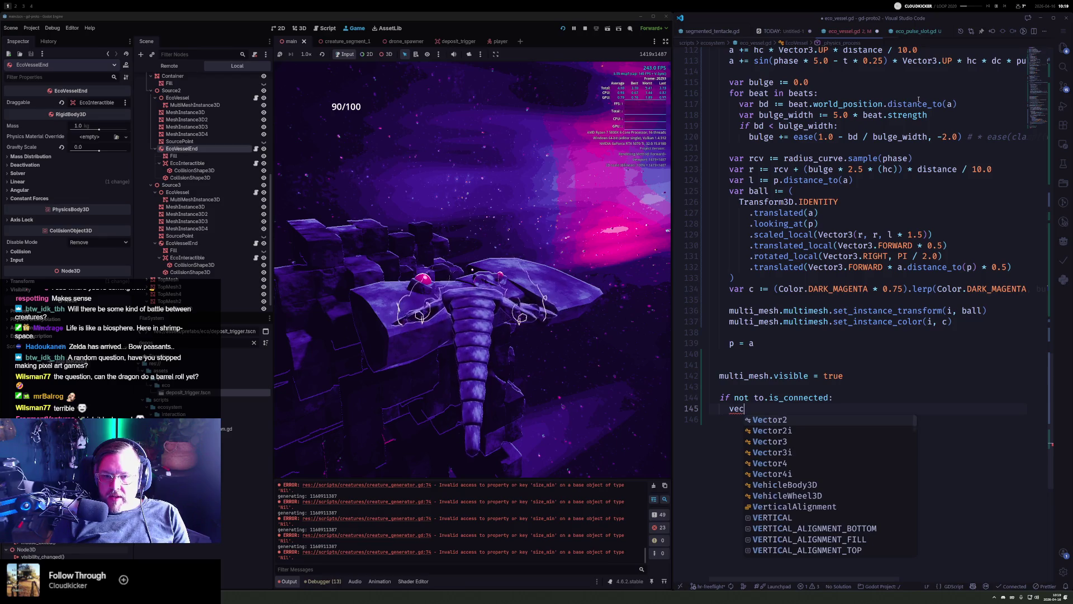
{"action": "key", "text": "BackSpace"}
{"action": "key", "text": "BackSpace"}
{"action": "type", "text": "ar des"}
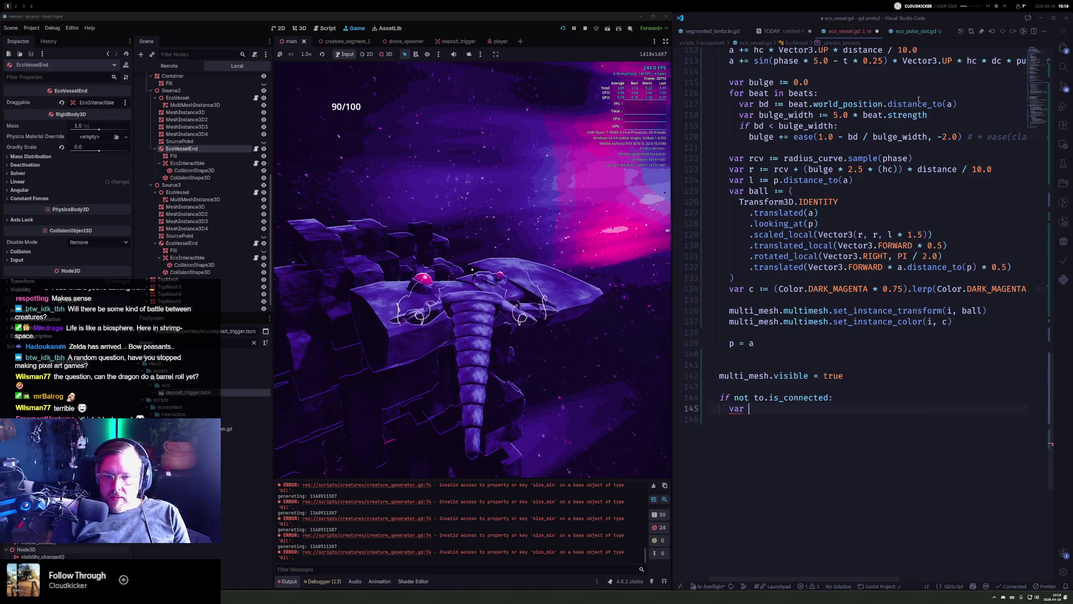
{"action": "type", "text": "ired_position"}
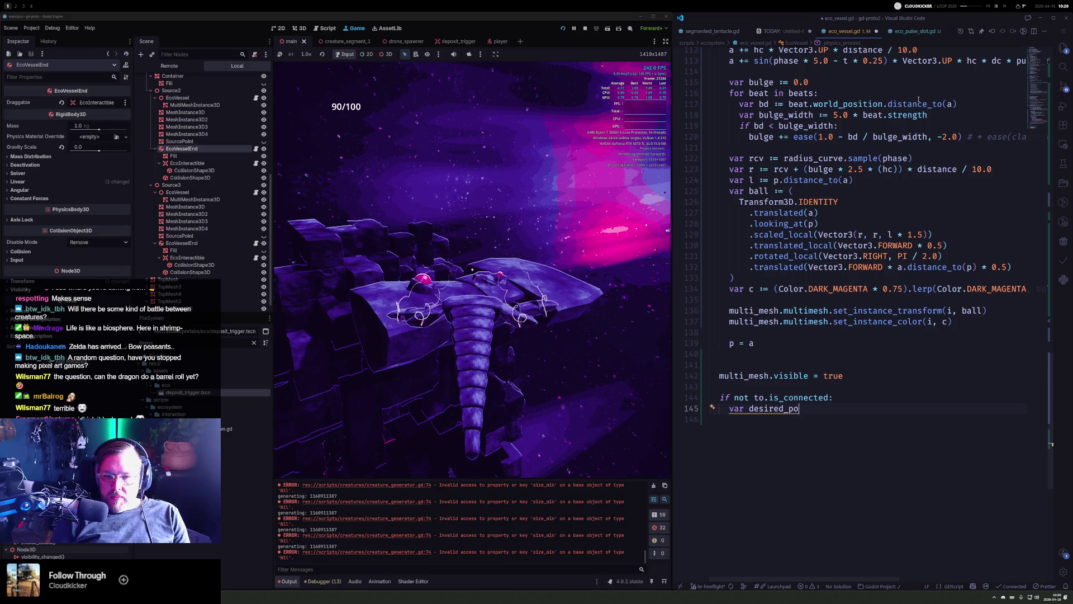
{"action": "type", "text": ":= "}
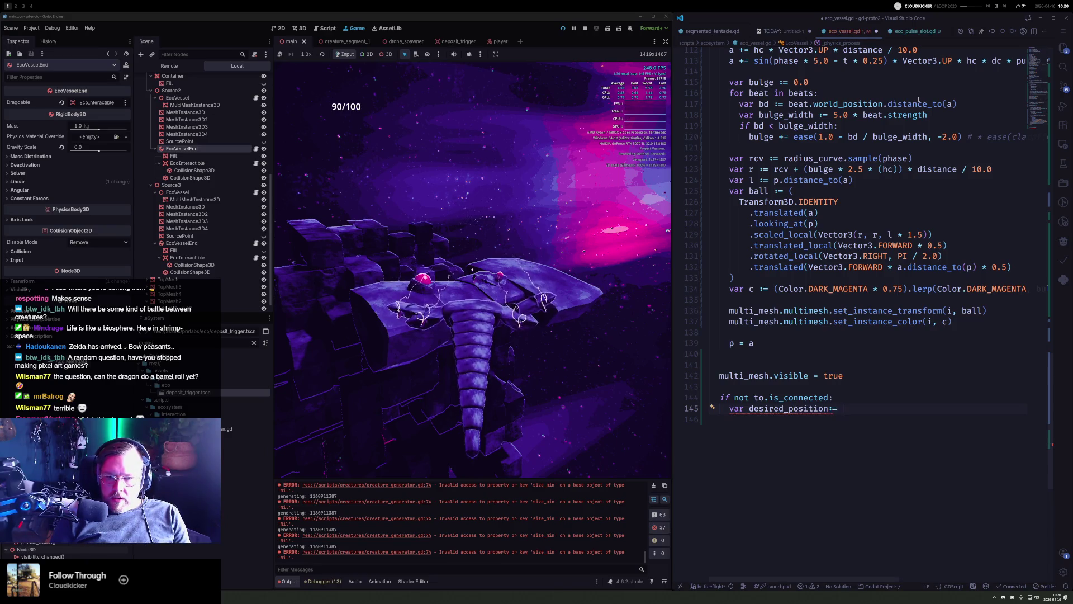
{"action": "type", "text": "glo"}
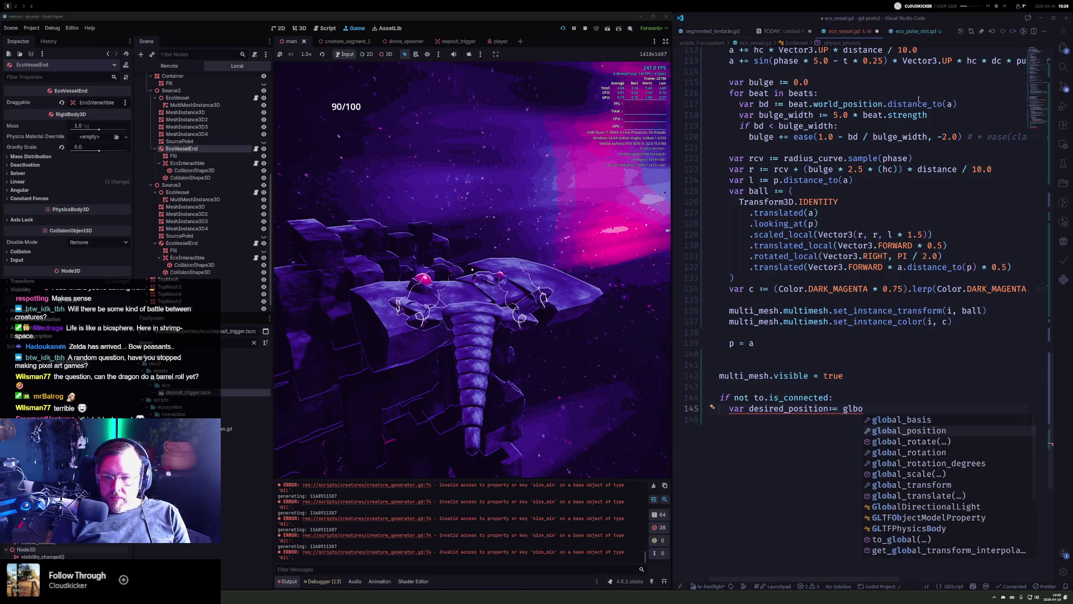
{"action": "key", "text": "Tab"}
{"action": "type", "text": "+ Vector3"}
{"action": "key", "text": "Escape"}
{"action": "type", "text": "."}
{"action": "key", "text": "ctrl+Left"}
{"action": "key", "text": "ctrl+Delete"}
{"action": "key", "text": "ctrl+Delete"}
{"action": "type", "text": "global_"}
{"action": "key", "text": "Tab"}
{"action": "type", "text": ".y * 2.0"}
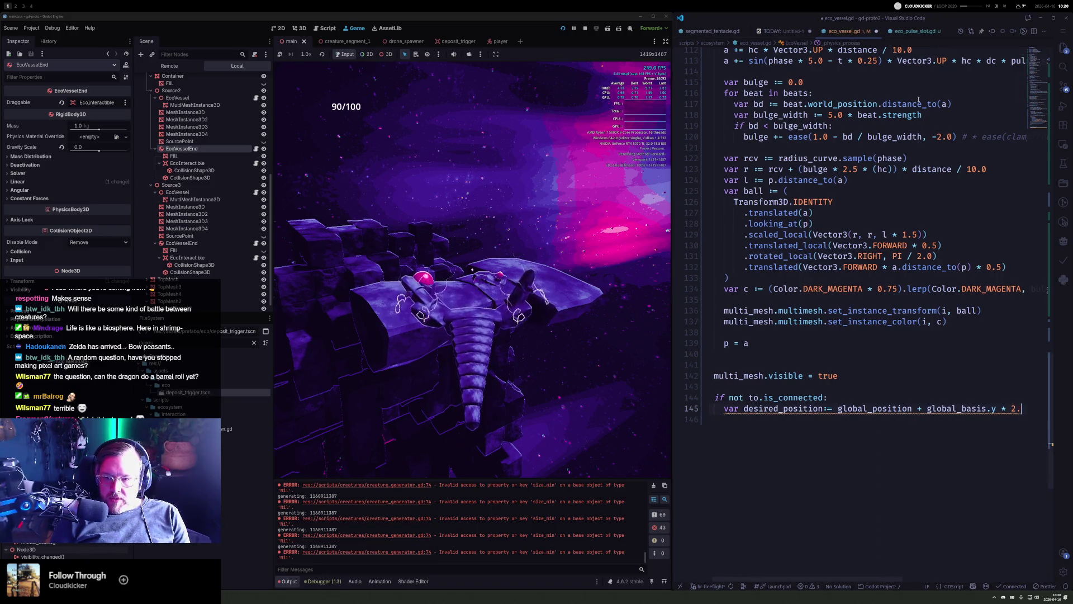
{"action": "key", "text": "Return"}
Start a distance check using to.global_position.distance_to(to).
{"action": "type", "text": "var dir"}
{"action": "key", "text": "ctrl+shift+Left"}
{"action": "key", "text": "BackSpace"}
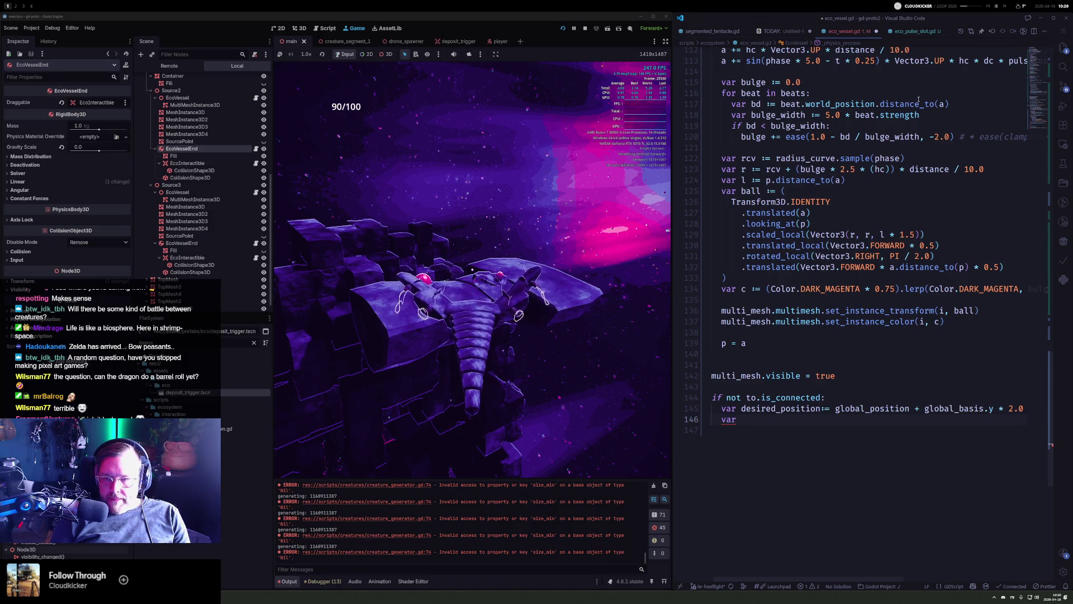
{"action": "key", "text": "ctrl+BackSpace"}
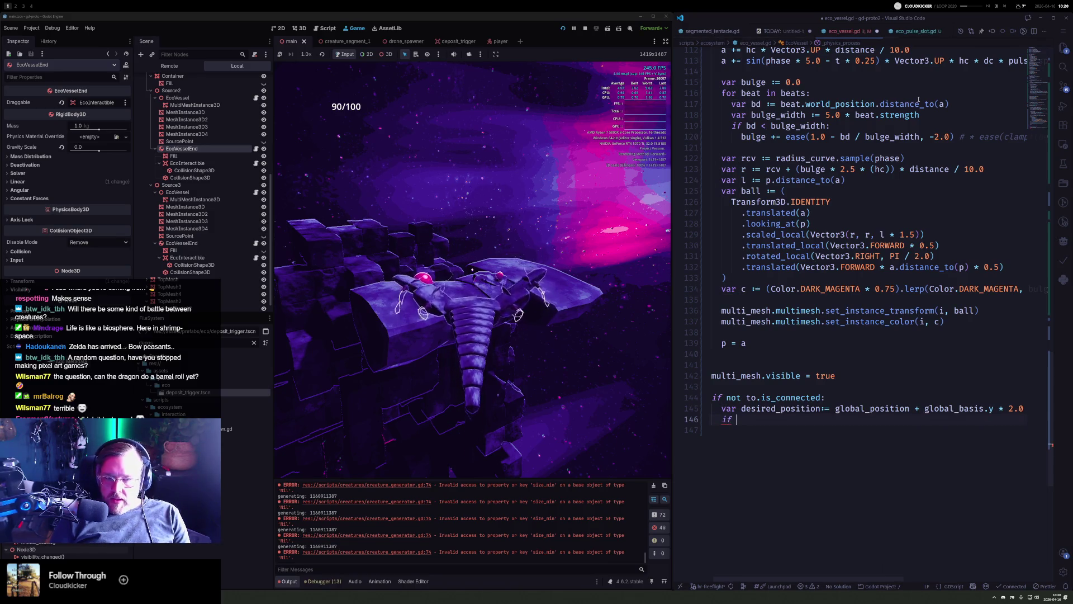
{"action": "type", "text": "to.glo"}
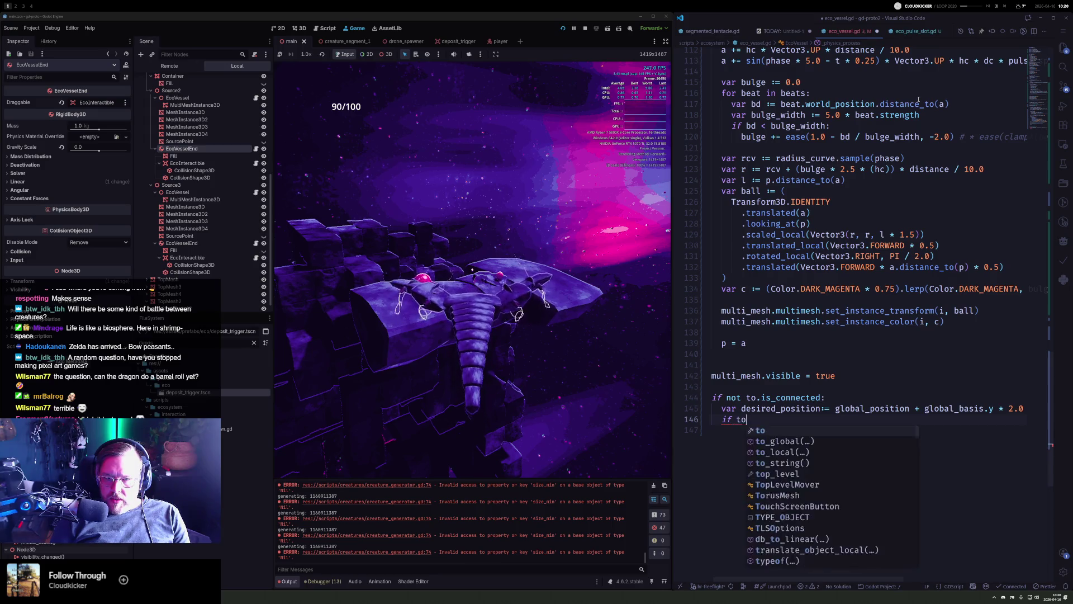
{"action": "key", "text": "Down"}
{"action": "key", "text": "Tab"}
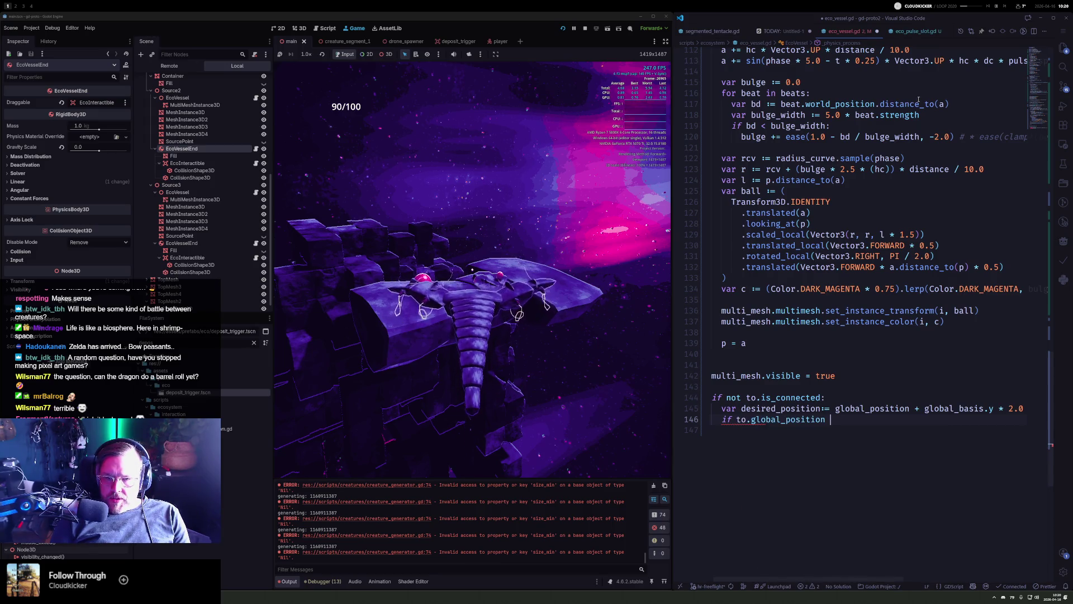
{"action": "type", "text": ".distance_to("}
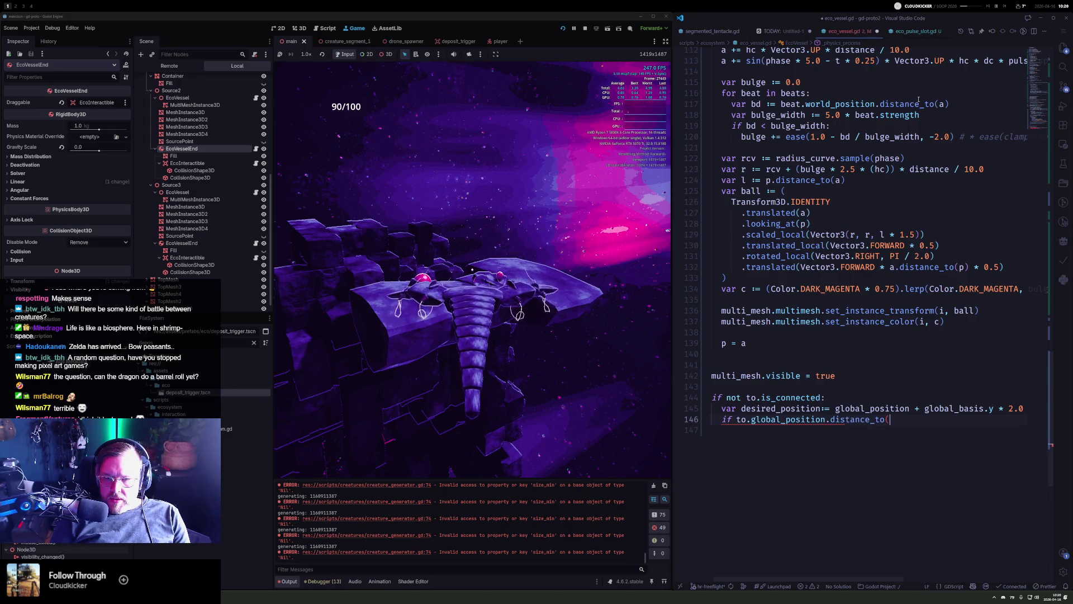
{"action": "type", "text": "to)"}
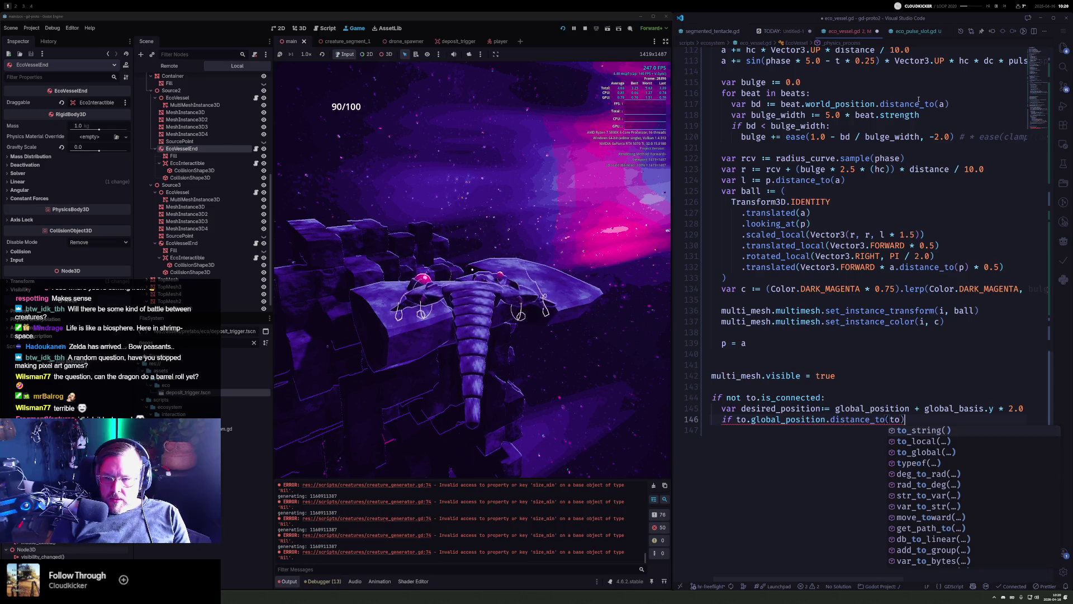
{"action": "key", "text": "Escape"}
{"action": "key", "text": "ctrl+p"}
Copy the force-applying lines from eco_draggable.gd's physics process code and close that script.
{"action": "type", "text": "drag"}
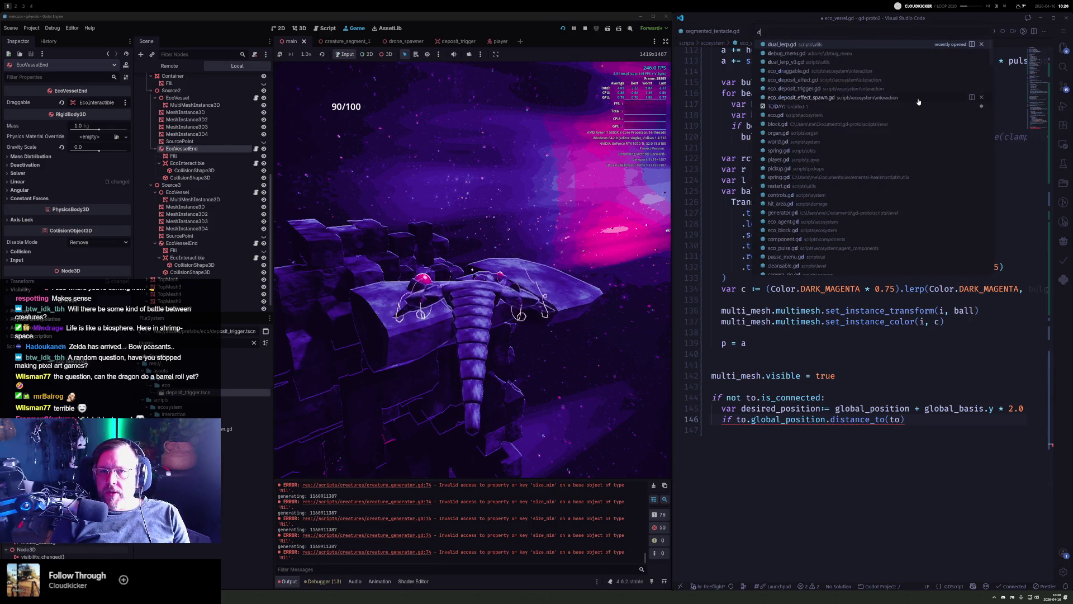
{"action": "key", "text": "Return"}
{"action": "key", "text": "Down"}
{"action": "key", "text": "Down"}
{"action": "key", "text": "Down"}
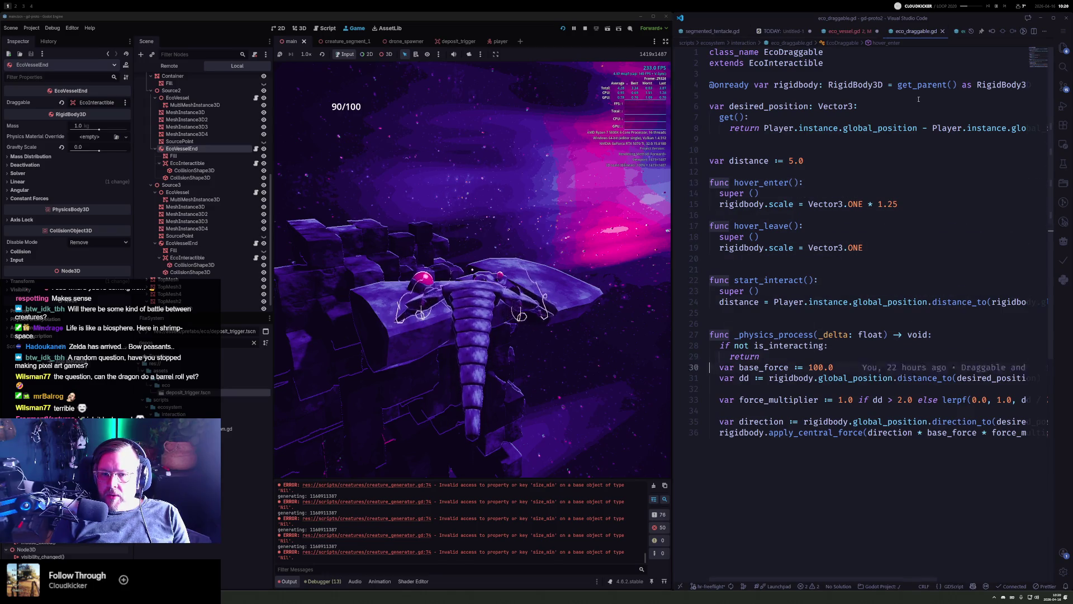
{"action": "key", "text": "BackSpace"}
{"action": "key", "text": "Up"}
{"action": "key", "text": "Home"}
{"action": "key", "text": "shift+Down"}
{"action": "key", "text": "shift+Down"}
{"action": "key", "text": "shift+Down"}
{"action": "key", "text": "shift+Down"}
{"action": "key", "text": "shift+Down"}
{"action": "key", "text": "shift+Down"}
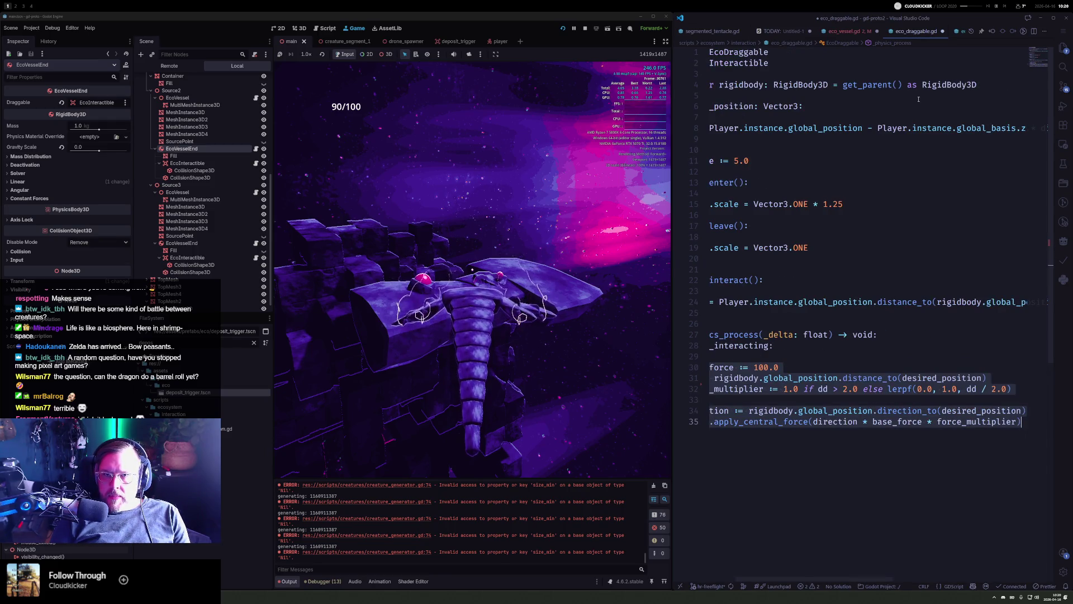
{"action": "key", "text": "ctrl+w"}
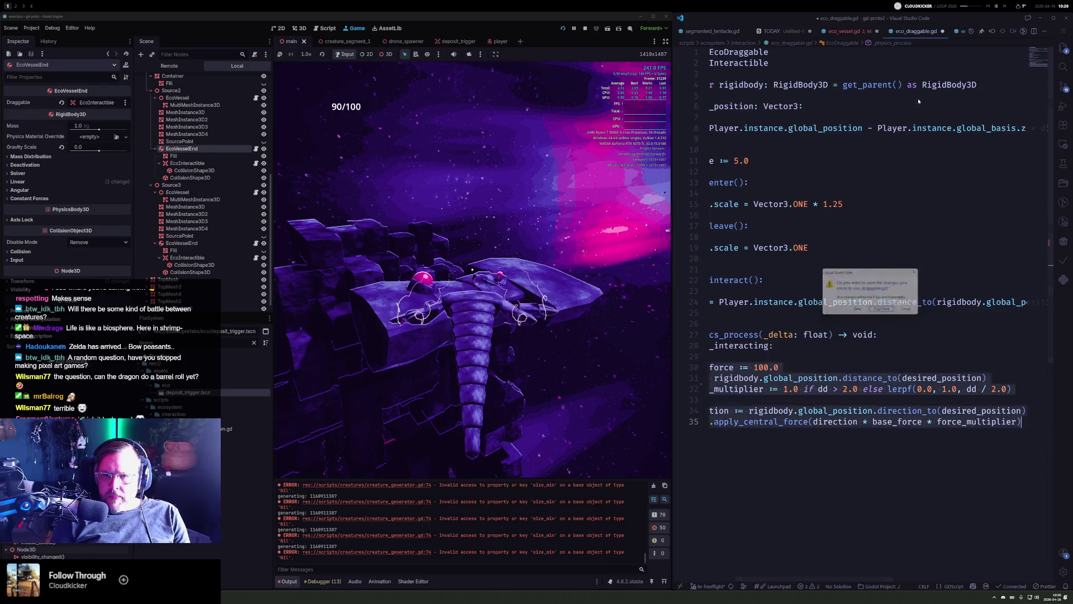
{"action": "key", "text": "alt+n"}
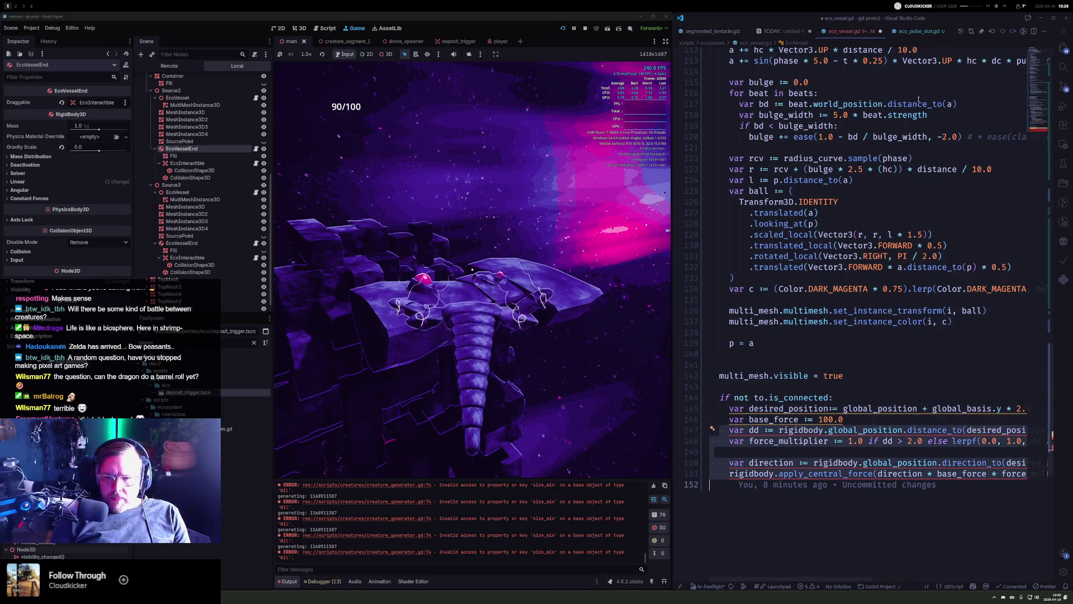
Rename every rigidbody occurrence in the pasted force code in eco_vessel.gd to 'to'.
{"action": "key", "text": "Down"}
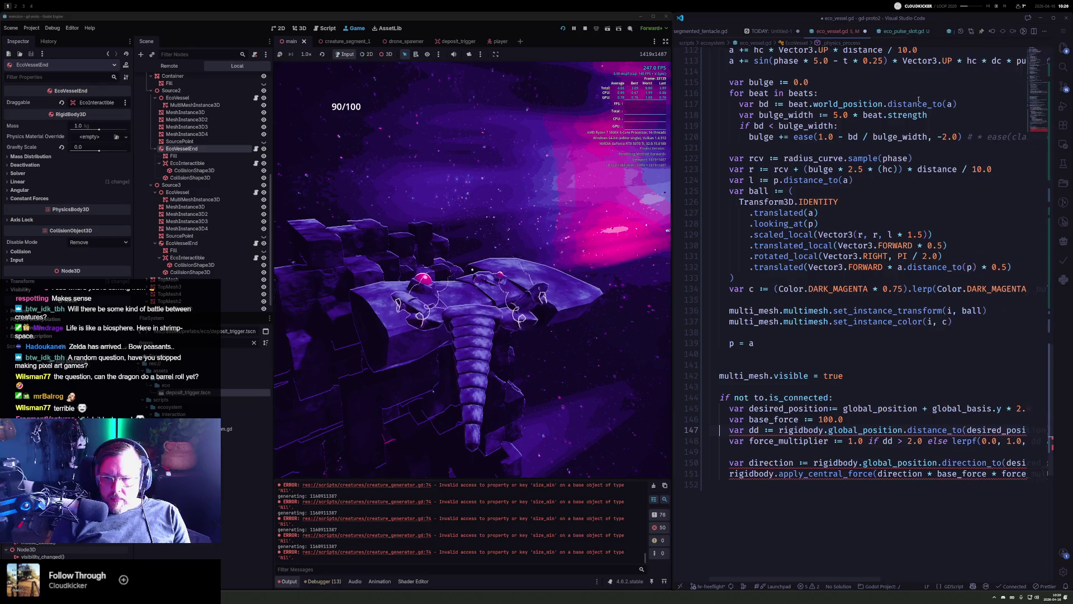
{"action": "key", "text": "super+ctrl+Left"}
{"action": "left_click", "coordinate": [830, 430]}
{"action": "left_click", "coordinate": [863, 429]}
{"action": "double_click", "coordinate": [668, 430]}
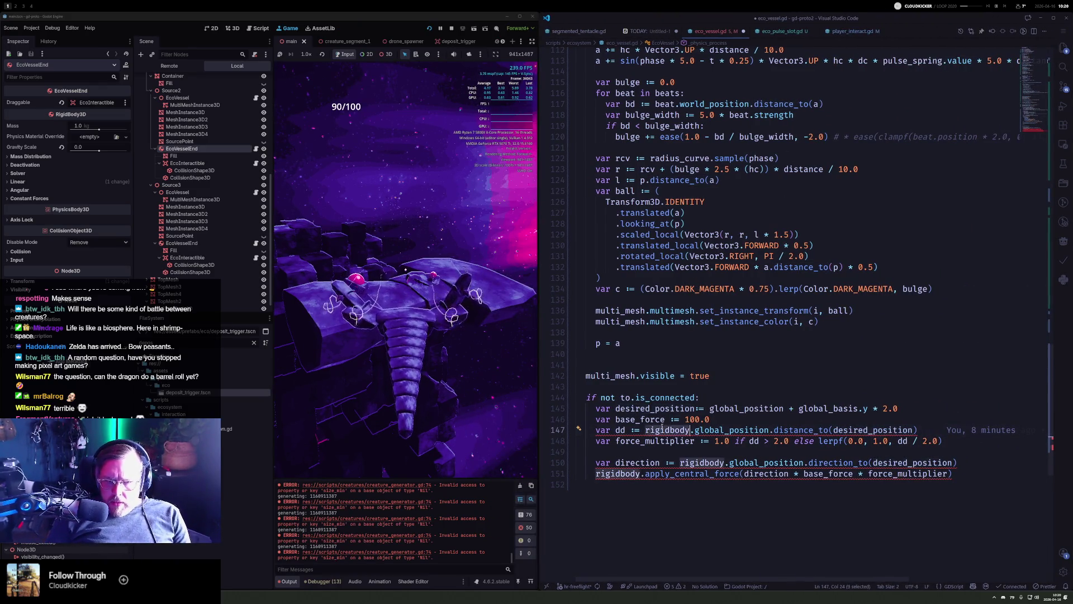
{"action": "key", "text": "ctrl+shift+l"}
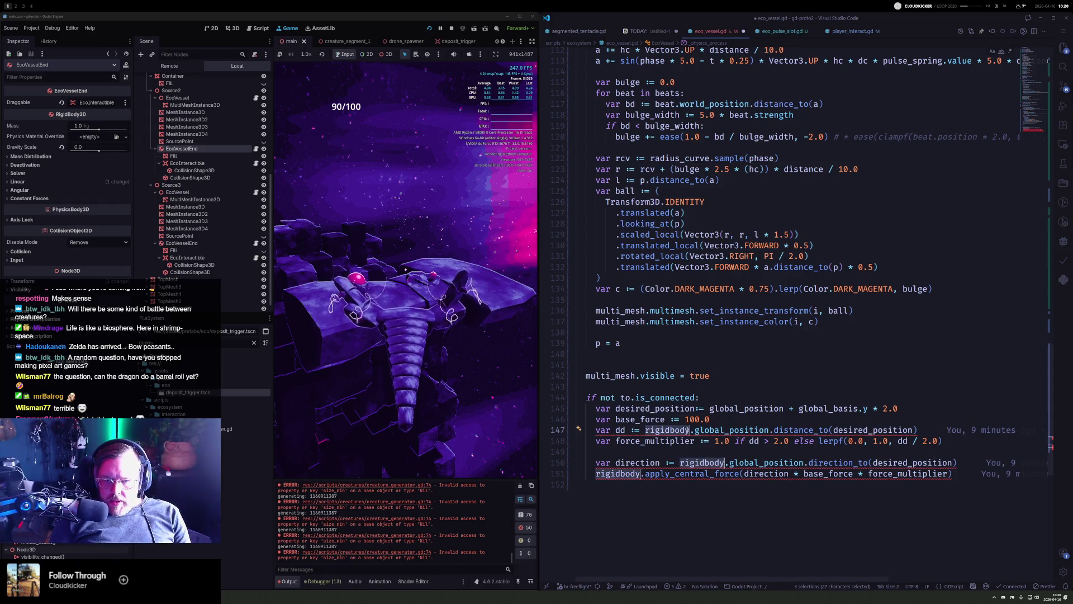
{"action": "type", "text": "to"}
{"action": "key", "text": "Escape"}
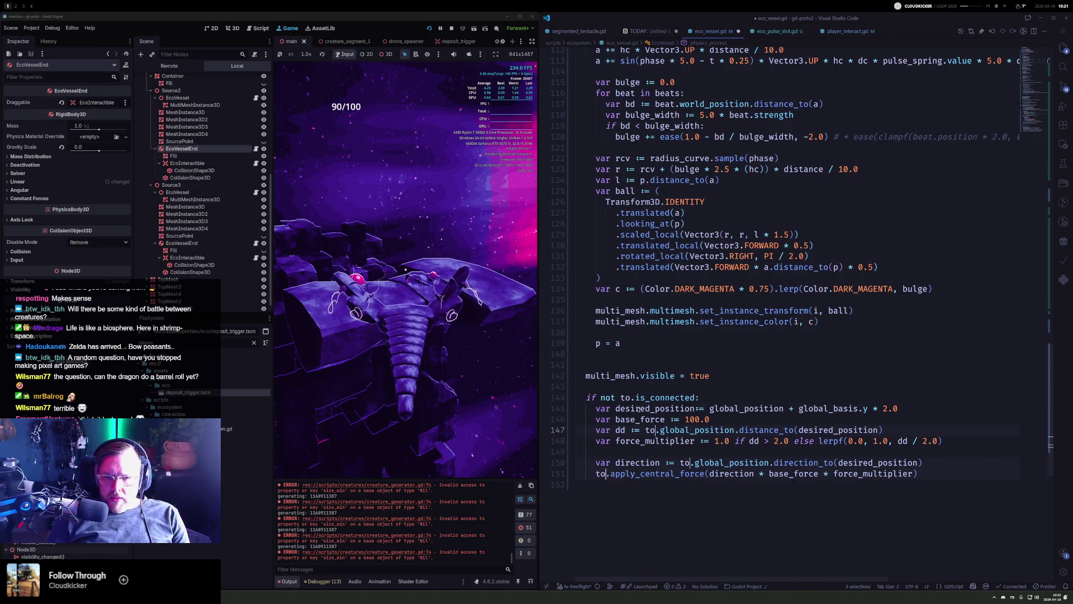
{"action": "double_click", "coordinate": [639, 409]}
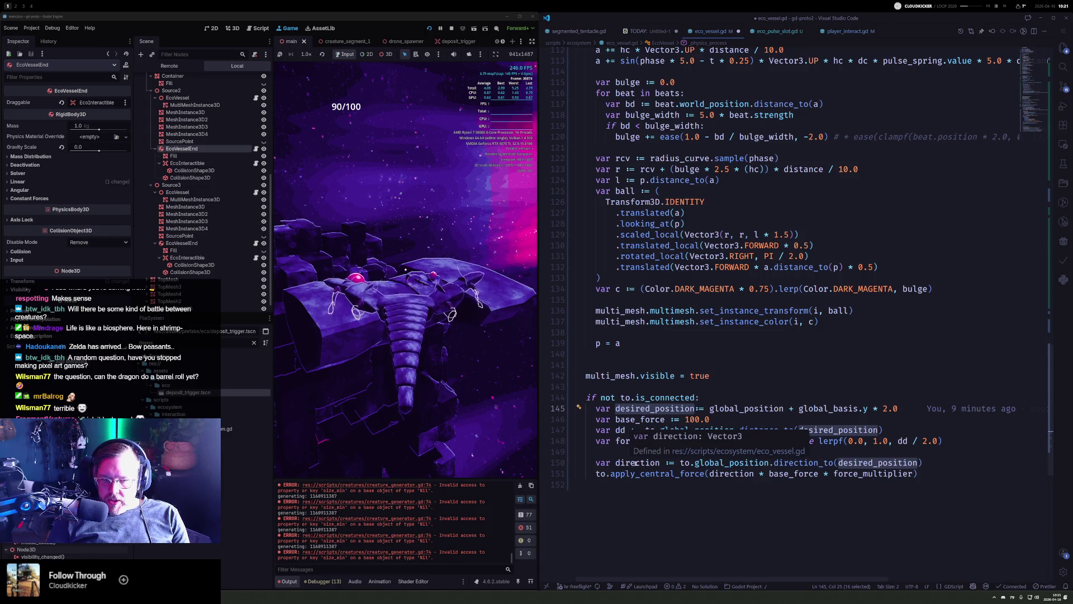
{"action": "left_click", "coordinate": [653, 454]}
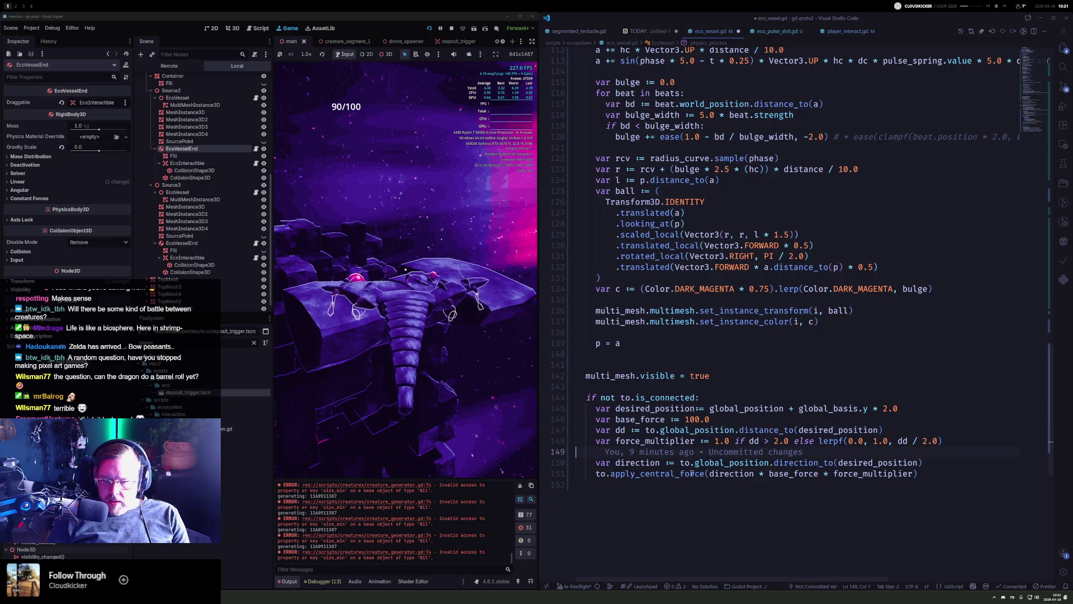
Add a 'move to starting position' comment above the connection check and save eco_vessel.gd.
{"action": "left_click", "coordinate": [791, 474]}
{"action": "left_click", "coordinate": [734, 387]}
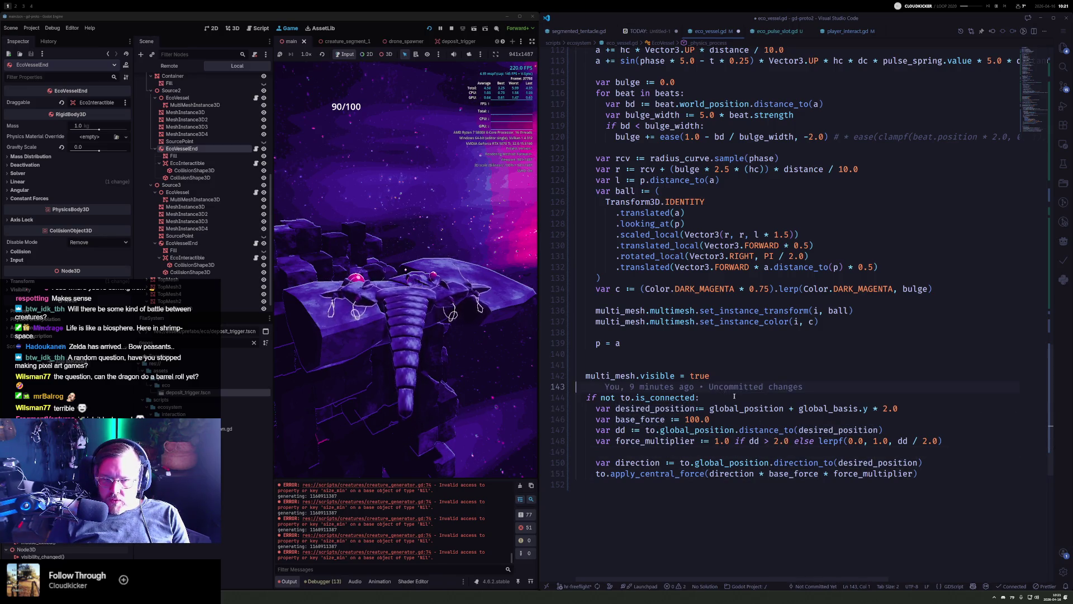
{"action": "key", "text": "Return"}
{"action": "type", "text": "# move to starting position"}
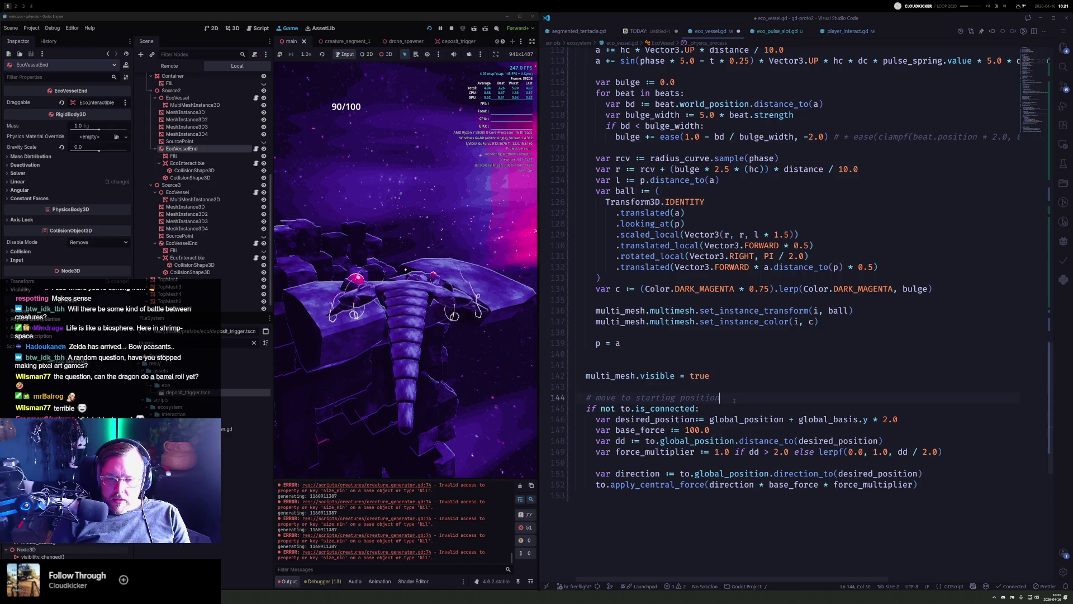
{"action": "key", "text": "Down"}
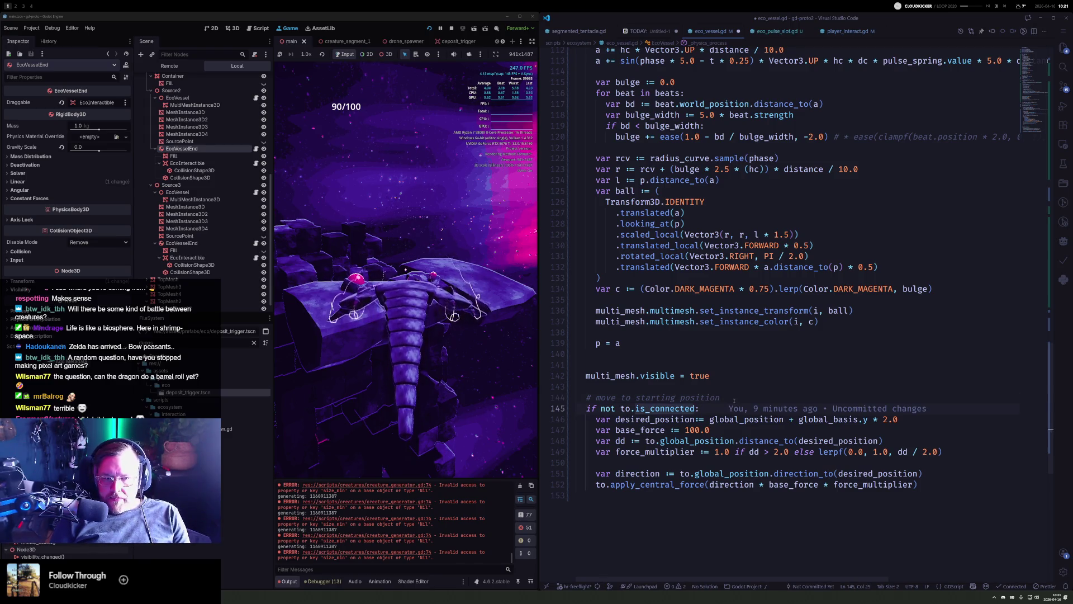
{"action": "key", "text": "ctrl+s"}
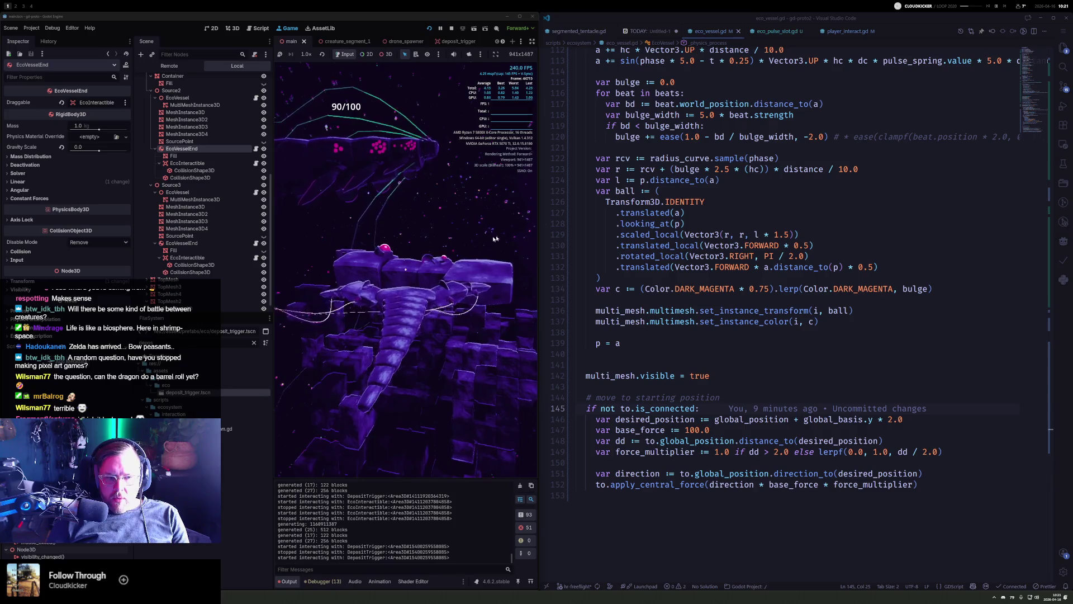
Remove on_enable's commented reparent line and target-snapping line (41–42), then return to the connection-check code.
{"action": "left_click", "coordinate": [741, 403]}
{"action": "scroll", "coordinate": [741, 402], "scroll_direction": "up", "scroll_amount": 15}
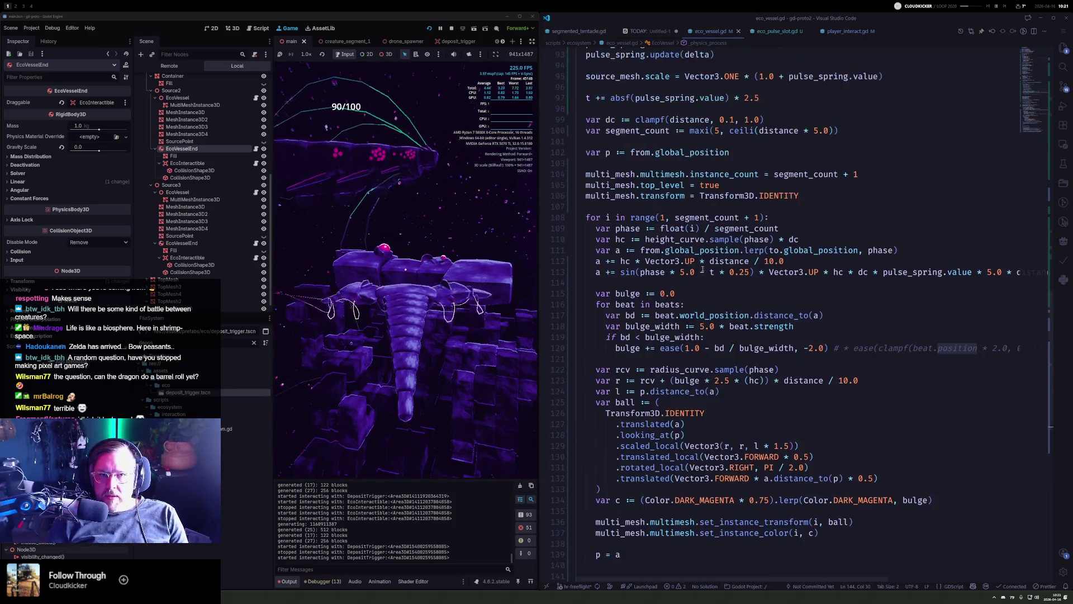
{"action": "scroll", "coordinate": [648, 179], "scroll_direction": "up", "scroll_amount": 15}
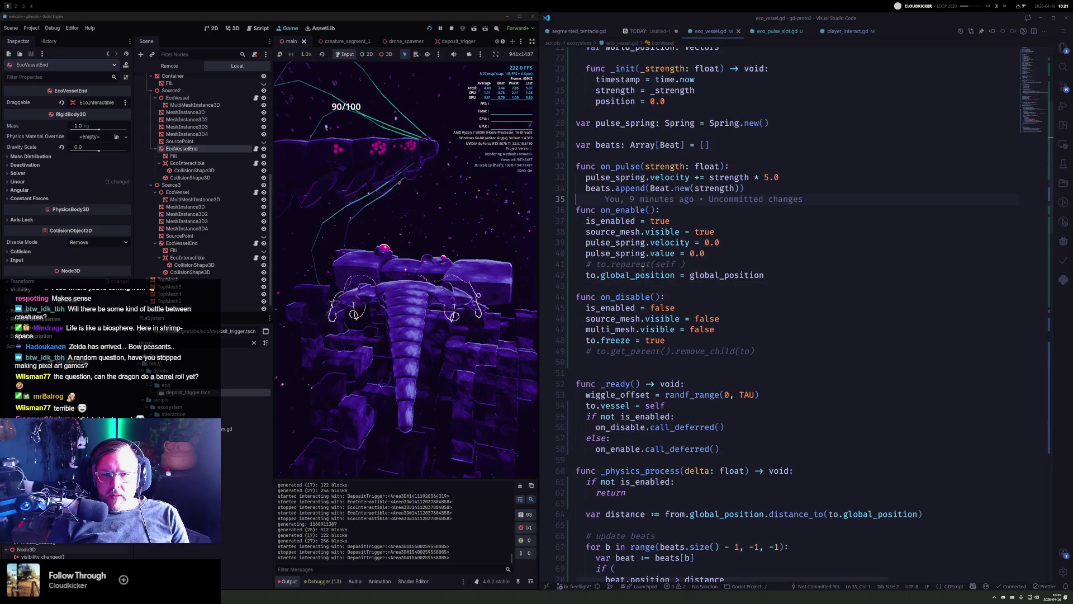
{"action": "left_click", "coordinate": [791, 279]}
{"action": "left_click", "coordinate": [787, 254], "text": "shift"}
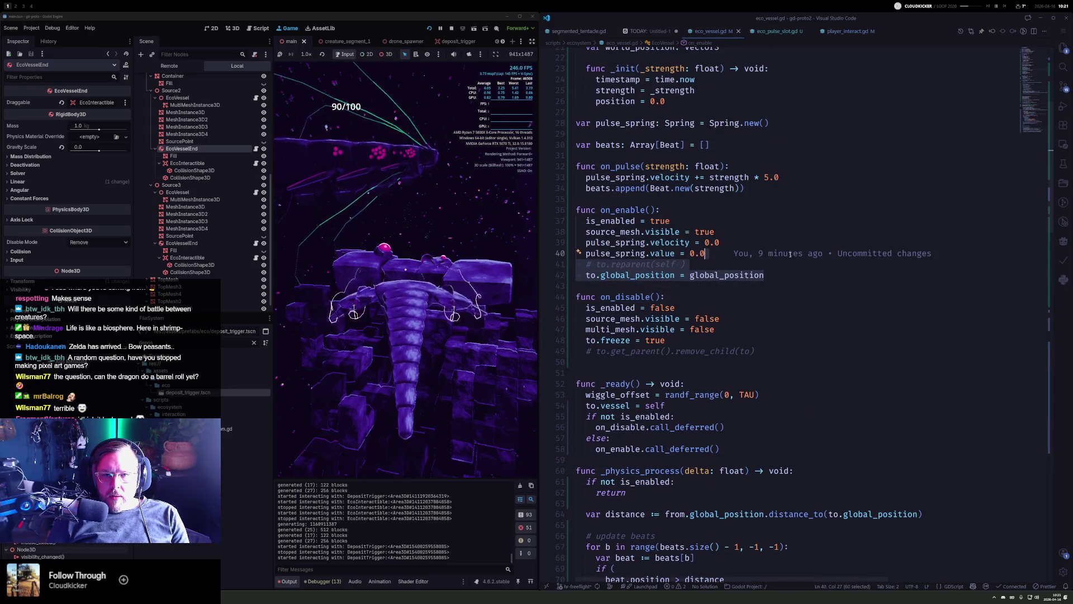
{"action": "key", "text": "BackSpace"}
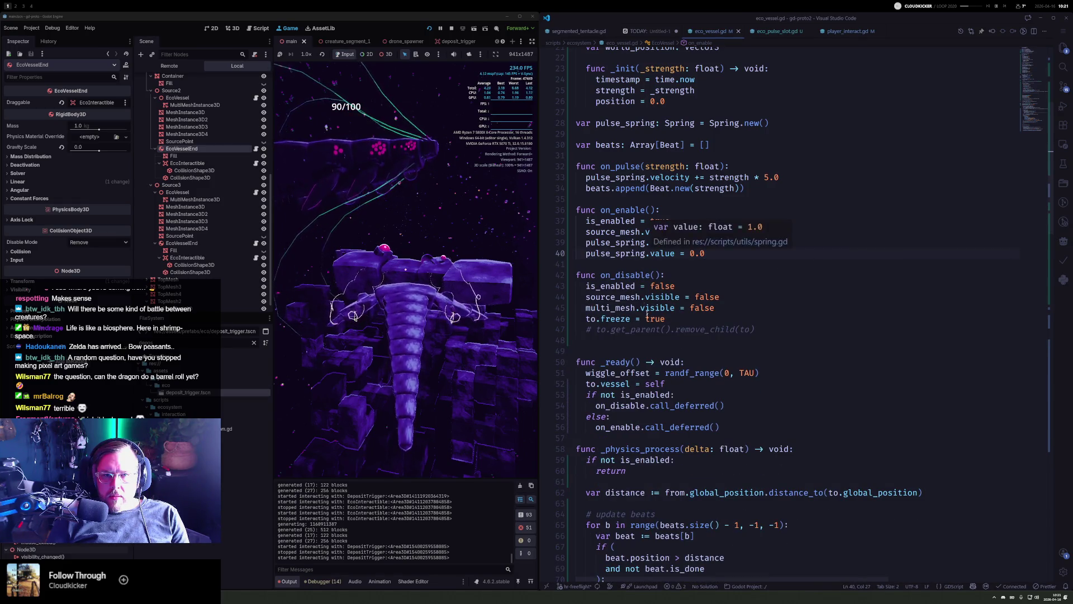
{"action": "left_click", "coordinate": [1038, 125]}
{"action": "scroll", "coordinate": [683, 200], "scroll_direction": "down", "scroll_amount": 2}
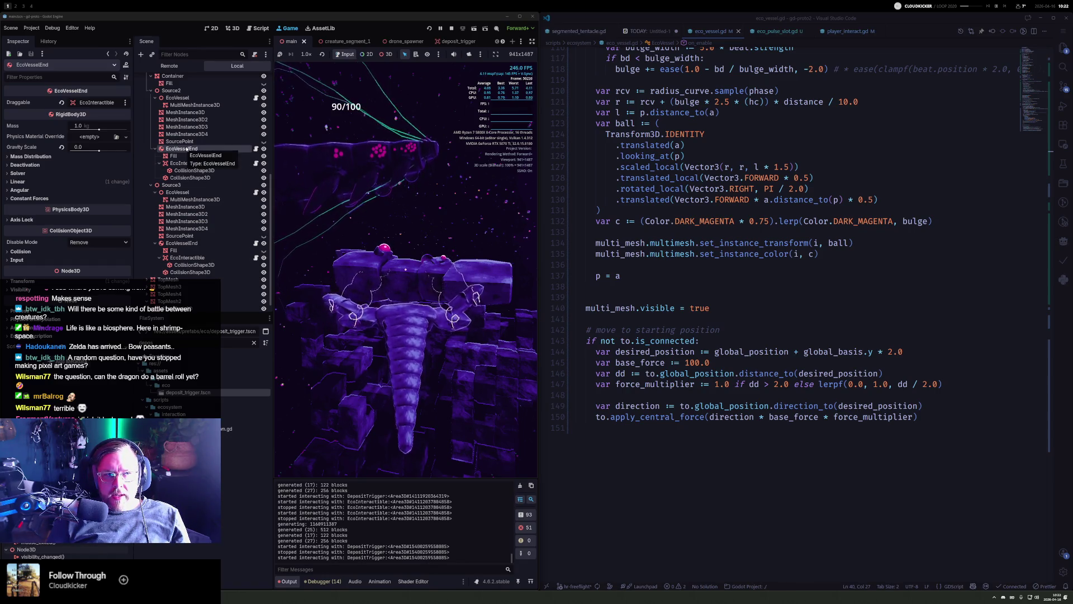
Stop the game, nudge EcoVesselEnd slightly up on Y, and relaunch the playtest with F5.
{"action": "left_click", "coordinate": [451, 29]}
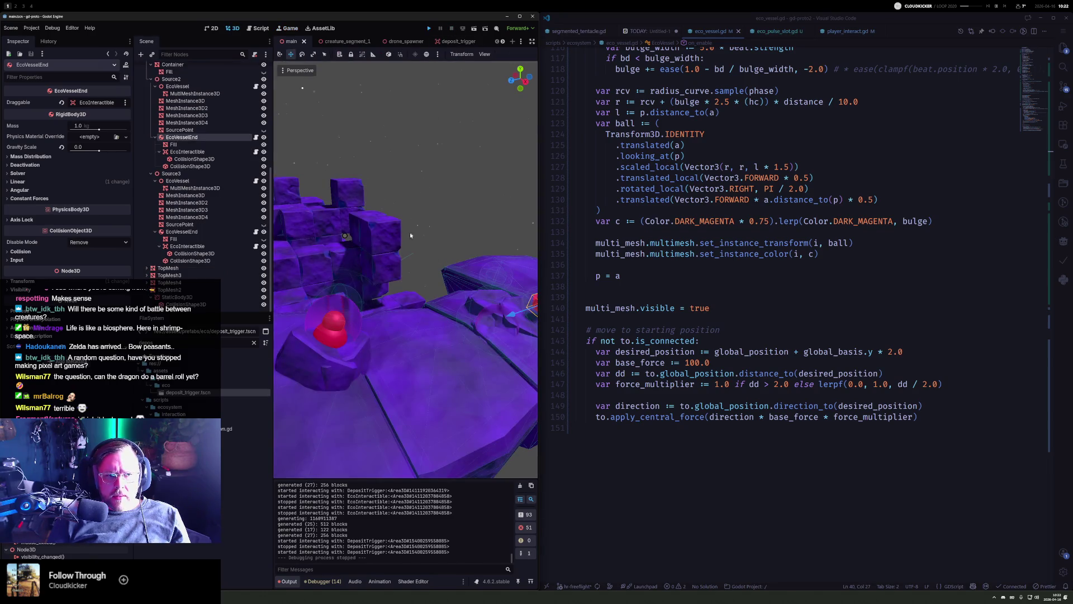
{"action": "left_click", "coordinate": [178, 129]}
{"action": "left_click", "coordinate": [180, 138]}
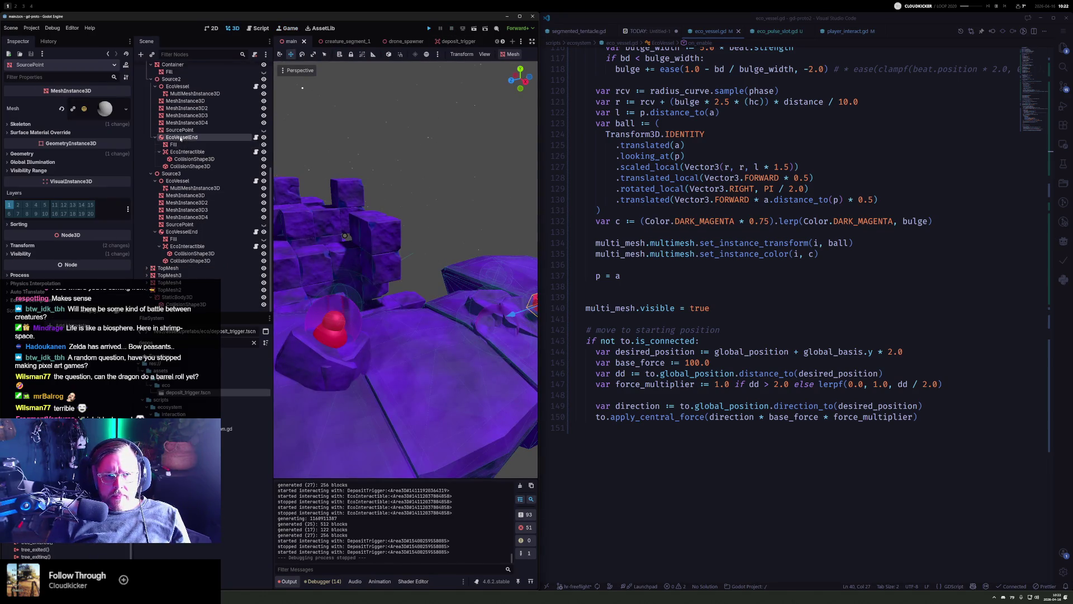
{"action": "scroll", "coordinate": [185, 145], "scroll_direction": "up", "scroll_amount": 10}
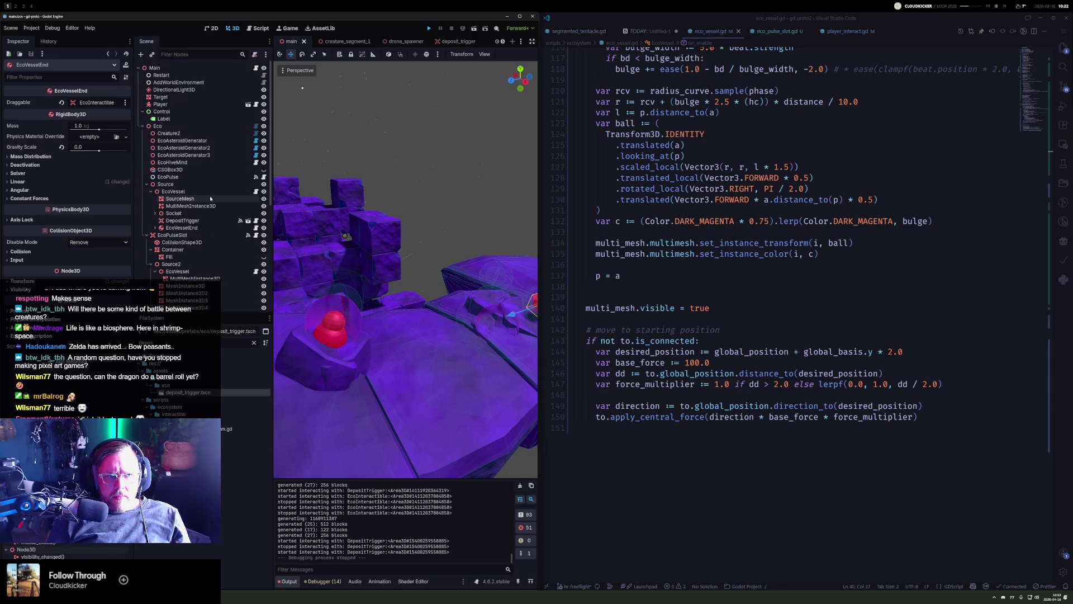
{"action": "left_click", "coordinate": [198, 228]}
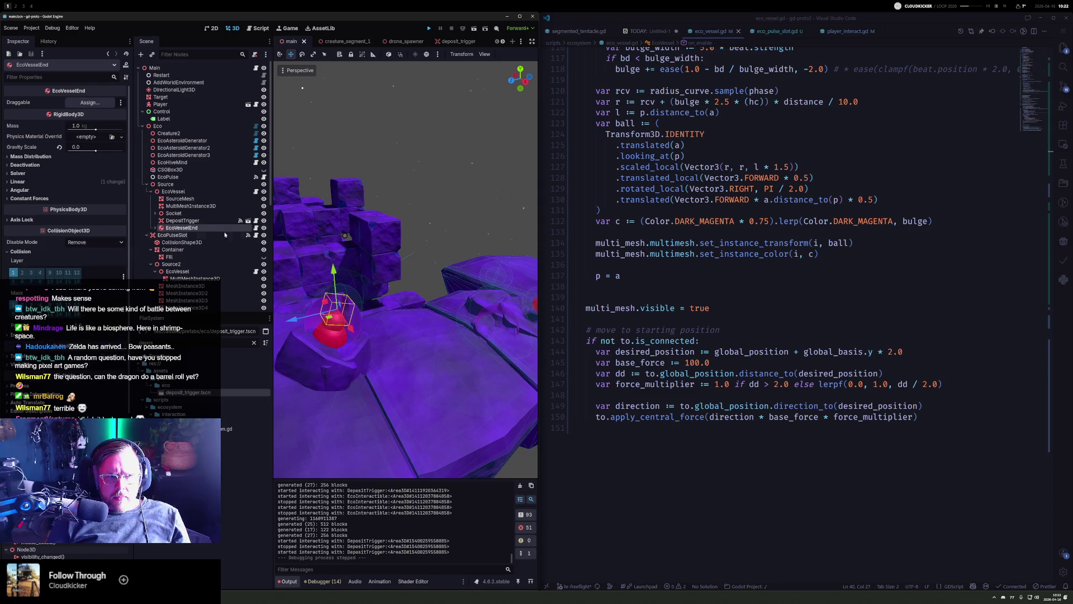
{"action": "key", "text": "f"}
{"action": "left_click_drag", "start_coordinate": [318, 233], "coordinate": [318, 221]}
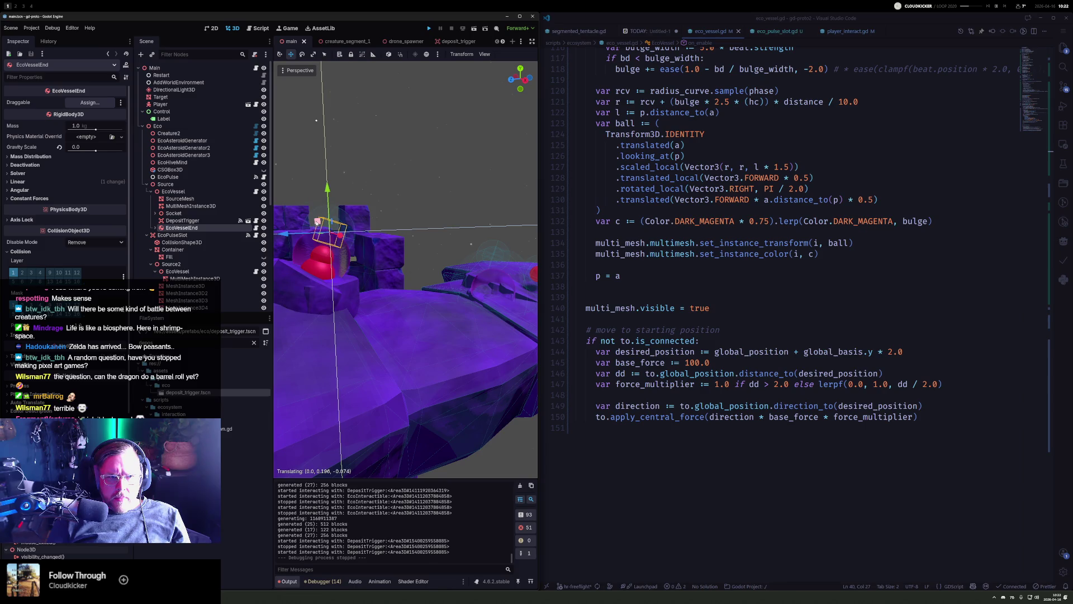
{"action": "key", "text": "F5"}
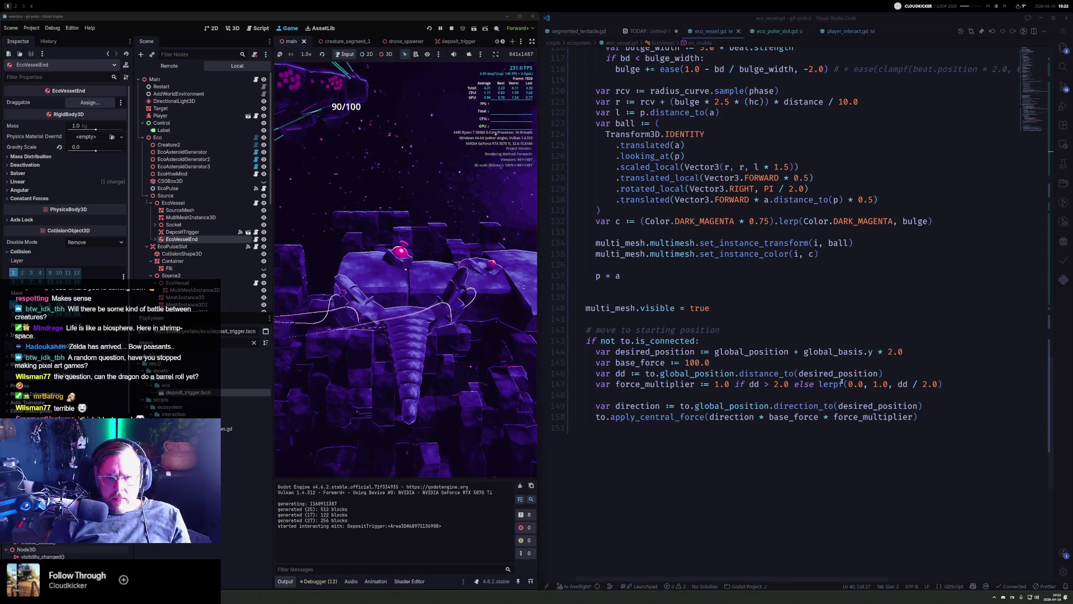
{"action": "left_click", "coordinate": [888, 352]}
Raise line 144's target offset from 2.0 to 5.0 and comment out the is_connected check.
{"action": "key", "text": "Delete"}
{"action": "type", "text": "5"}
{"action": "key", "text": "Up"}
{"action": "key", "text": "shift+Home"}
{"action": "key", "text": "ctrl+slash"}
Dedent the movement block on lines 144–150 one level and save the script.
{"action": "key", "text": "Down"}
{"action": "key", "text": "Home"}
{"action": "key", "text": "shift+Down"}
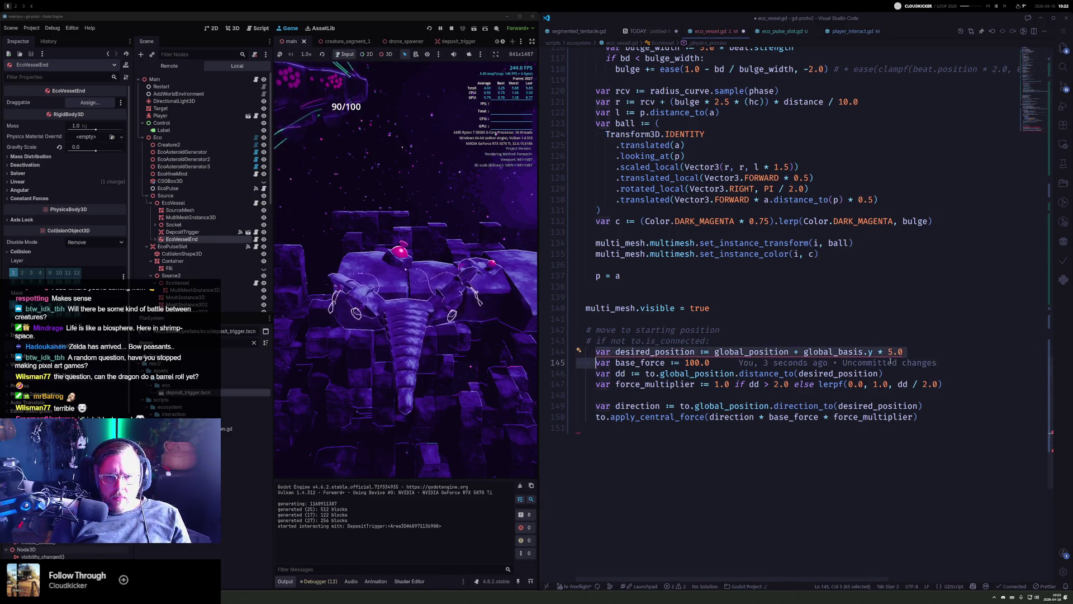
{"action": "key", "text": "shift+Down"}
{"action": "key", "text": "shift+Down"}
{"action": "key", "text": "shift+Down"}
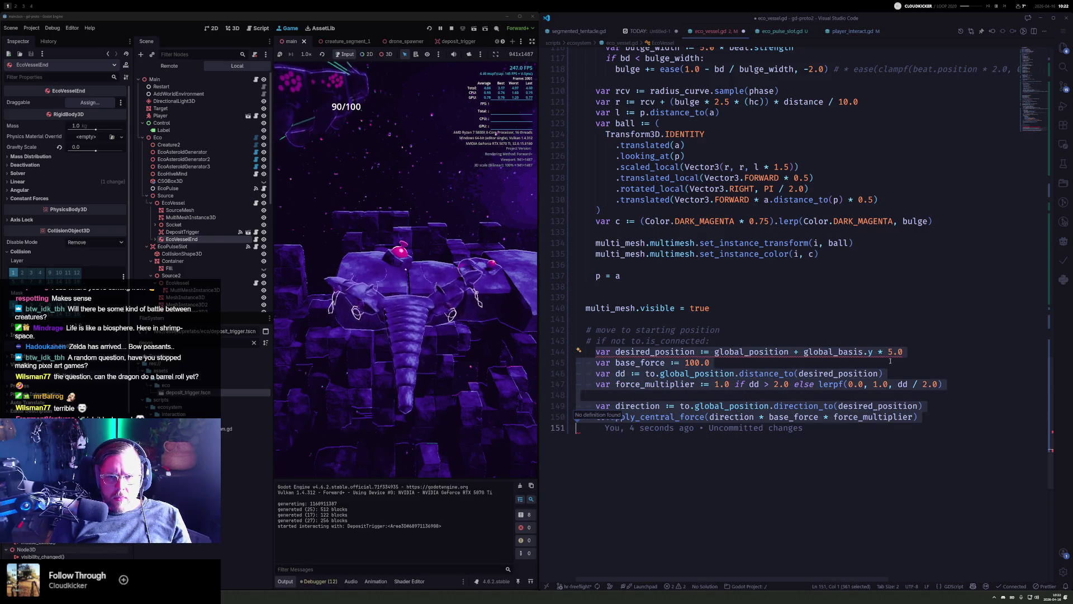
{"action": "key", "text": "shift+Tab"}
{"action": "key", "text": "ctrl+s"}
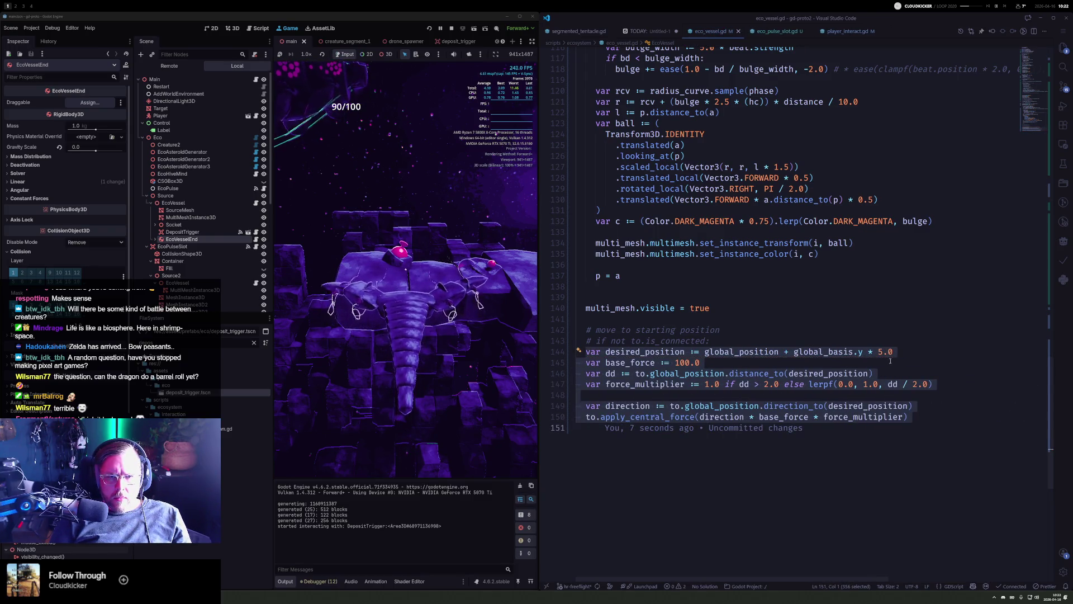
{"action": "key", "text": "Escape"}
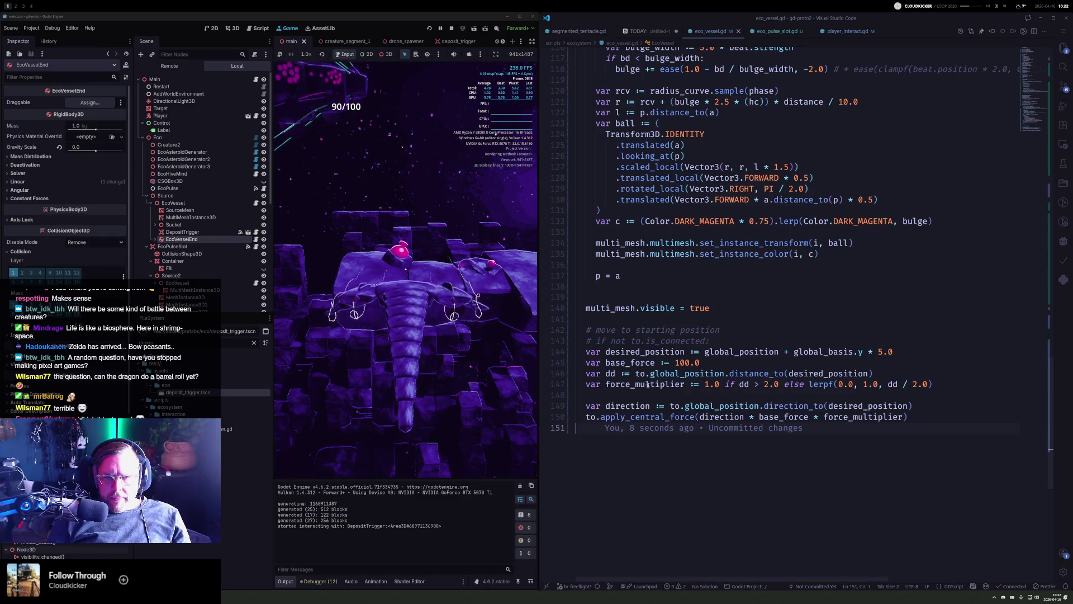
Change both 2.0 values in line 147's force multiplier to 1.0.
{"action": "left_click", "coordinate": [767, 384]}
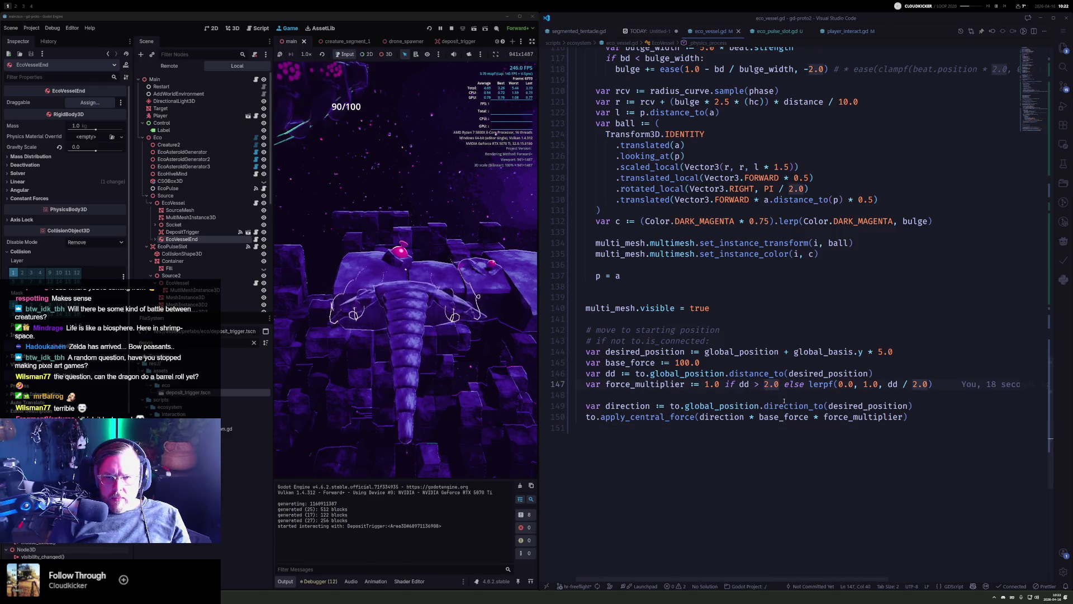
{"action": "key", "text": "BackSpace"}
{"action": "type", "text": "1"}
{"action": "key", "text": "End"}
{"action": "key", "text": "Left"}
{"action": "key", "text": "BackSpace"}
{"action": "type", "text": "1"}
{"action": "key", "text": "Down"}
{"action": "key", "text": "Down"}
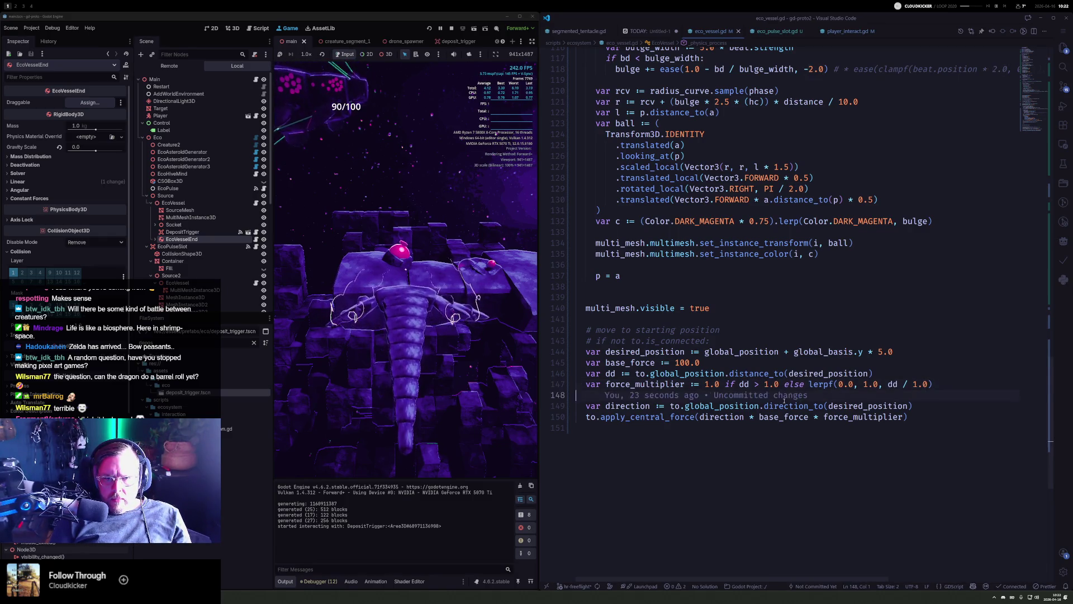
{"action": "key", "text": "Home"}
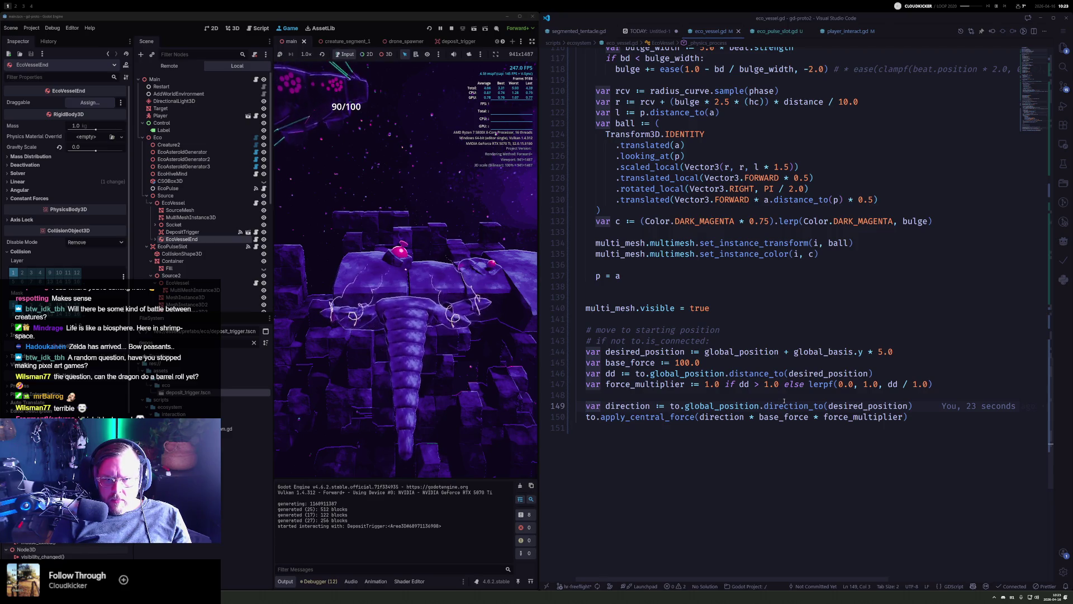
{"action": "key", "text": "Down"}
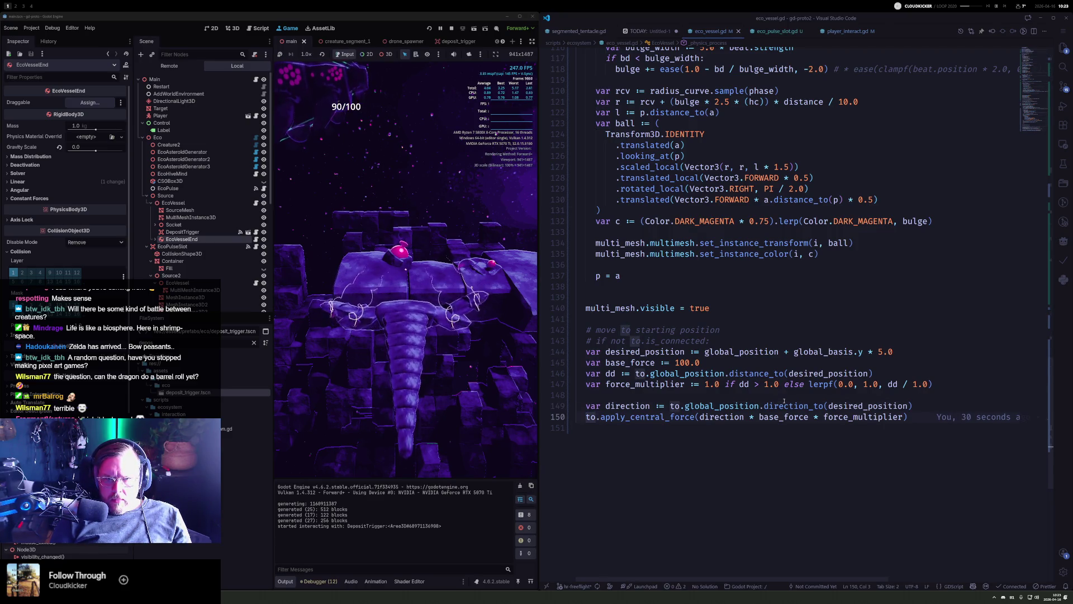
{"action": "key", "text": "Up"}
{"action": "key", "text": "Up"}
{"action": "key", "text": "Up"}
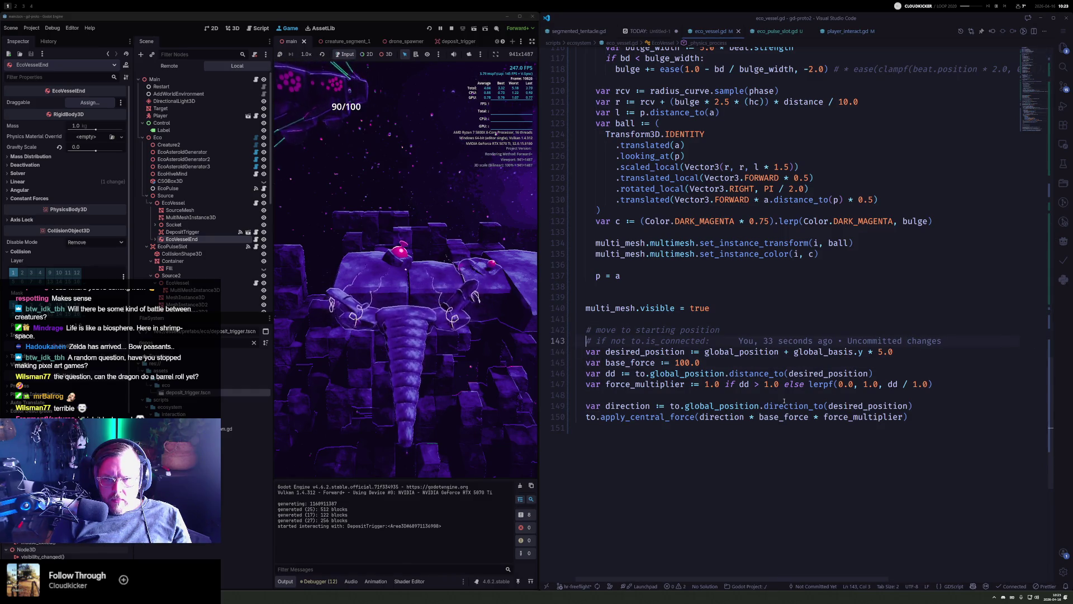
Uncomment the is_connected check on line 143 and indent the movement block under it.
{"action": "scroll", "coordinate": [784, 400], "scroll_direction": "up", "scroll_amount": 5}
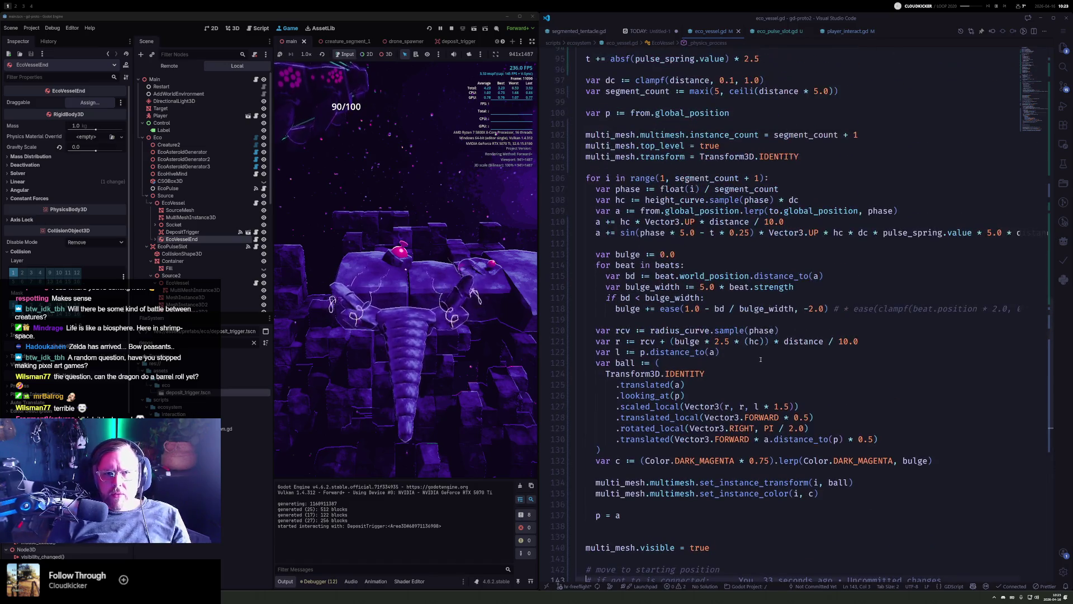
{"action": "scroll", "coordinate": [760, 361], "scroll_direction": "down", "scroll_amount": 5}
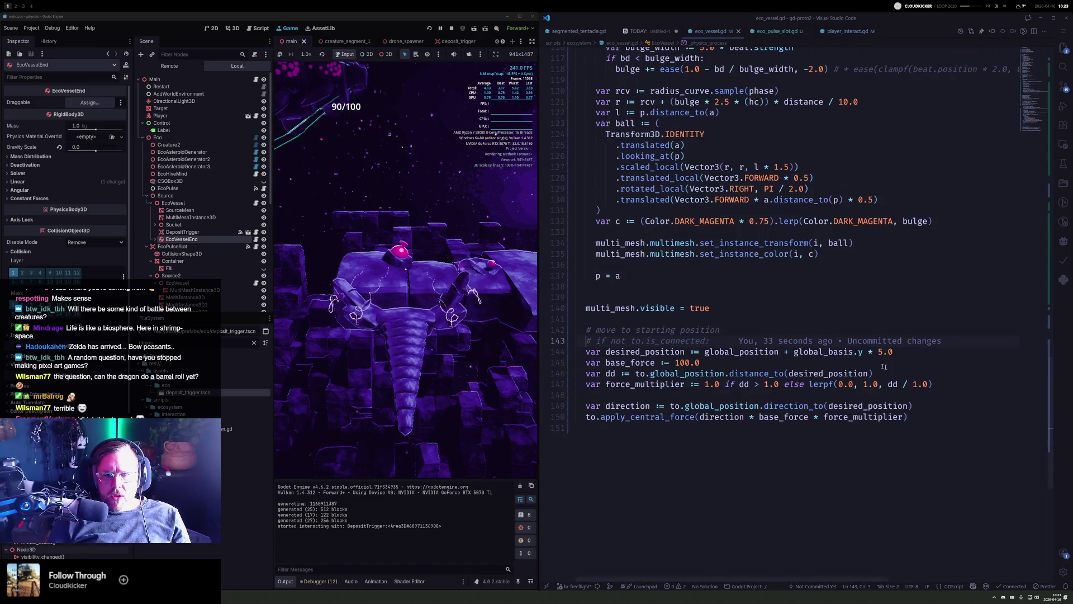
{"action": "left_click", "coordinate": [944, 416], "text": "shift"}
{"action": "key", "text": "shift+Tab"}
{"action": "left_click", "coordinate": [581, 340]}
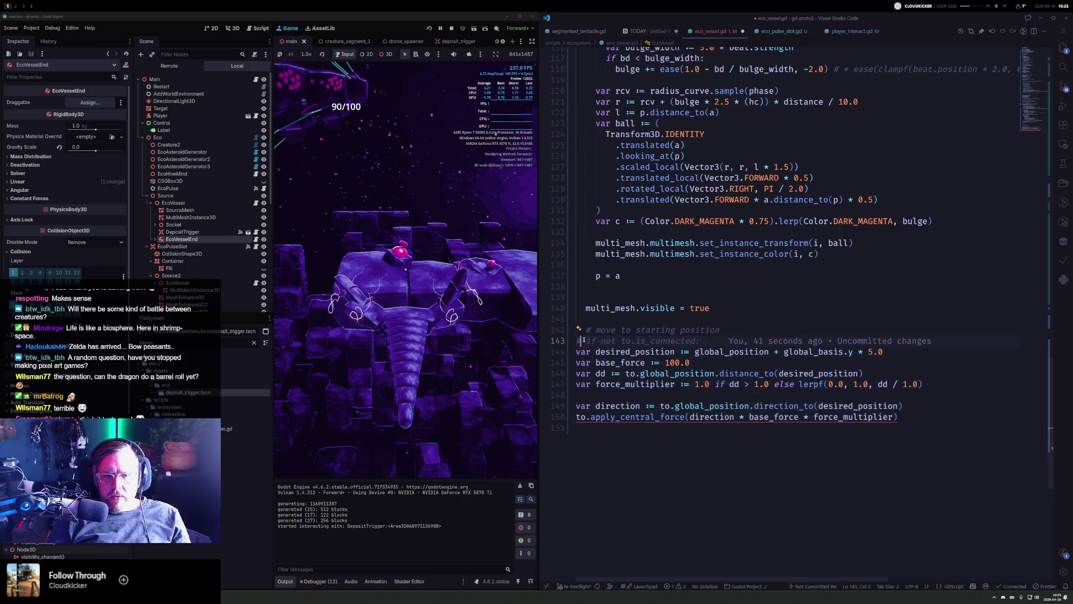
{"action": "key", "text": "BackSpace"}
{"action": "left_click", "coordinate": [576, 352]}
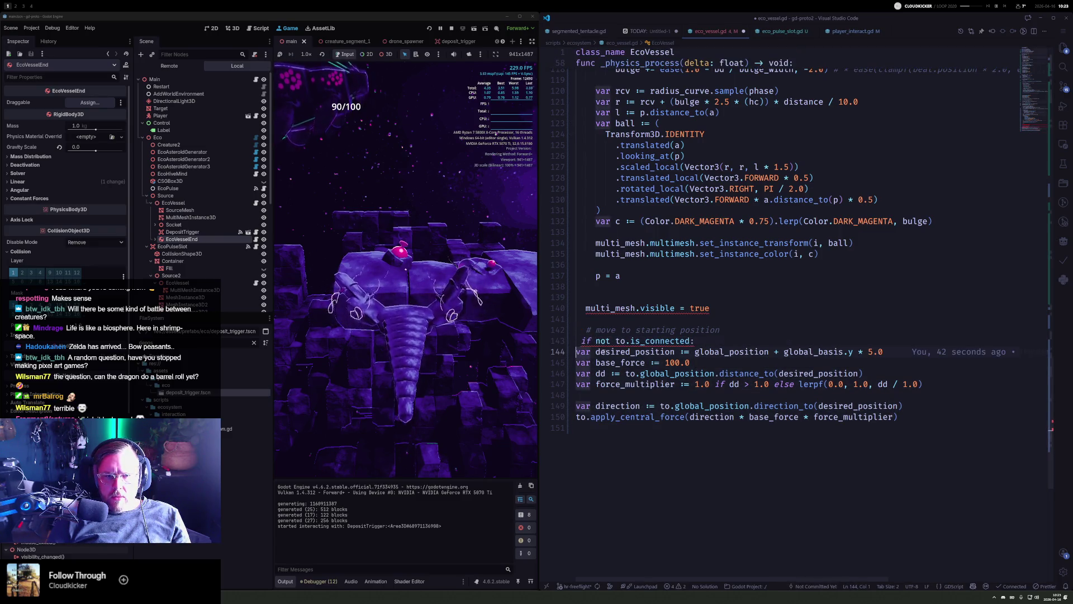
{"action": "left_click", "coordinate": [908, 417], "text": "shift"}
{"action": "key", "text": "Tab"}
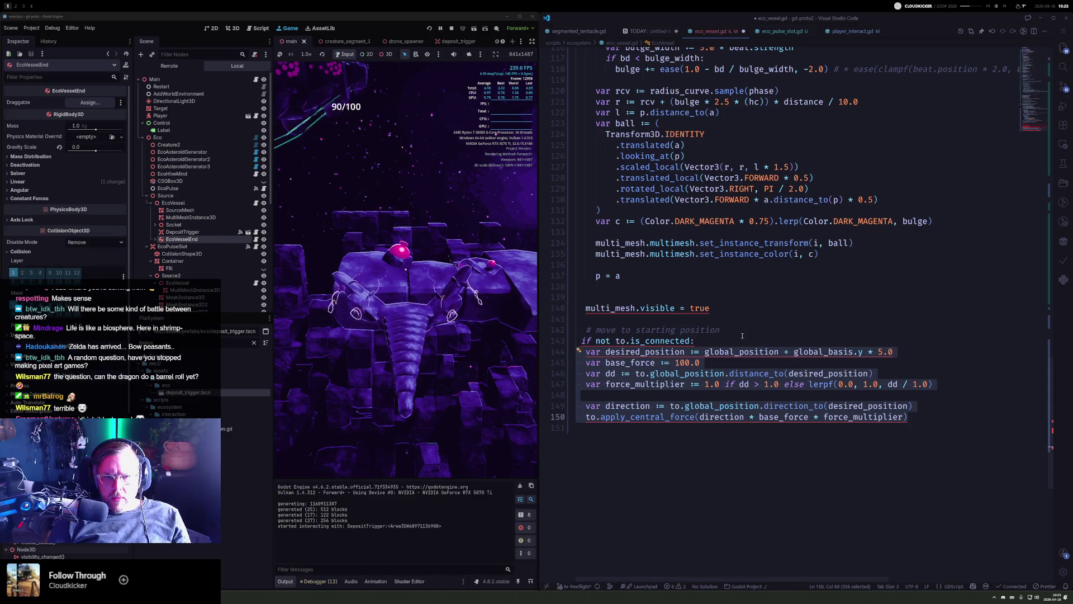
{"action": "key", "text": "shift+Tab"}
{"action": "key", "text": "Tab"}
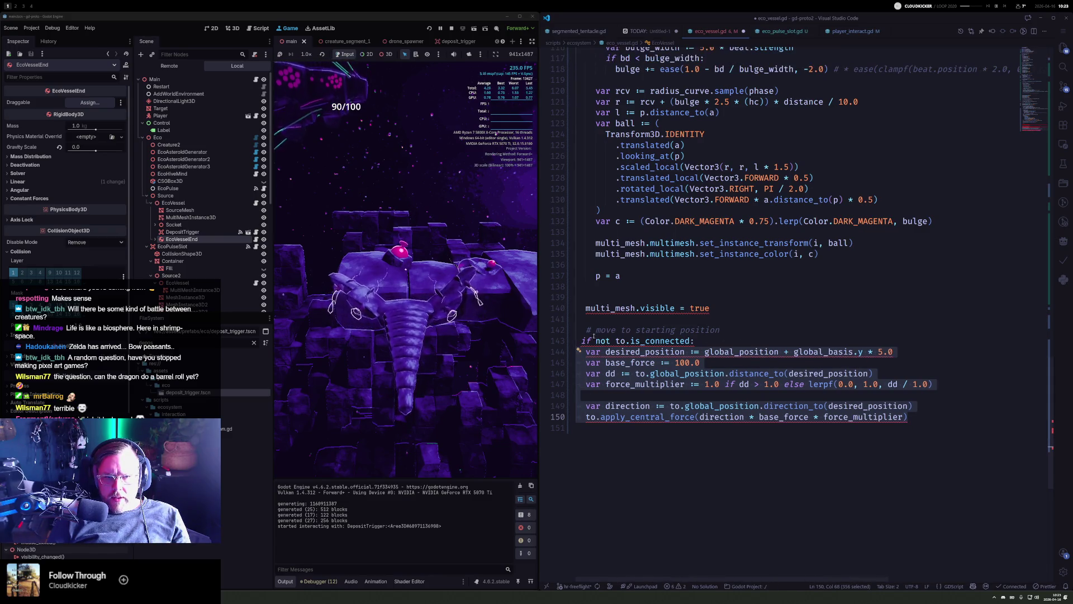
Indent line 143 and lines 144–150 one more level, checking line 144's indentation error.
{"action": "left_click", "coordinate": [580, 341]}
{"action": "key", "text": "Tab"}
{"action": "mouse_move", "coordinate": [907, 418]}
{"action": "left_mouse_down"}
{"action": "mouse_move", "coordinate": [615, 373]}
{"action": "mouse_move", "coordinate": [579, 351]}
{"action": "left_mouse_up"}
{"action": "key", "text": "Tab"}
{"action": "left_click", "coordinate": [740, 333]}
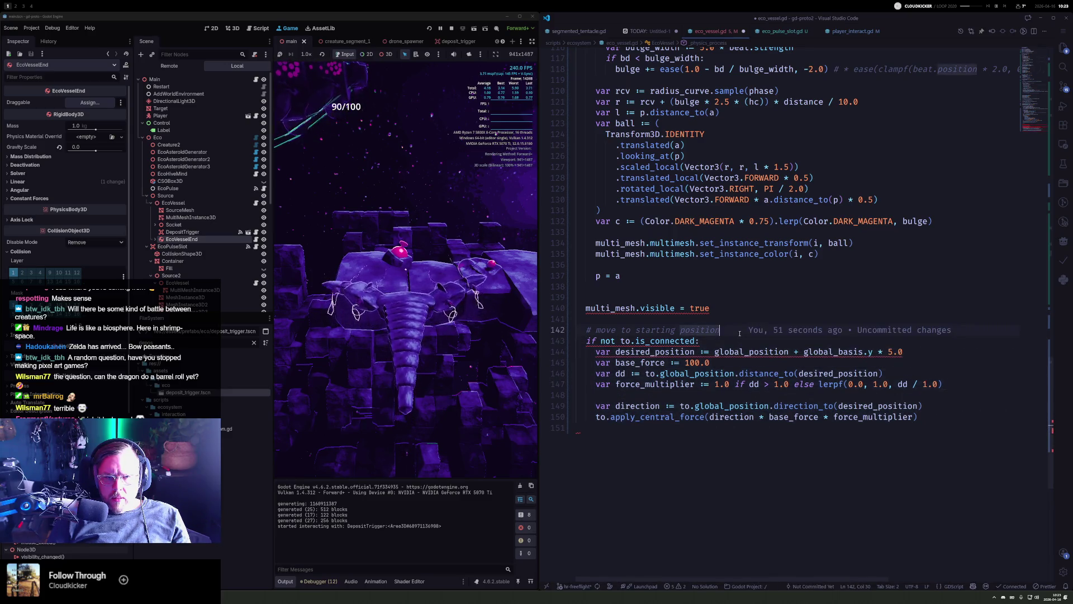
{"action": "left_click", "coordinate": [868, 352]}
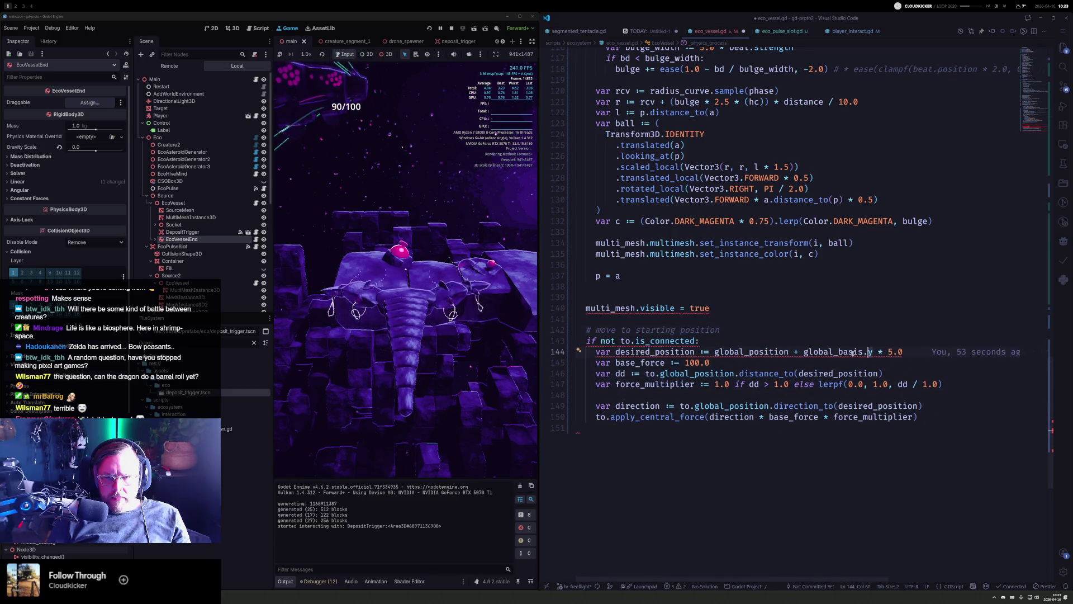
{"action": "mouse_move", "coordinate": [692, 353]}
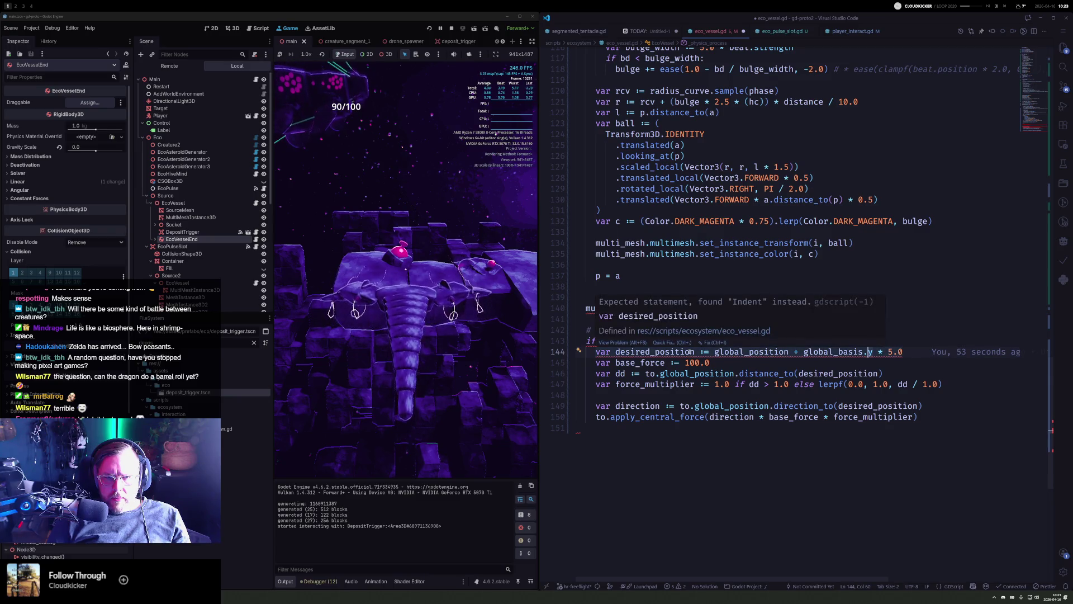
{"action": "left_click", "coordinate": [601, 351]}
{"action": "mouse_move", "coordinate": [594, 352]}
{"action": "left_mouse_down"}
{"action": "mouse_move", "coordinate": [564, 352]}
{"action": "mouse_move", "coordinate": [579, 341]}
{"action": "left_mouse_up"}
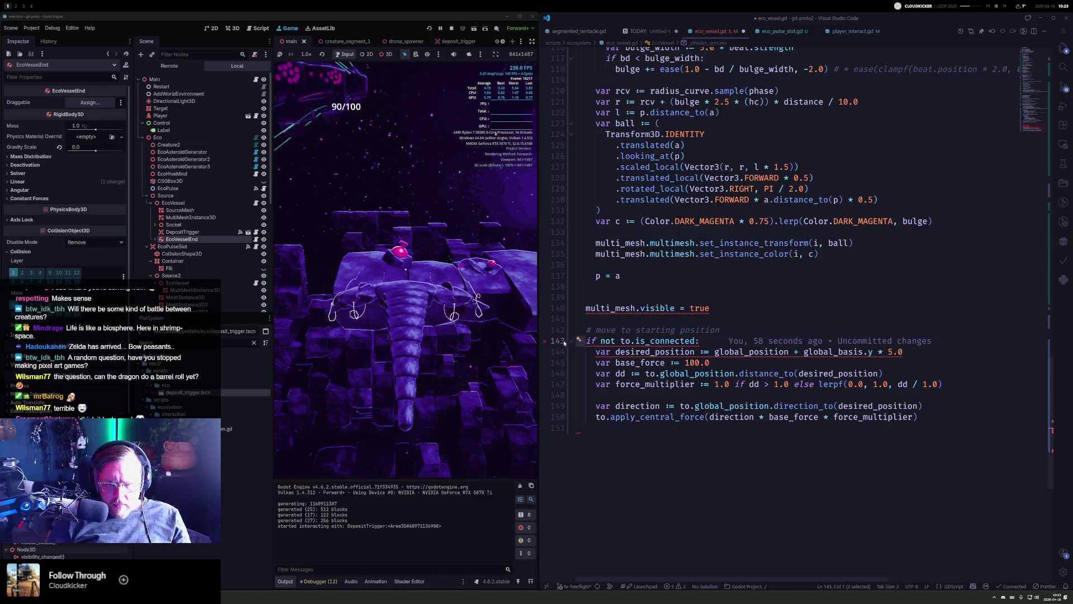
Delete the empty line before multi_mesh.visible, save, and convert the script's indentation to tabs.
{"action": "left_click", "coordinate": [640, 318]}
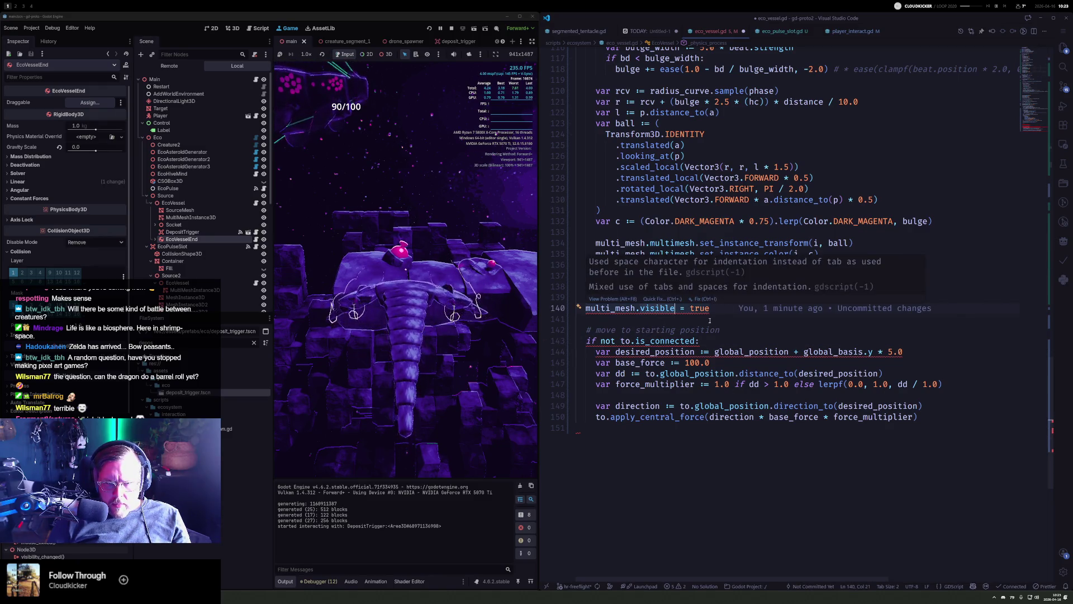
{"action": "left_click", "coordinate": [586, 308]}
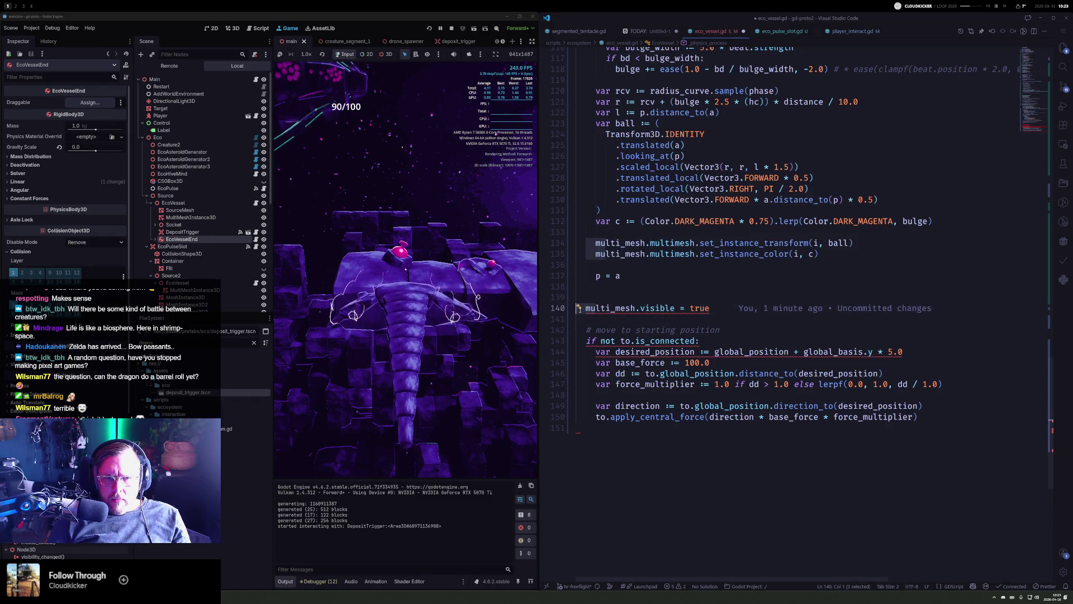
{"action": "left_click", "coordinate": [587, 297]}
{"action": "key", "text": "ctrl+shift+k"}
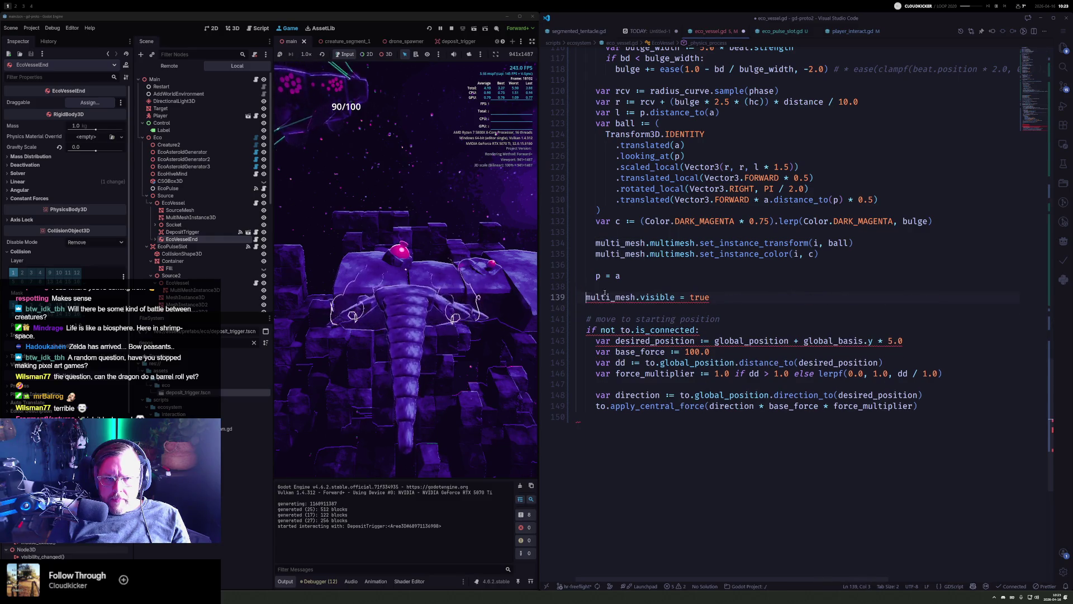
{"action": "left_click", "coordinate": [614, 290]}
{"action": "key", "text": "ctrl+s"}
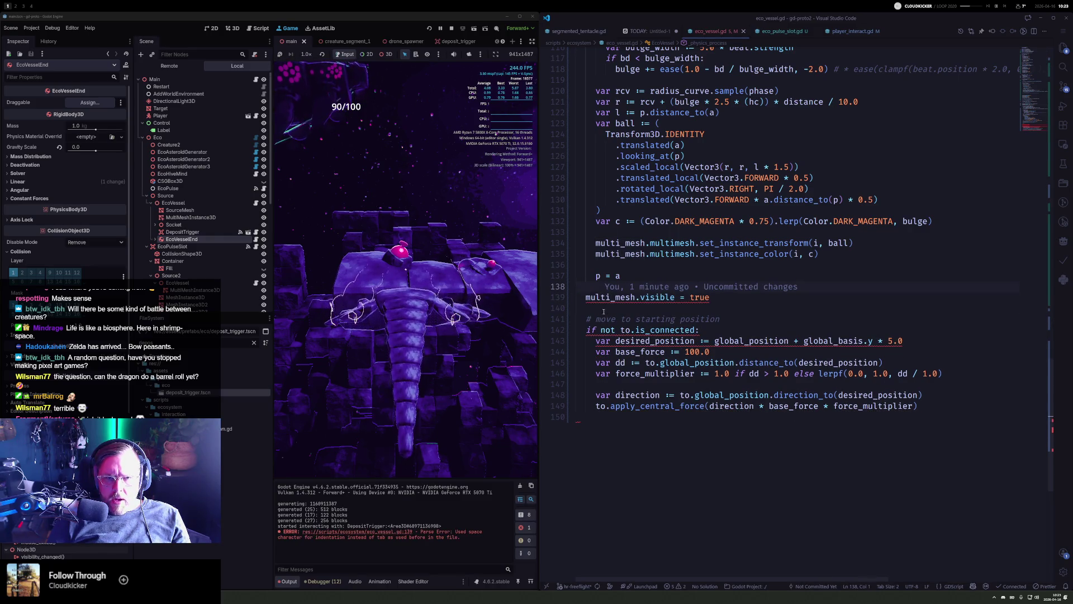
{"action": "key", "text": "ctrl+a"}
{"action": "key", "text": "ctrl+shift+p"}
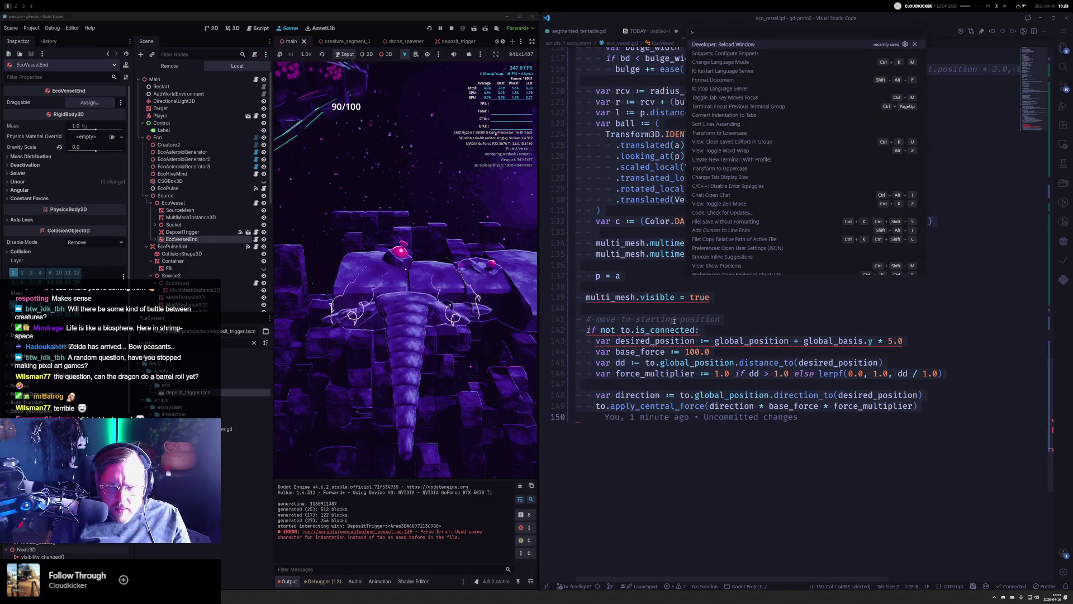
{"action": "key", "text": "Return"}
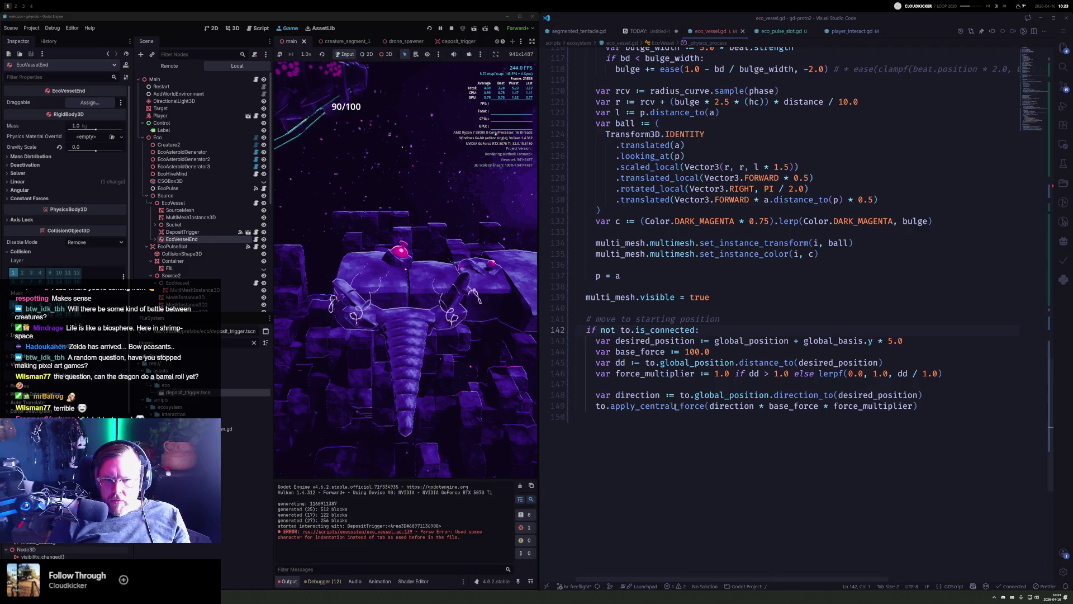
Replace apply_central_force's force on line 149 with 10000.0, then stop the running game with F8.
{"action": "double_click", "coordinate": [647, 408]}
{"action": "left_click", "coordinate": [666, 329]}
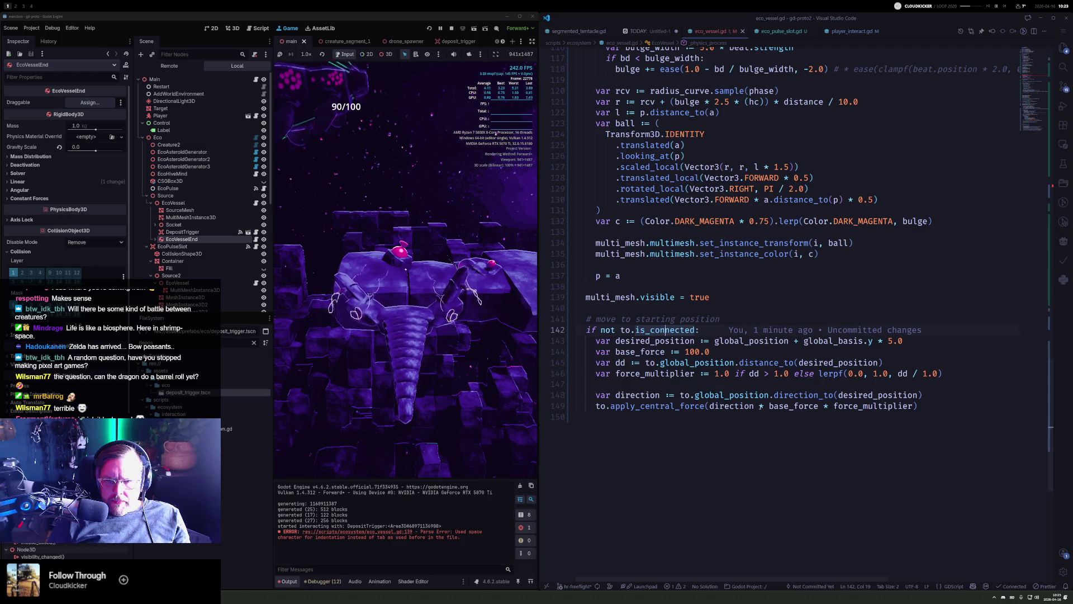
{"action": "double_click", "coordinate": [791, 407]}
{"action": "left_click", "coordinate": [916, 407], "text": "shift"}
{"action": "type", "text": "10"}
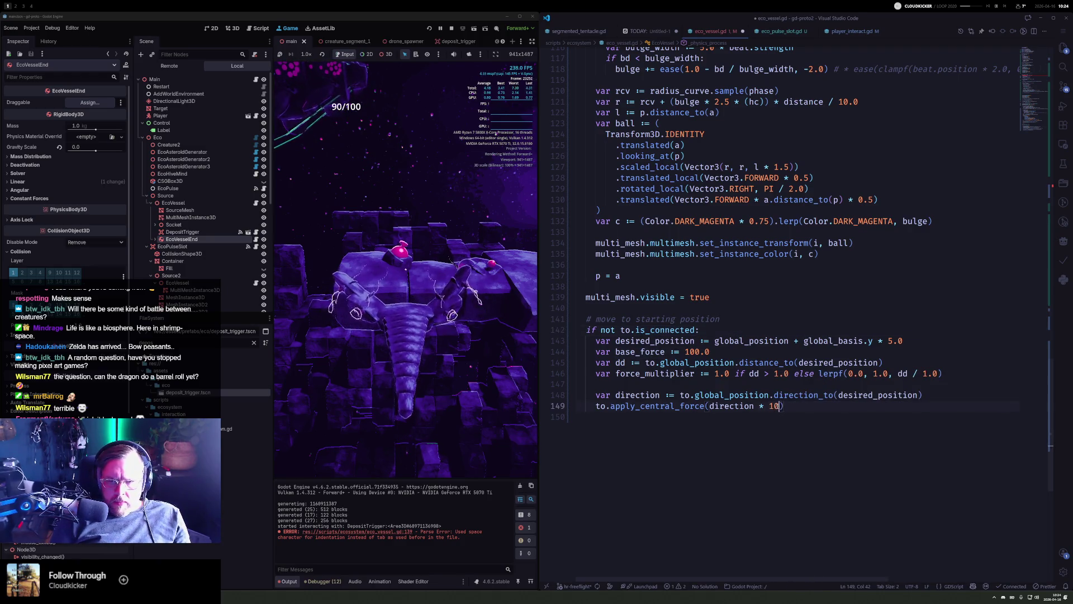
{"action": "type", "text": "0.0"}
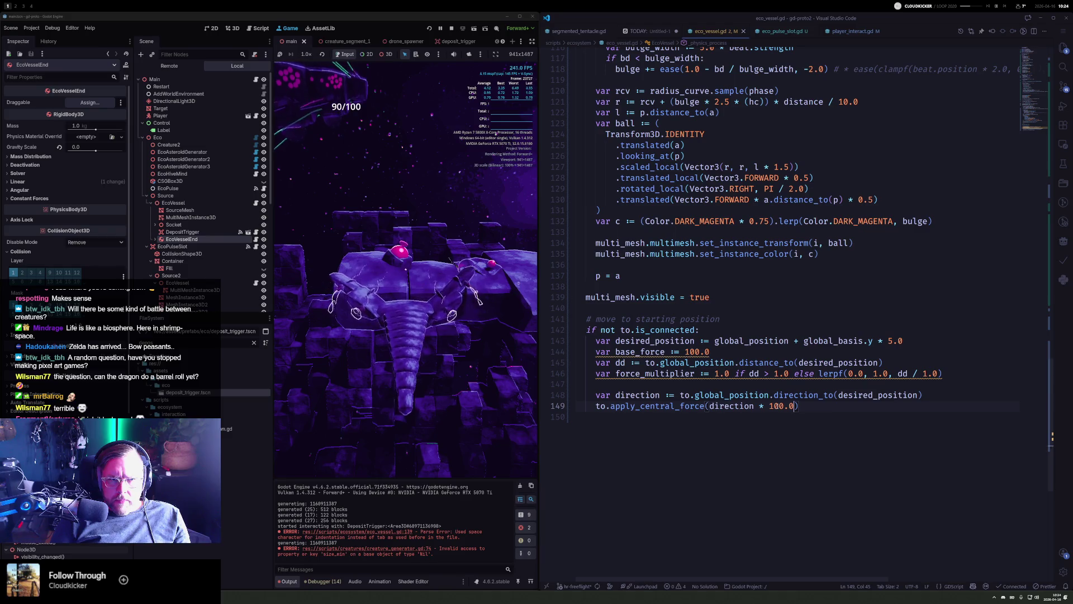
{"action": "key", "text": "Left"}
{"action": "key", "text": "Left"}
{"action": "type", "text": "00"}
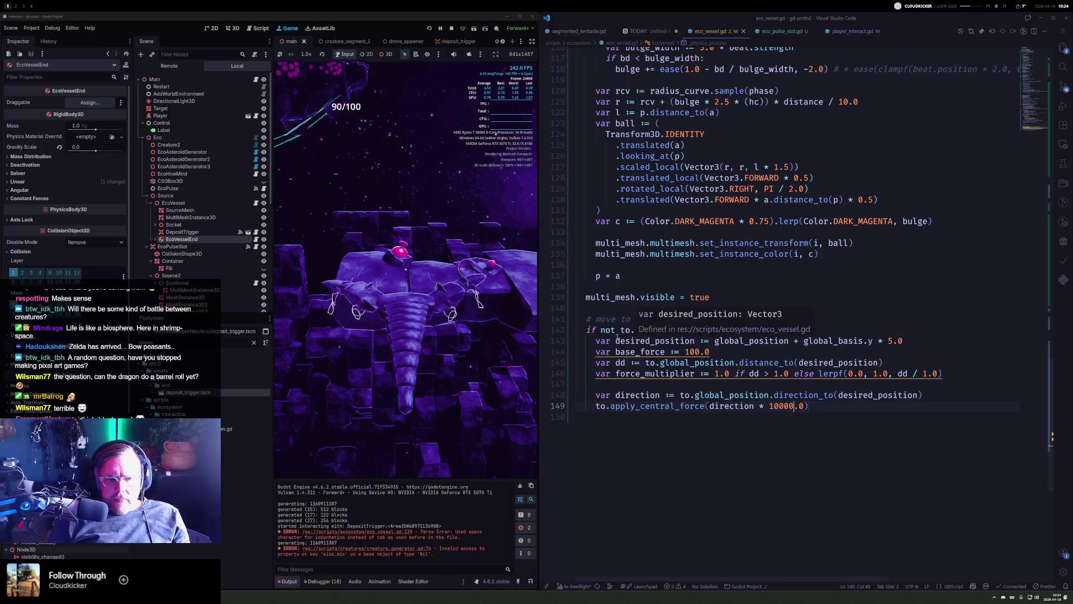
{"action": "left_click", "coordinate": [716, 342]}
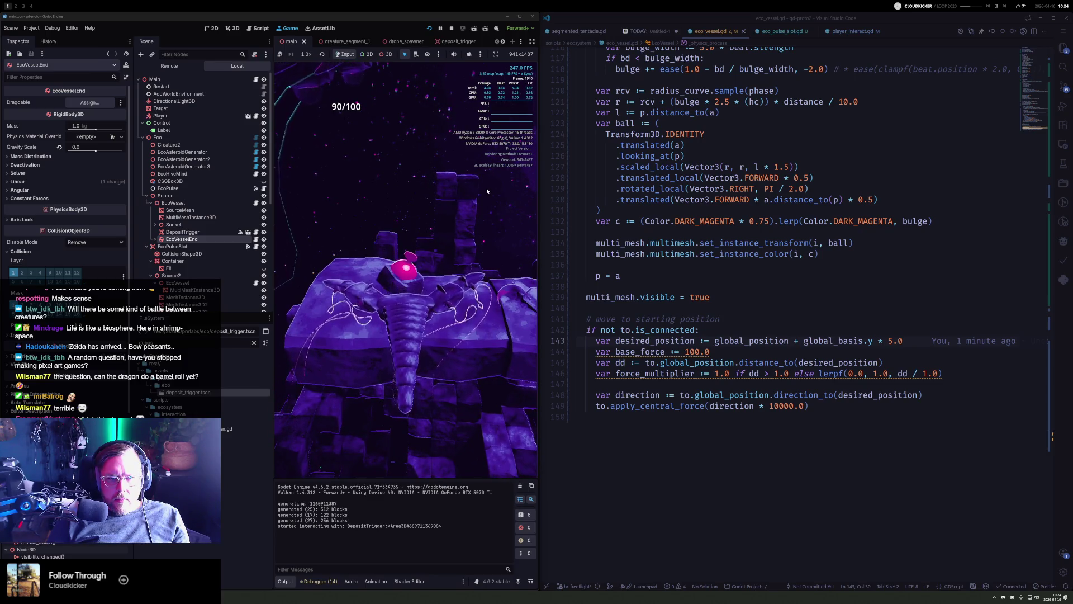
{"action": "key", "text": "F8"}
{"action": "scroll", "coordinate": [731, 226], "scroll_direction": "up", "scroll_amount": 20}
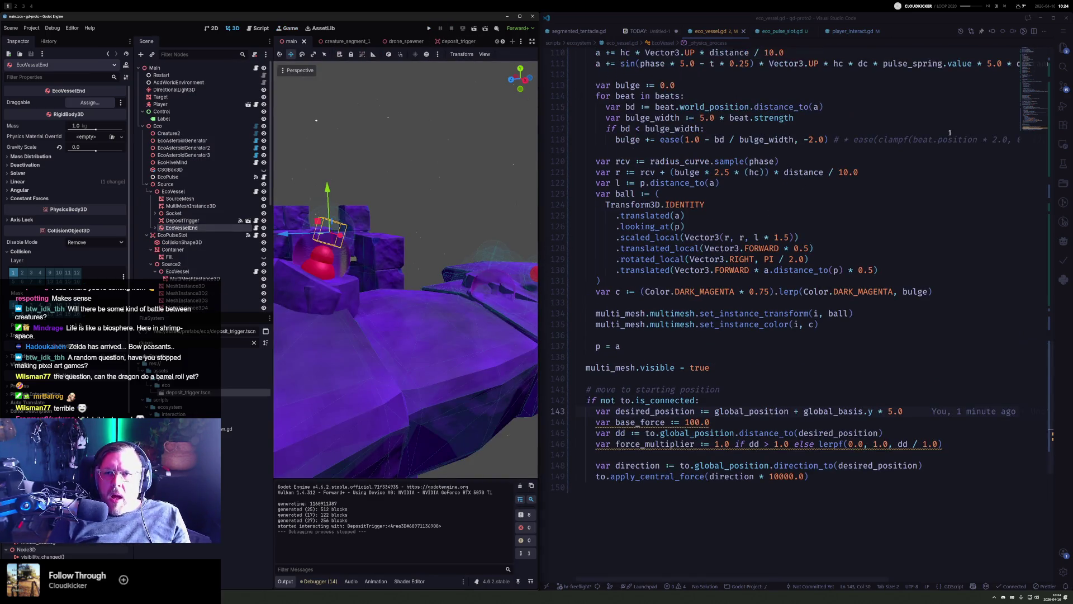
Add 'to.freeze = false' to on_enable by duplicating on_disable's freeze line.
{"action": "left_click", "coordinate": [681, 324]}
{"action": "key", "text": "Up"}
{"action": "left_click", "coordinate": [692, 325]}
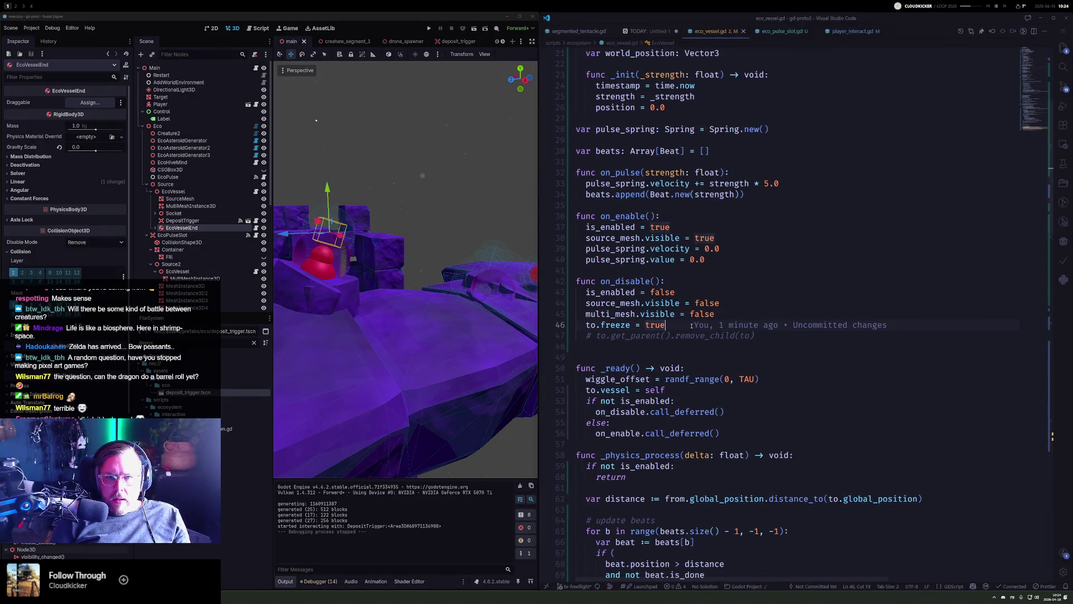
{"action": "key", "text": "shift+alt+Down"}
{"action": "key", "text": "alt+Up"}
{"action": "key", "text": "alt+Up"}
{"action": "key", "text": "alt+Up"}
{"action": "key", "text": "ctrl+shift+Left"}
{"action": "type", "text": "false"}
Replace the 10000 force with base_force * force_multiplier and run the game again.
{"action": "left_click", "coordinate": [1031, 127]}
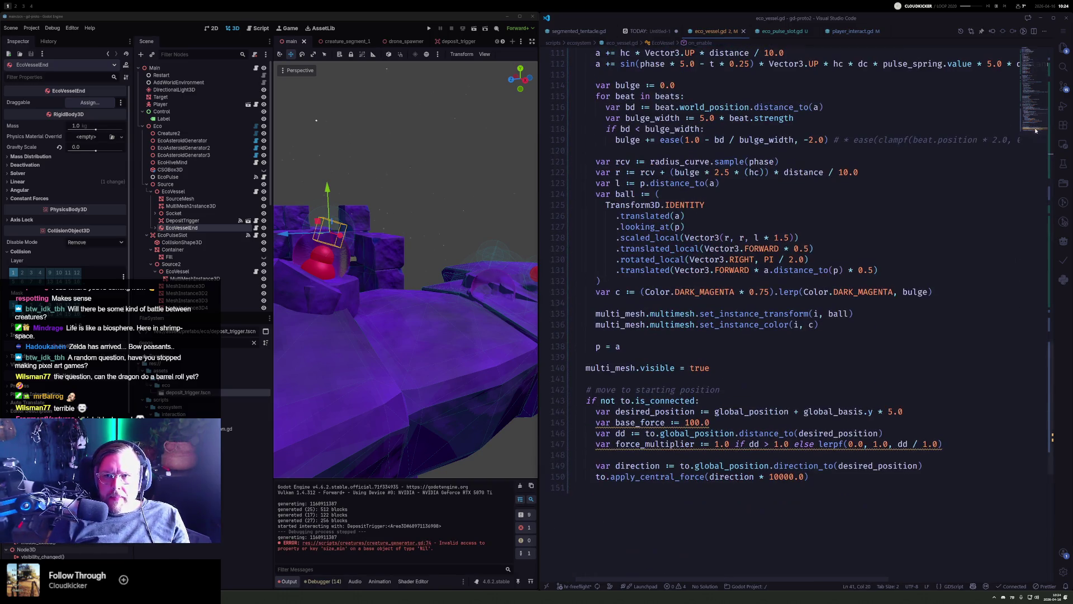
{"action": "left_click", "coordinate": [669, 411]}
{"action": "double_click", "coordinate": [768, 477]}
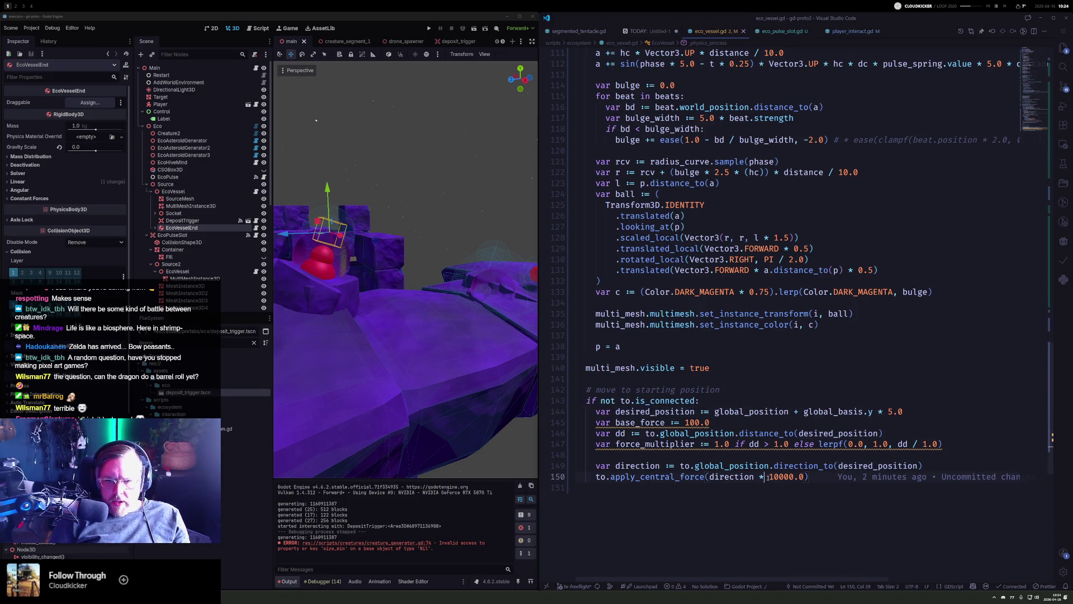
{"action": "type", "text": "base"}
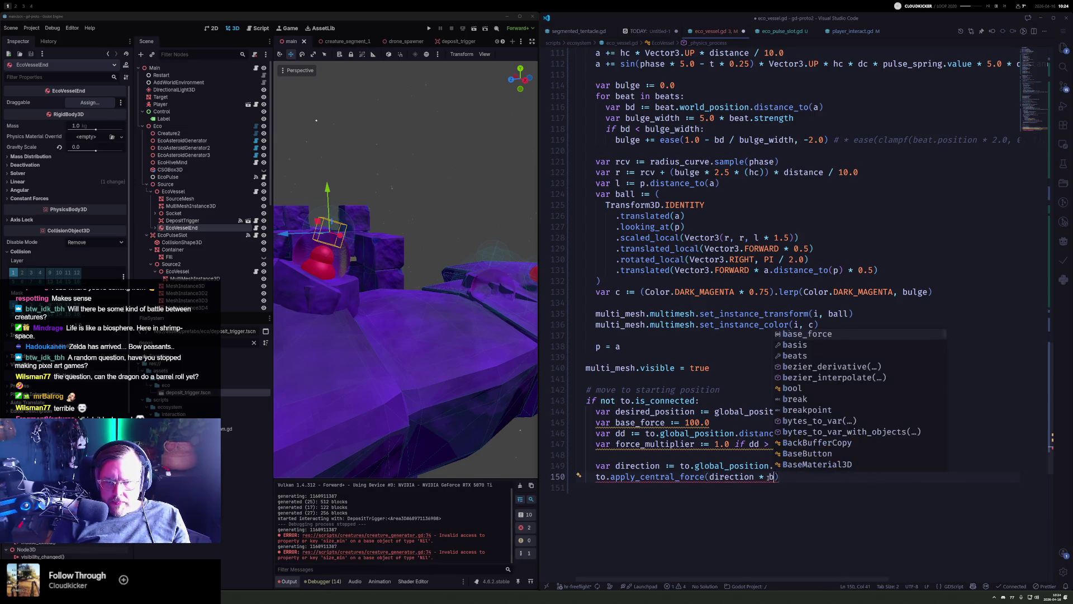
{"action": "key", "text": "Return"}
{"action": "type", "text": "* foc"}
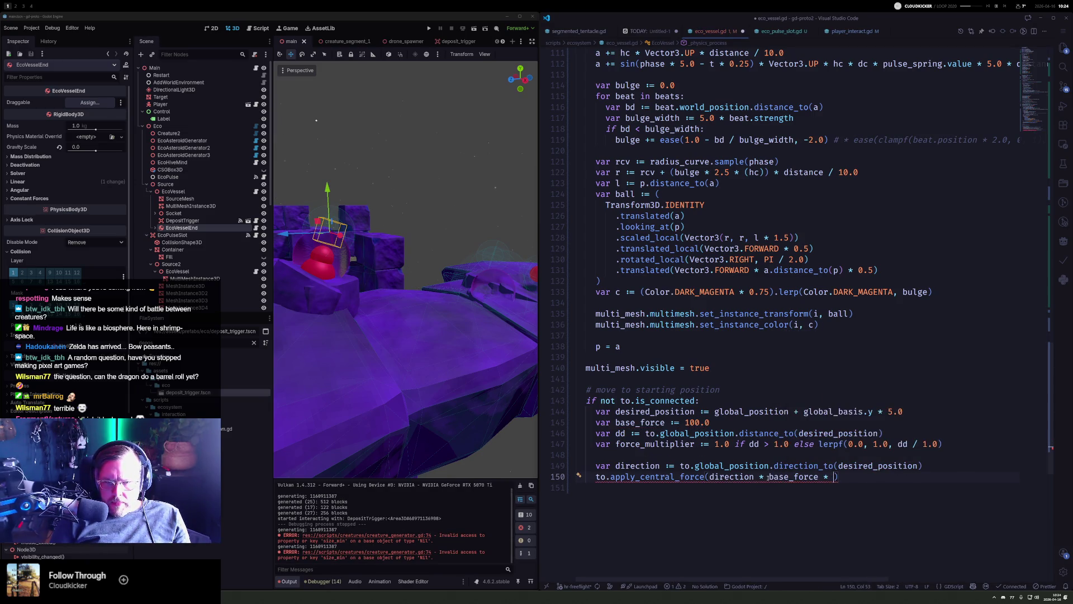
{"action": "key", "text": "Return"}
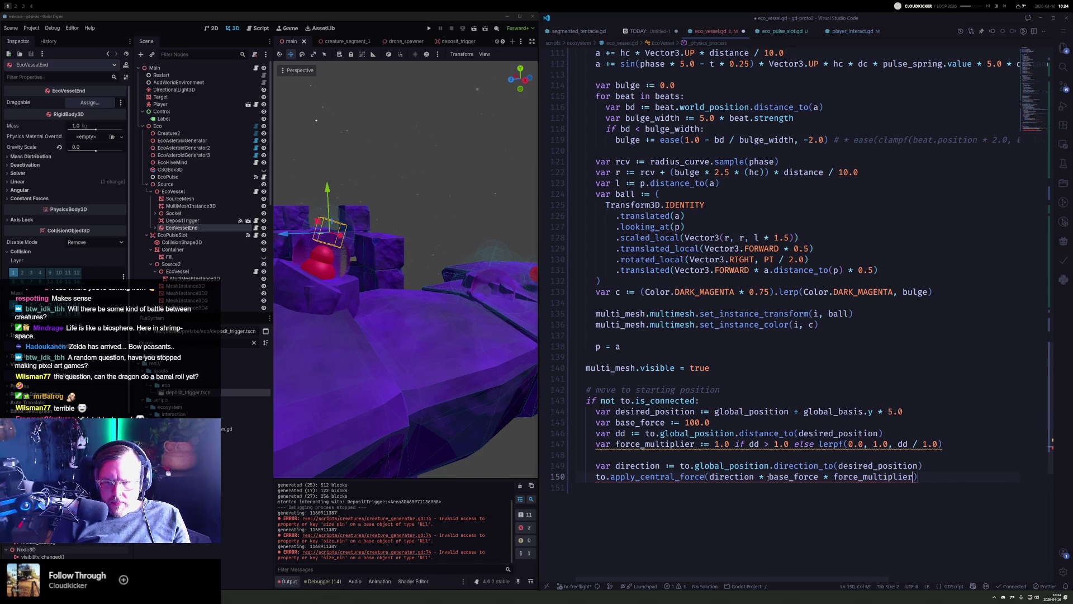
{"action": "key", "text": "F5"}
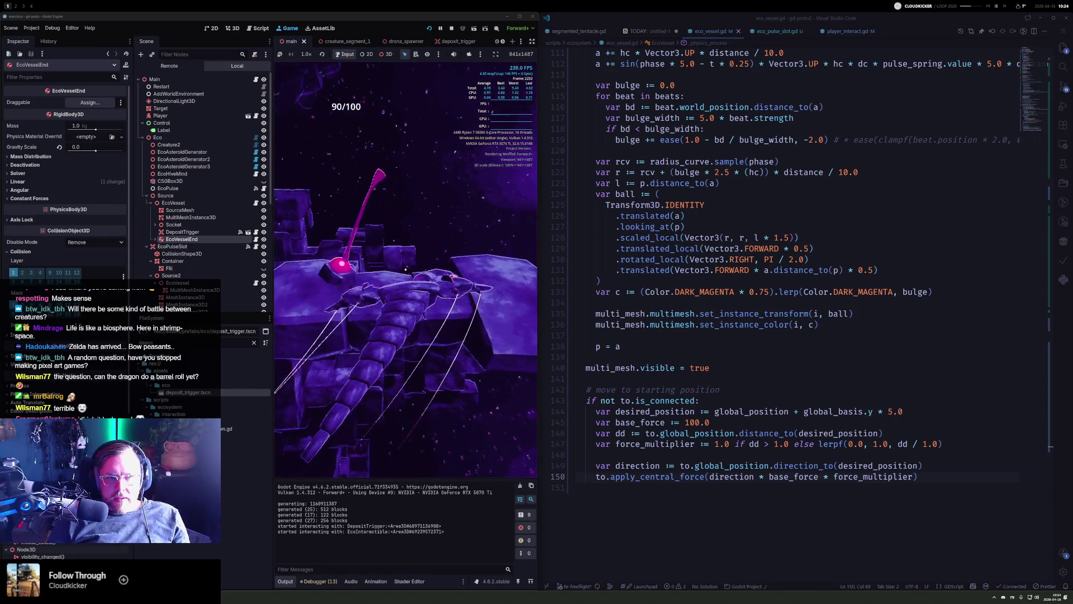
Open eco_draggable.gd from Quick Open's recent files to compare its force code.
{"action": "left_click", "coordinate": [734, 433]}
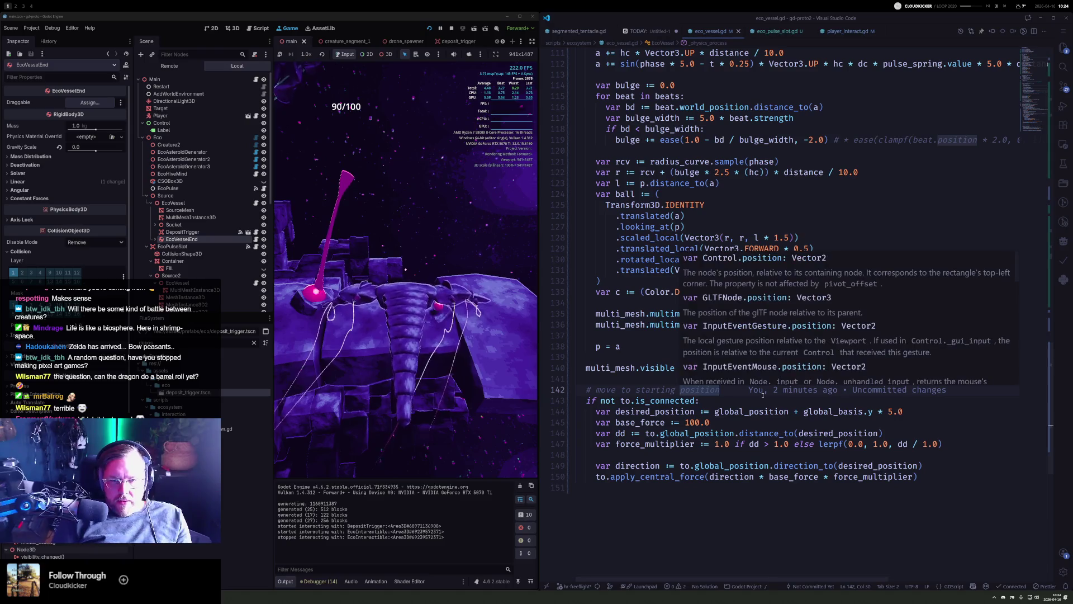
{"action": "key", "text": "Down"}
{"action": "key", "text": "Down"}
{"action": "key", "text": "Down"}
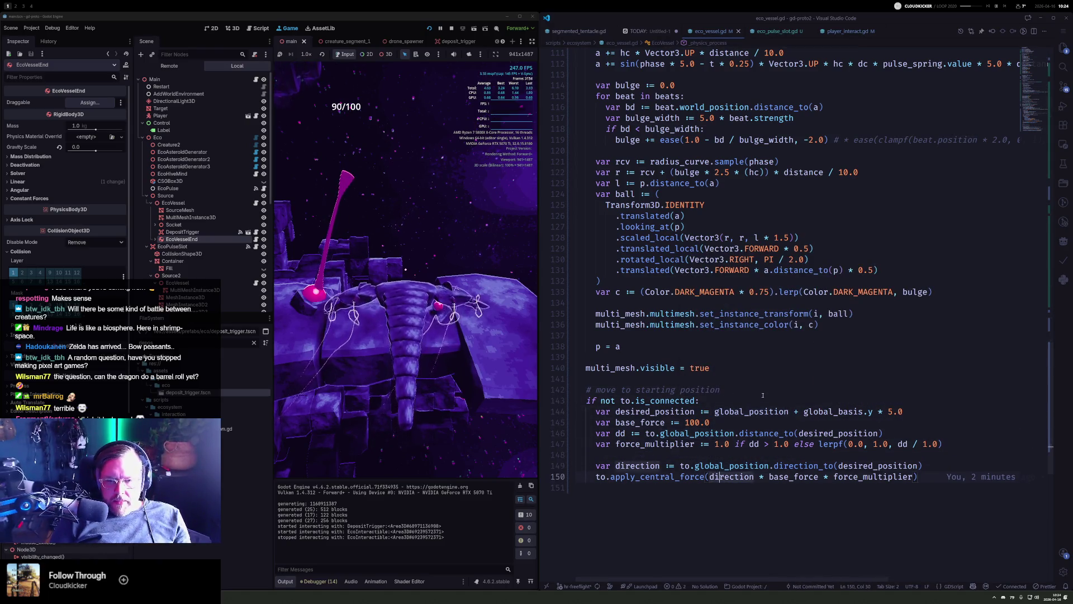
{"action": "key", "text": "ctrl+p"}
{"action": "type", "text": "to"}
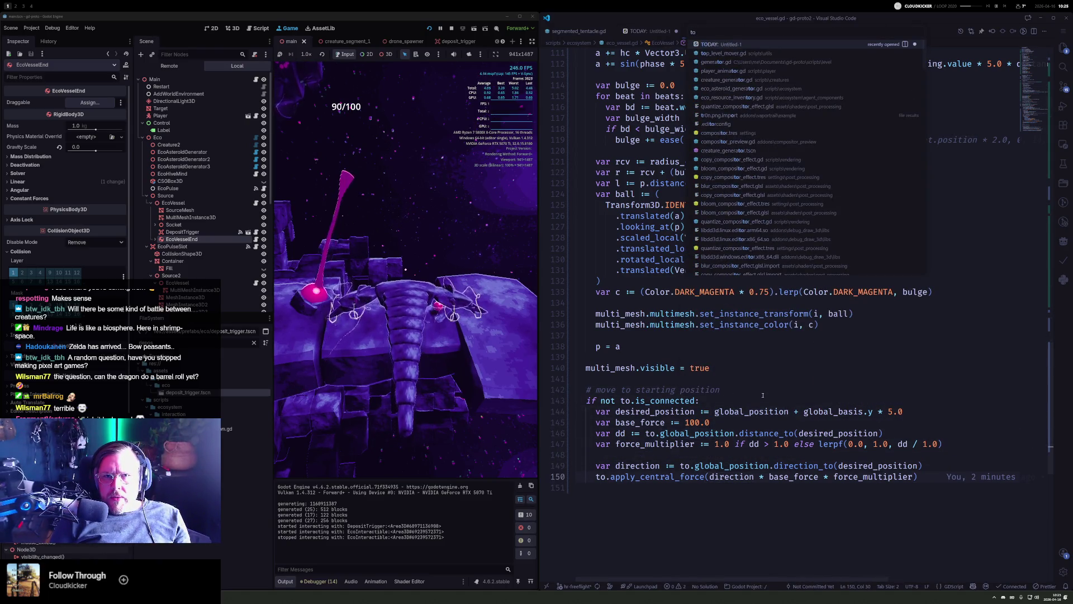
{"action": "key", "text": "BackSpace"}
{"action": "key", "text": "BackSpace"}
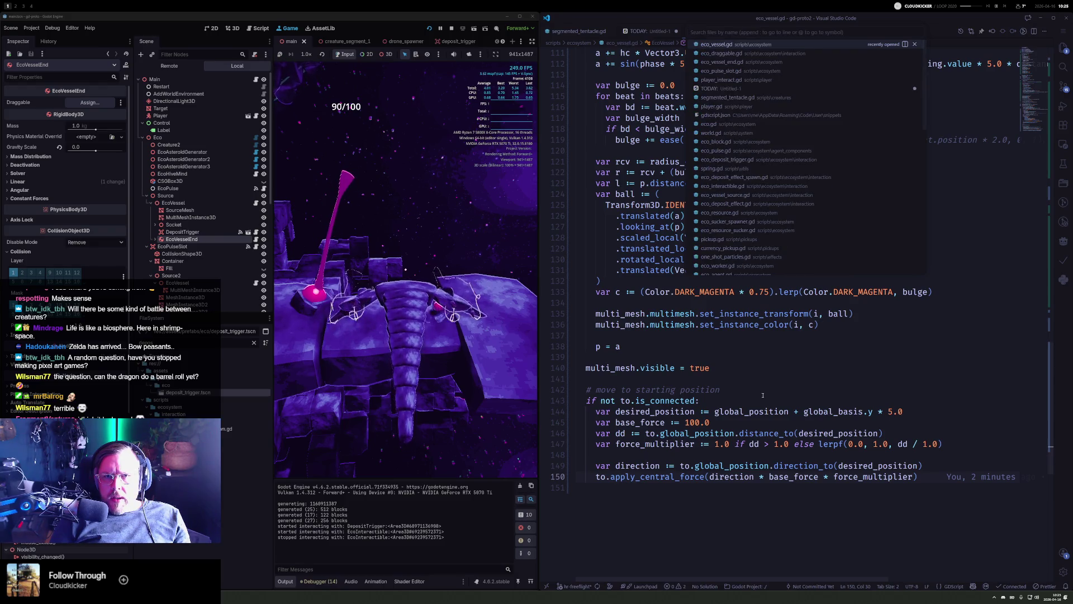
{"action": "key", "text": "Down"}
{"action": "key", "text": "Return"}
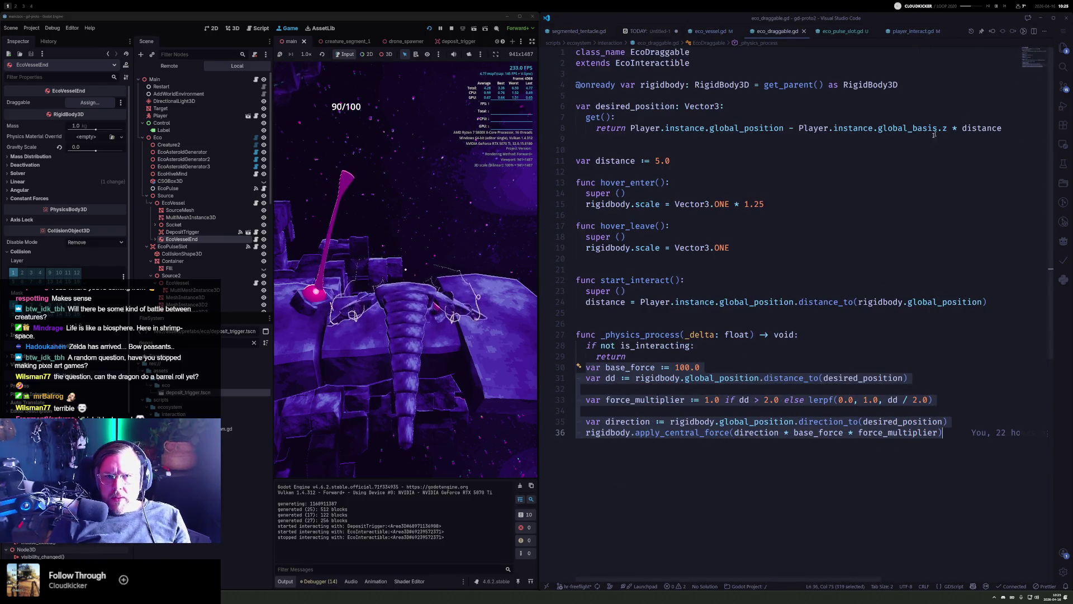
View the EcoInteractible definition and segmented_tentacle.gd, then go back to eco_vessel.gd's is_connected check.
{"action": "left_click", "coordinate": [649, 151]}
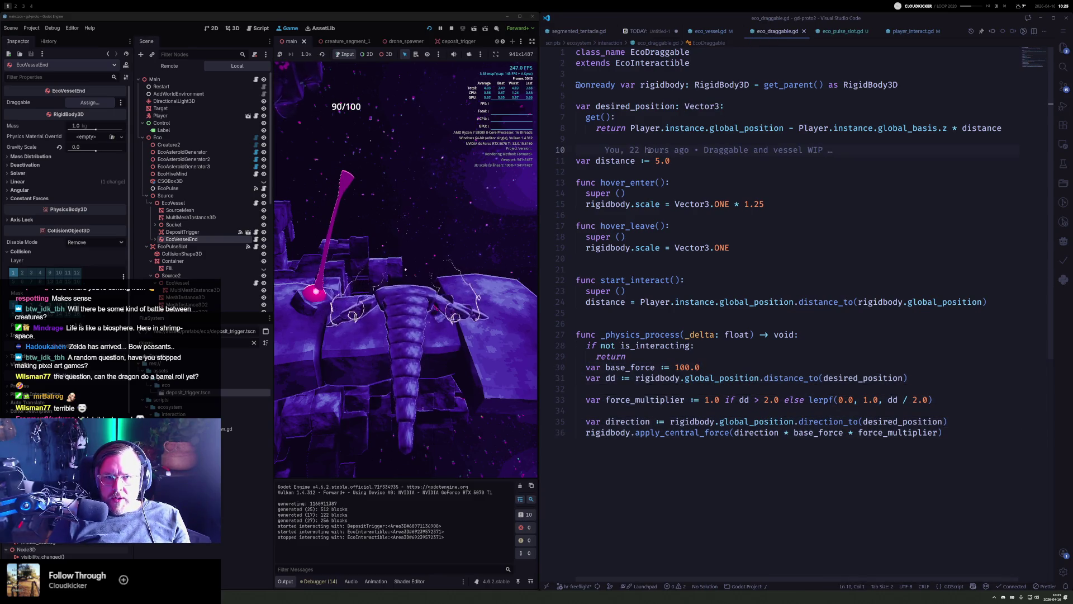
{"action": "mouse_move", "coordinate": [636, 108]}
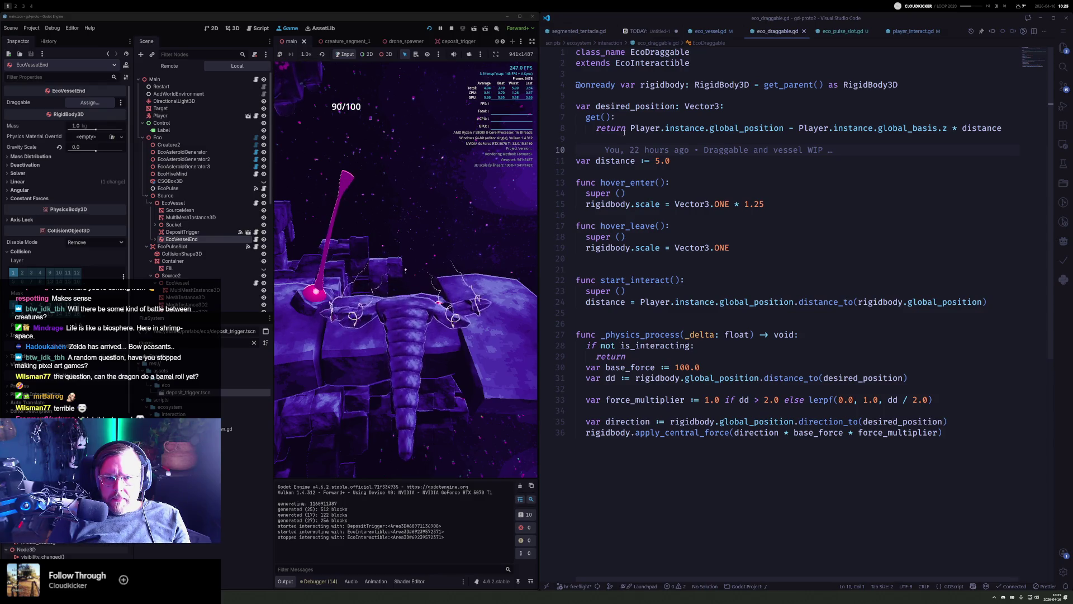
{"action": "left_click", "coordinate": [651, 64], "text": "ctrl"}
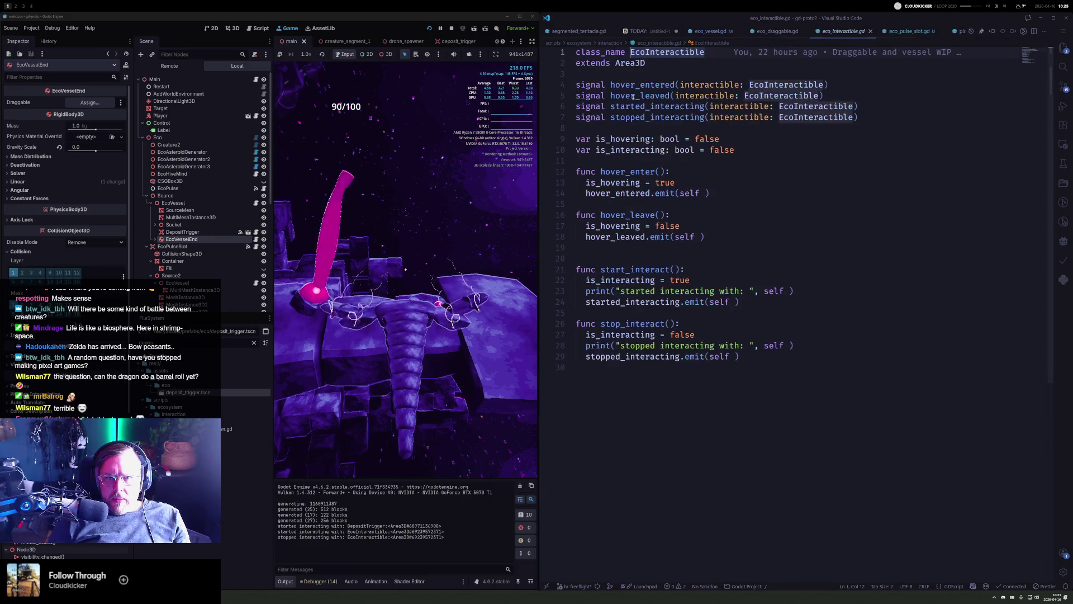
{"action": "left_click", "coordinate": [578, 30]}
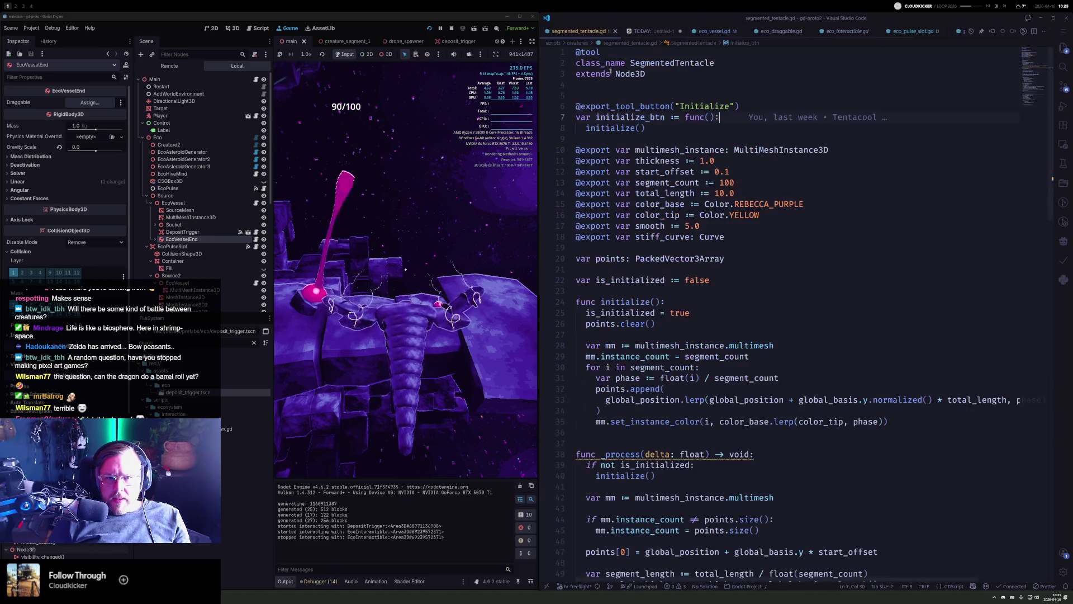
{"action": "scroll", "coordinate": [809, 272], "scroll_direction": "down", "scroll_amount": 15}
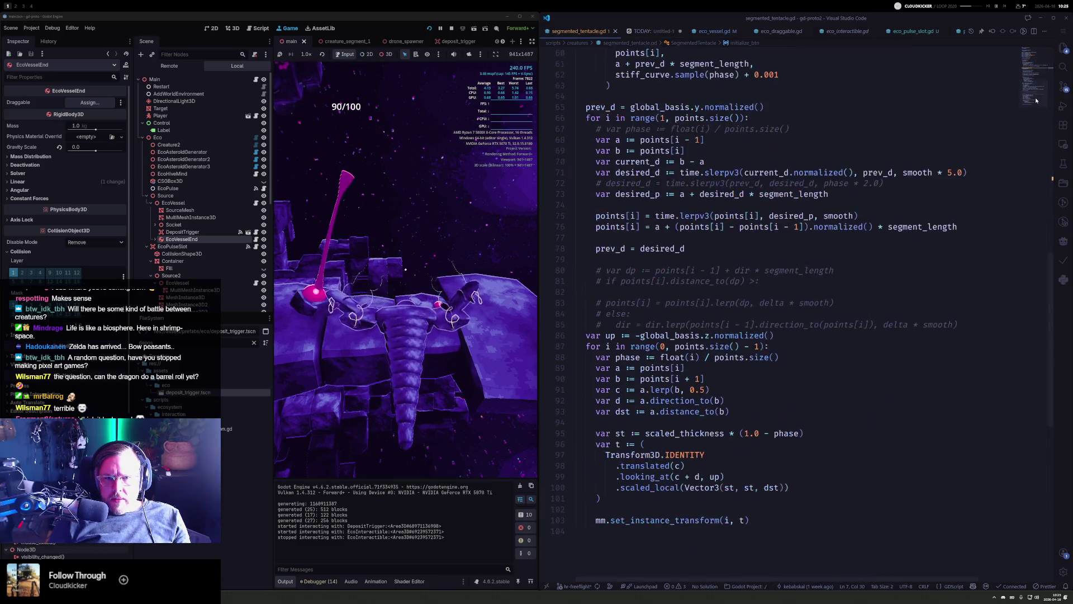
{"action": "left_click", "coordinate": [713, 31]}
{"action": "left_click", "coordinate": [703, 400]}
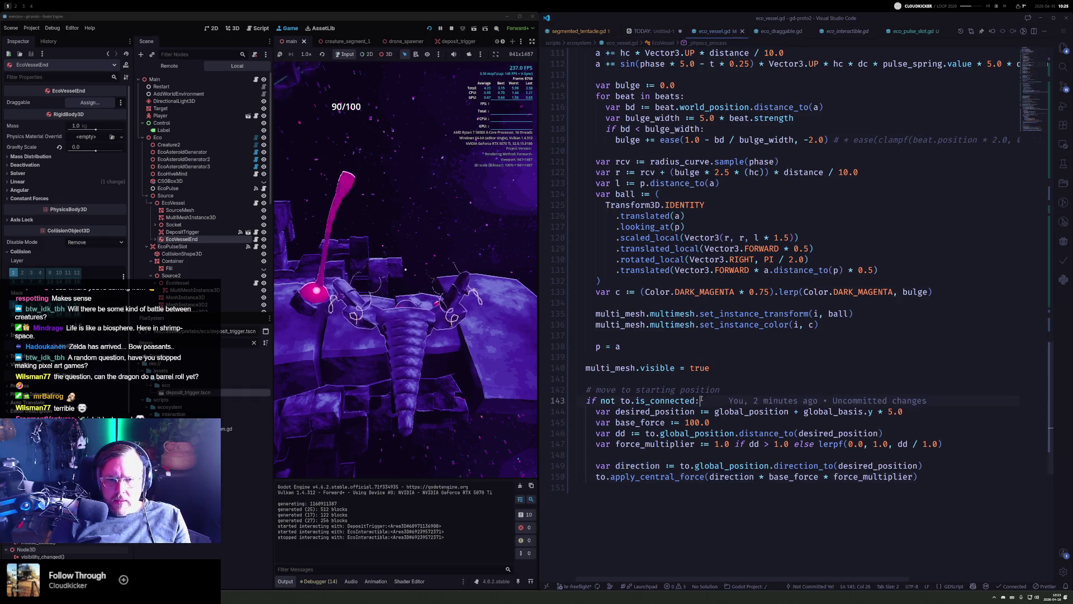
Change line 143 to 'if not to.is_connected and not to.draggable.is_interacting:'.
{"action": "type", "text": "and not to"}
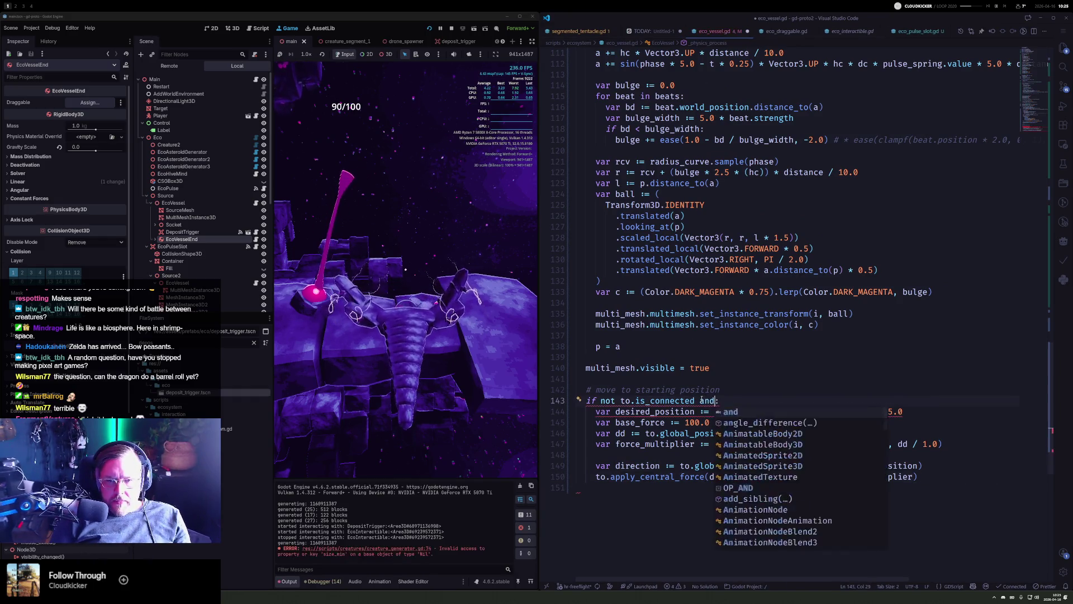
{"action": "type", "text": ".is_int"}
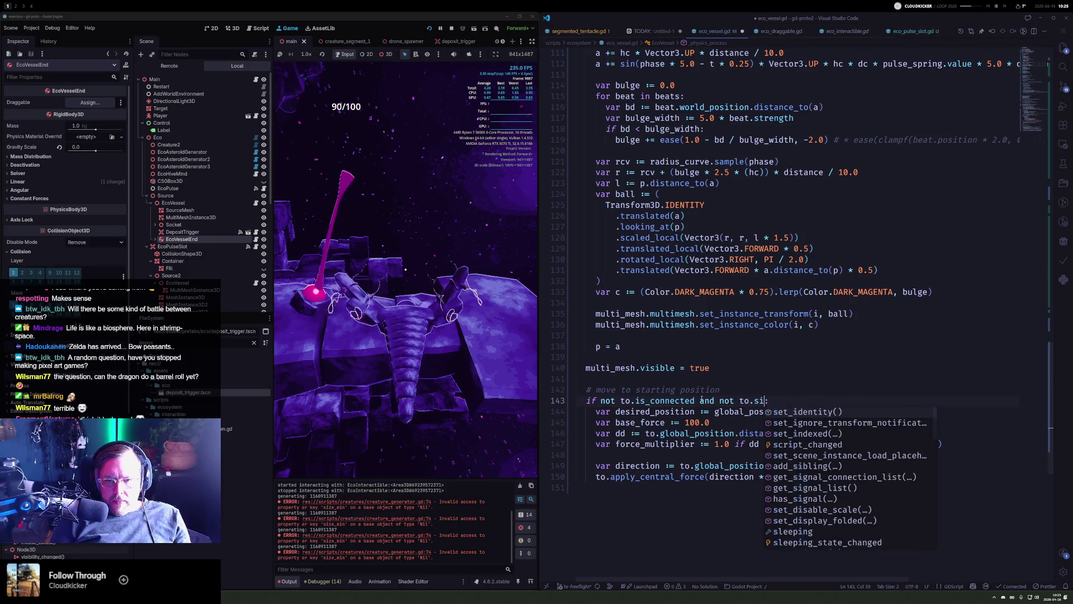
{"action": "type", "text": "era"}
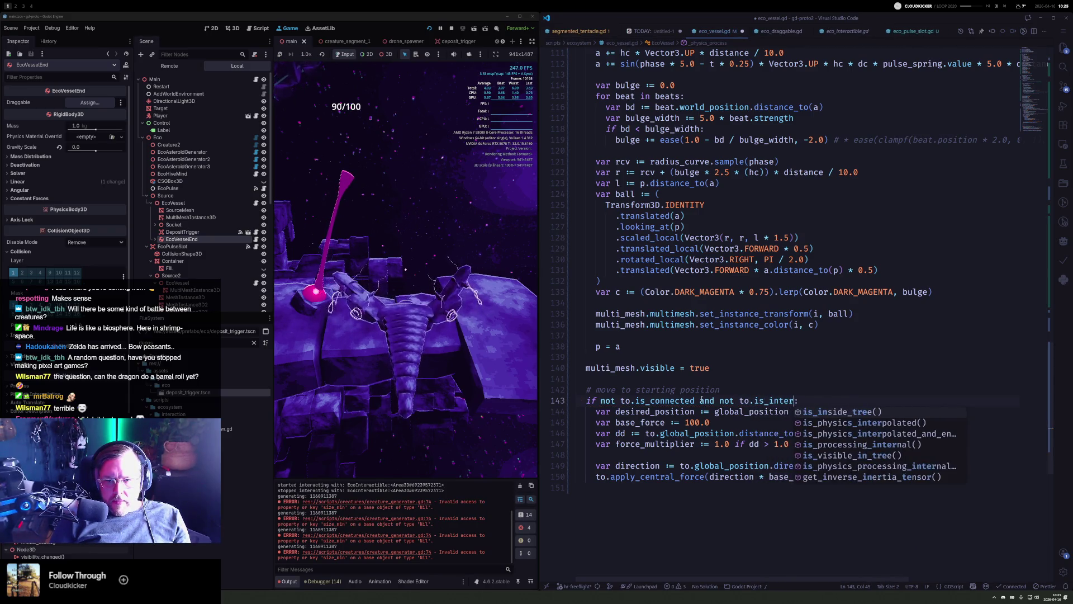
{"action": "type", "text": "cting"}
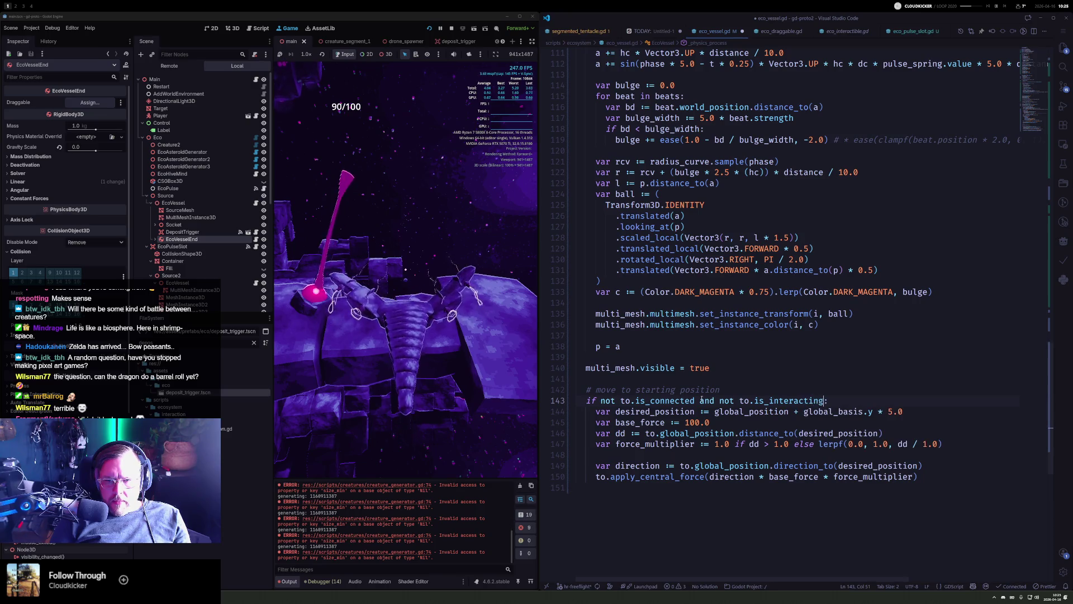
{"action": "left_click", "coordinate": [665, 400], "text": "ctrl"}
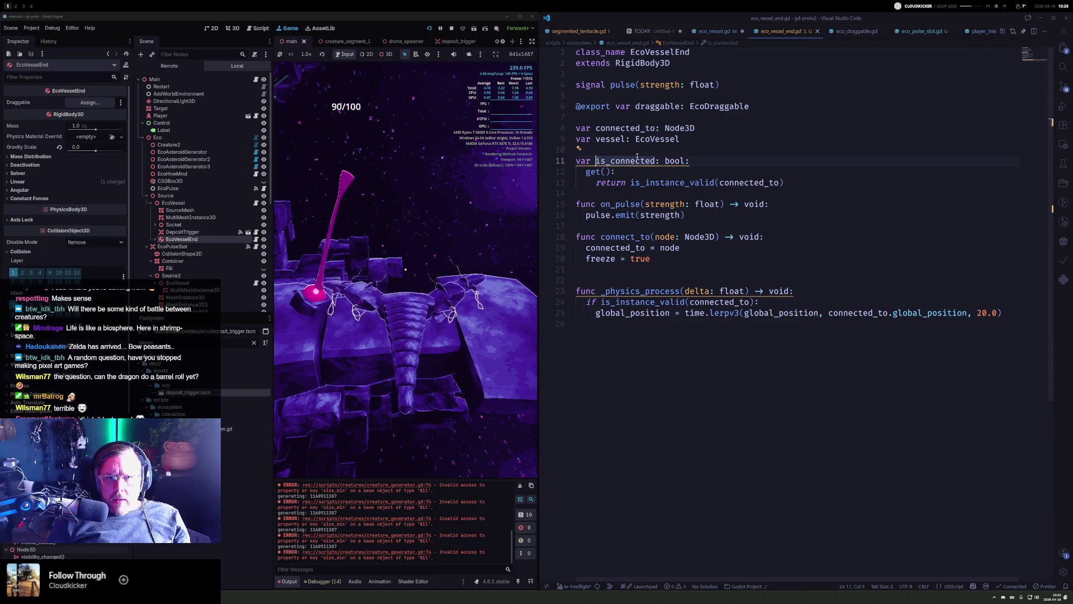
{"action": "mouse_move", "coordinate": [642, 63]}
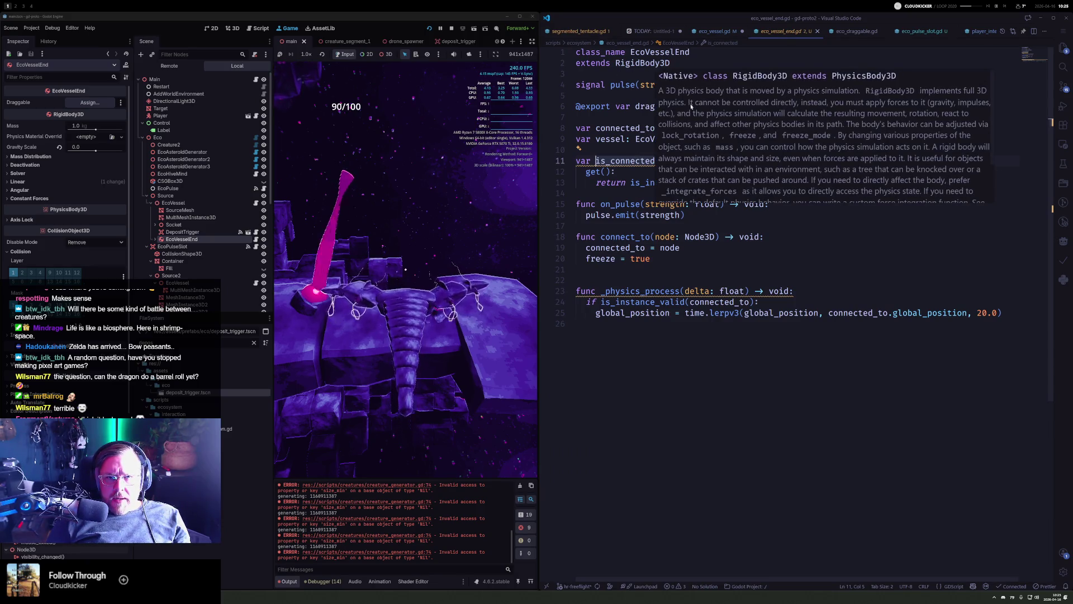
{"action": "left_click", "coordinate": [705, 31]}
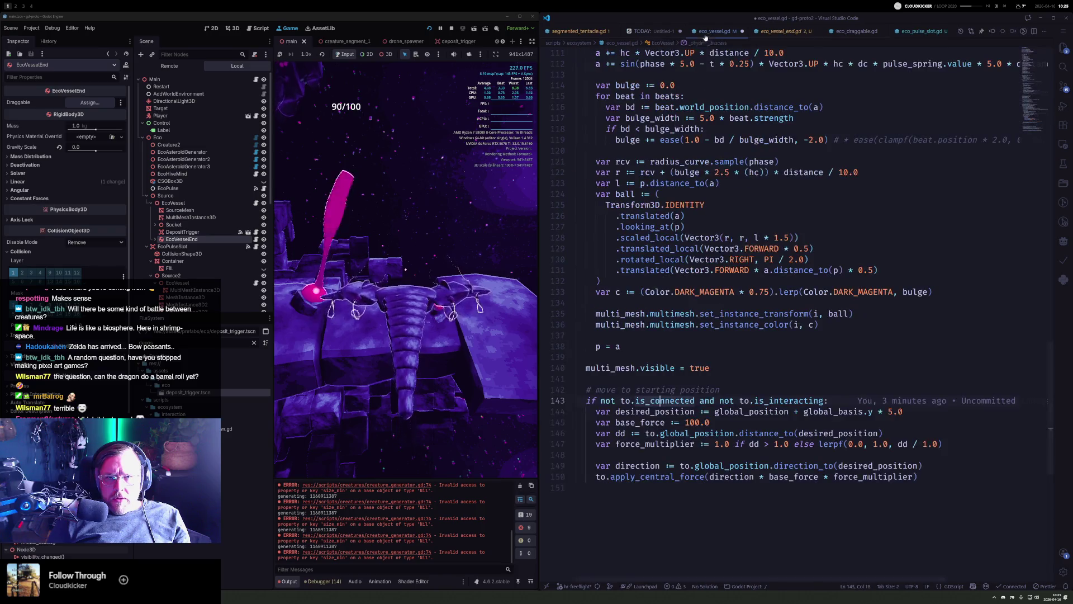
{"action": "key", "text": "ctrl+Right"}
{"action": "key", "text": "ctrl+Right"}
{"action": "key", "text": "ctrl+Right"}
{"action": "key", "text": "ctrl+Left"}
{"action": "type", "text": "draggable."}
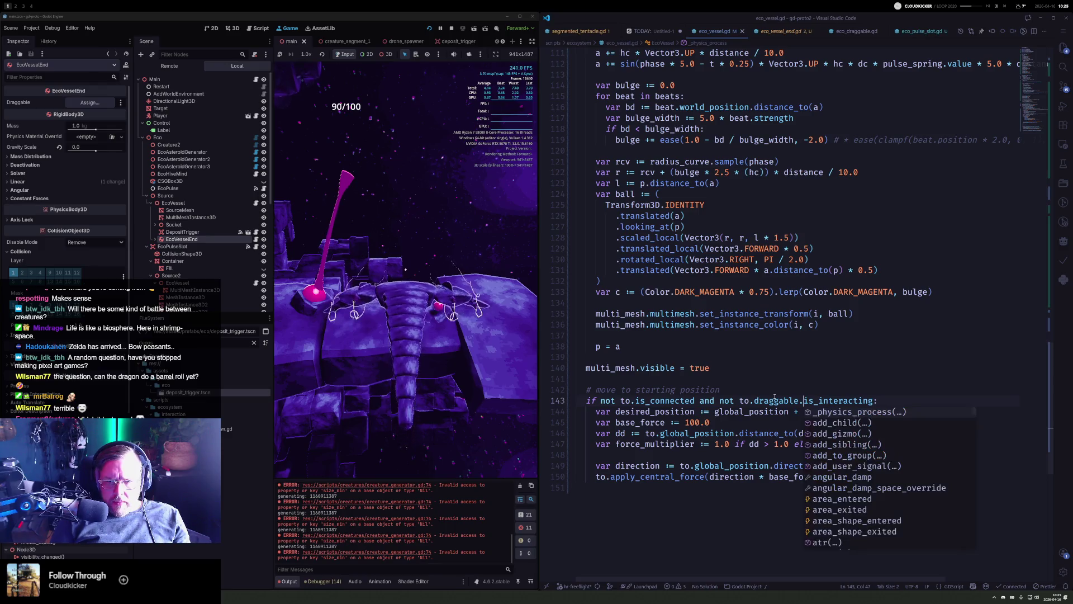
{"action": "key", "text": "Escape"}
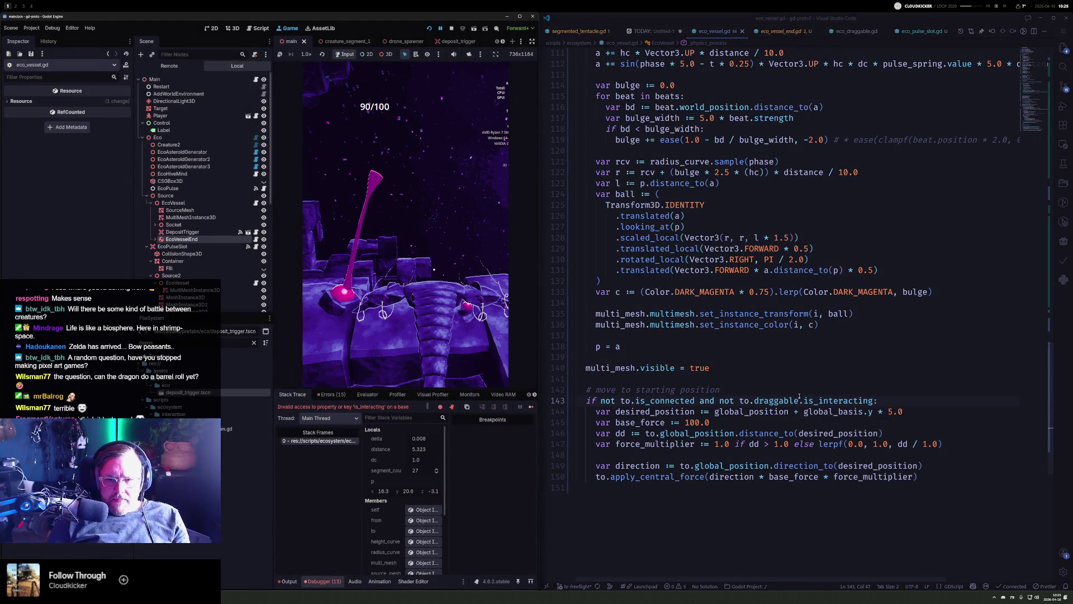
Stop the game, filter the Scene dock for 'vessel', and inspect the EcoVessel and EcoVesselEnd nodes.
{"action": "mouse_move", "coordinate": [784, 400]}
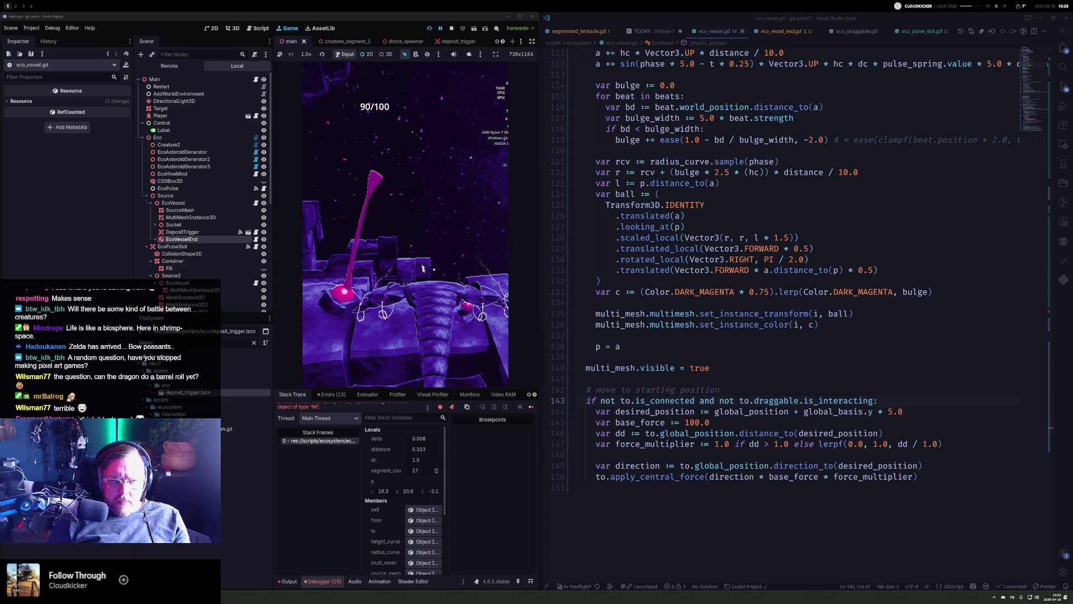
{"action": "left_click", "coordinate": [449, 29]}
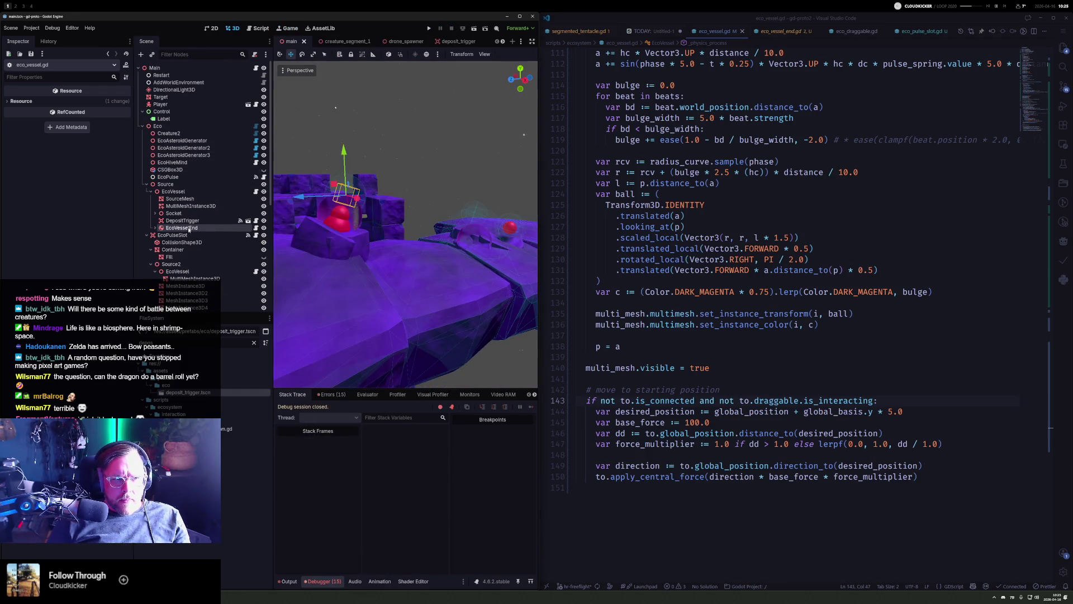
{"action": "left_click", "coordinate": [190, 54]}
{"action": "type", "text": "vessel"}
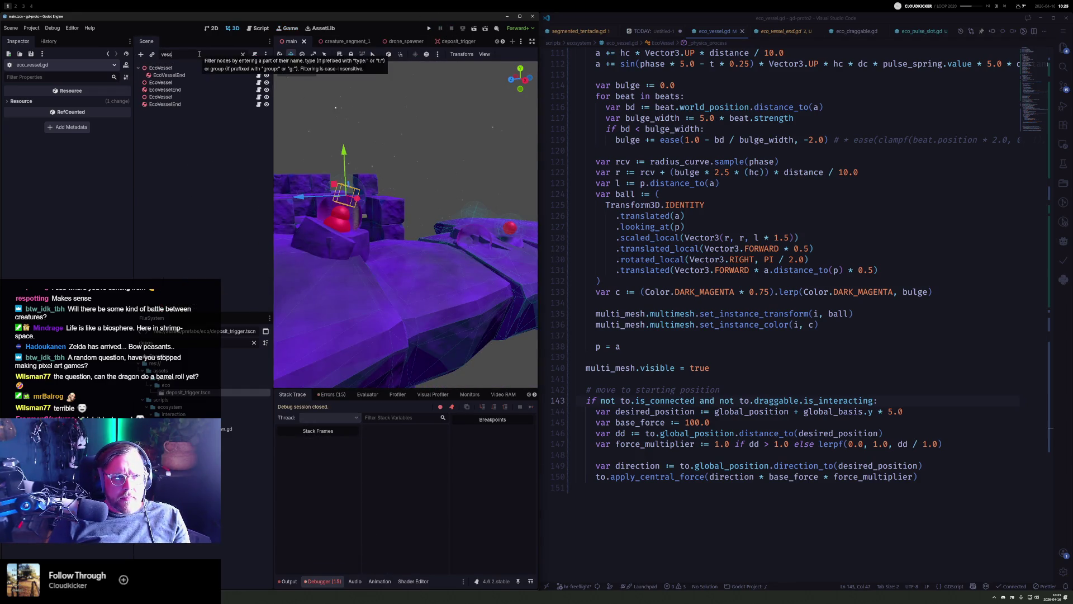
{"action": "left_click", "coordinate": [180, 90]}
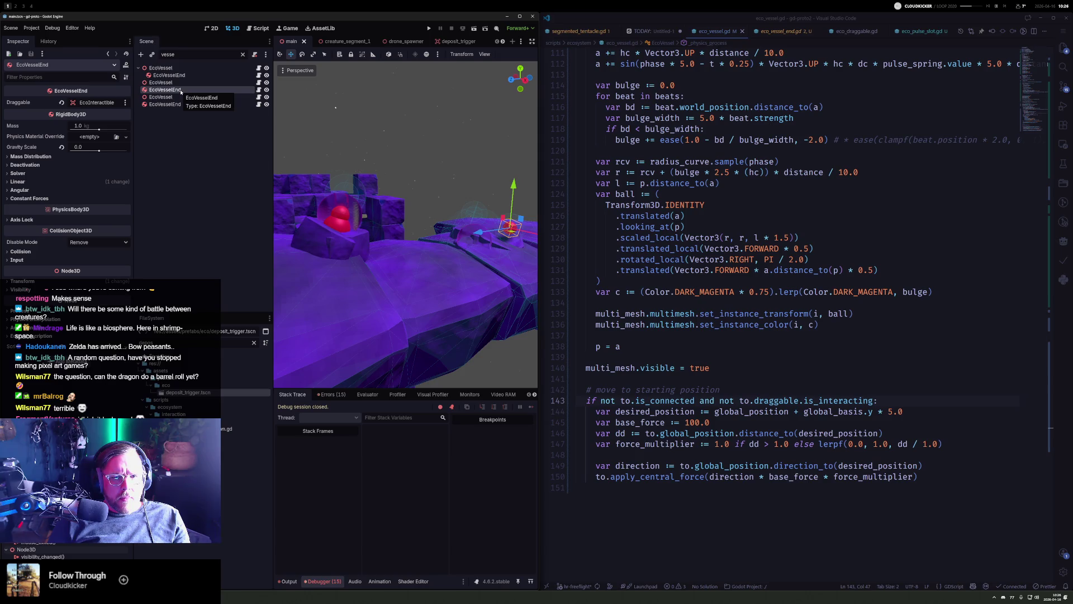
{"action": "left_click", "coordinate": [166, 82]}
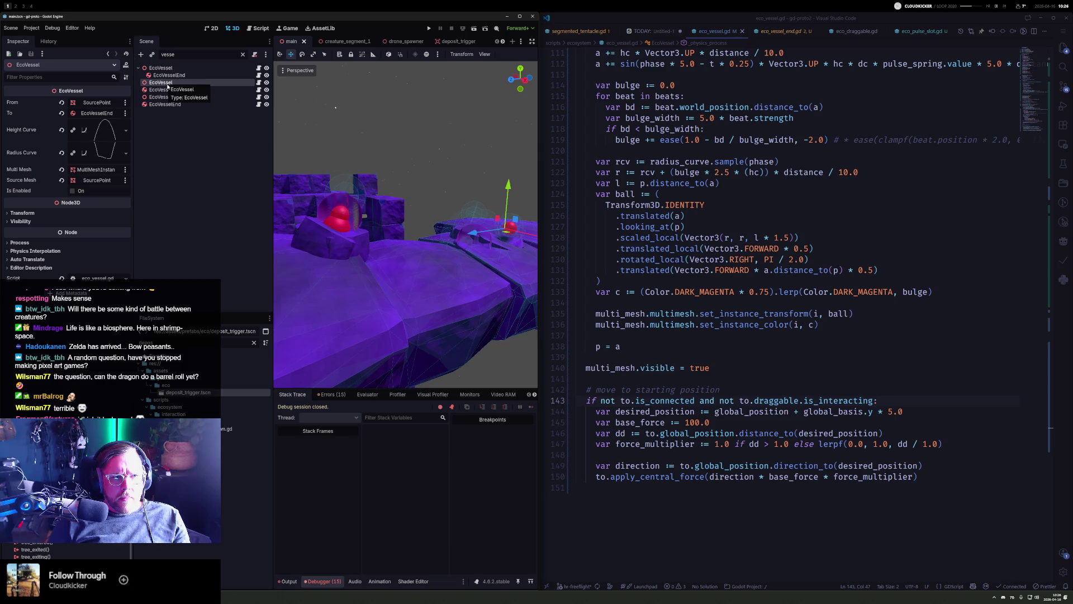
{"action": "left_click", "coordinate": [167, 90]}
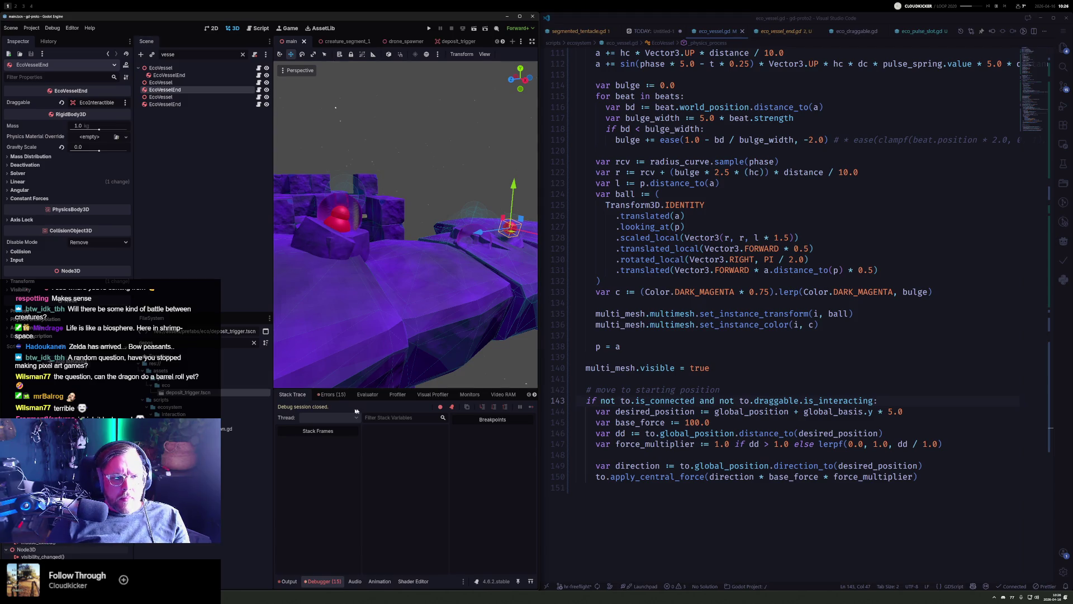
Show the Debugger's Errors list and retype the is_interacting check on line 143.
{"action": "left_click", "coordinate": [331, 394]}
{"action": "scroll", "coordinate": [383, 503], "scroll_direction": "down", "scroll_amount": 2}
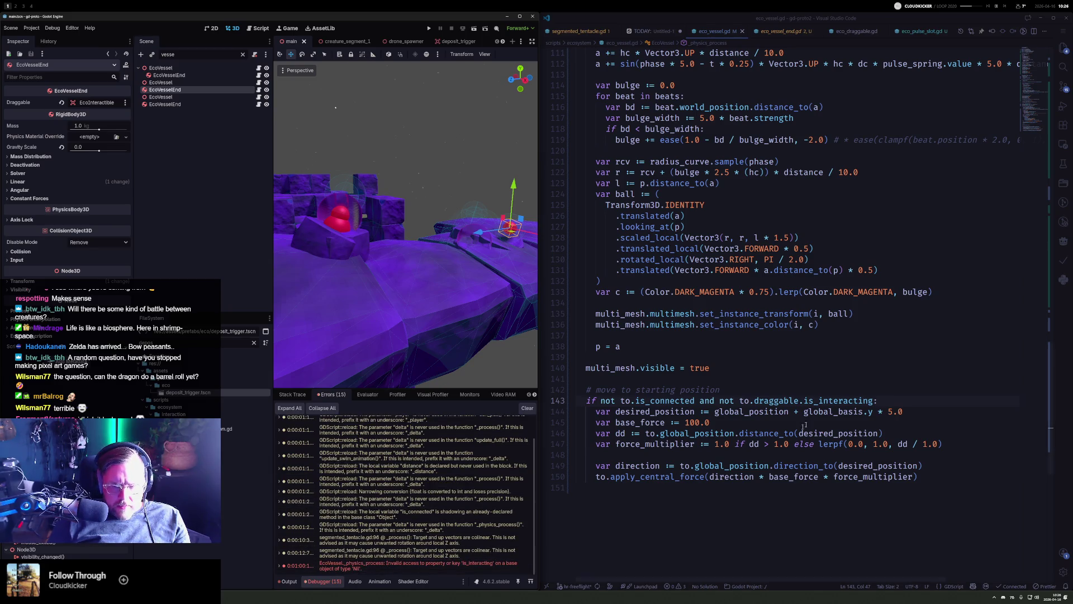
{"action": "left_click_drag", "start_coordinate": [805, 400], "coordinate": [879, 400]}
{"action": "type", "text": "is_inter"}
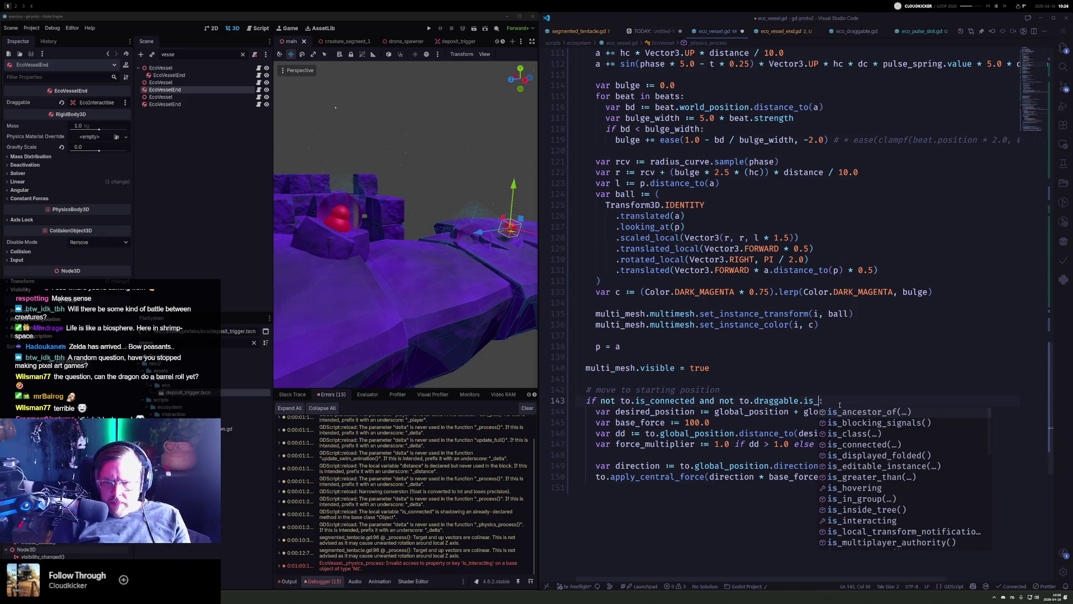
{"action": "key", "text": "Tab"}
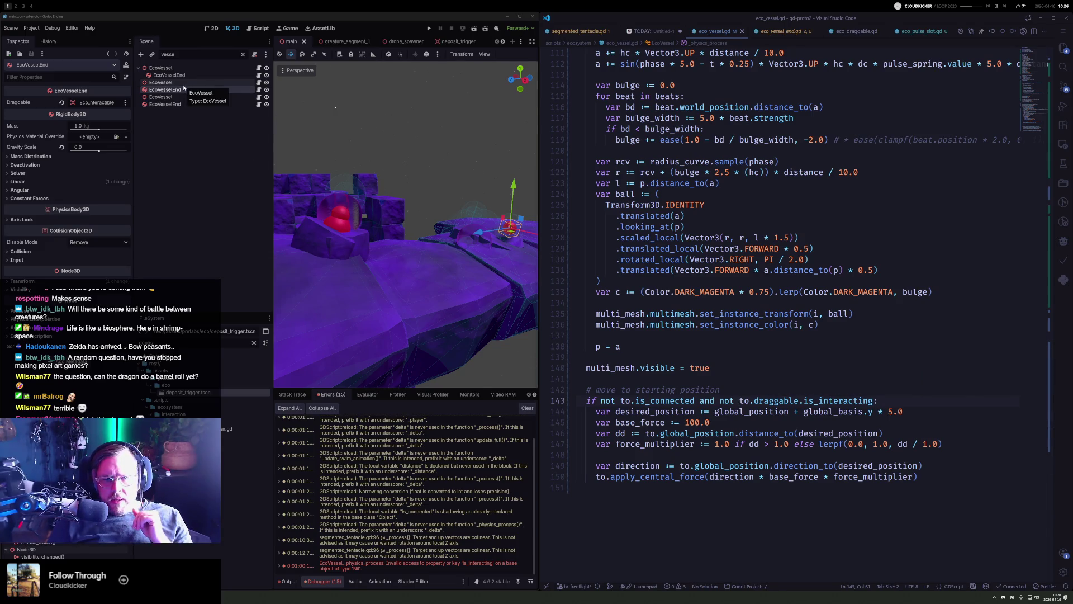
Clear the Scene filter and assign EcoVesselEnd's EcoInteractible child as its Draggable.
{"action": "left_click", "coordinate": [243, 54]}
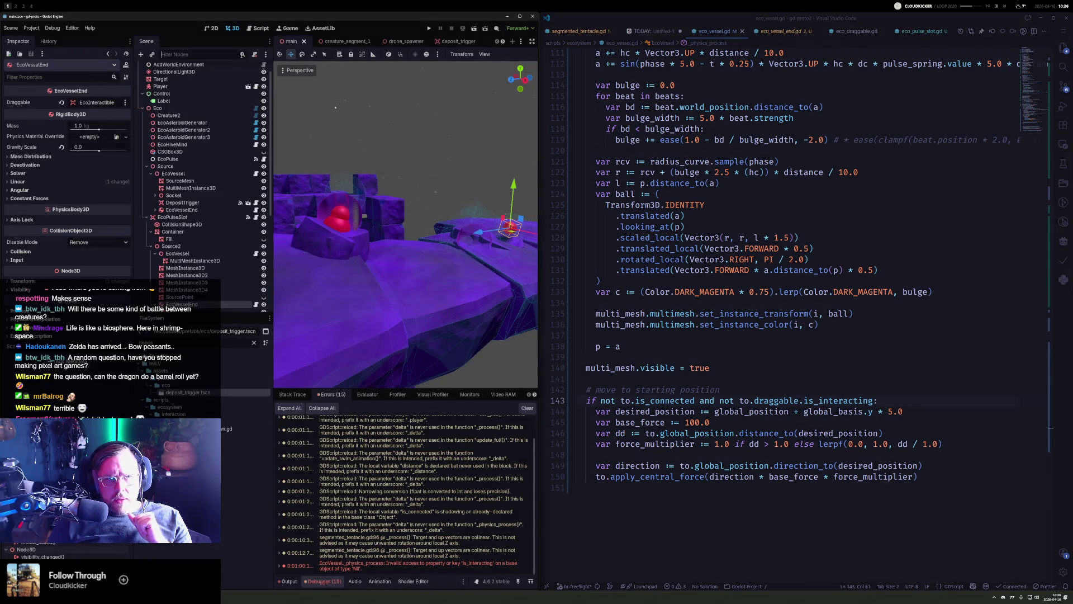
{"action": "left_click", "coordinate": [200, 209]}
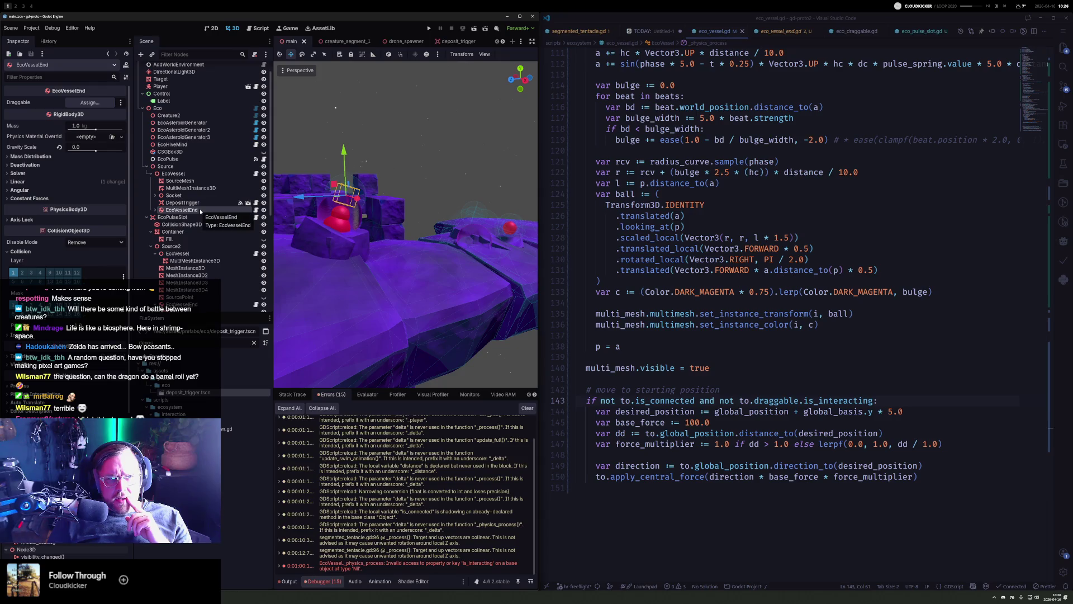
{"action": "left_click", "coordinate": [155, 210]}
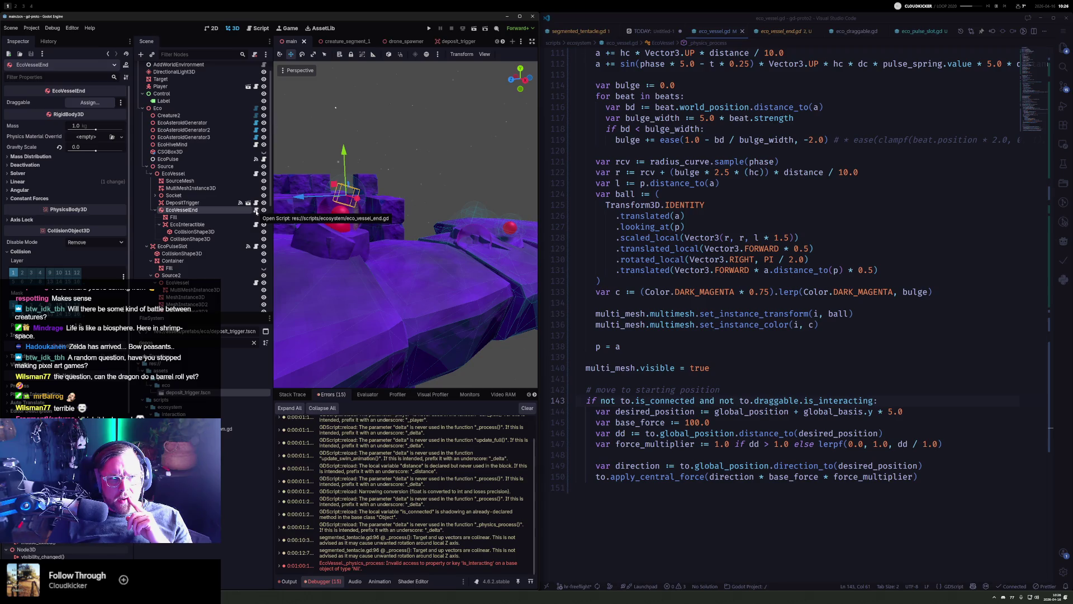
{"action": "left_click_drag", "start_coordinate": [199, 226], "coordinate": [89, 102]}
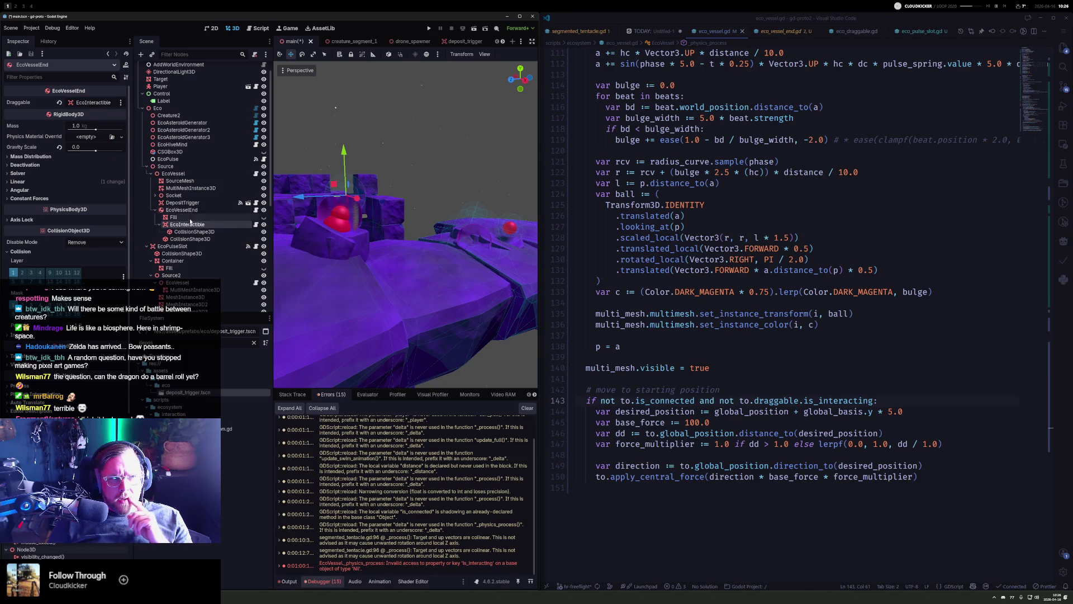
Check the other EcoVesselEnd nodes, including Source3's, then run the game with F5.
{"action": "scroll", "coordinate": [188, 218], "scroll_direction": "down", "scroll_amount": 5}
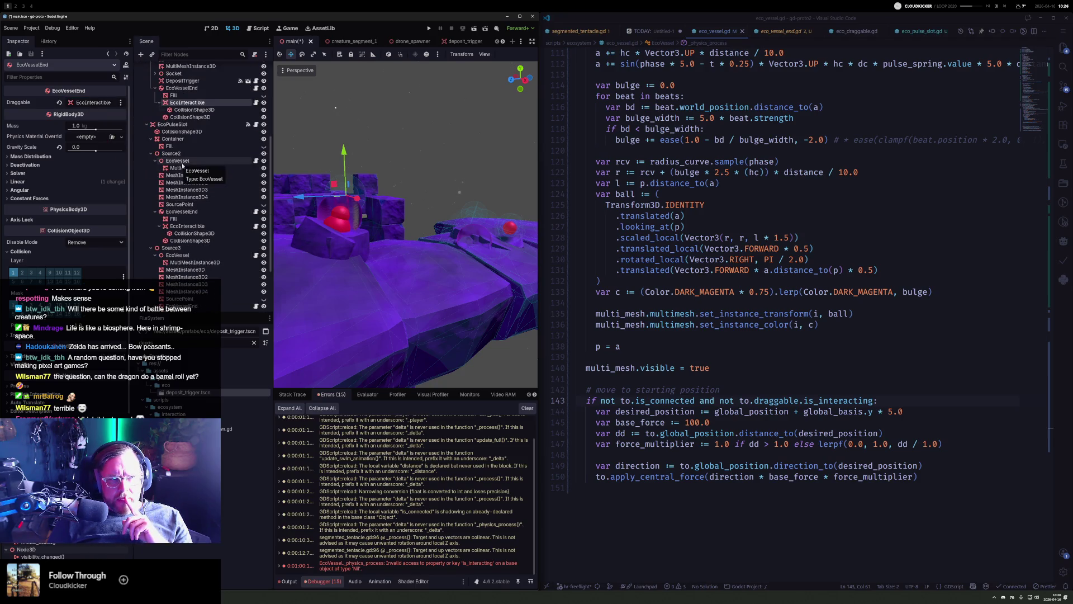
{"action": "left_click", "coordinate": [193, 212]}
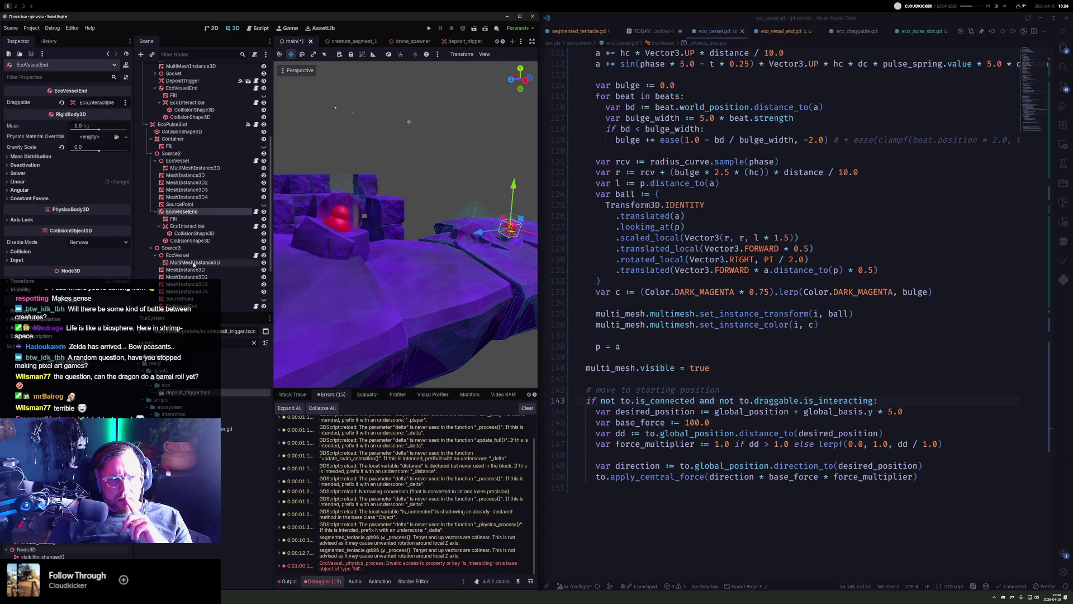
{"action": "scroll", "coordinate": [191, 218], "scroll_direction": "down", "scroll_amount": 3}
{"action": "left_click", "coordinate": [191, 232]}
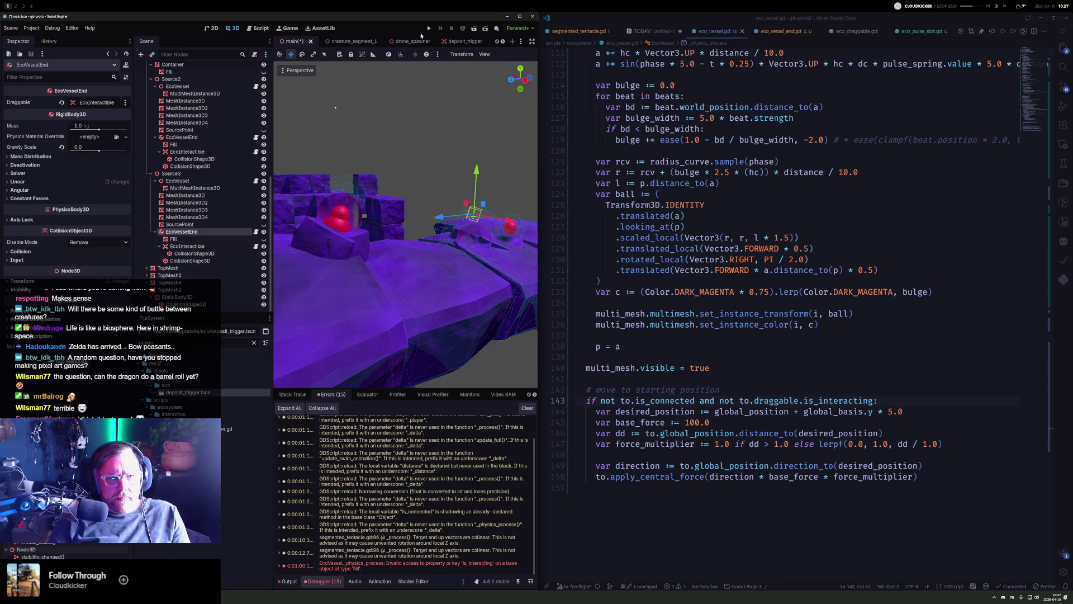
{"action": "key", "text": "F5"}
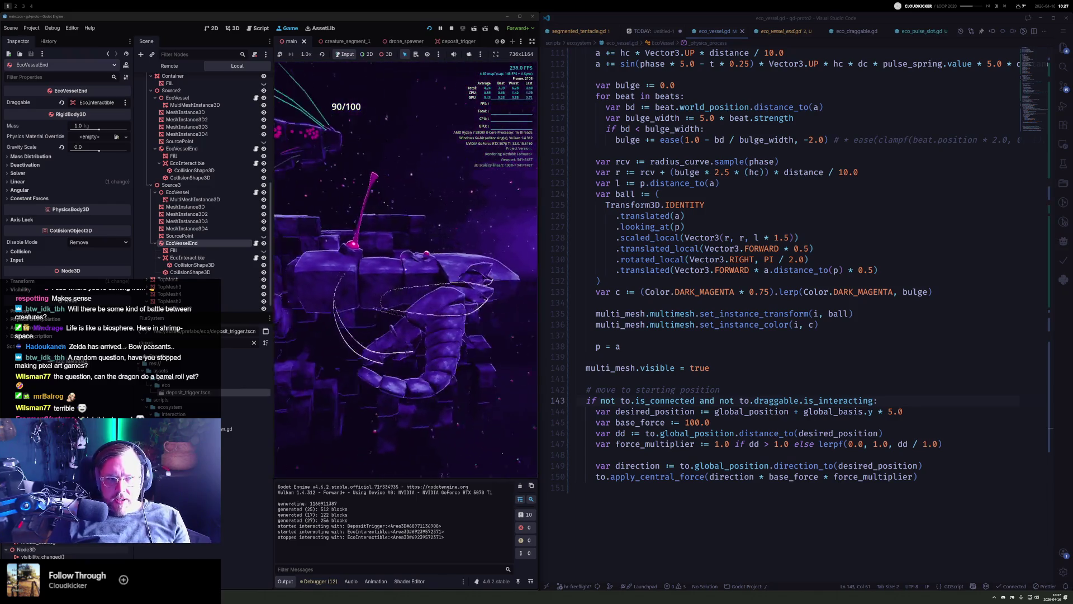
Set the line 144 height multiplier to 1.0 and base_force to 200.0.
{"action": "double_click", "coordinate": [891, 411]}
{"action": "type", "text": "2"}
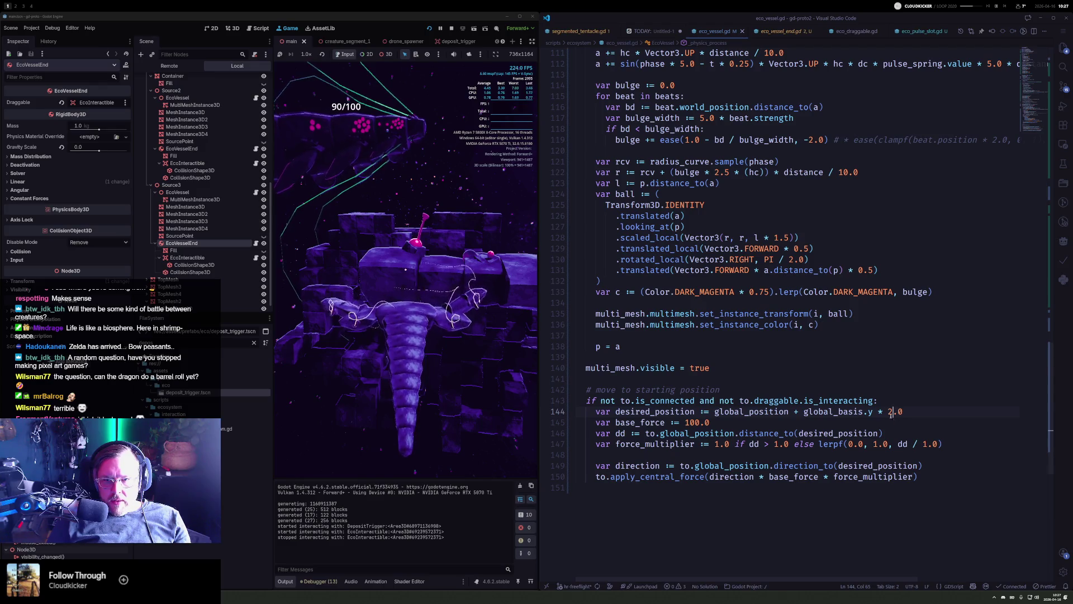
{"action": "key", "text": "BackSpace"}
{"action": "type", "text": "1"}
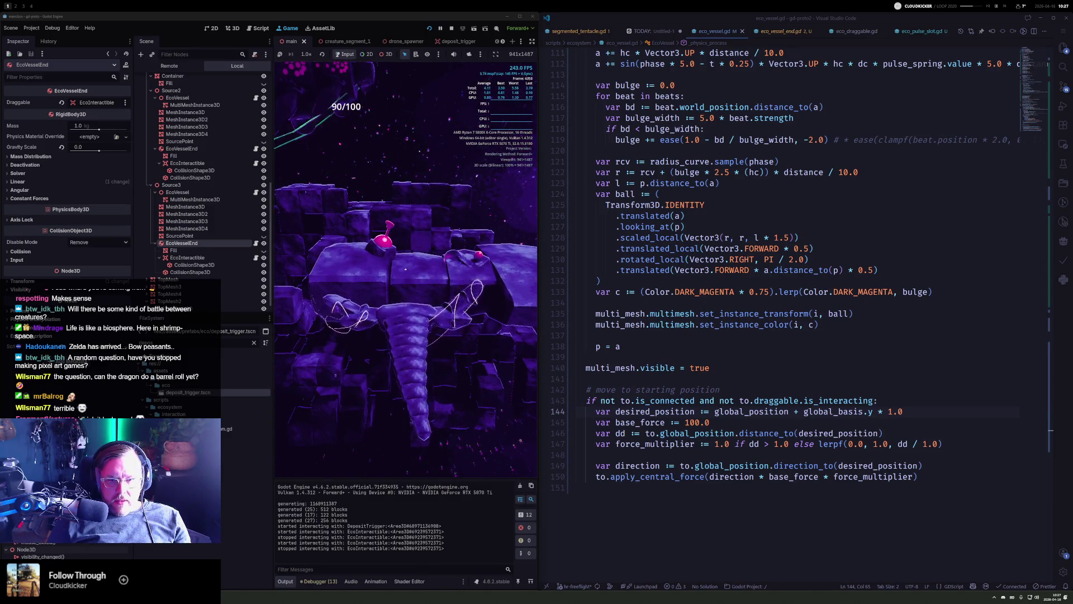
{"action": "left_click", "coordinate": [691, 422]}
{"action": "key", "text": "BackSpace"}
{"action": "type", "text": "2"}
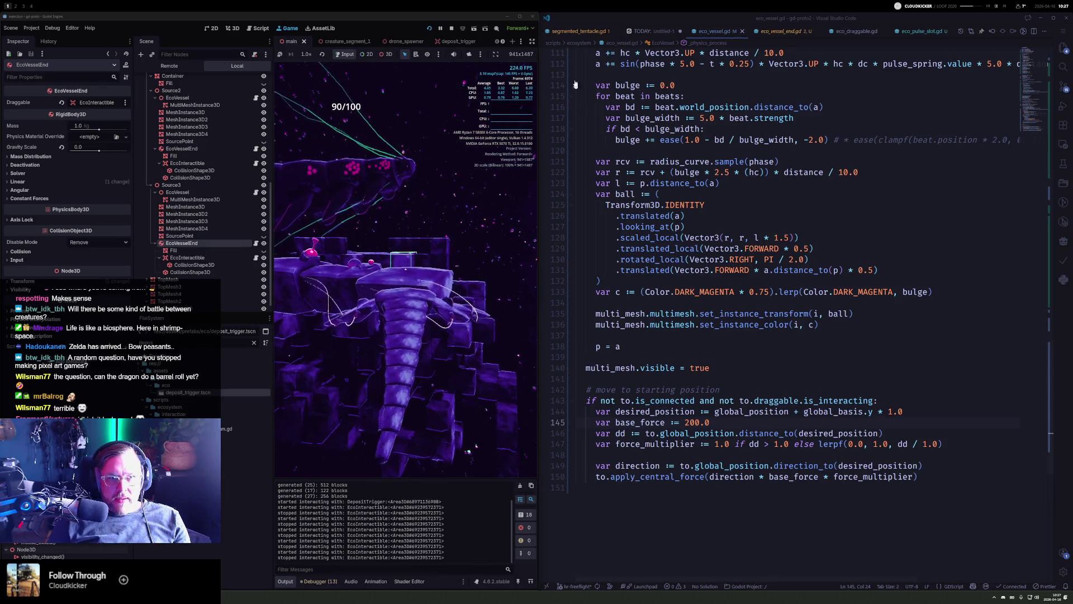
Playtest the game full-view, stop it, and restore the widened editor with its docks.
{"action": "key", "text": "ctrl+shift+F11"}
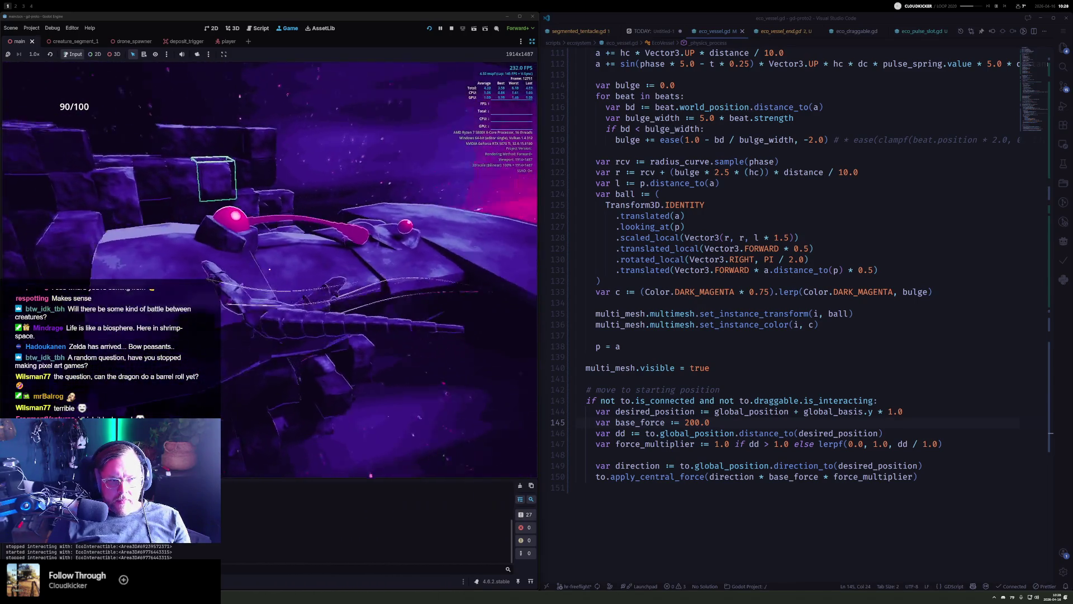
{"action": "left_click", "coordinate": [451, 29]}
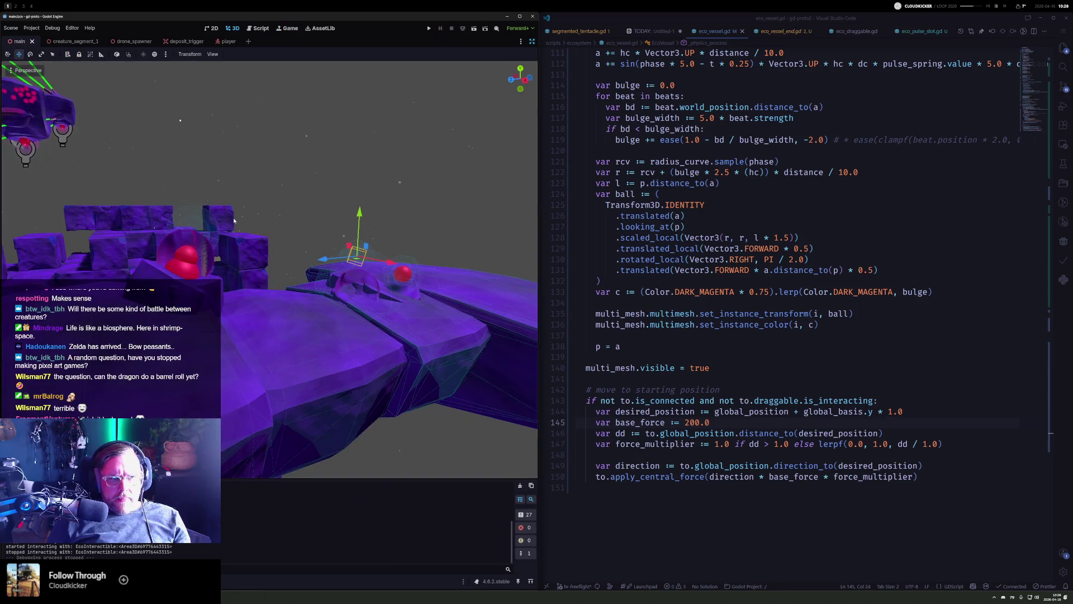
{"action": "left_click", "coordinate": [532, 41]}
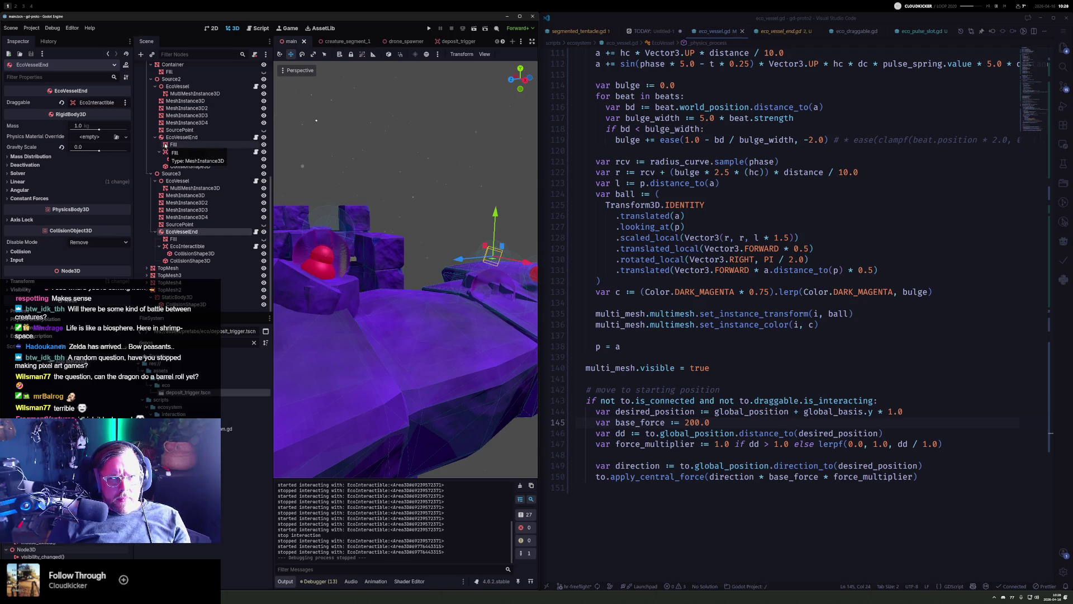
{"action": "left_click_drag", "start_coordinate": [539, 335], "coordinate": [643, 335]}
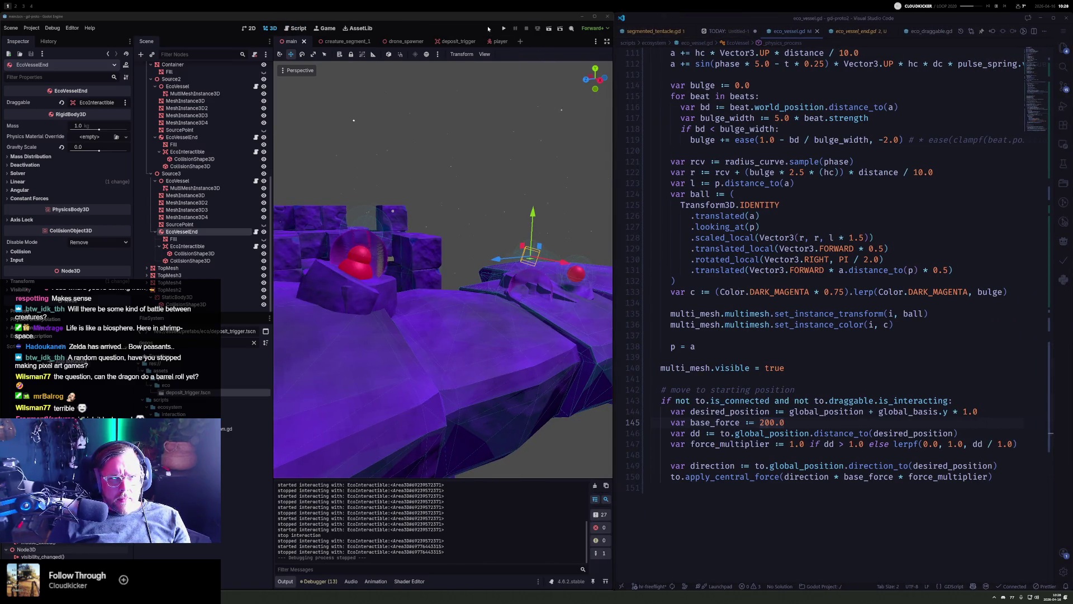
Enable the Compositor Preview and Game Panel Manager plugins in Project Settings, then try distraction-free mode.
{"action": "left_click", "coordinate": [32, 28]}
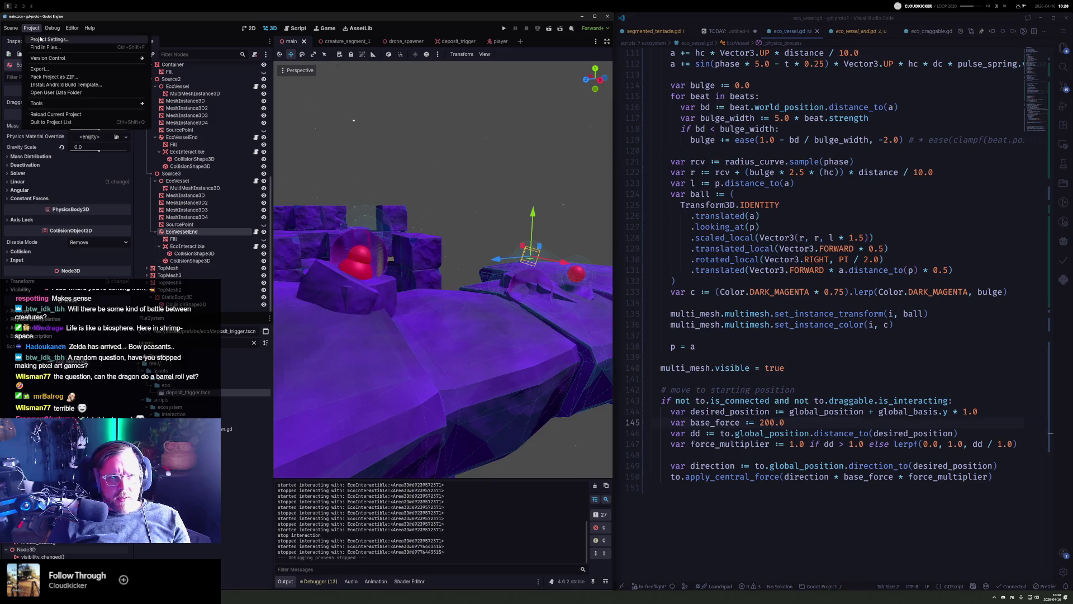
{"action": "left_click", "coordinate": [51, 39]}
{"action": "left_click", "coordinate": [451, 100]}
{"action": "left_click", "coordinate": [479, 100]}
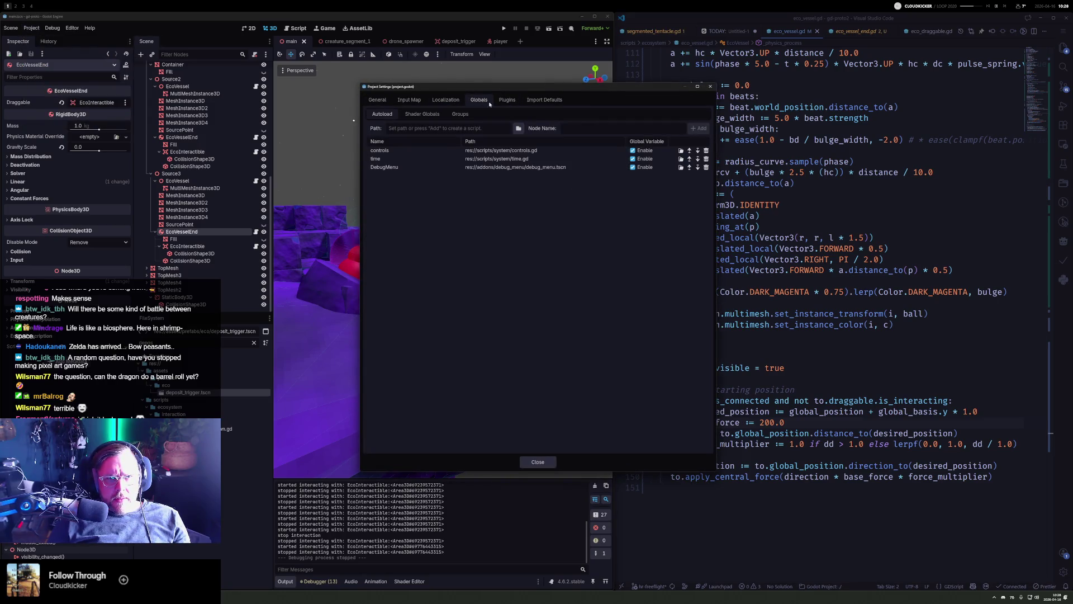
{"action": "left_click", "coordinate": [507, 101]}
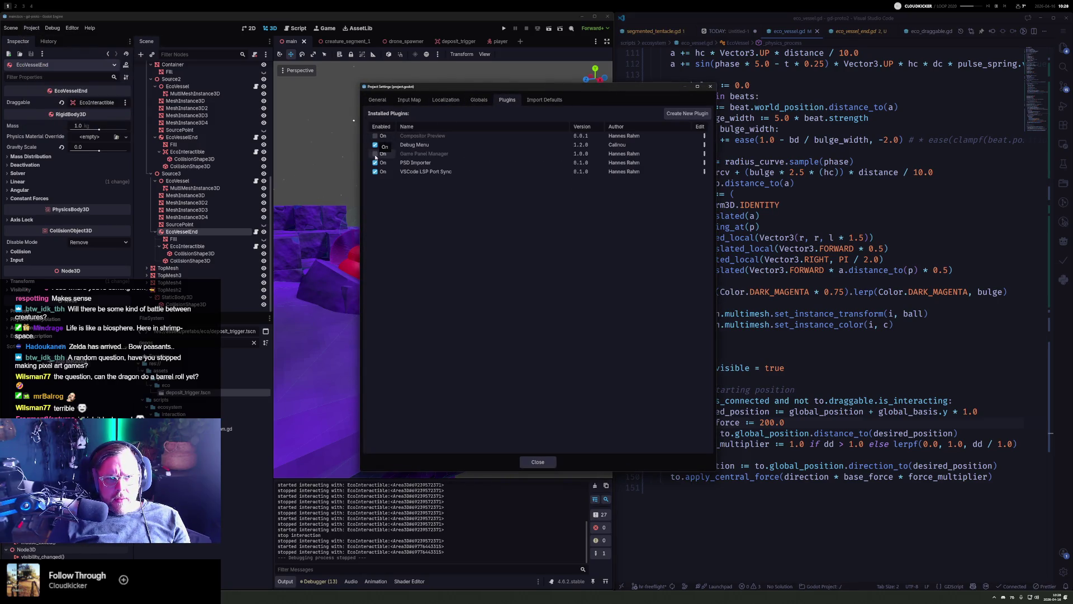
{"action": "left_click", "coordinate": [375, 137]}
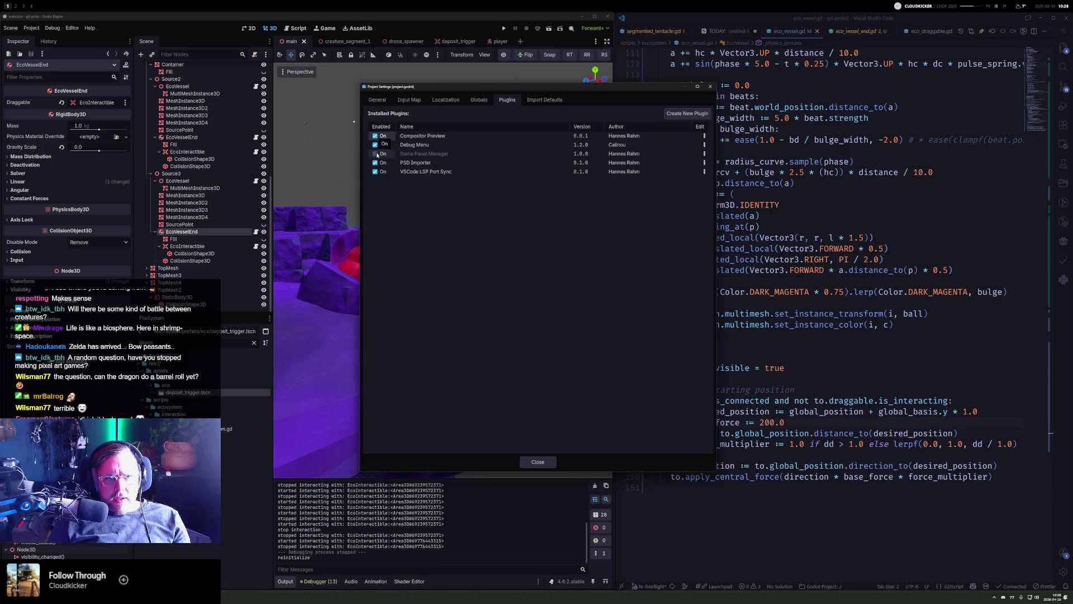
{"action": "left_click", "coordinate": [376, 154]}
{"action": "left_click", "coordinate": [538, 461]}
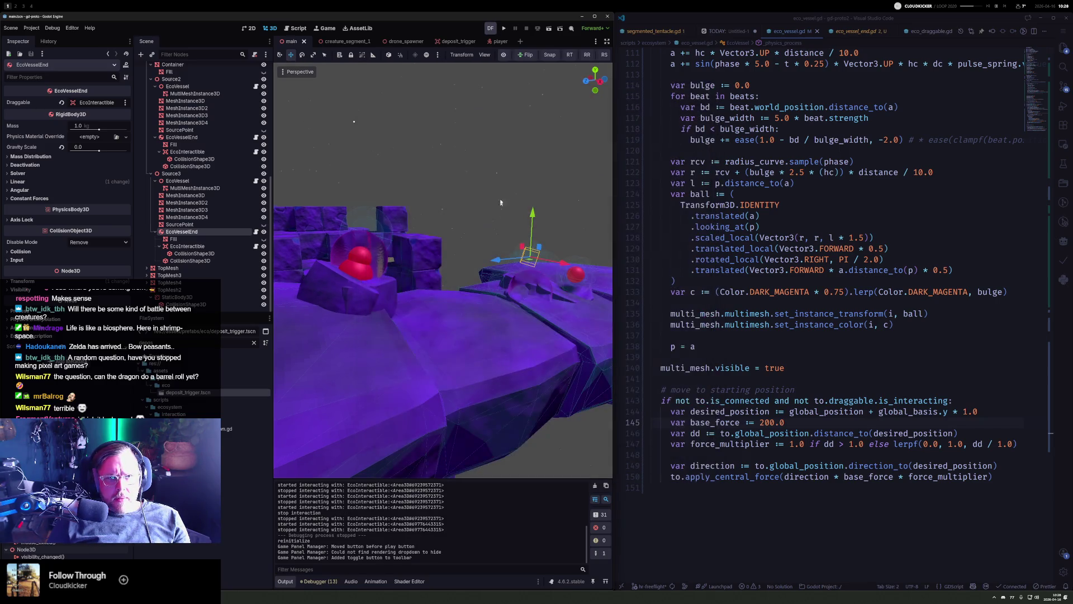
{"action": "left_click", "coordinate": [489, 28]}
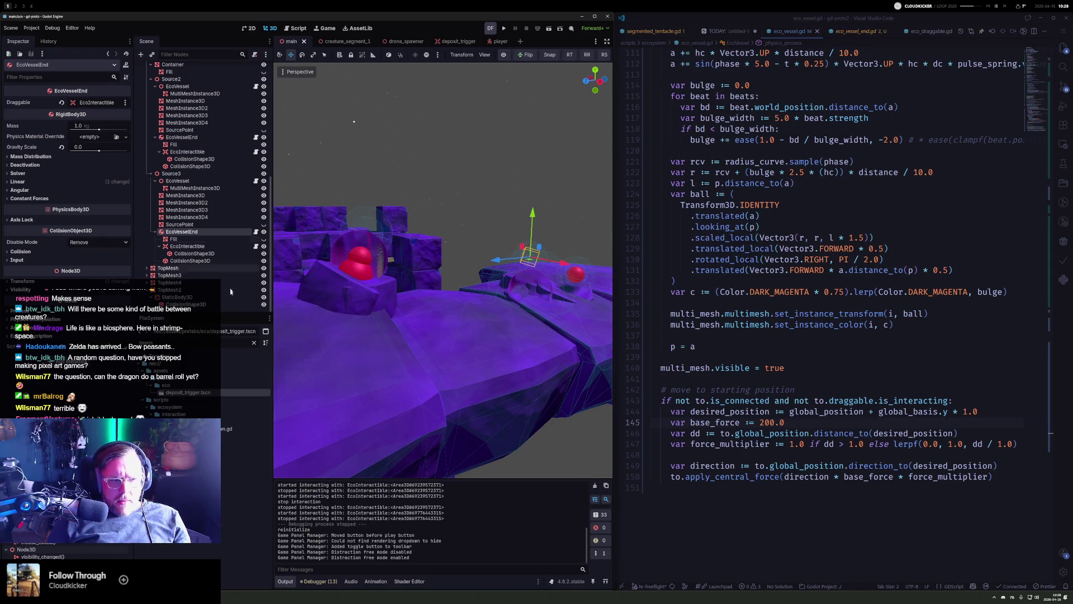
Rename the Source node to VesselSource.
{"action": "left_click_drag", "start_coordinate": [454, 222], "coordinate": [420, 229]}
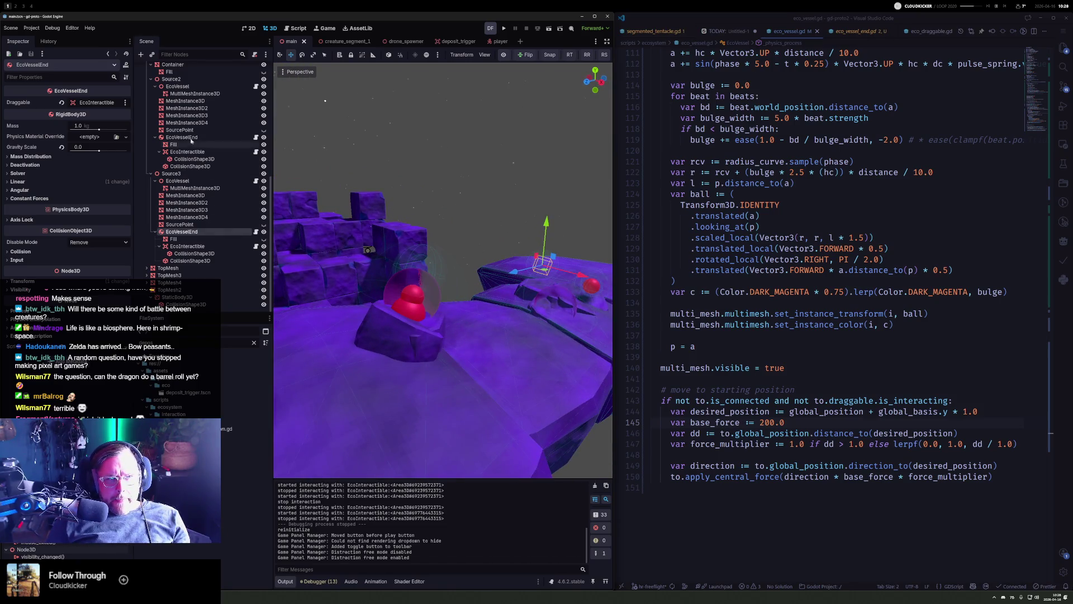
{"action": "left_click", "coordinate": [180, 80]}
{"action": "scroll", "coordinate": [185, 140], "scroll_direction": "up", "scroll_amount": 5}
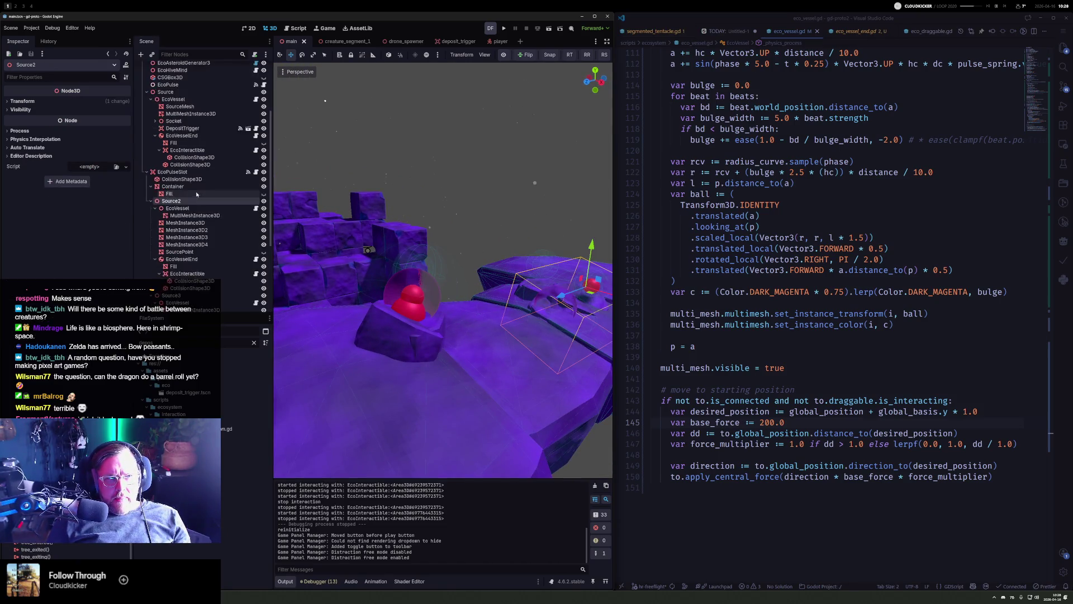
{"action": "left_click", "coordinate": [179, 185]}
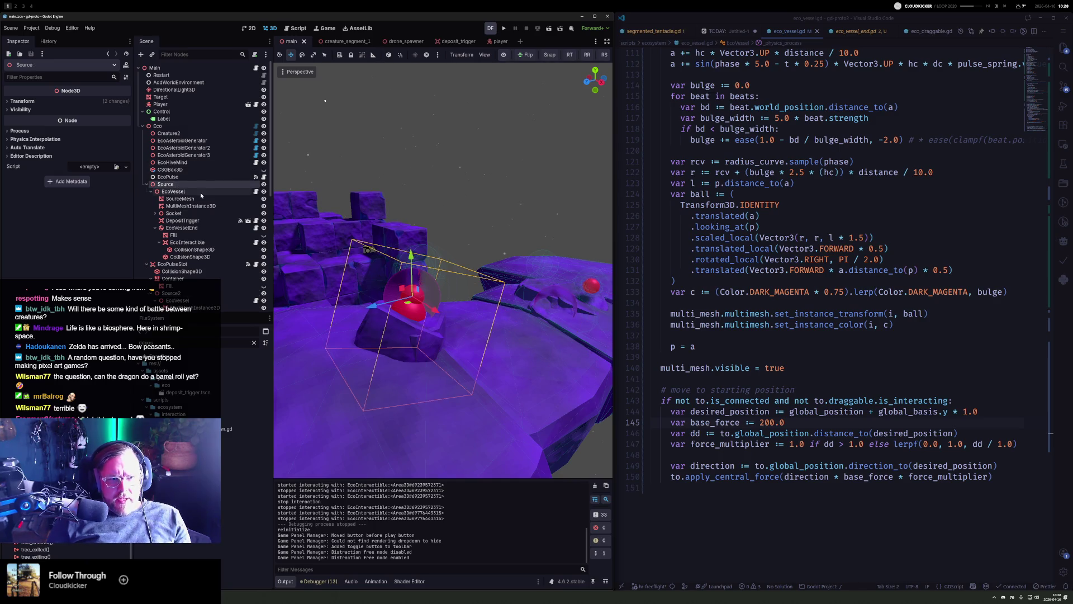
{"action": "key", "text": "F2"}
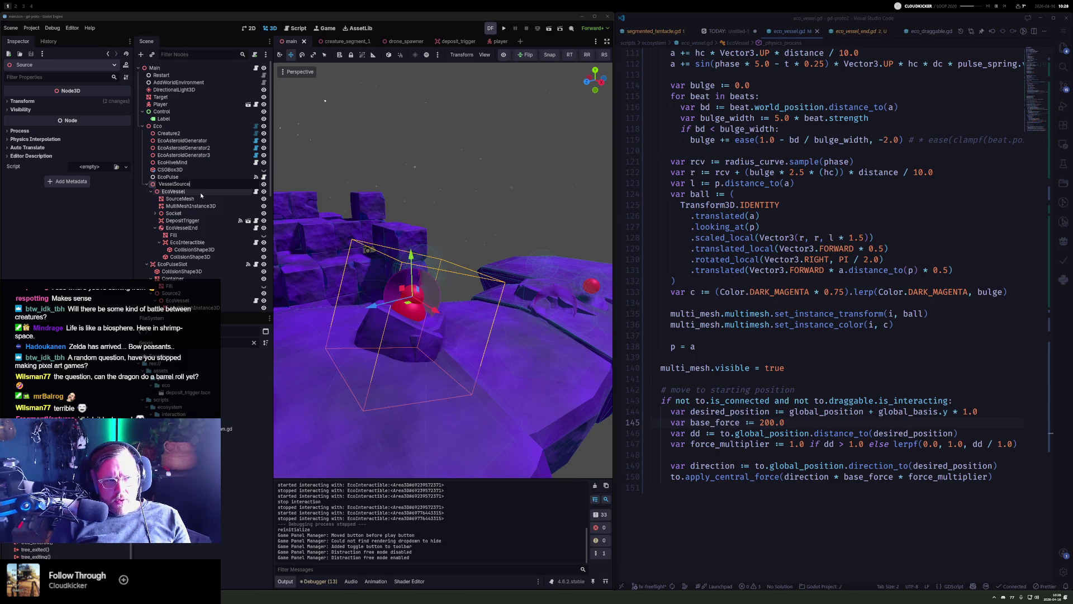
{"action": "key", "text": "Return"}
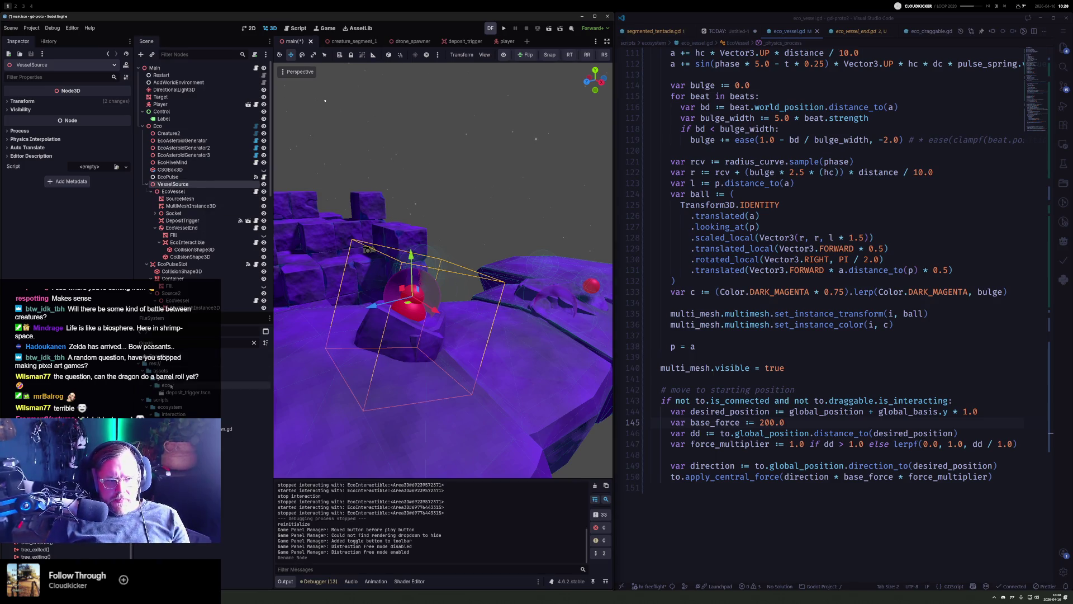
Save the VesselSource branch as its own scene file in the FileSystem dock.
{"action": "left_click_drag", "start_coordinate": [173, 184], "coordinate": [168, 385]}
{"action": "left_click", "coordinate": [287, 269]}
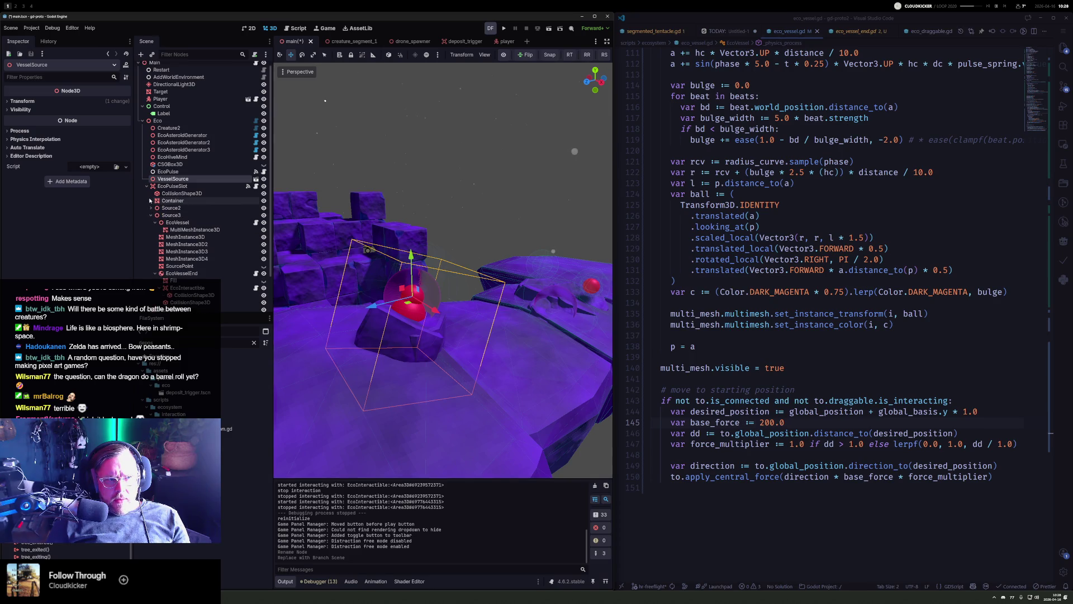
{"action": "left_click", "coordinate": [172, 214]}
Delete Source2 and Source3 and instance vessel_source.tscn under EcoPulseSlot.
{"action": "left_click", "coordinate": [176, 219], "text": "shift"}
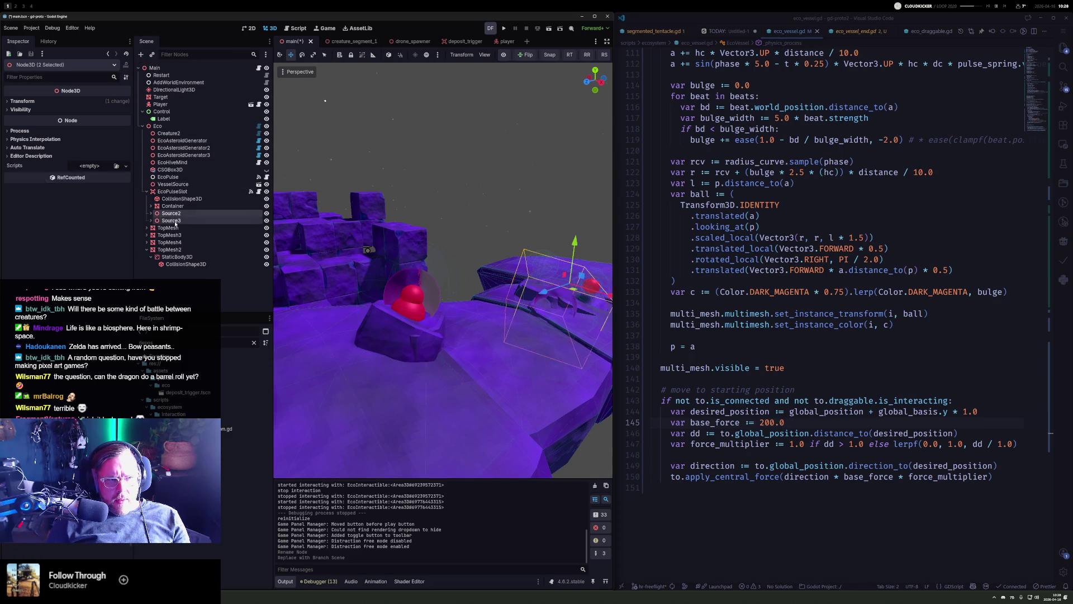
{"action": "key", "text": "Delete"}
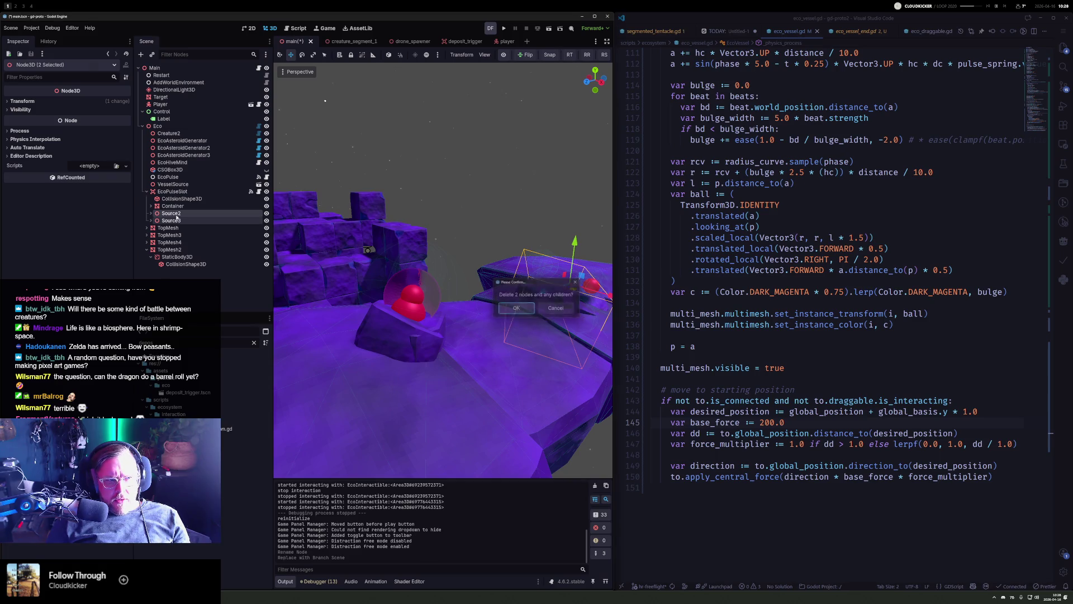
{"action": "key", "text": "Return"}
{"action": "mouse_move", "coordinate": [188, 392]}
{"action": "left_mouse_down"}
{"action": "mouse_move", "coordinate": [210, 378]}
{"action": "mouse_move", "coordinate": [193, 385]}
{"action": "left_mouse_up"}
{"action": "left_click", "coordinate": [254, 344]}
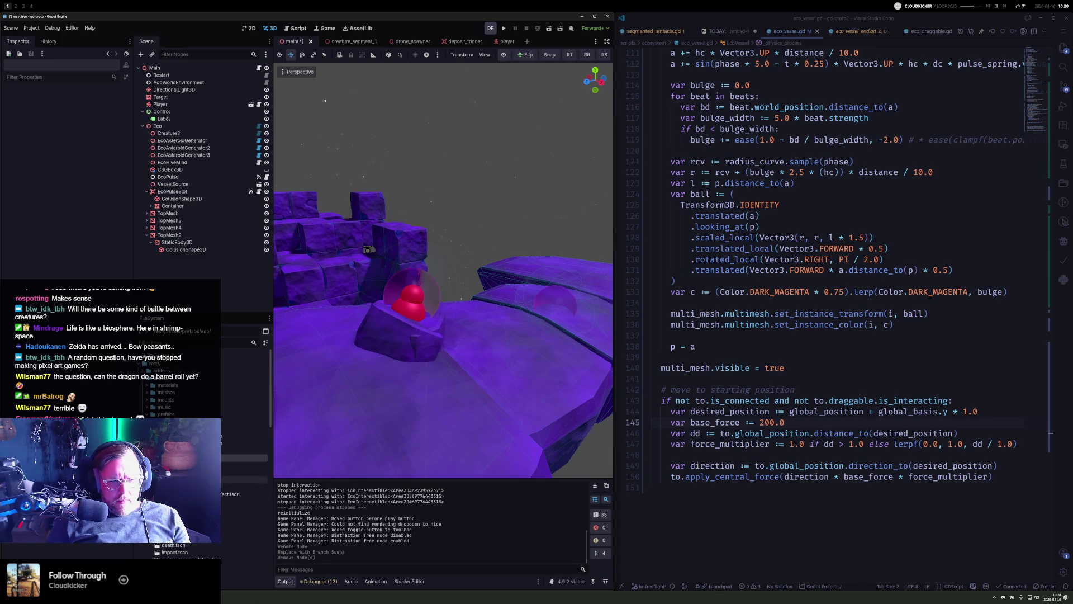
{"action": "left_click_drag", "start_coordinate": [223, 487], "coordinate": [196, 193]}
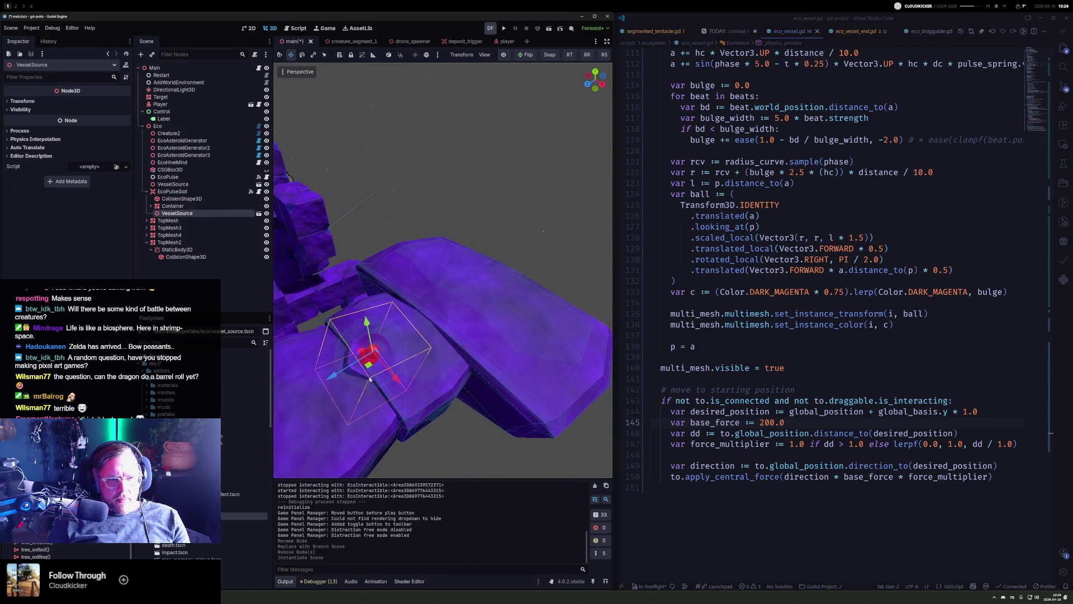
Position the VesselSource, duplicate it, and rotate it about 21 degrees inside the pulse slot.
{"action": "mouse_move", "coordinate": [331, 378]}
{"action": "left_mouse_down"}
{"action": "mouse_move", "coordinate": [335, 369]}
{"action": "mouse_move", "coordinate": [307, 389]}
{"action": "mouse_move", "coordinate": [361, 357]}
{"action": "left_mouse_up"}
{"action": "left_click_drag", "start_coordinate": [425, 359], "coordinate": [435, 365]}
{"action": "key", "text": "ctrl+d"}
{"action": "left_click", "coordinate": [244, 213]}
{"action": "key", "text": "e"}
{"action": "left_click_drag", "start_coordinate": [398, 305], "coordinate": [408, 323]}
{"action": "key", "text": "w"}
{"action": "scroll", "coordinate": [459, 257], "scroll_direction": "up", "scroll_amount": 5}
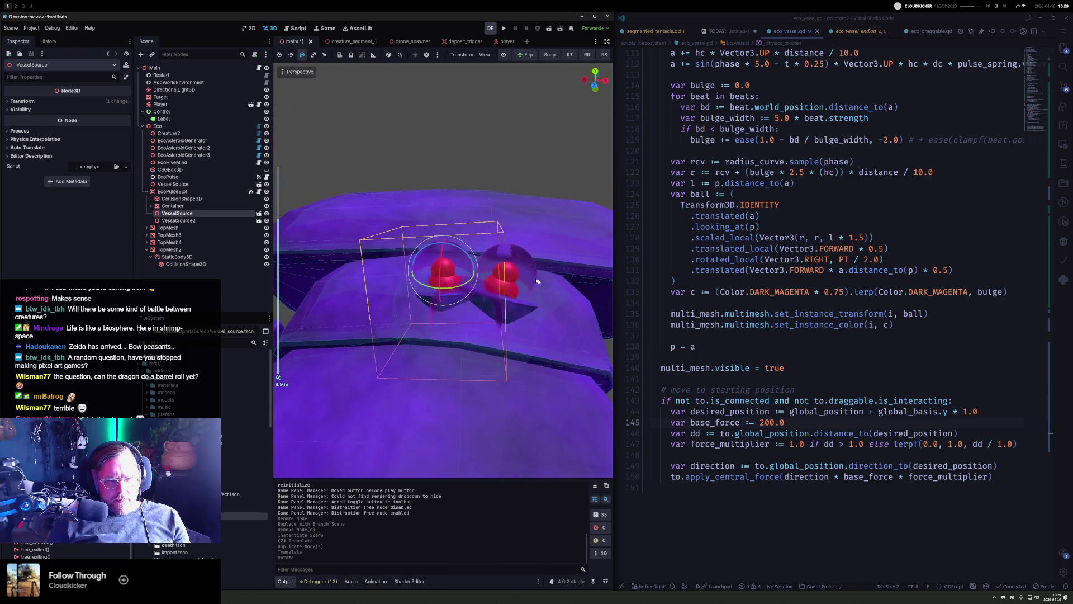
{"action": "left_click_drag", "start_coordinate": [458, 257], "coordinate": [447, 268]}
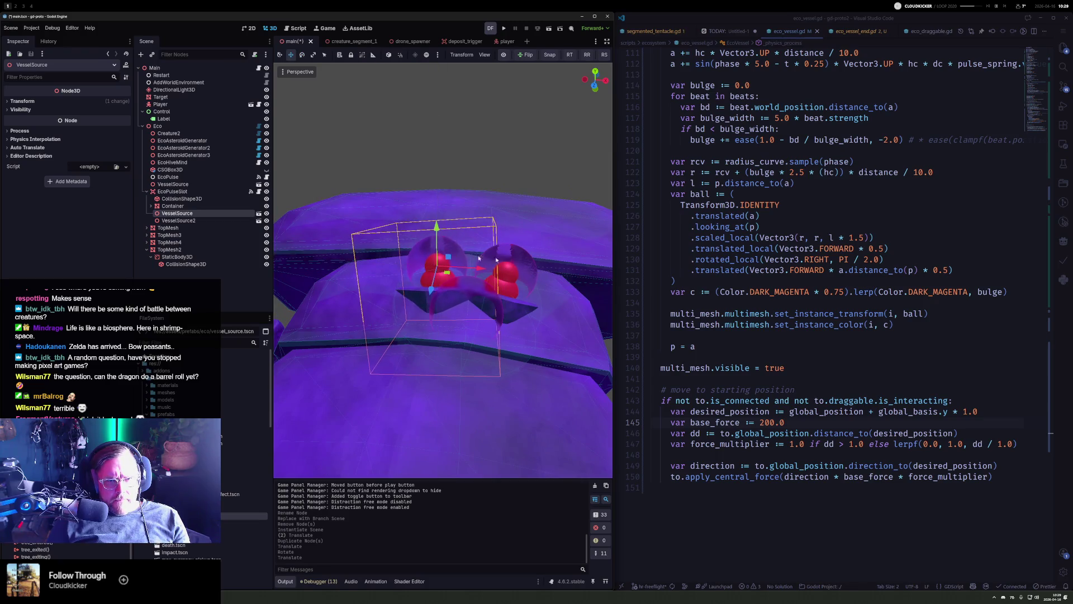
{"action": "left_click", "coordinate": [172, 192]}
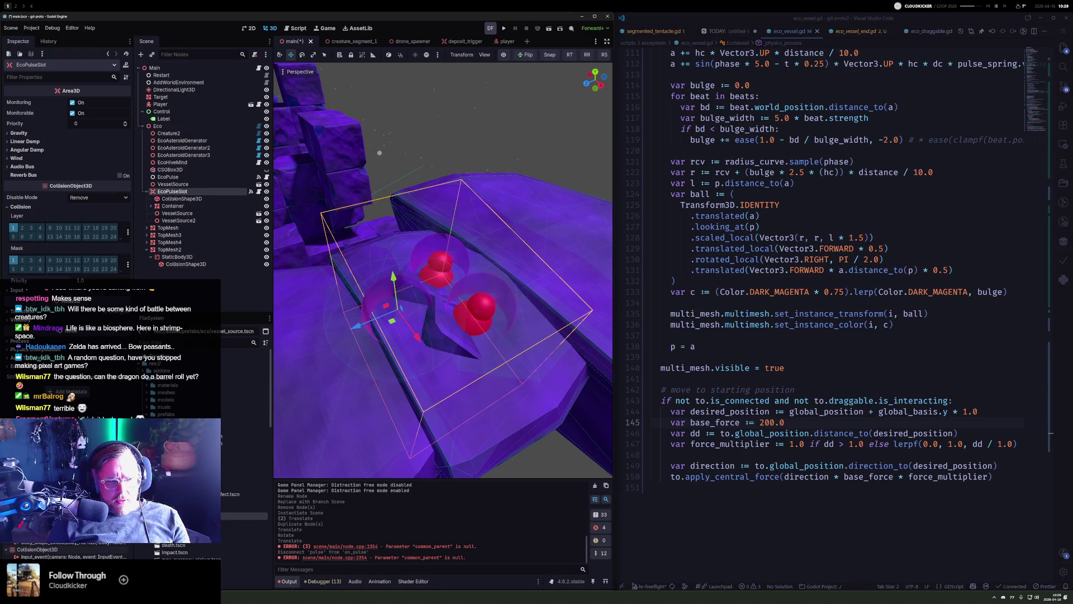
Try connecting the pulse signal to VesselSource, cancel, then open the vessel_source scene.
{"action": "key", "text": "Return"}
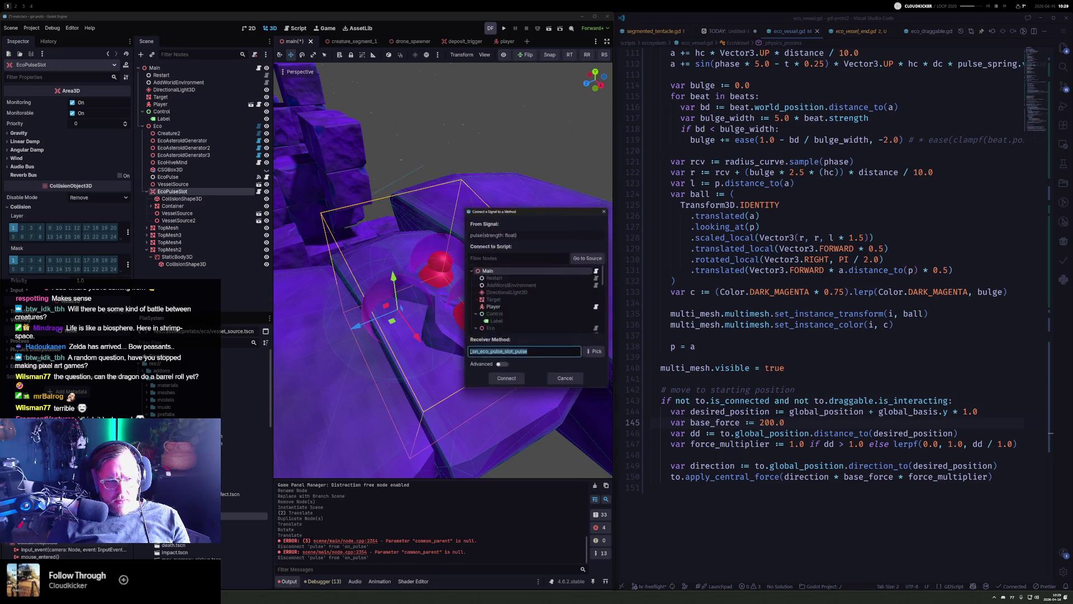
{"action": "scroll", "coordinate": [532, 286], "scroll_direction": "down", "scroll_amount": 5}
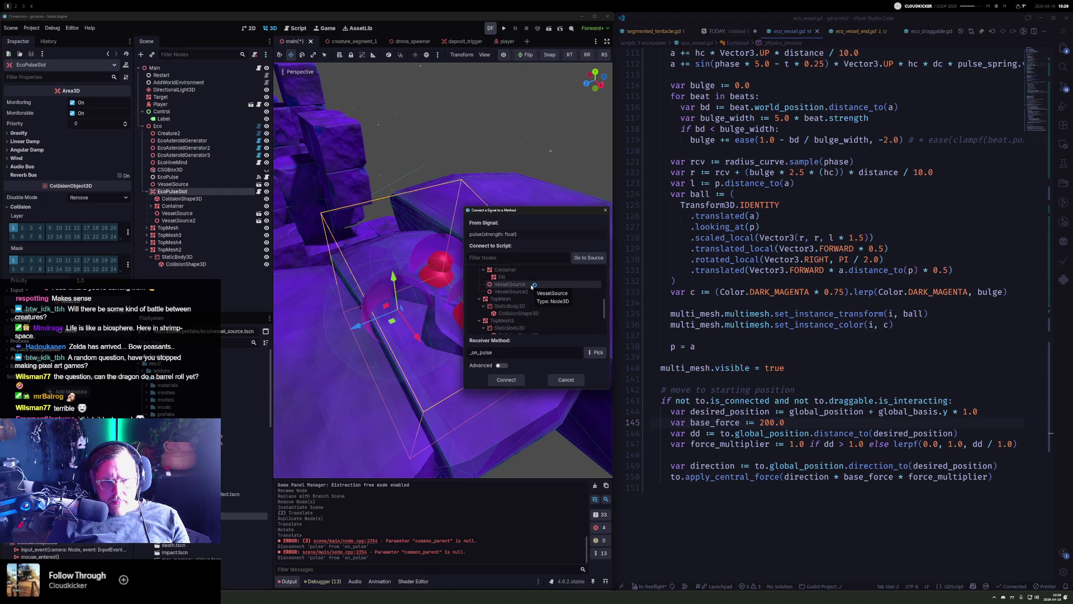
{"action": "left_click", "coordinate": [532, 286]}
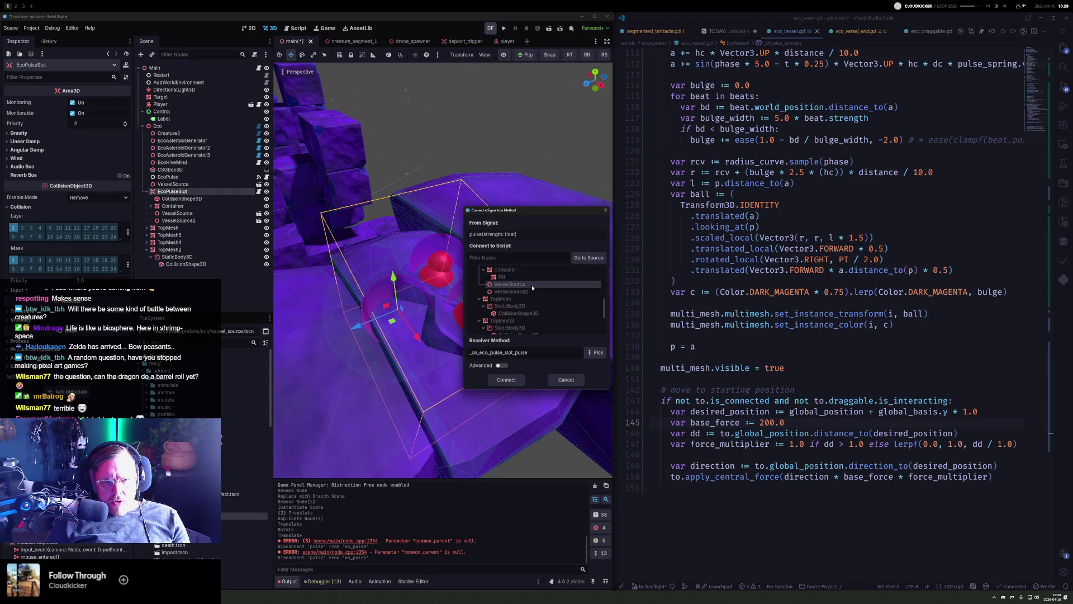
{"action": "left_click", "coordinate": [596, 353]}
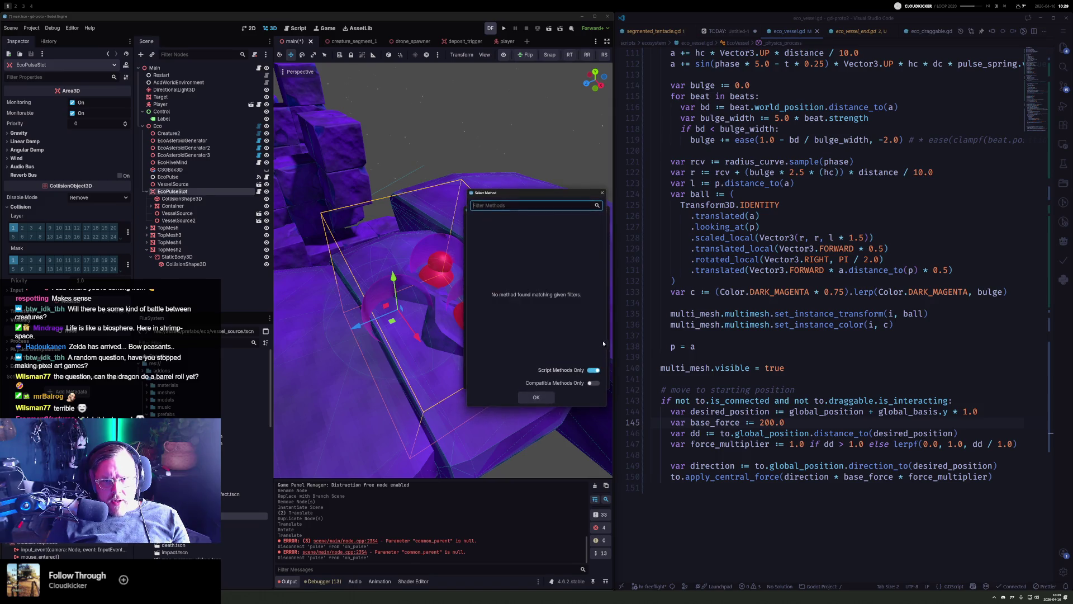
{"action": "key", "text": "Escape"}
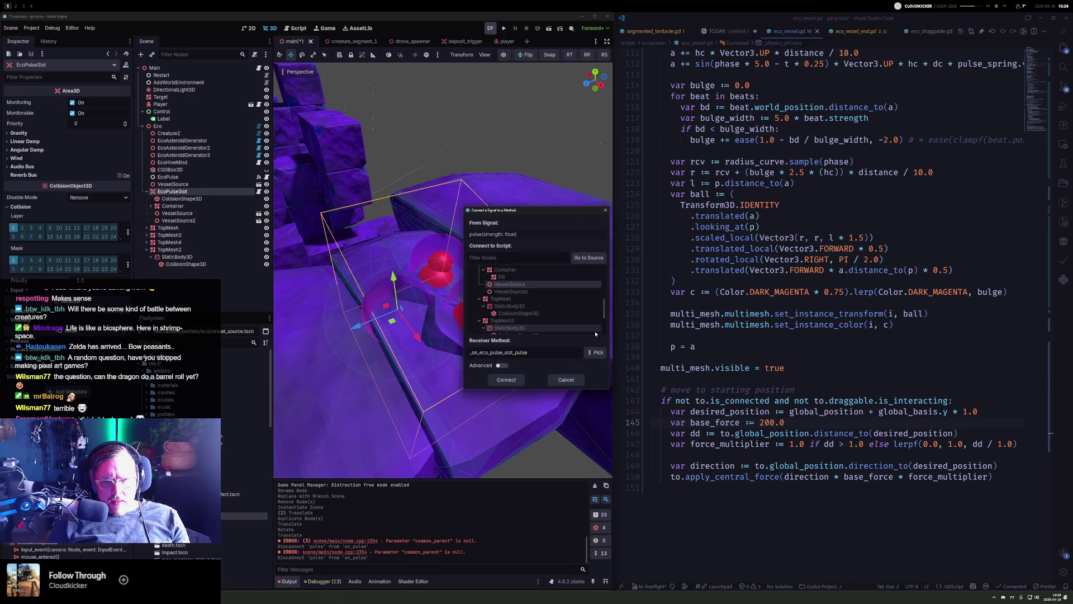
{"action": "left_click", "coordinate": [566, 380]}
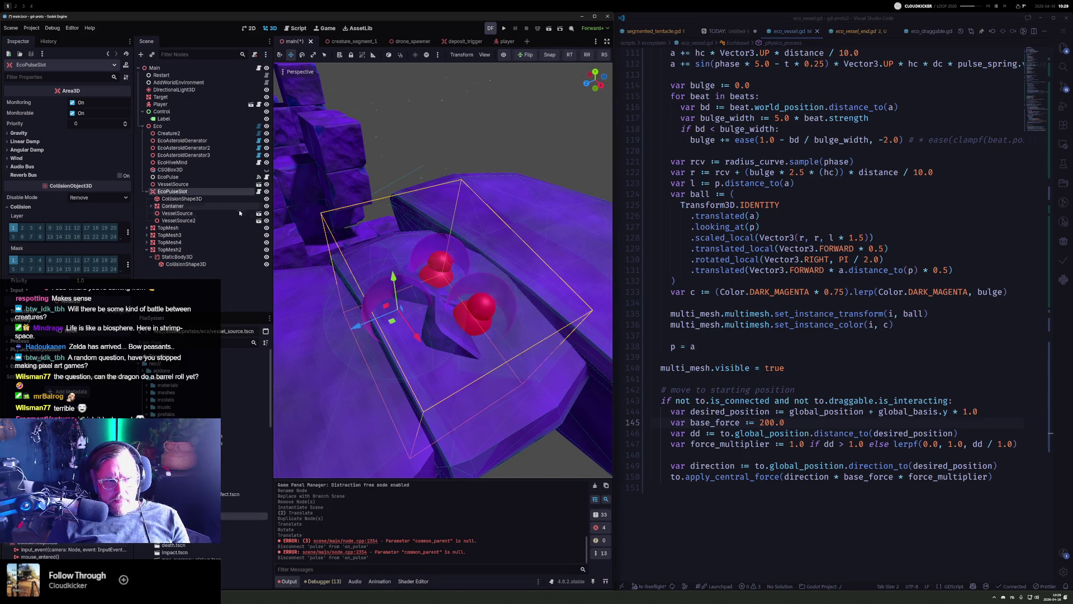
{"action": "left_click", "coordinate": [259, 214]}
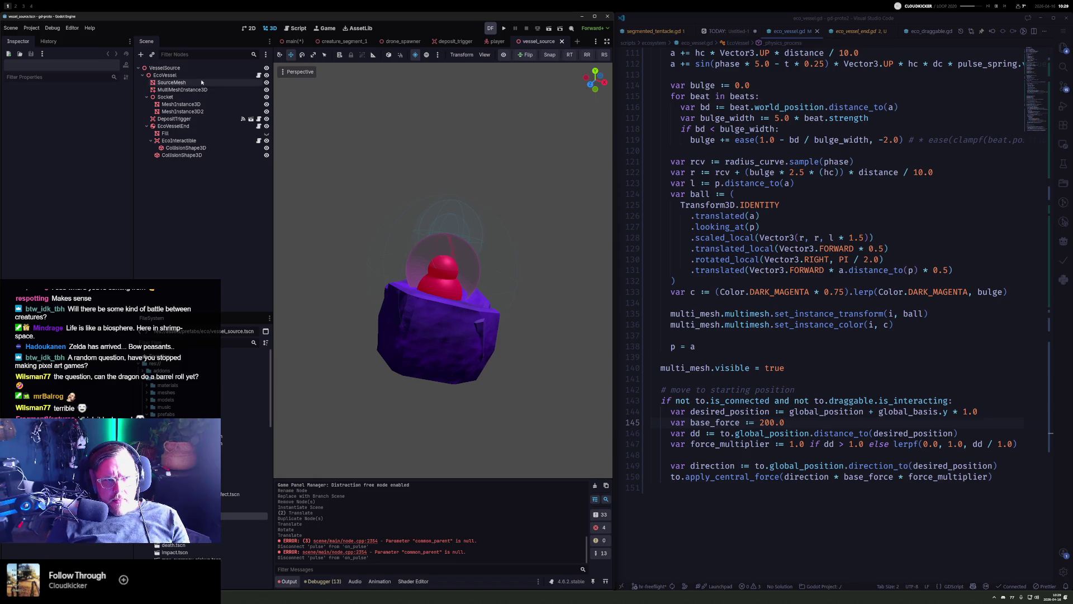
Save the EcoVessel branch as eco_vessel.tscn and start deleting vessel_source.tscn.
{"action": "left_click", "coordinate": [174, 68]}
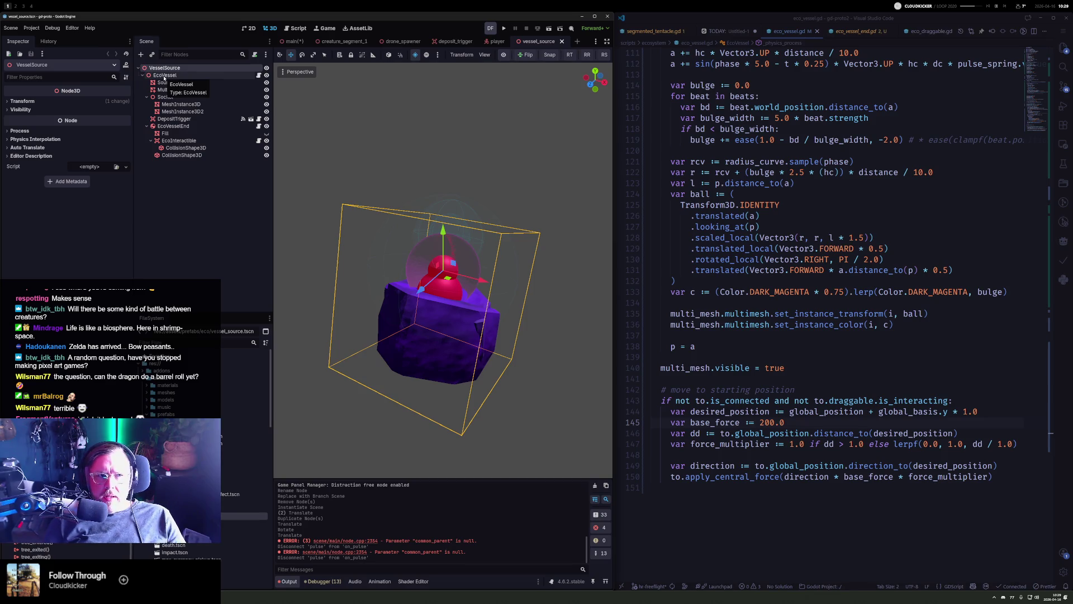
{"action": "left_click", "coordinate": [204, 76]}
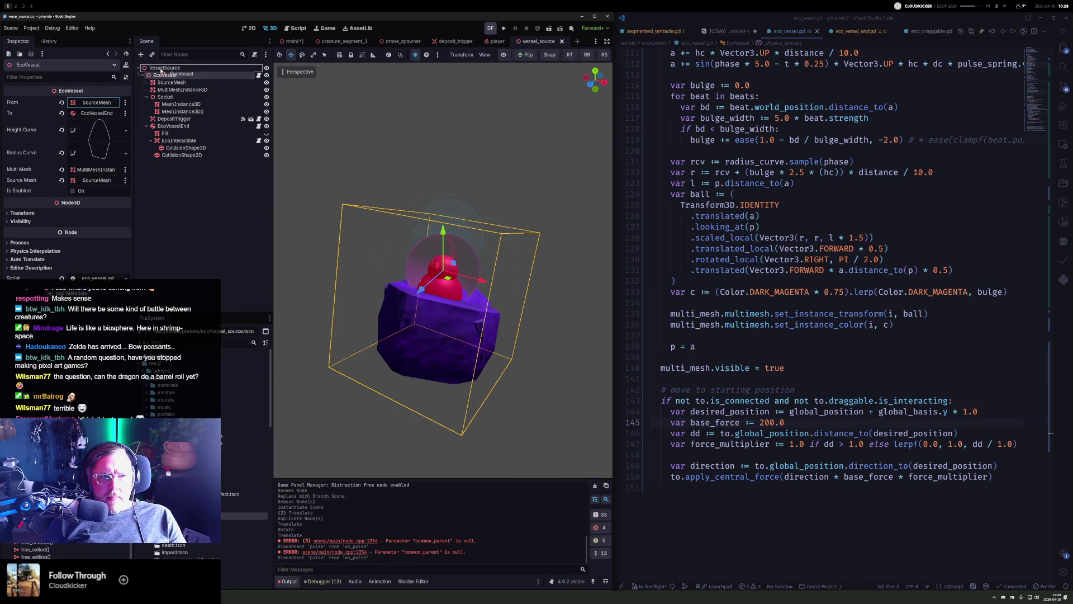
{"action": "mouse_move", "coordinate": [167, 76]}
{"action": "left_mouse_down"}
{"action": "mouse_move", "coordinate": [218, 243]}
{"action": "mouse_move", "coordinate": [222, 516]}
{"action": "left_mouse_up"}
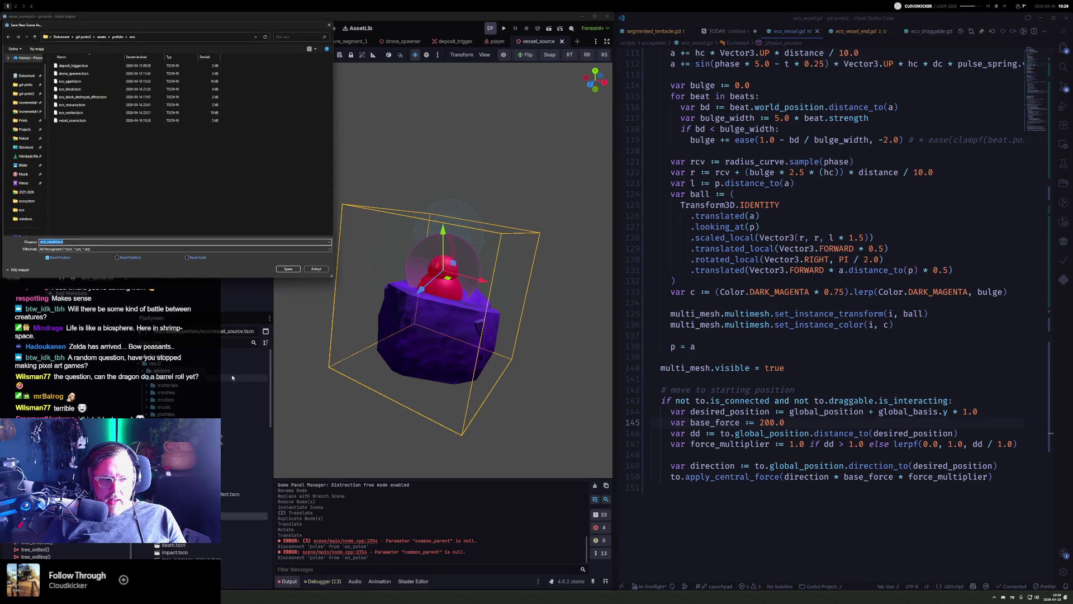
{"action": "left_click", "coordinate": [287, 270]}
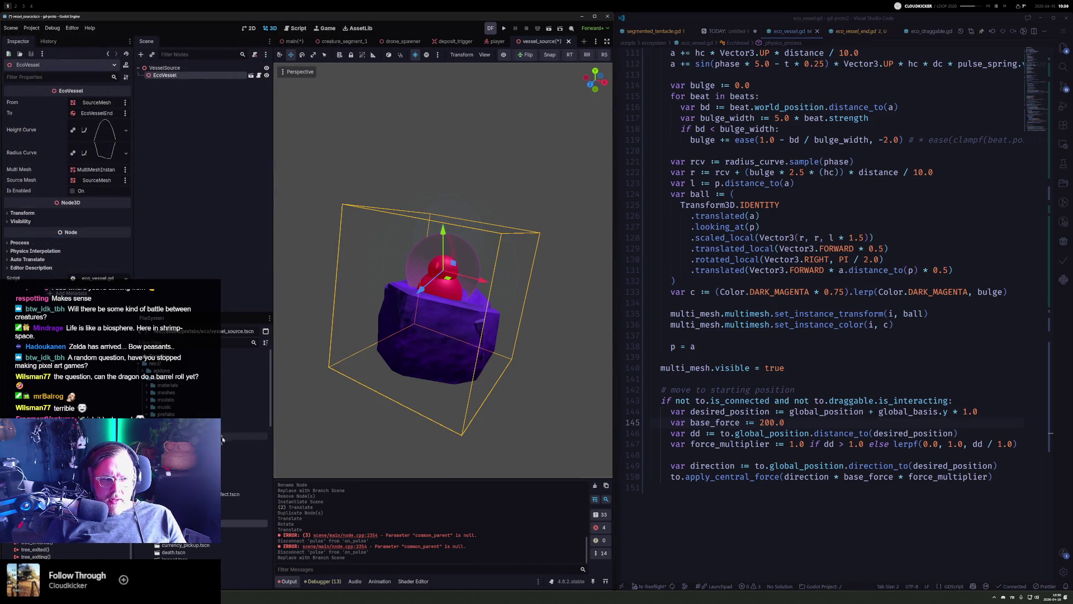
{"action": "key", "text": "Delete"}
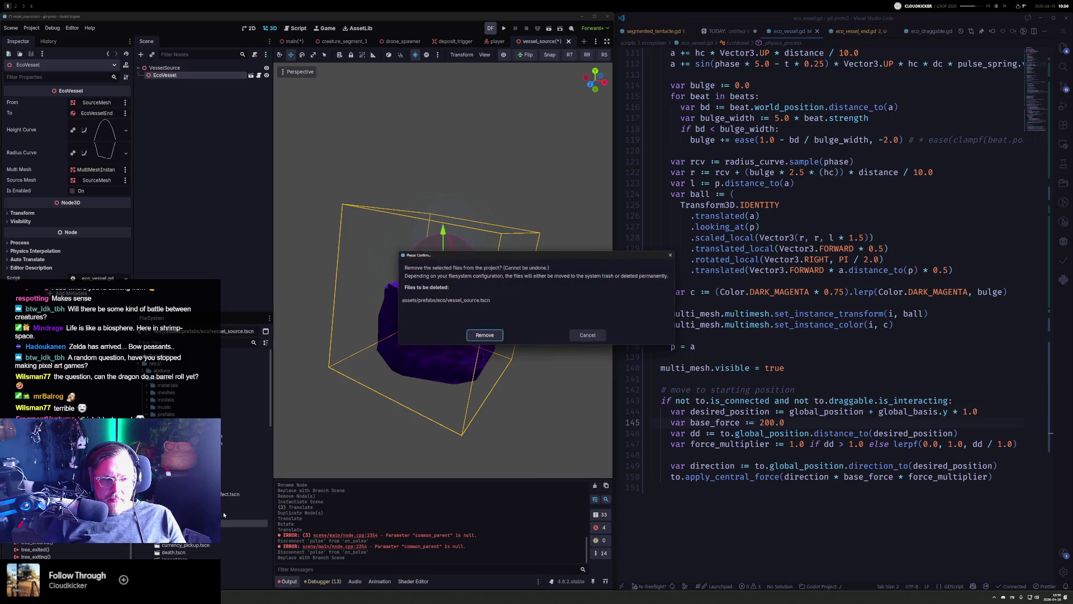
Confirm deleting vessel_source.tscn and remove all VesselSource nodes from the level.
{"action": "key", "text": "Return"}
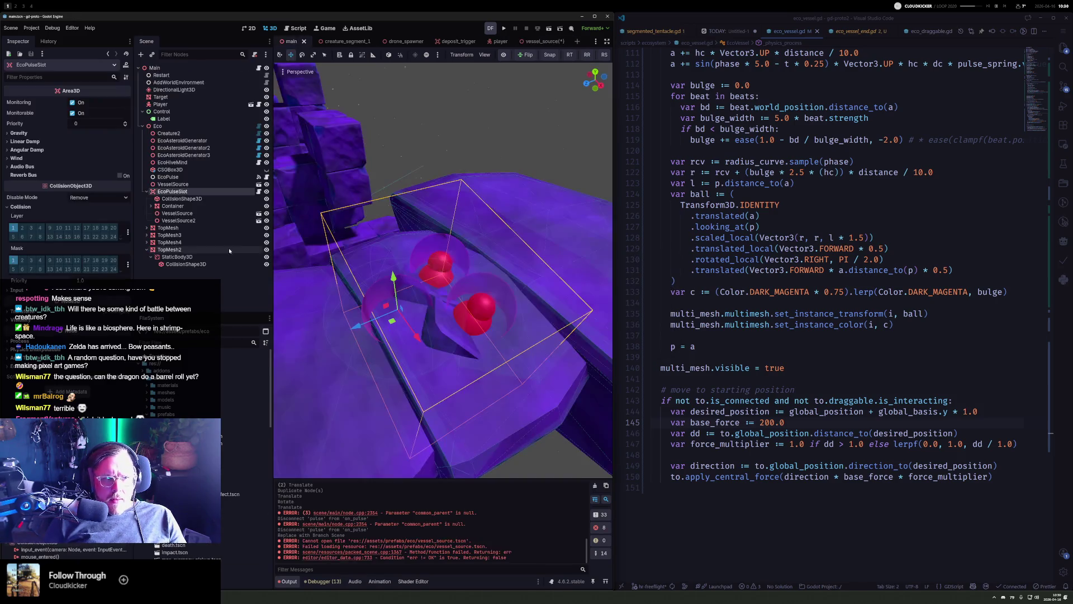
{"action": "left_click", "coordinate": [177, 213]}
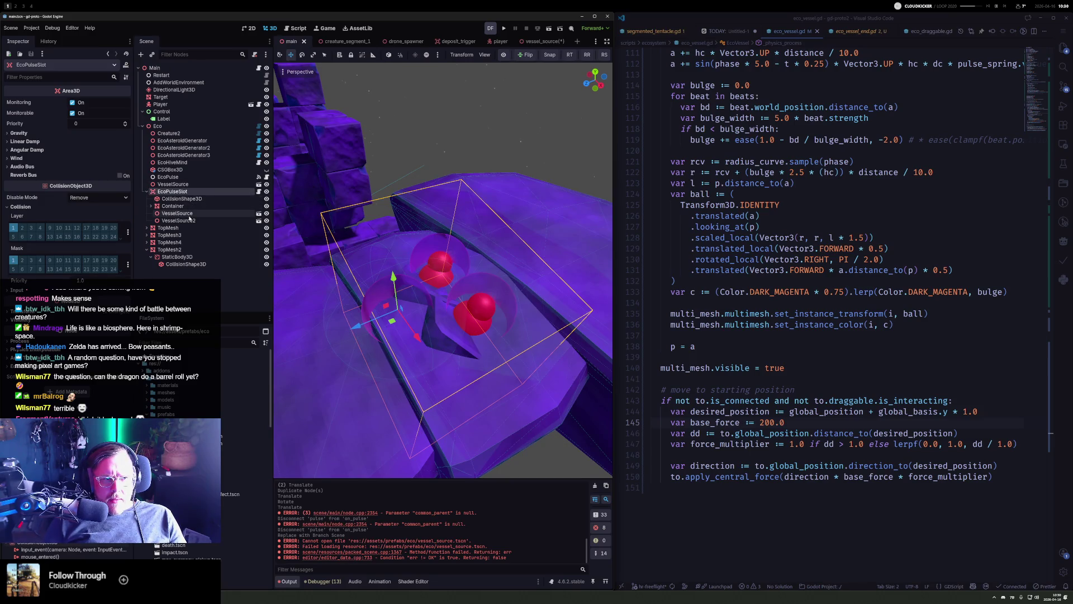
{"action": "left_click", "coordinate": [179, 221], "text": "shift"}
{"action": "key", "text": "Delete"}
{"action": "key", "text": "Return"}
{"action": "left_click", "coordinate": [187, 184]}
{"action": "key", "text": "Delete"}
{"action": "key", "text": "Return"}
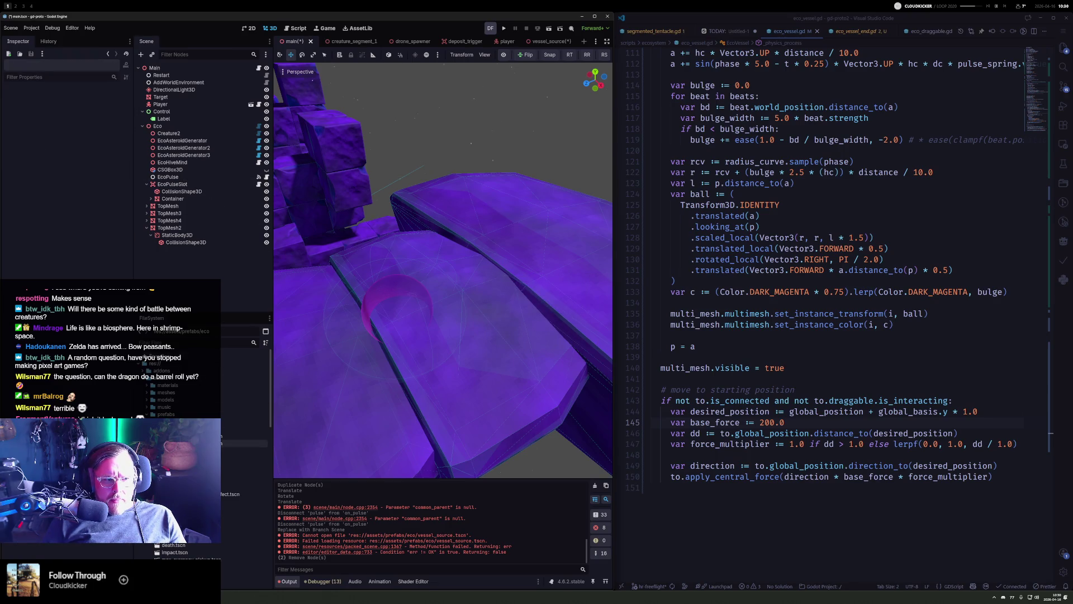
Add the eco_vessel scene to the level and set the EcoVessel on the flat block.
{"action": "left_click_drag", "start_coordinate": [240, 509], "coordinate": [192, 179]}
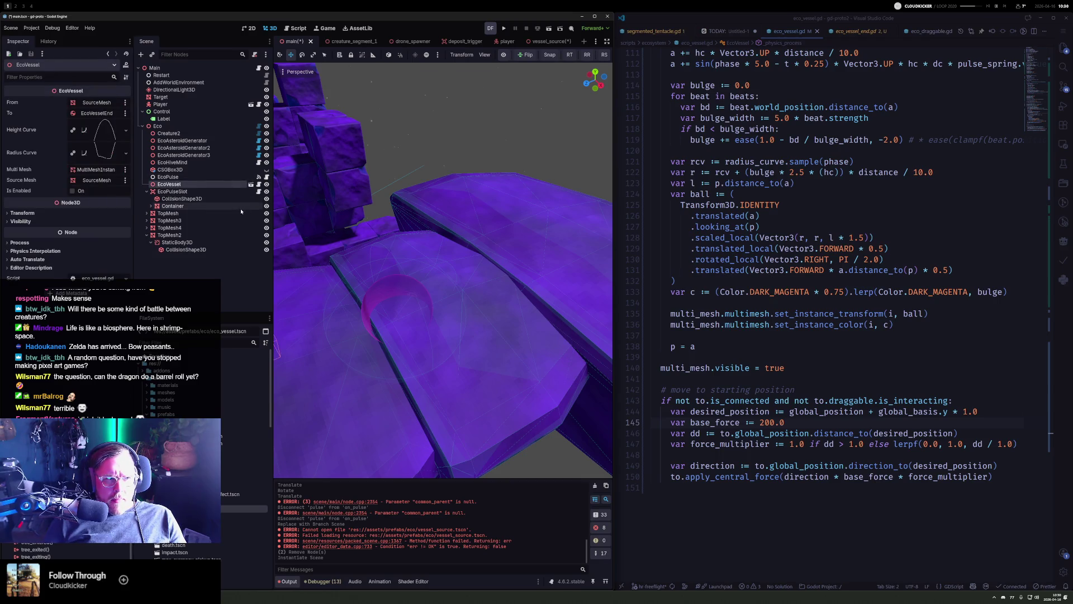
{"action": "scroll", "coordinate": [420, 273], "scroll_direction": "down", "scroll_amount": 3}
{"action": "key", "text": "f"}
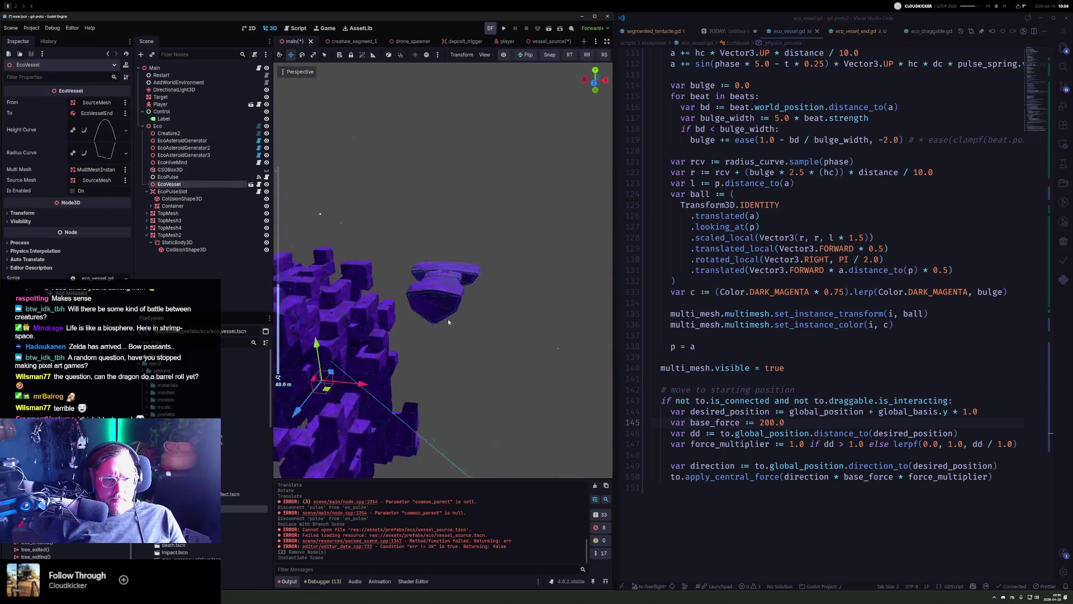
{"action": "key", "text": "g"}
{"action": "left_click", "coordinate": [437, 270]}
{"action": "key", "text": "f"}
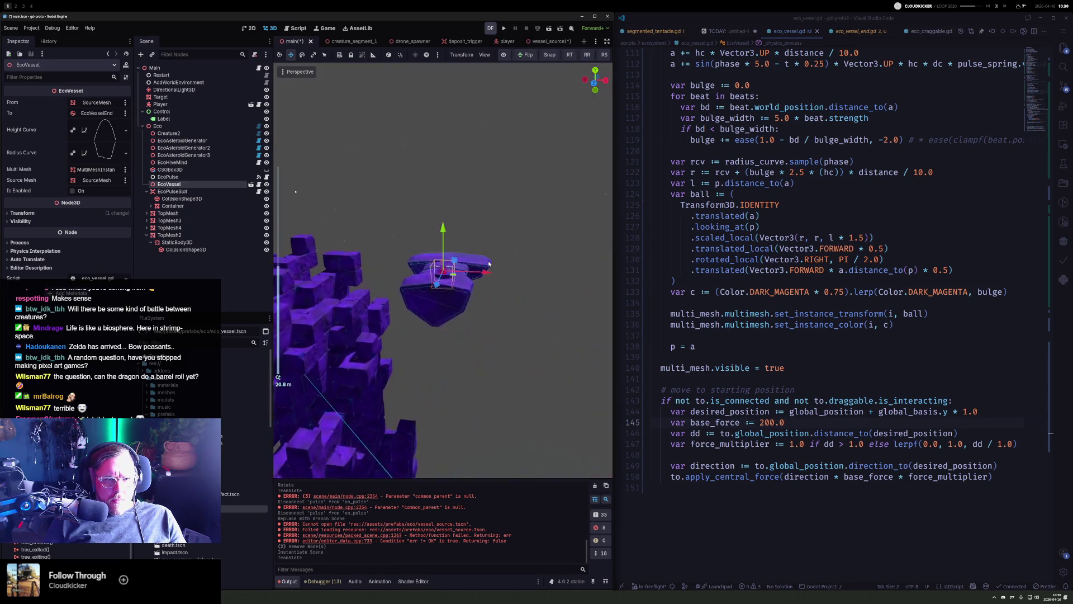
{"action": "key", "text": "g"}
{"action": "left_click", "coordinate": [480, 317]}
Instance another eco_vessel scene under EcoPulseSlot and open it for editing.
{"action": "scroll", "coordinate": [481, 317], "scroll_direction": "down", "scroll_amount": 3}
{"action": "left_click_drag", "start_coordinate": [481, 317], "coordinate": [392, 273]}
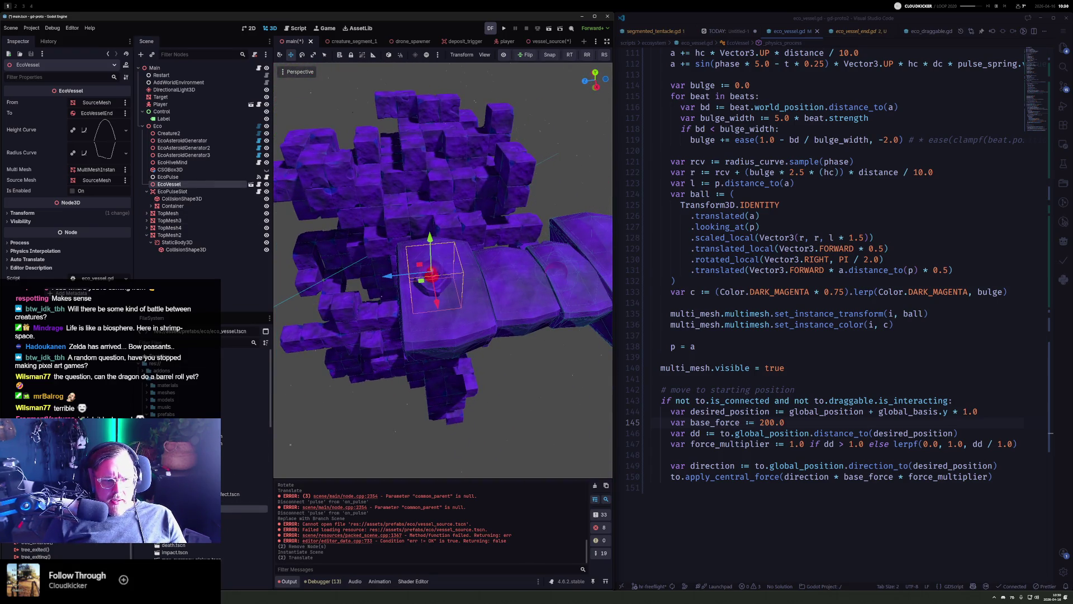
{"action": "left_click_drag", "start_coordinate": [234, 363], "coordinate": [200, 195]}
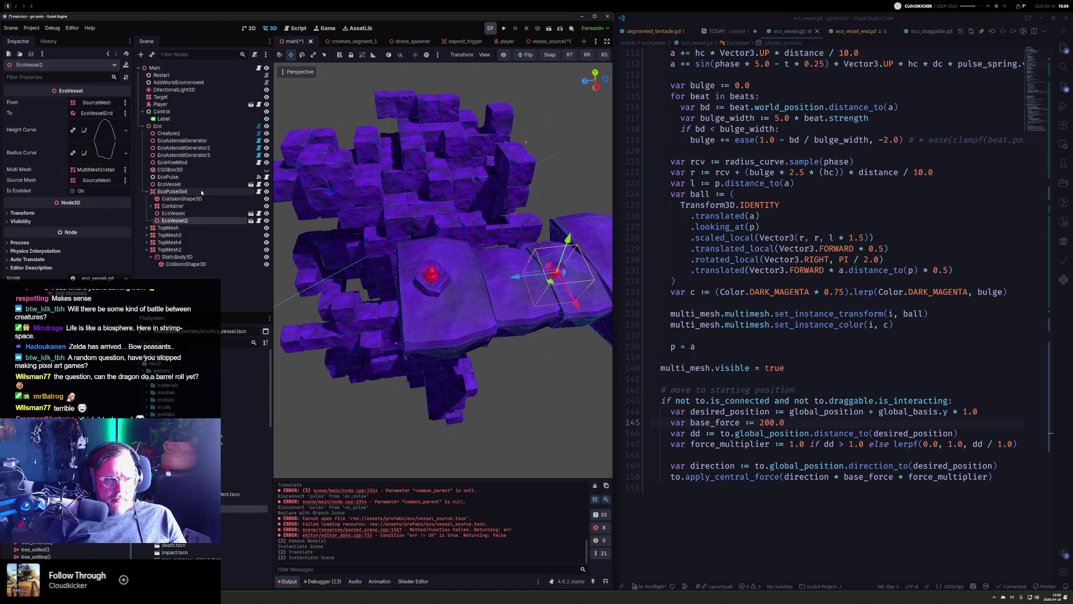
{"action": "left_click", "coordinate": [251, 213]}
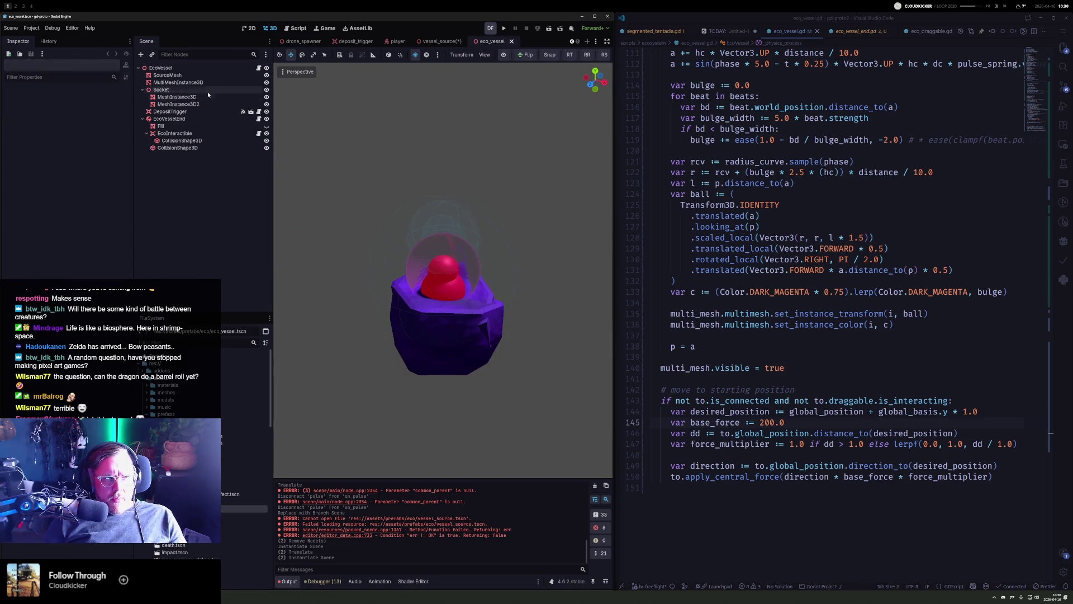
Enable Local to Scene on the vessel MultiMeshInstance3D's MultiMesh resource.
{"action": "left_click", "coordinate": [185, 81]}
{"action": "left_click", "coordinate": [126, 102]}
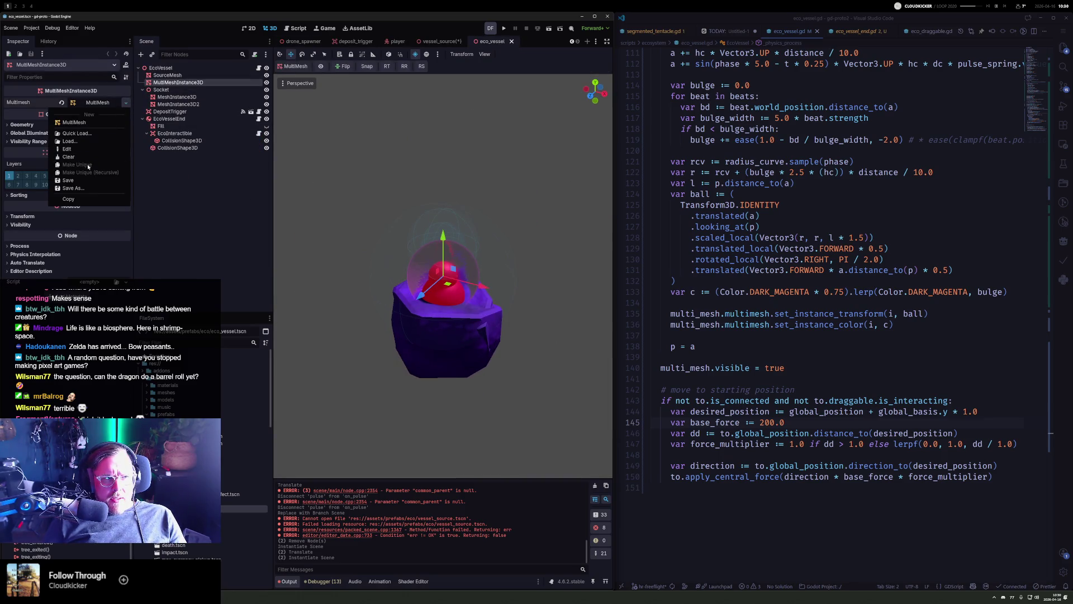
{"action": "left_click", "coordinate": [94, 103]}
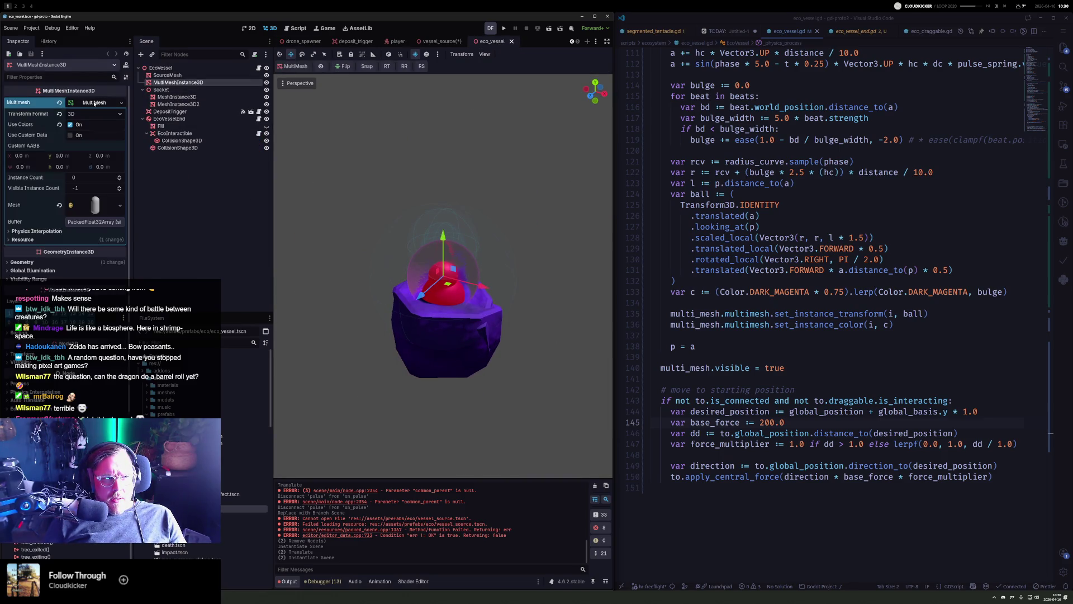
{"action": "left_click", "coordinate": [42, 239]}
{"action": "left_click", "coordinate": [79, 250]}
Close the vessel_source scene and return to the main level with EcoPulseSlot selected.
{"action": "left_click", "coordinate": [302, 42]}
{"action": "left_click", "coordinate": [444, 42]}
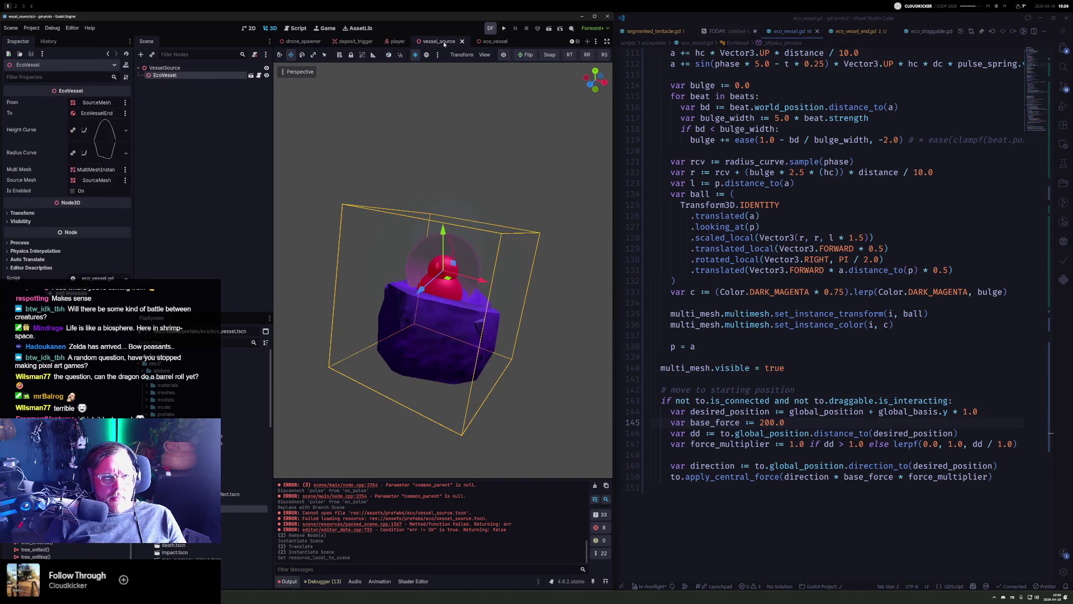
{"action": "middle_click", "coordinate": [434, 43]}
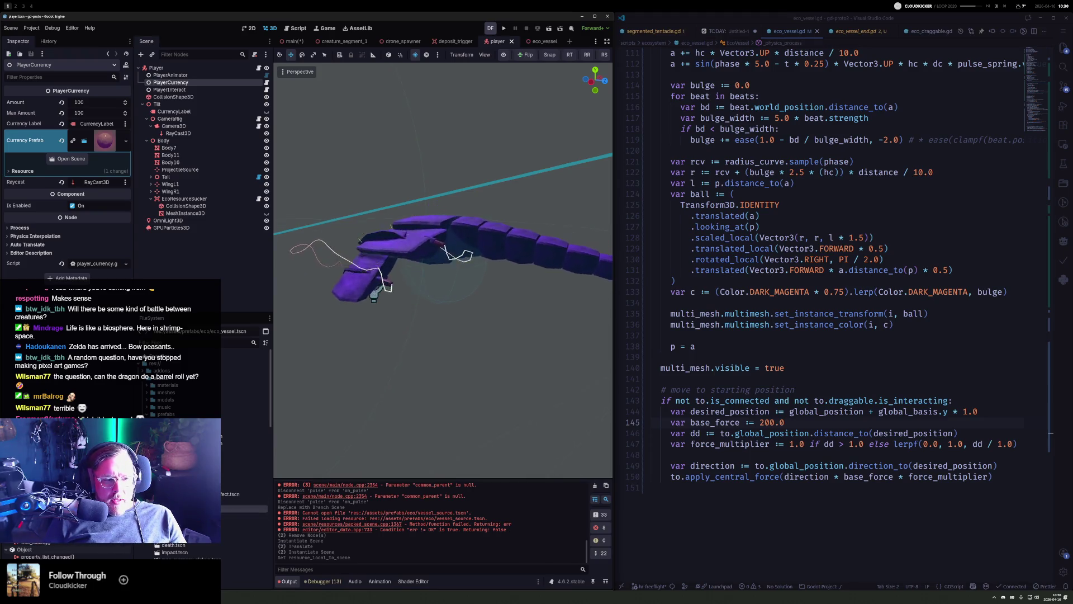
{"action": "left_click", "coordinate": [291, 42]}
{"action": "left_click", "coordinate": [186, 192]}
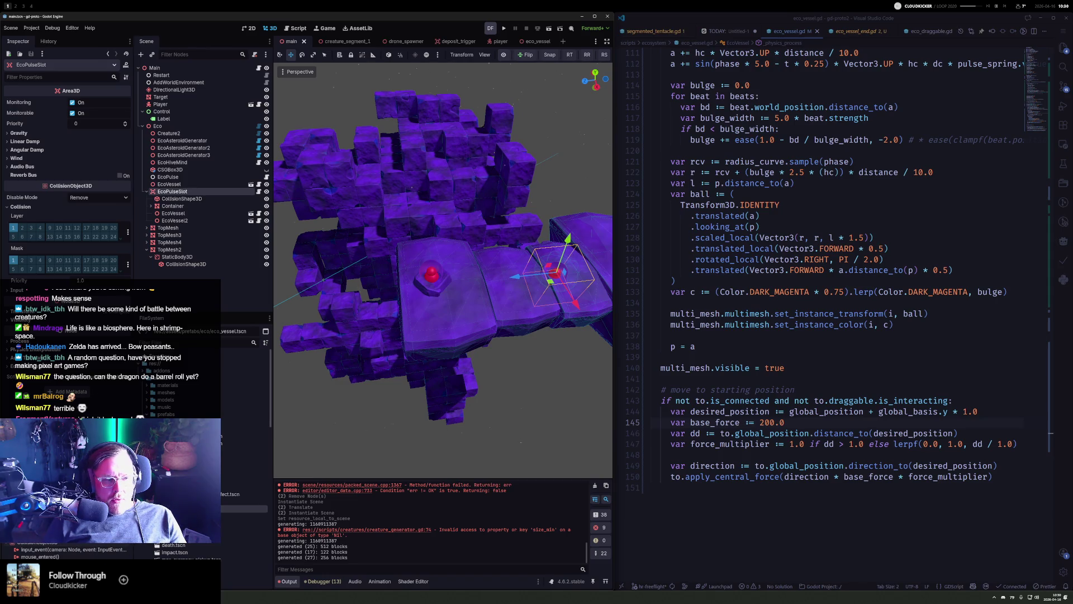
Connect EcoPulseSlot's pulse signal to EcoVessel's on_pulse method.
{"action": "scroll", "coordinate": [539, 307], "scroll_direction": "down", "scroll_amount": 3}
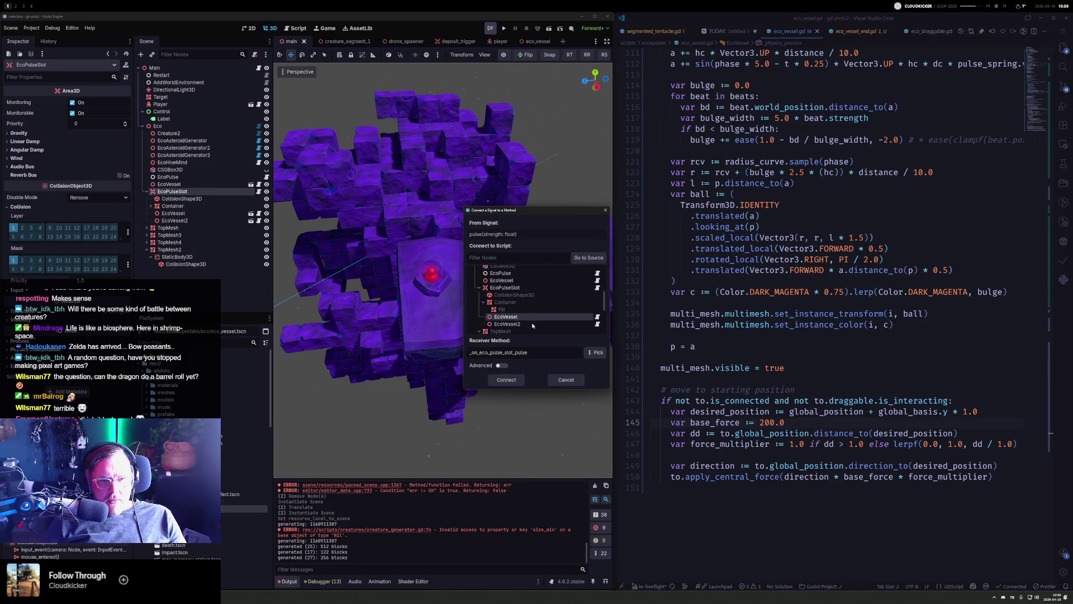
{"action": "left_click", "coordinate": [597, 353]}
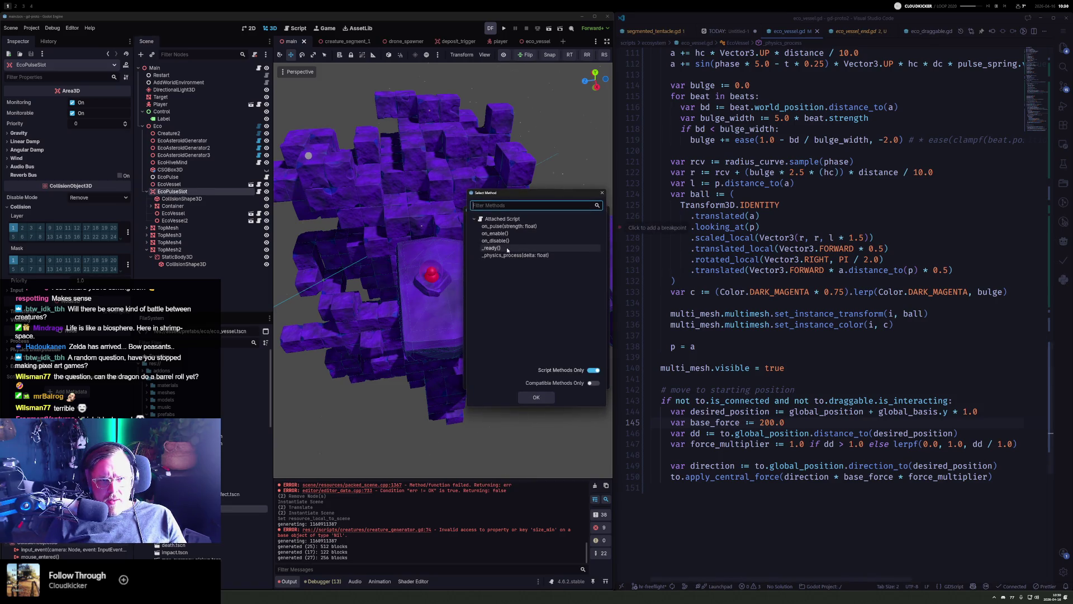
{"action": "left_click", "coordinate": [504, 226]}
{"action": "left_click", "coordinate": [536, 397]}
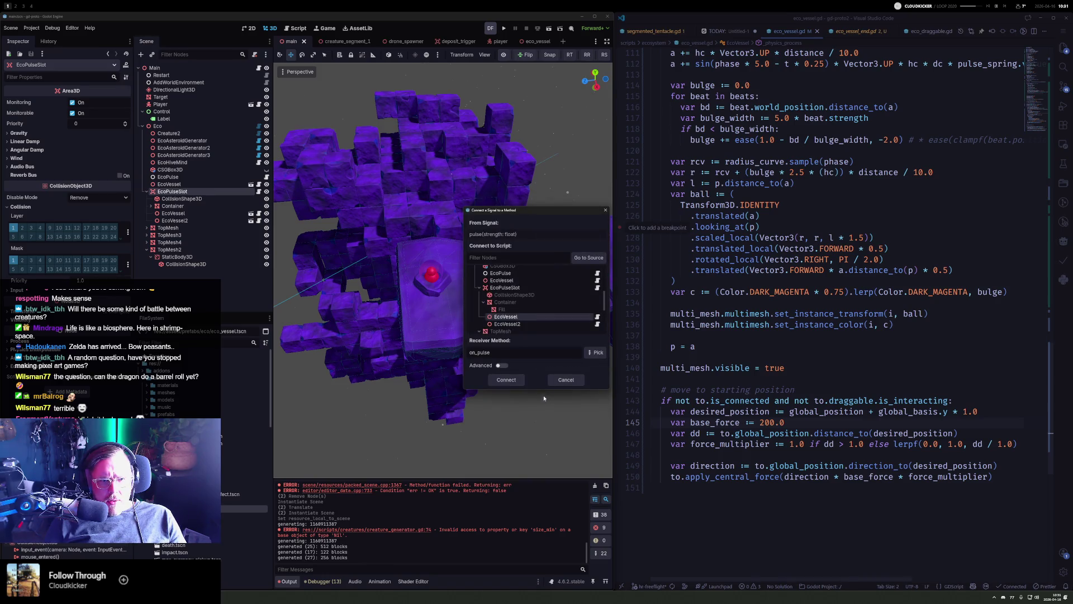
{"action": "left_click", "coordinate": [518, 384]}
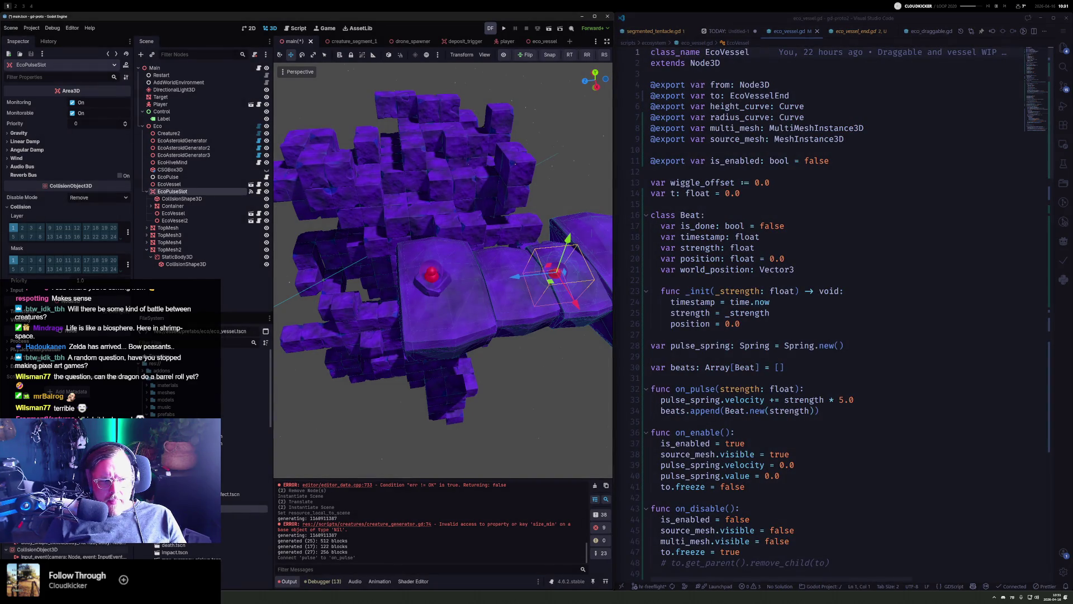
Connect the same pulse signal to EcoVessel2's on_pulse method.
{"action": "scroll", "coordinate": [548, 302], "scroll_direction": "down", "scroll_amount": 3}
{"action": "scroll", "coordinate": [530, 317], "scroll_direction": "down", "scroll_amount": 2}
{"action": "left_click", "coordinate": [526, 309]}
{"action": "left_click", "coordinate": [596, 352]}
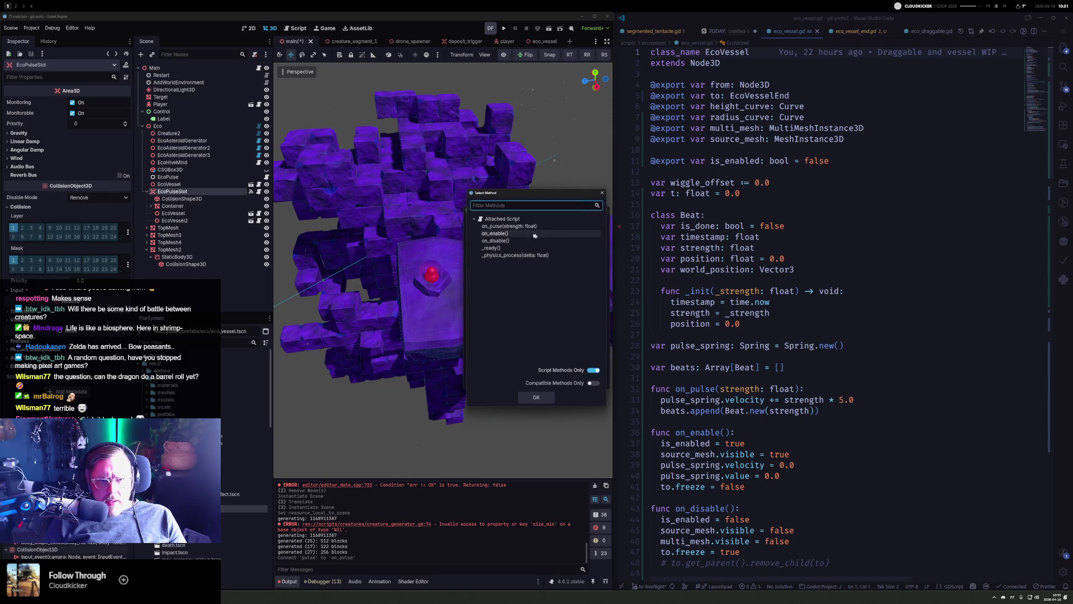
{"action": "left_click", "coordinate": [537, 398]}
{"action": "left_click", "coordinate": [506, 380]}
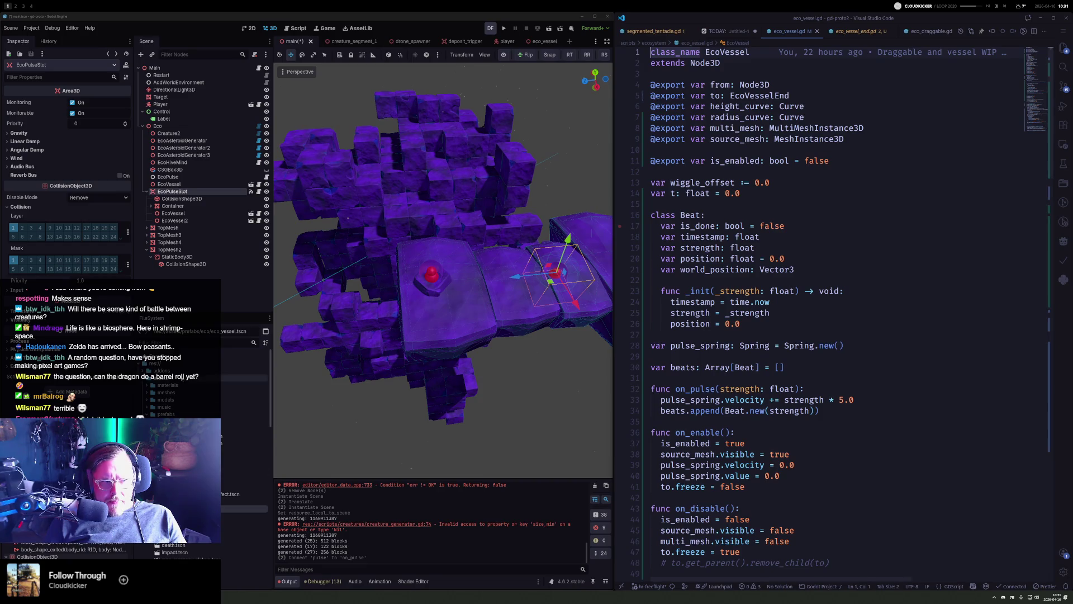
Rename the EcoPulseSlot node to EcoVesselJunction.
{"action": "double_click", "coordinate": [174, 191]}
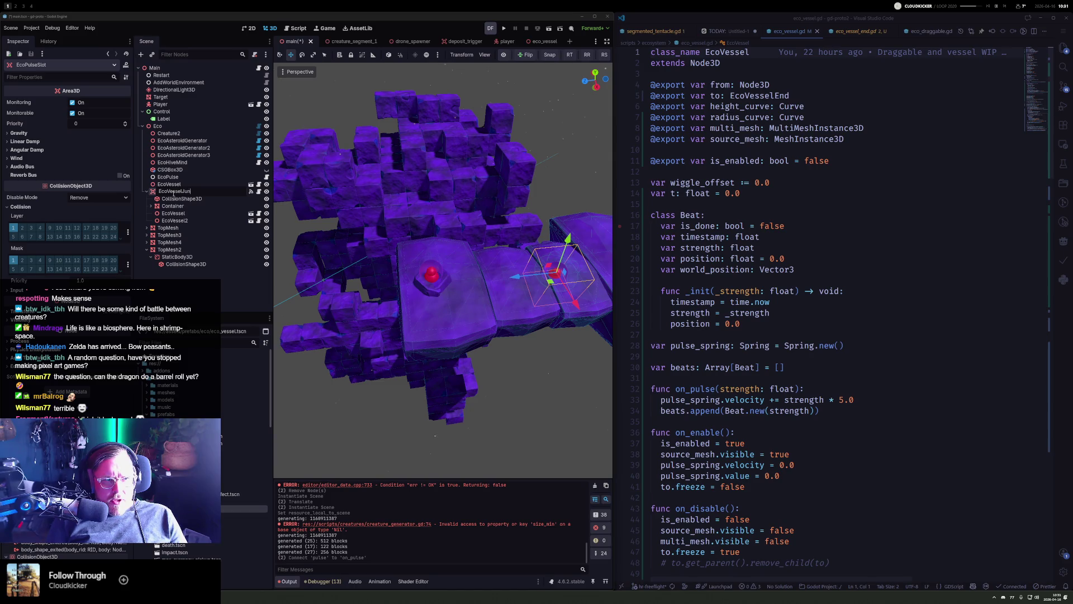
{"action": "type", "text": "ion"}
{"action": "key", "text": "Return"}
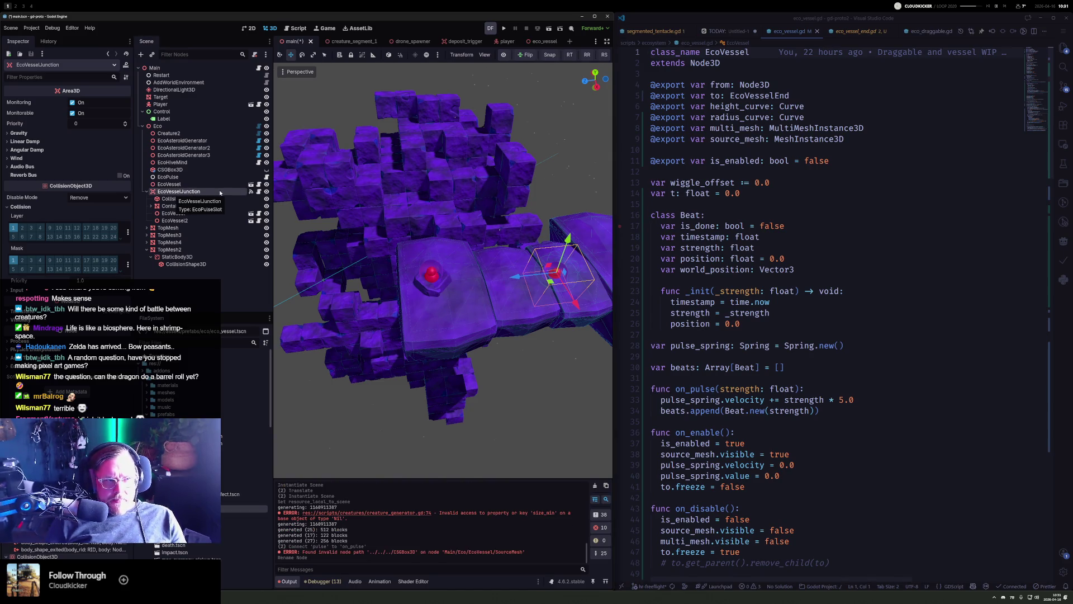
Spread EcoVessel and EcoVessel2 apart sideways along the X axis.
{"action": "left_click", "coordinate": [195, 185]}
{"action": "left_click", "coordinate": [195, 192]}
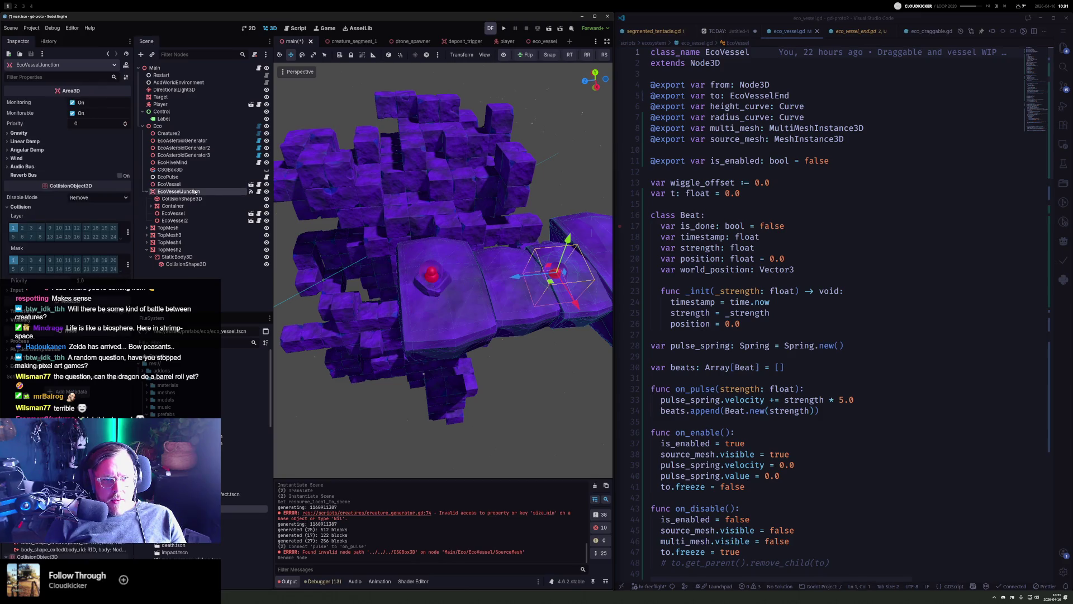
{"action": "left_click", "coordinate": [174, 213]}
{"action": "left_click", "coordinate": [175, 221], "text": "shift"}
{"action": "key", "text": "f"}
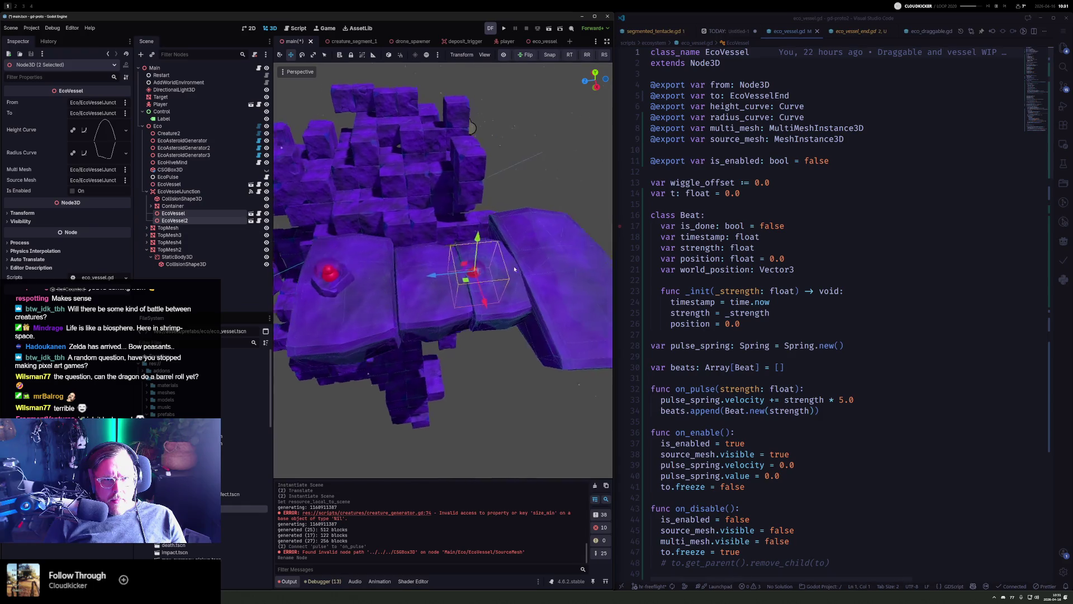
{"action": "scroll", "coordinate": [509, 257], "scroll_direction": "up", "scroll_amount": 3}
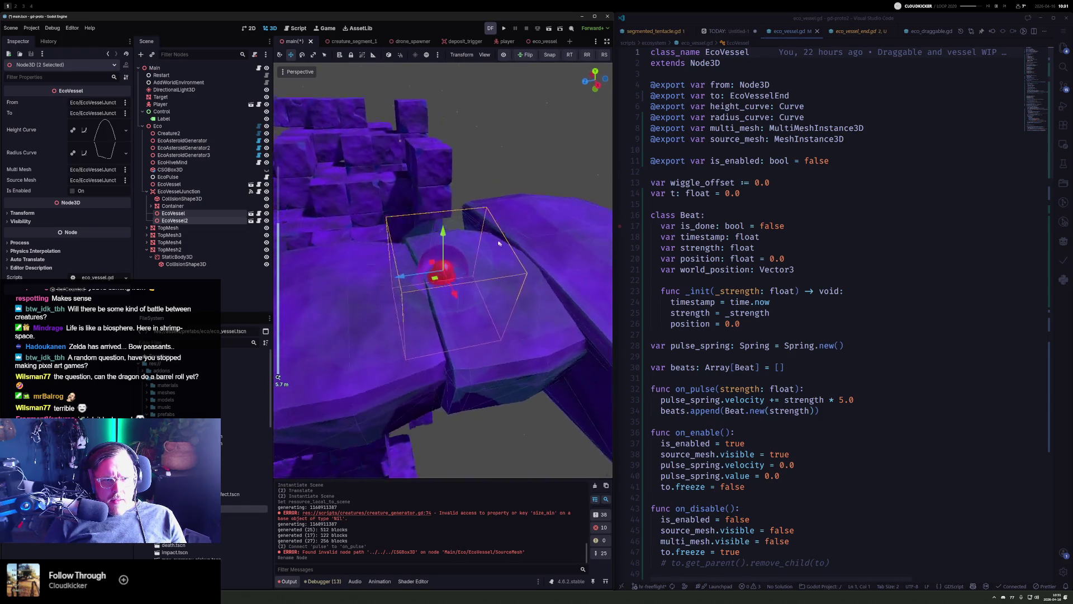
{"action": "left_click_drag", "start_coordinate": [503, 244], "coordinate": [445, 245]}
{"action": "mouse_move", "coordinate": [400, 273]}
{"action": "left_mouse_down"}
{"action": "mouse_move", "coordinate": [449, 271]}
{"action": "mouse_move", "coordinate": [296, 260]}
{"action": "left_mouse_up"}
{"action": "left_click", "coordinate": [195, 213]}
{"action": "mouse_move", "coordinate": [499, 253]}
{"action": "left_mouse_down"}
{"action": "mouse_move", "coordinate": [526, 256]}
{"action": "mouse_move", "coordinate": [349, 224]}
{"action": "left_mouse_up"}
{"action": "left_click", "coordinate": [184, 221]}
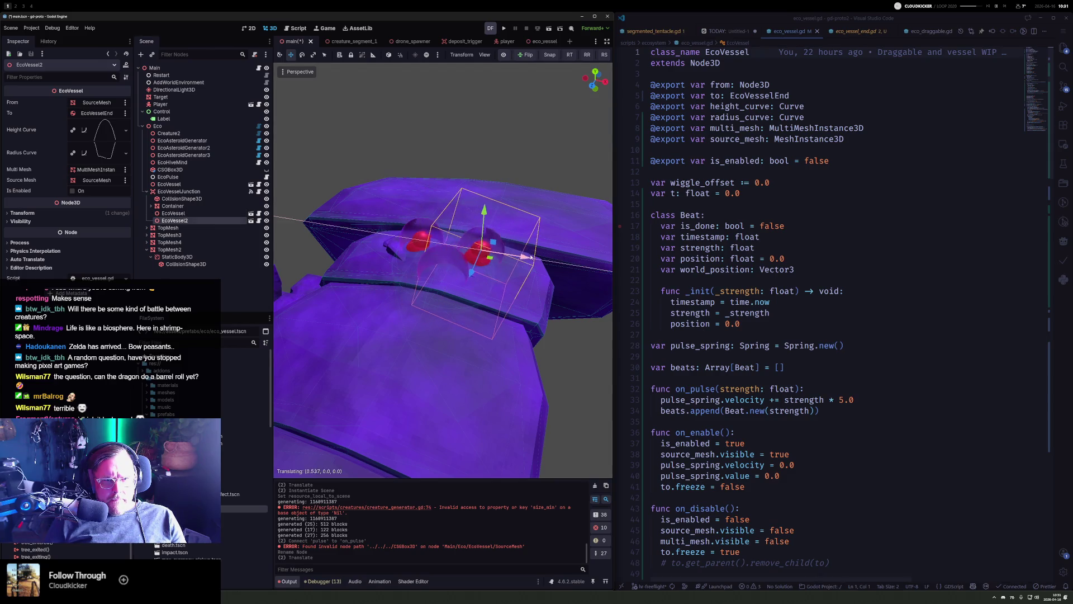
Rotate the first EcoVessel and review both vessels' placement on the junction.
{"action": "left_click", "coordinate": [190, 213]}
{"action": "key", "text": "e"}
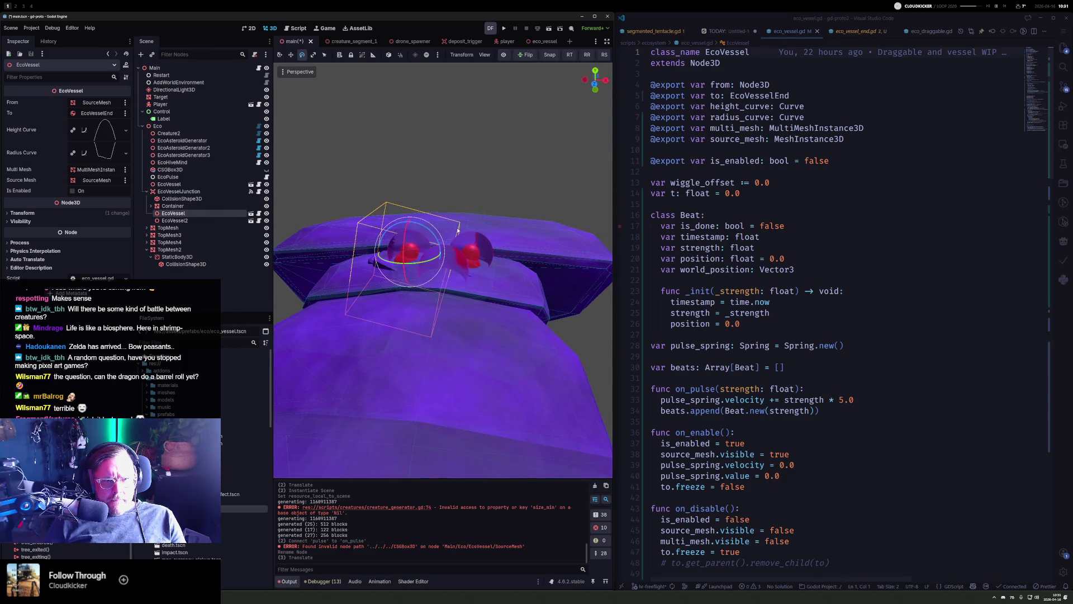
{"action": "mouse_move", "coordinate": [429, 233]}
{"action": "left_mouse_down"}
{"action": "mouse_move", "coordinate": [441, 246]}
{"action": "mouse_move", "coordinate": [405, 234]}
{"action": "mouse_move", "coordinate": [479, 223]}
{"action": "left_mouse_up"}
{"action": "key", "text": "w"}
{"action": "left_click", "coordinate": [200, 219]}
{"action": "key", "text": "f"}
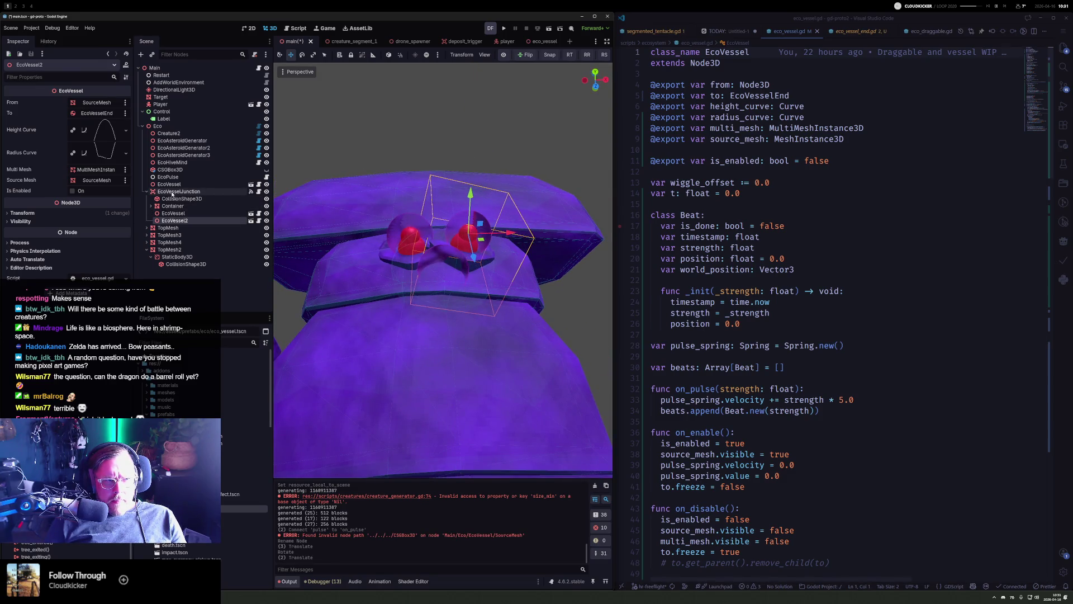
{"action": "left_click", "coordinate": [172, 192]}
{"action": "key", "text": "f"}
{"action": "left_click_drag", "start_coordinate": [345, 133], "coordinate": [449, 173]}
{"action": "left_click_drag", "start_coordinate": [424, 224], "coordinate": [599, 228]}
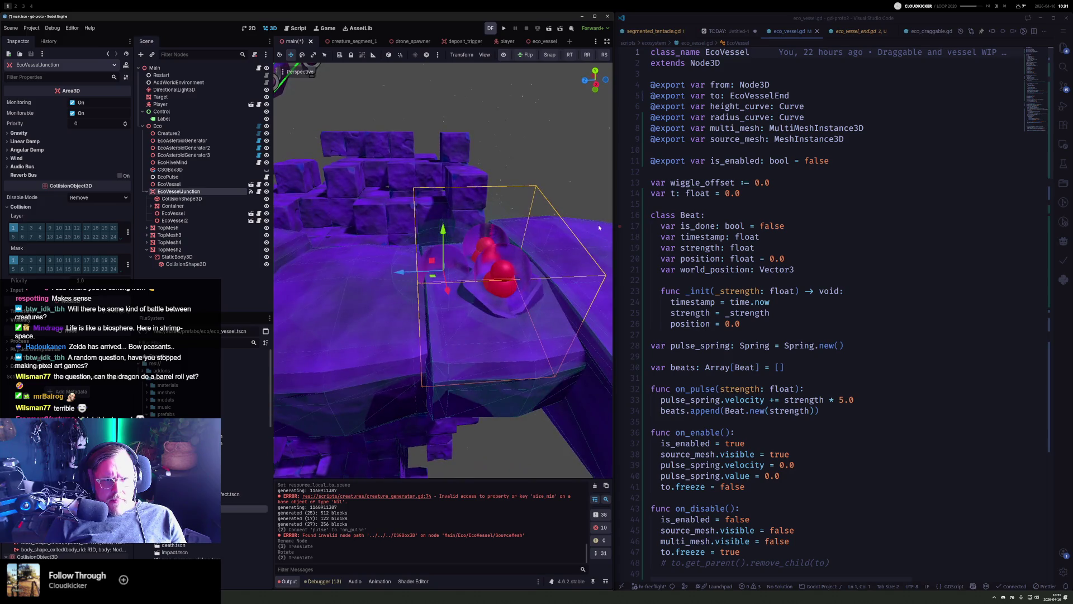
{"action": "left_click", "coordinate": [187, 214]}
{"action": "left_click", "coordinate": [186, 220]}
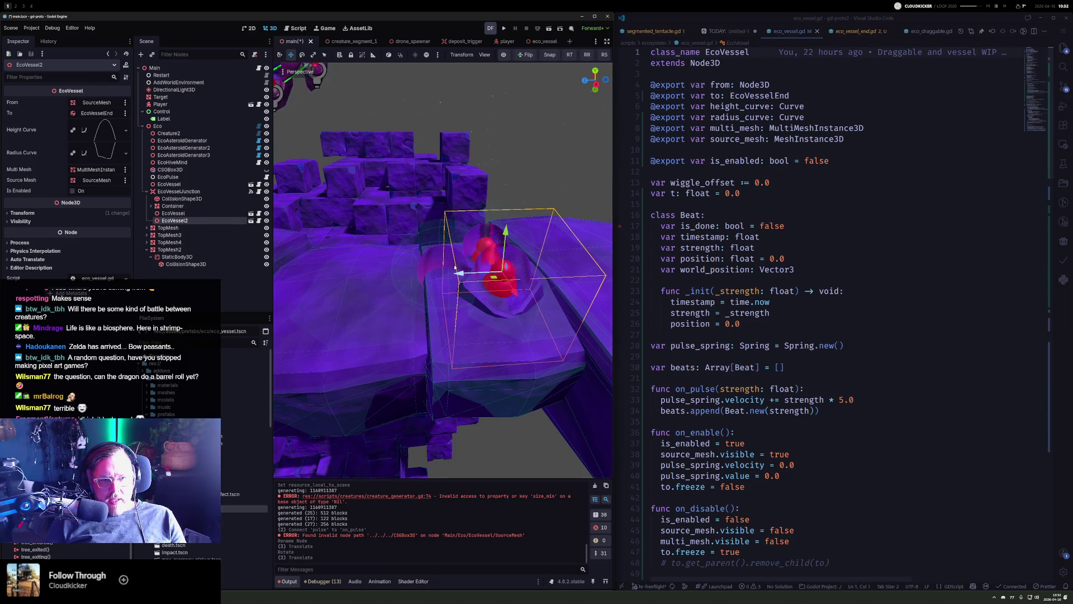
Drag EcoVesselJunction into the prefabs/eco folder to save it as a new scene.
{"action": "left_click", "coordinate": [180, 191]}
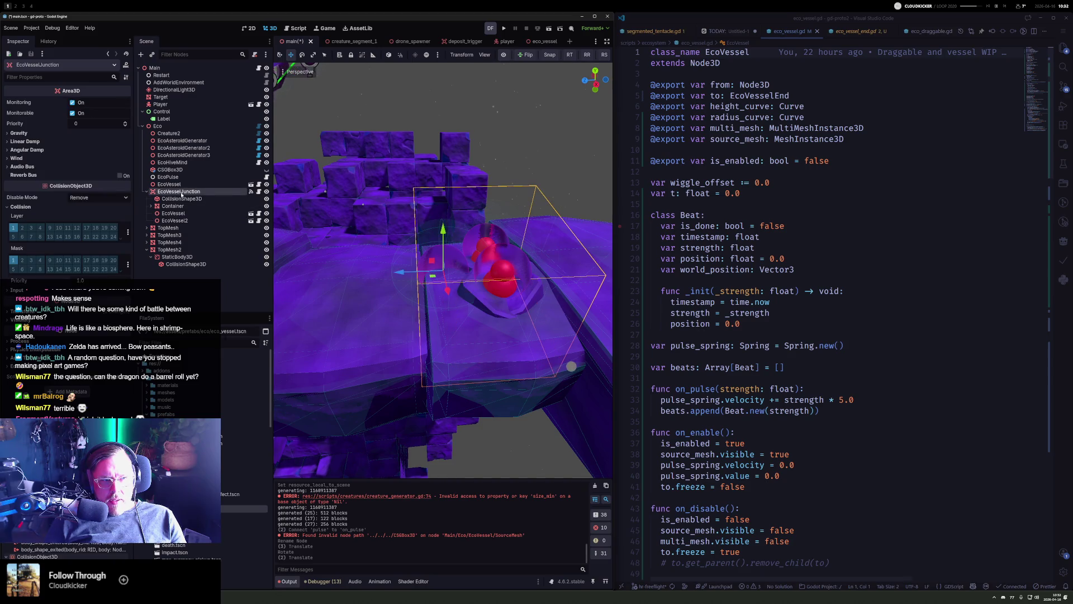
{"action": "left_click_drag", "start_coordinate": [181, 194], "coordinate": [218, 467]}
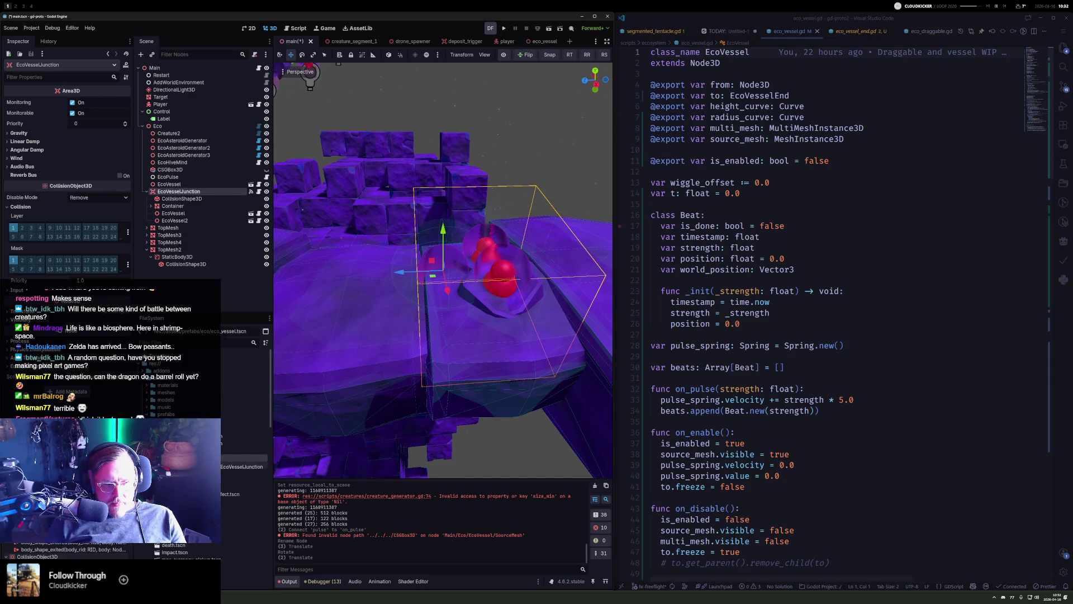
{"action": "left_click_drag", "start_coordinate": [238, 426], "coordinate": [257, 404]}
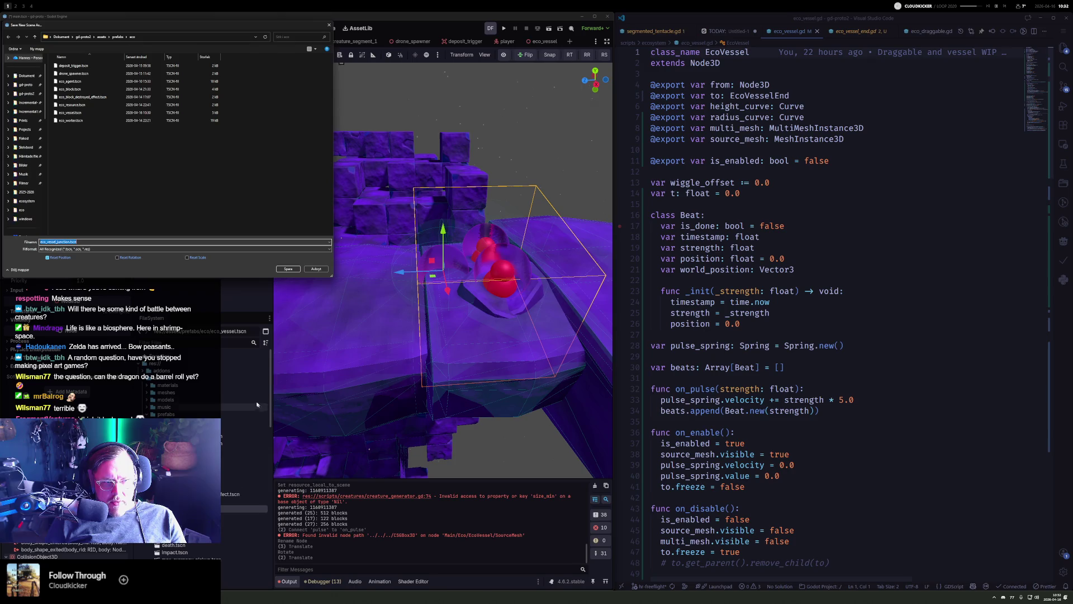
Save eco_vessel_junction.tscn, then duplicate the junction and place the copy on the platform.
{"action": "left_click", "coordinate": [288, 269]}
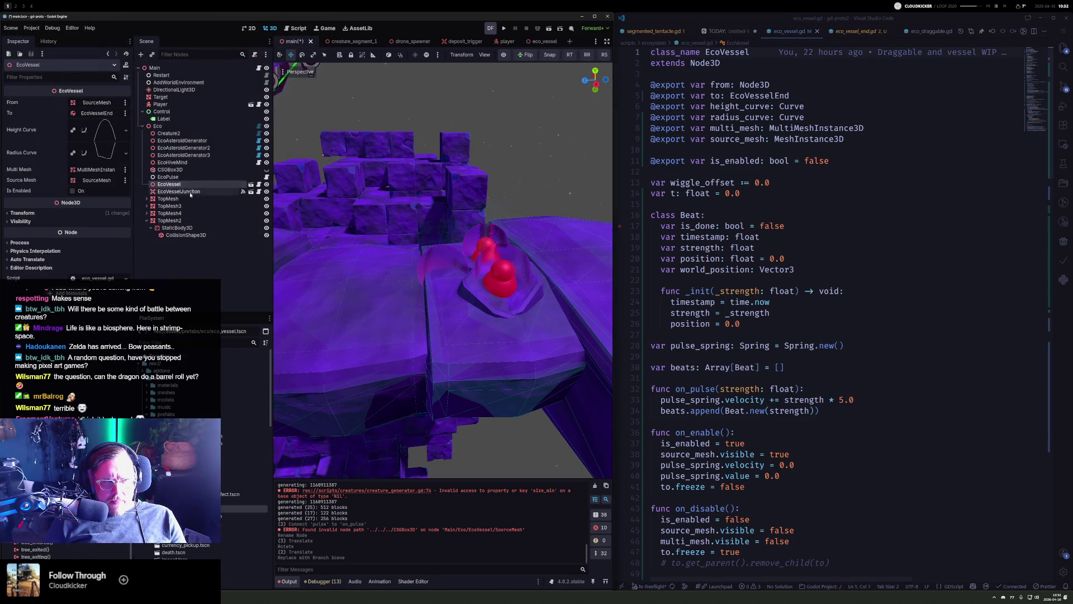
{"action": "scroll", "coordinate": [442, 305], "scroll_direction": "down", "scroll_amount": 5}
{"action": "key", "text": "ctrl+d"}
{"action": "left_click_drag", "start_coordinate": [443, 305], "coordinate": [510, 242]}
{"action": "scroll", "coordinate": [423, 236], "scroll_direction": "up", "scroll_amount": 4}
{"action": "key", "text": "r"}
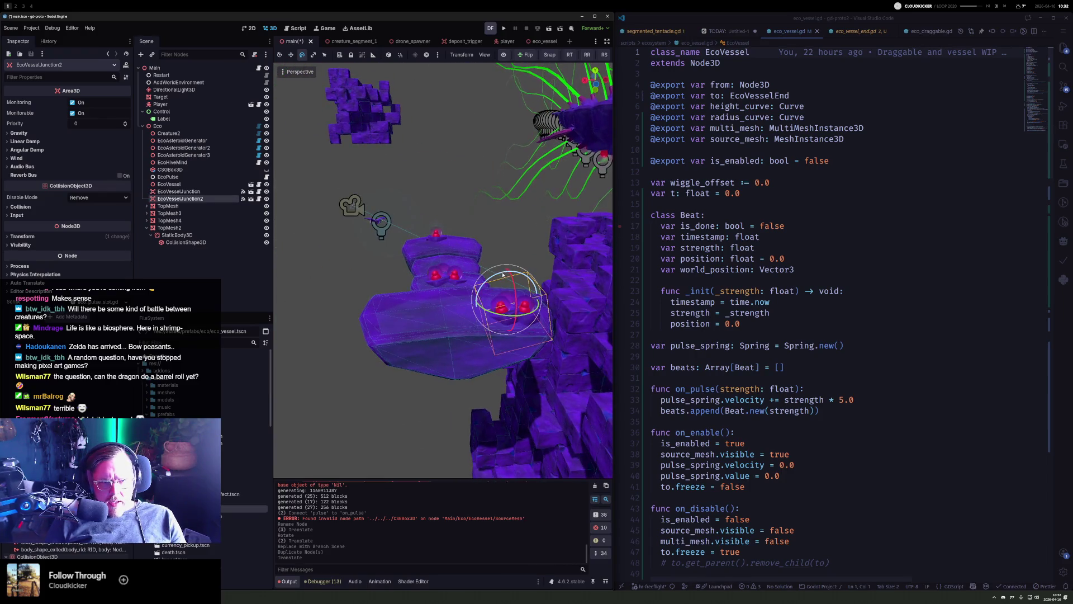
{"action": "left_click", "coordinate": [496, 290]}
{"action": "mouse_move", "coordinate": [496, 290]}
{"action": "left_mouse_down"}
{"action": "mouse_move", "coordinate": [416, 296]}
{"action": "mouse_move", "coordinate": [521, 297]}
{"action": "mouse_move", "coordinate": [506, 285]}
{"action": "left_mouse_up"}
Add a third junction copy, turn the second by about -7.6 degrees, and run the game.
{"action": "key", "text": "ctrl+d"}
{"action": "key", "text": "e"}
{"action": "left_click", "coordinate": [402, 305]}
{"action": "left_click_drag", "start_coordinate": [417, 279], "coordinate": [416, 273]}
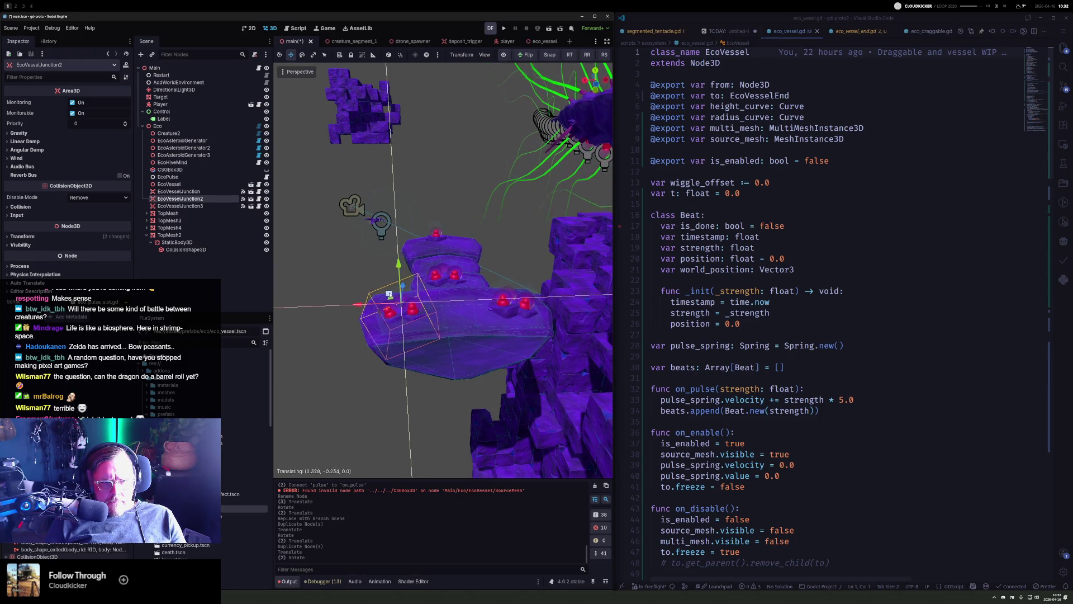
{"action": "key", "text": "F5"}
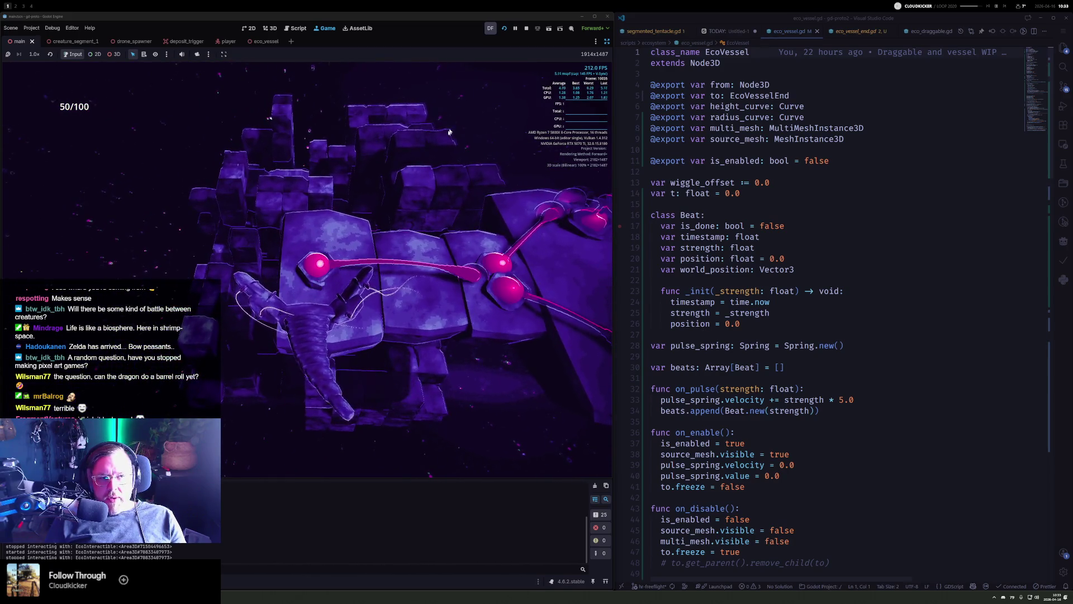
Stop the playtest and select the EcoPulse node in the Scene dock.
{"action": "left_click", "coordinate": [527, 27]}
{"action": "left_click", "coordinate": [190, 177]}
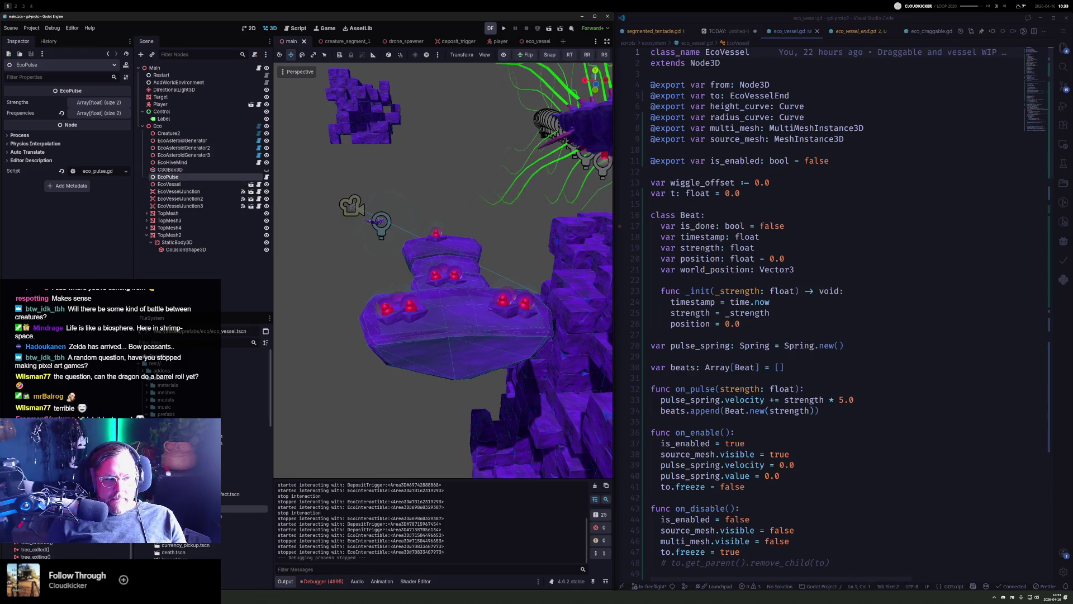
Connect EcoPulse's pulse signal to EcoVessel's on_pulse method and rerun the game.
{"action": "scroll", "coordinate": [531, 318], "scroll_direction": "down", "scroll_amount": 2}
{"action": "scroll", "coordinate": [532, 318], "scroll_direction": "down", "scroll_amount": 2}
{"action": "left_click", "coordinate": [517, 310]}
{"action": "left_click", "coordinate": [593, 353]}
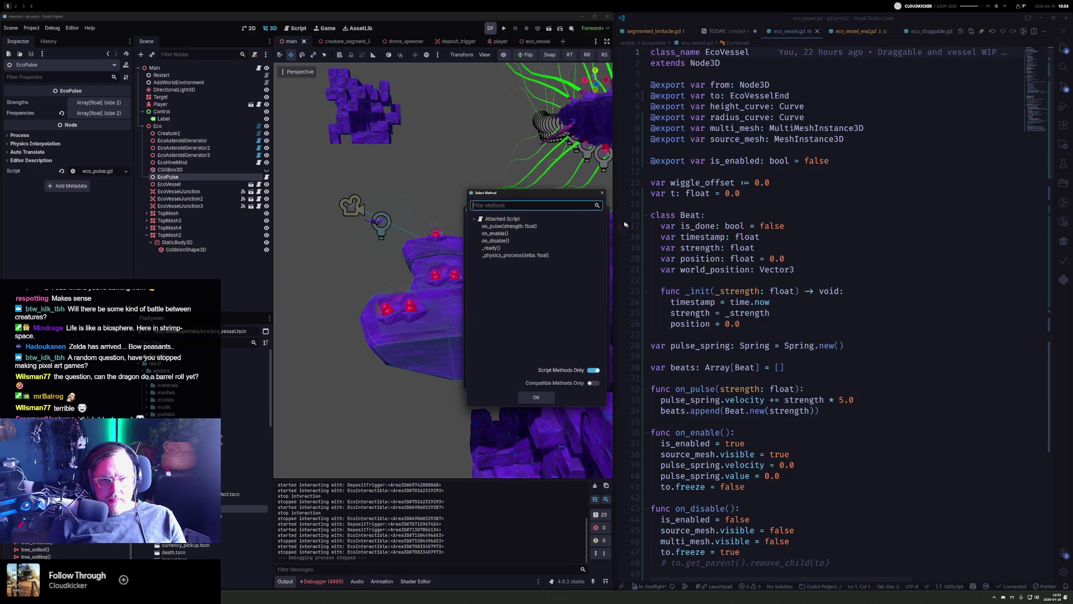
{"action": "double_click", "coordinate": [508, 226]}
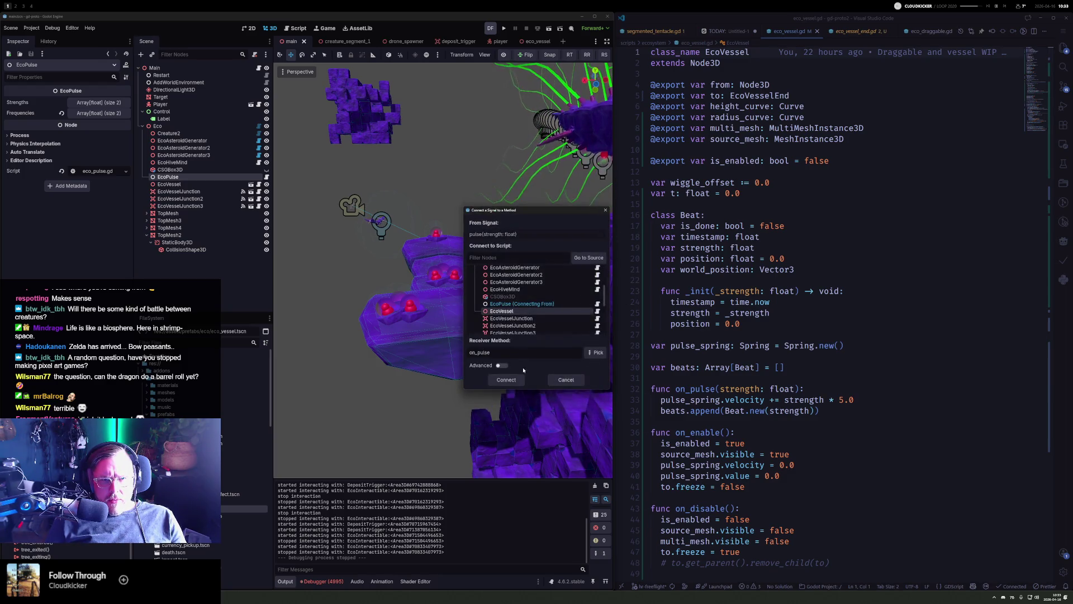
{"action": "left_click", "coordinate": [507, 380]}
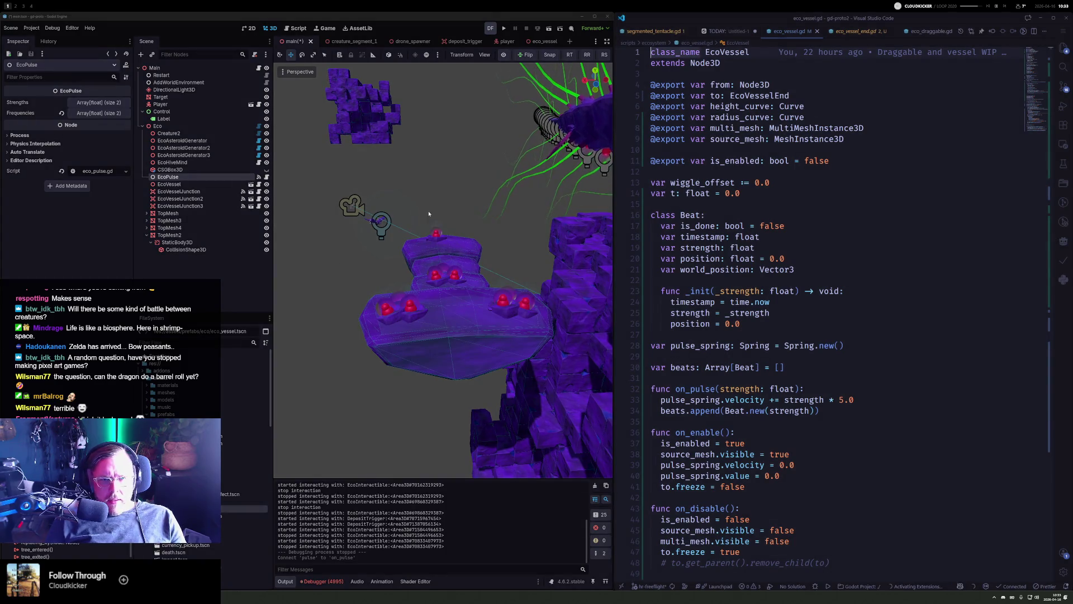
{"action": "key", "text": "F5"}
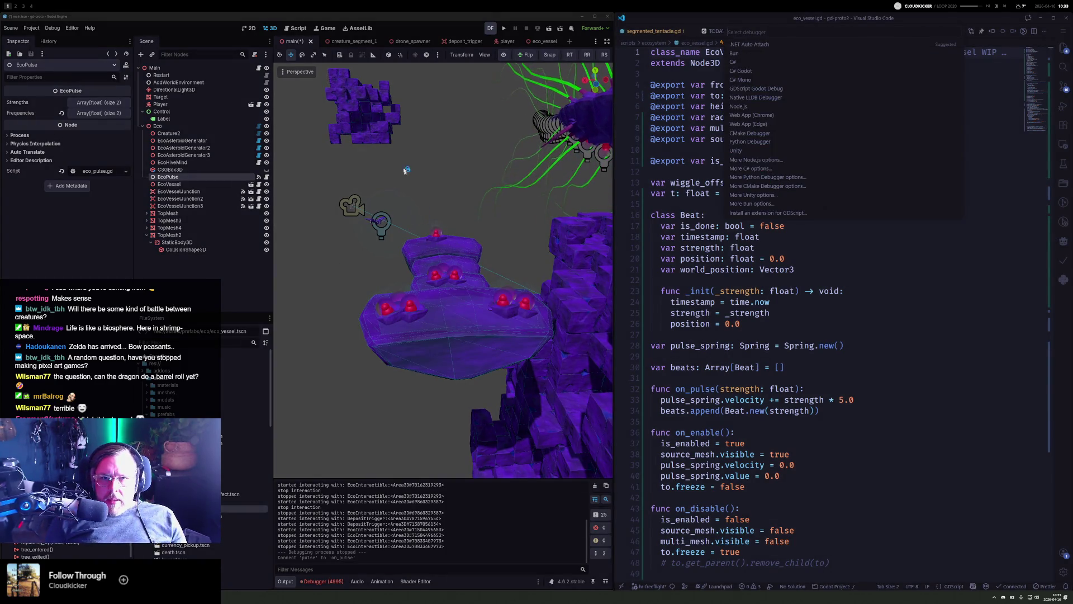
{"action": "left_click", "coordinate": [536, 25]}
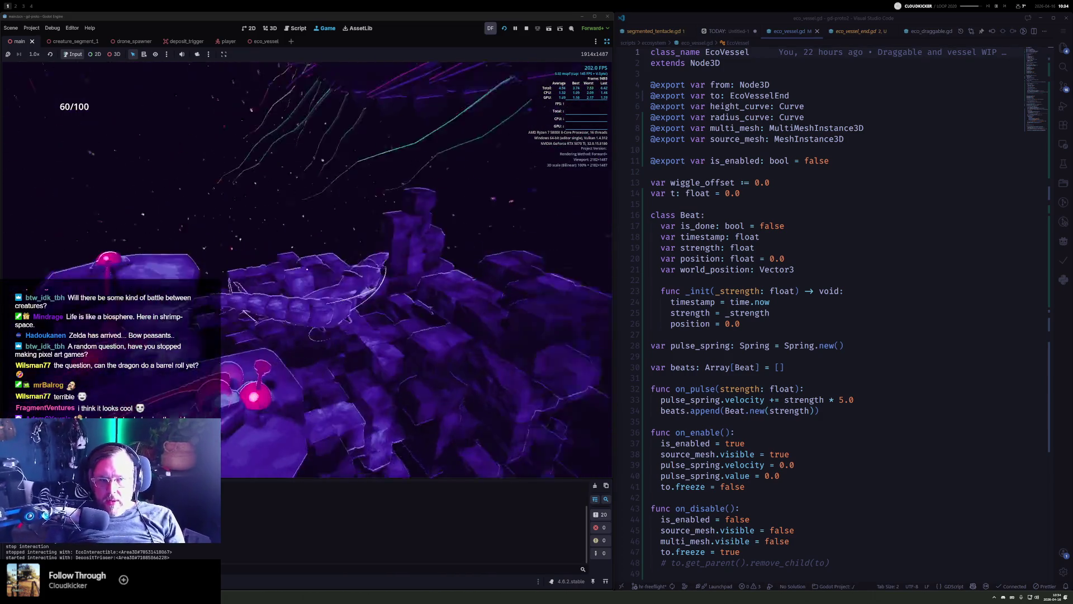
Widen the Godot editor window, then stop the game once the counter reaches 100/100.
{"action": "left_click_drag", "start_coordinate": [614, 257], "coordinate": [709, 257]}
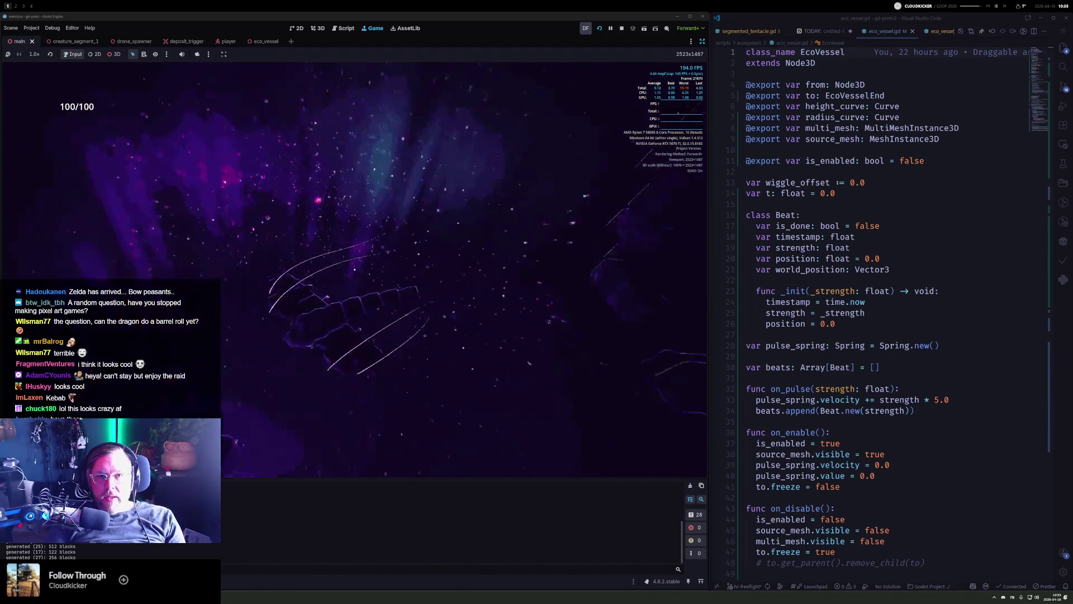
{"action": "key", "text": "F8"}
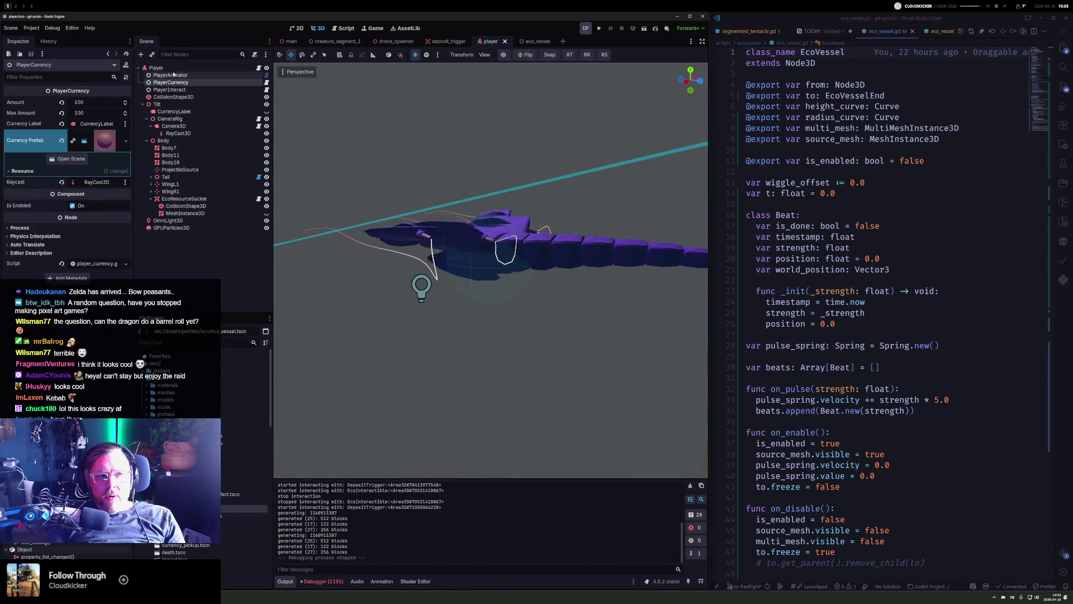
Revert PlayerCurrency's Amount to 0, relaunch, and fly collecting currency up to 62/100.
{"action": "left_click", "coordinate": [62, 102]}
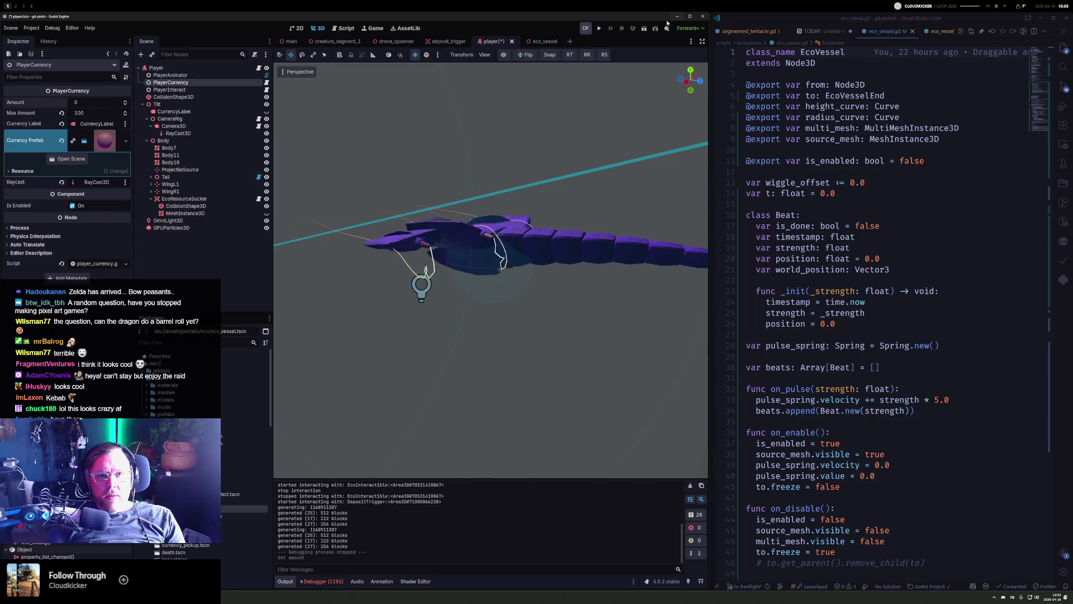
{"action": "key", "text": "F5"}
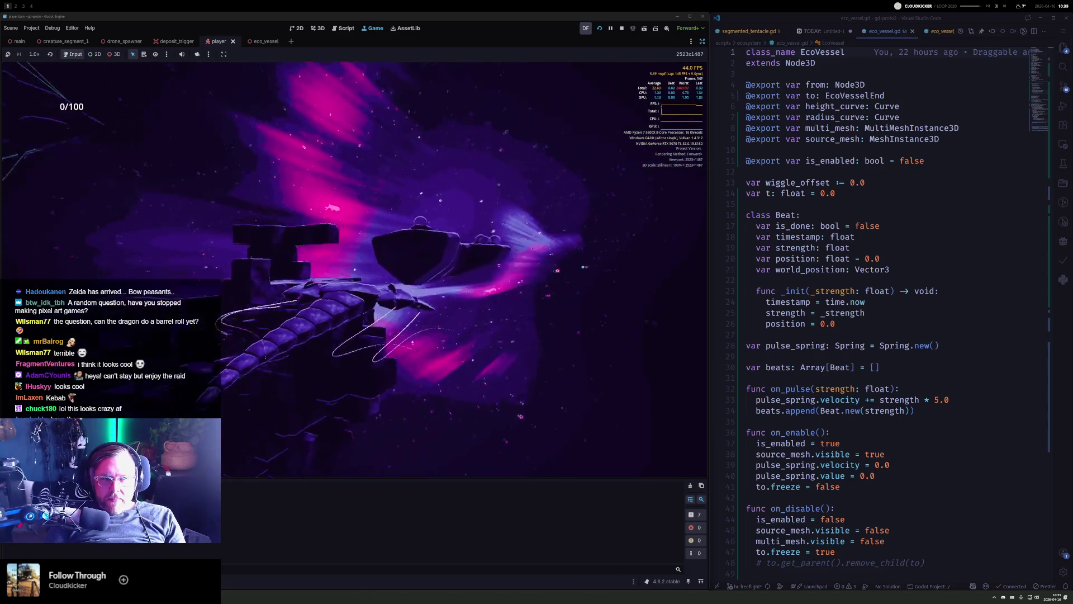
{"action": "key", "text": "w"}
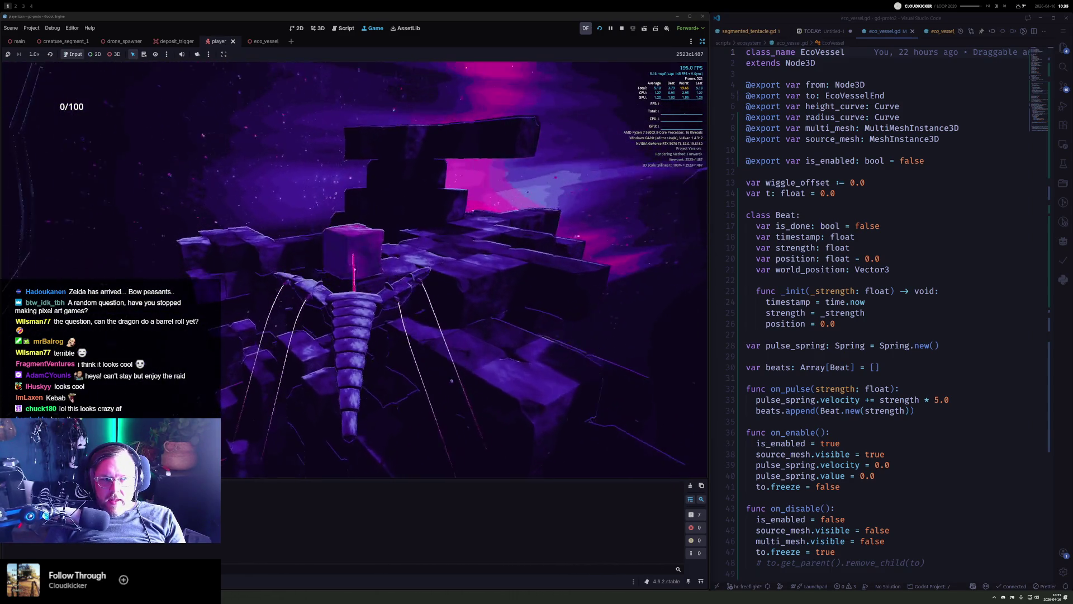
{"action": "key", "text": "w"}
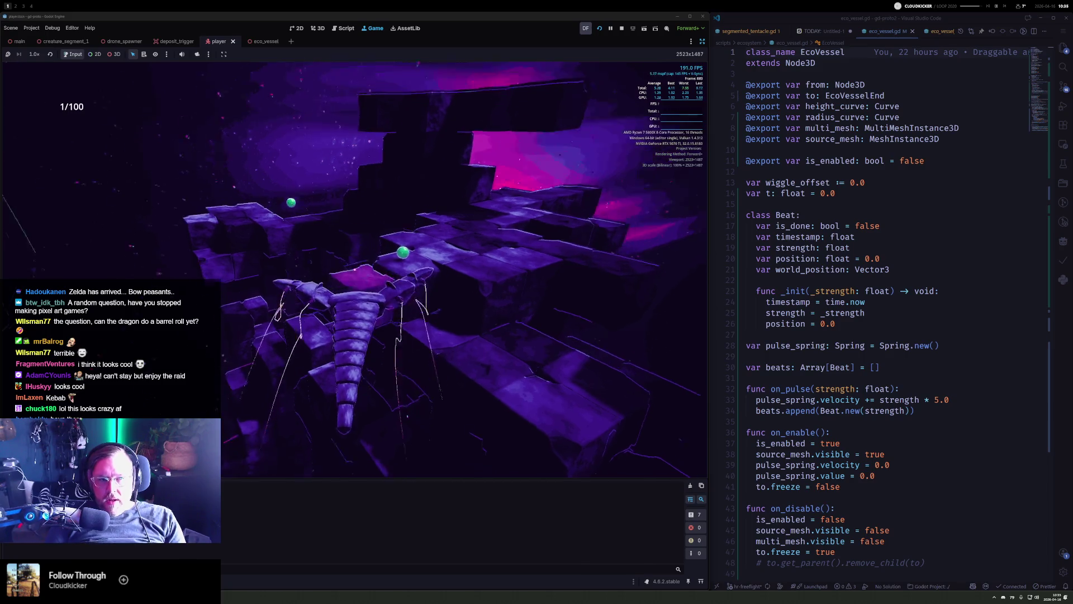
{"action": "key", "text": "w"}
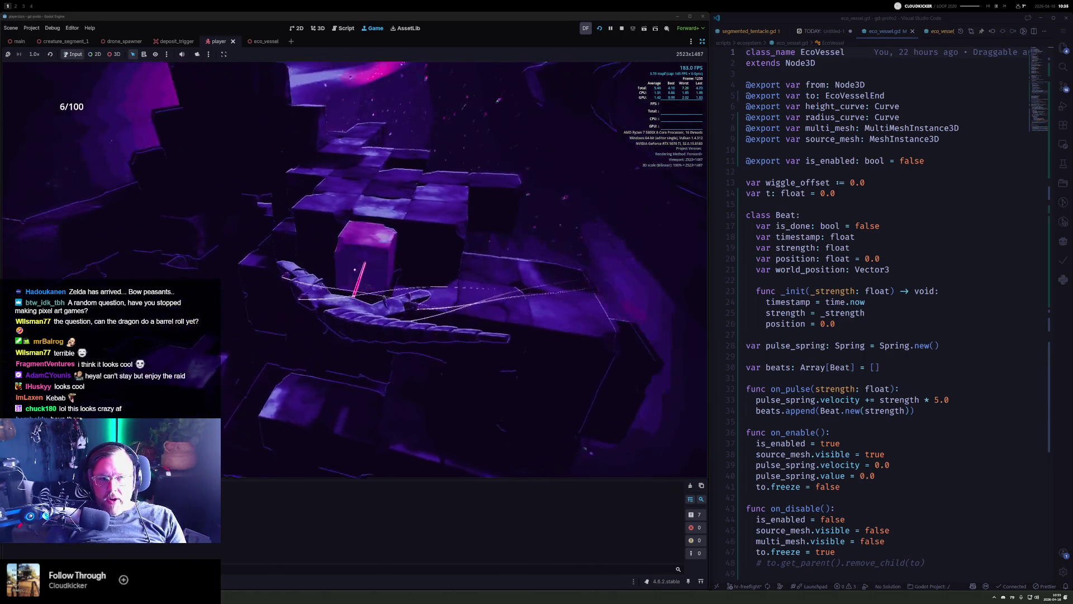
{"action": "key", "text": "w"}
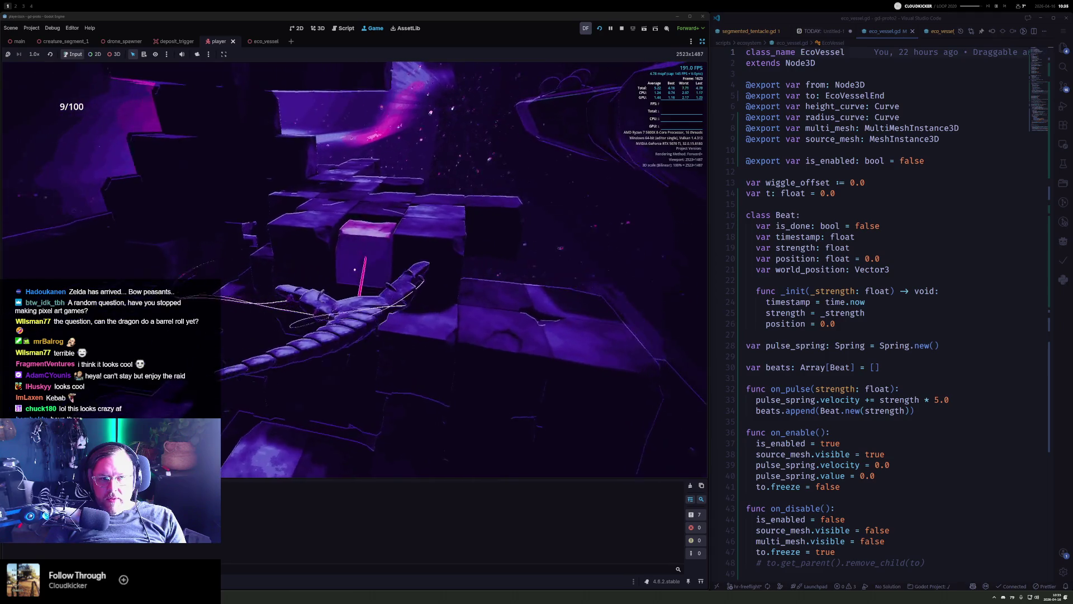
{"action": "key", "text": "w"}
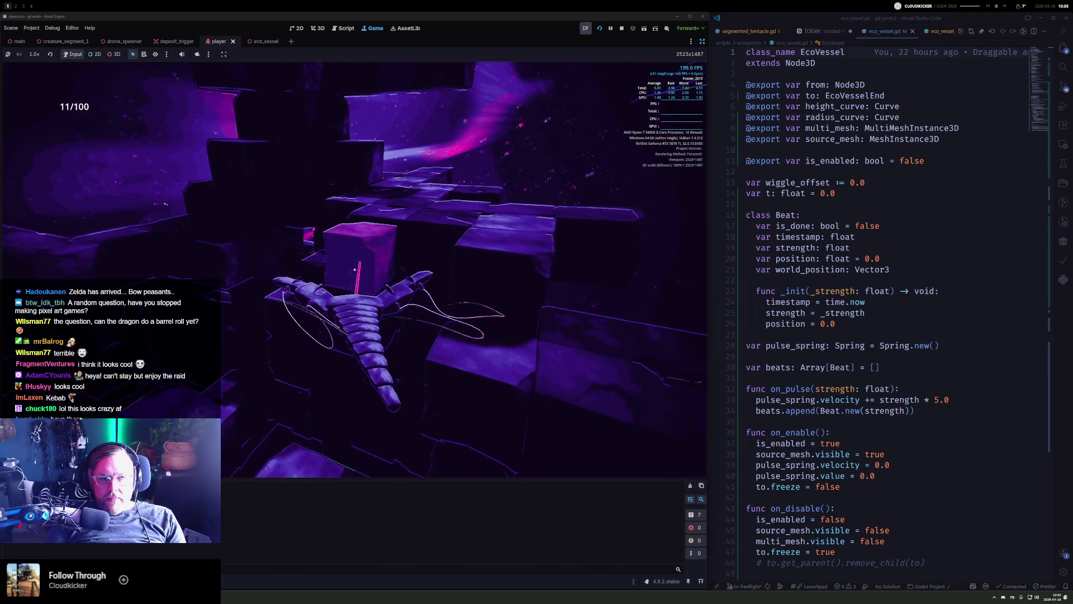
{"action": "key", "text": "w"}
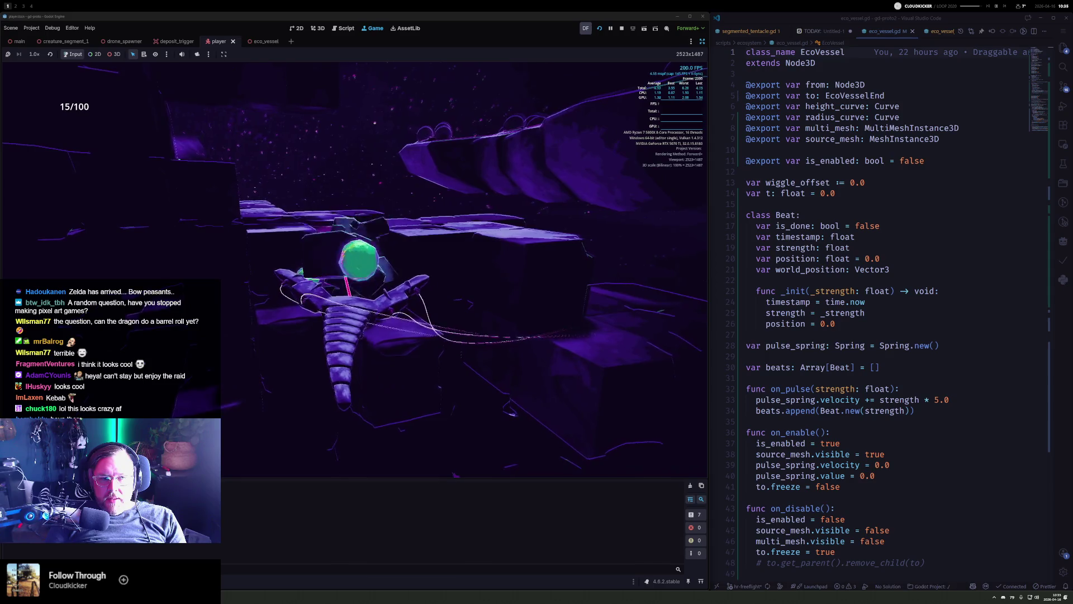
{"action": "key", "text": "w"}
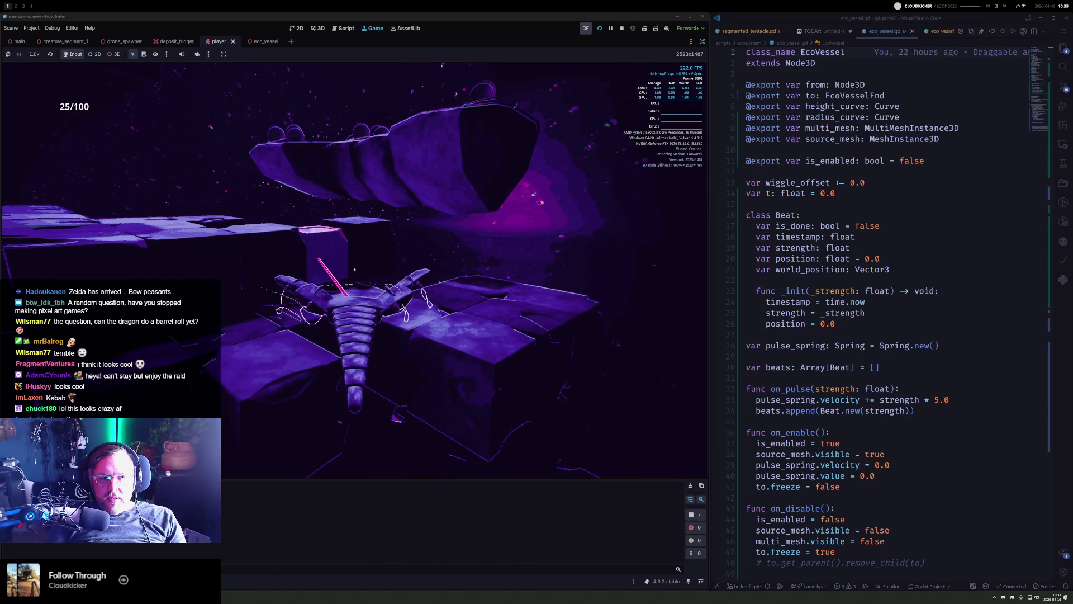
{"action": "key", "text": "w"}
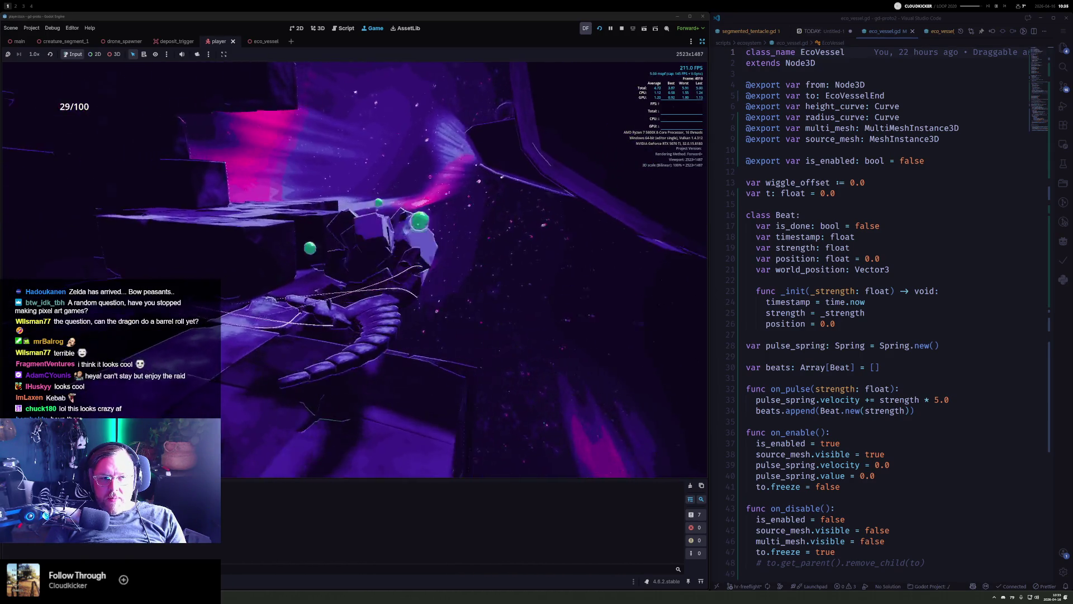
{"action": "key", "text": "w"}
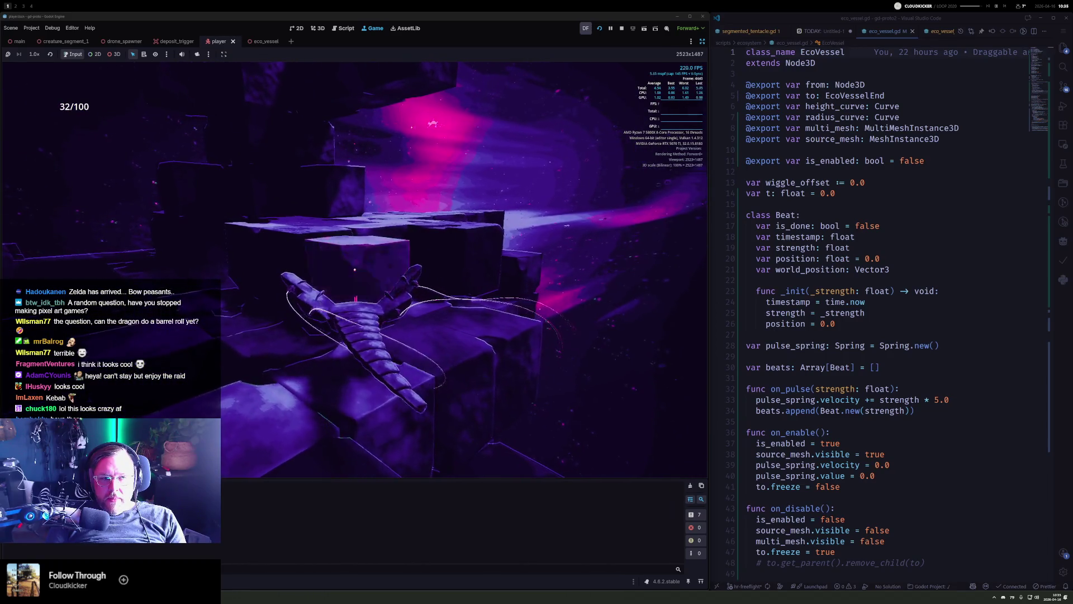
{"action": "key", "text": "w"}
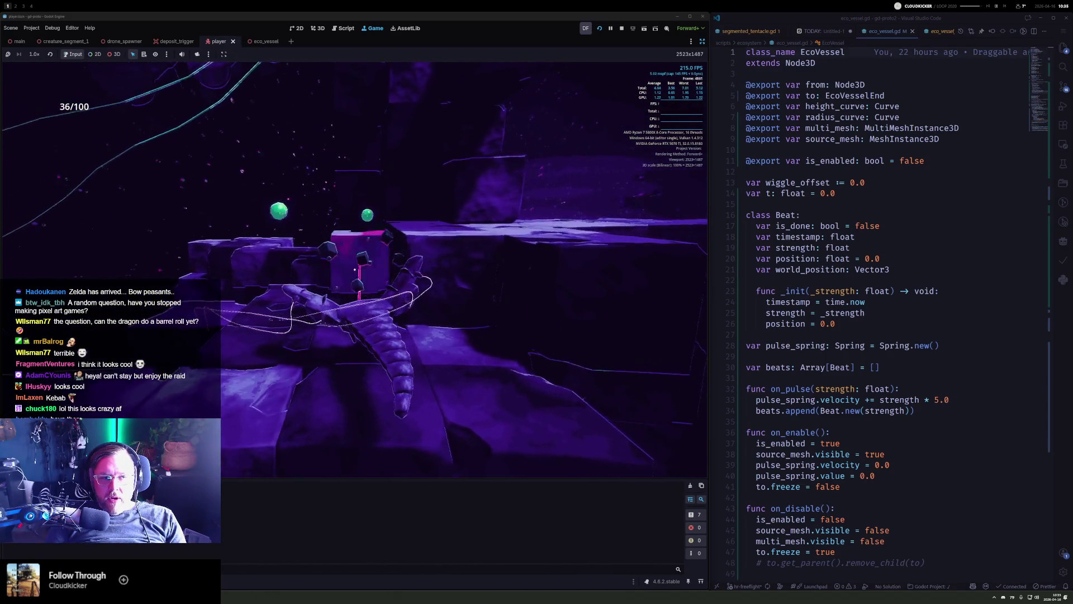
{"action": "key", "text": "w"}
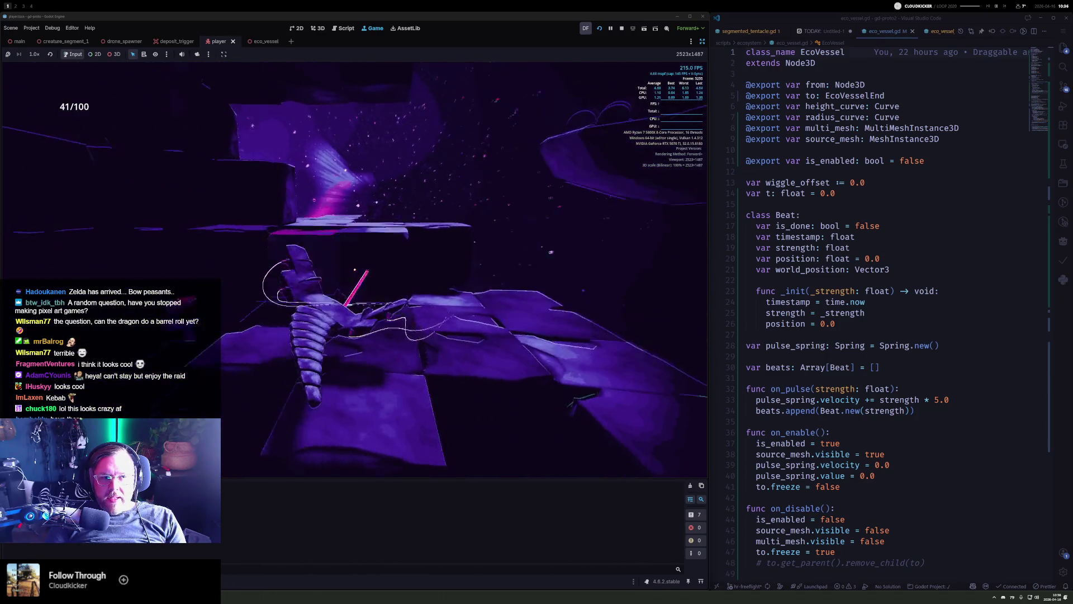
{"action": "key", "text": "w"}
{"action": "key", "text": "w"}
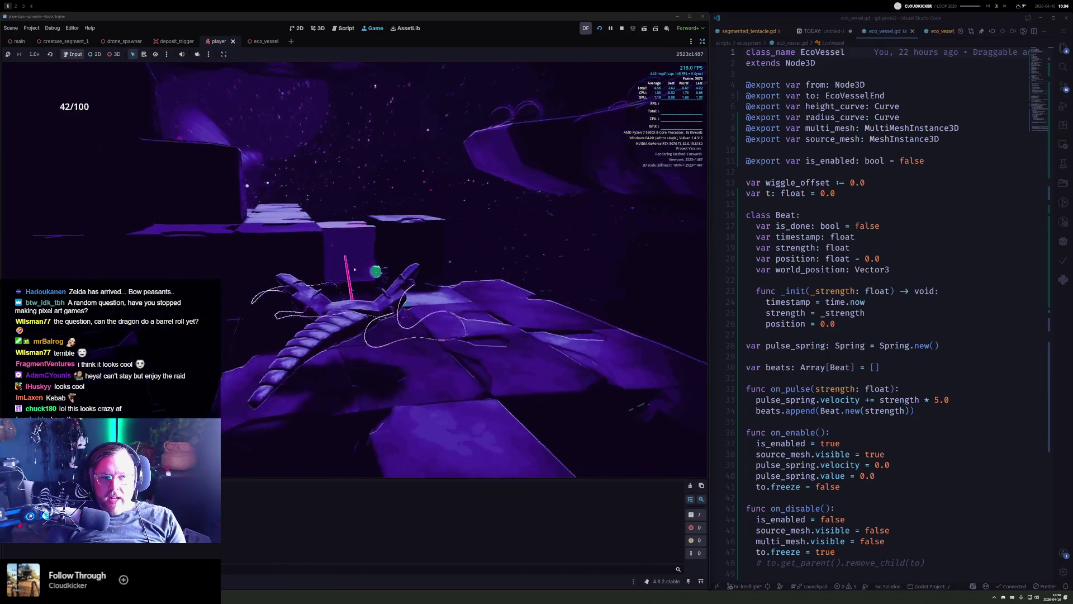
{"action": "key", "text": "w"}
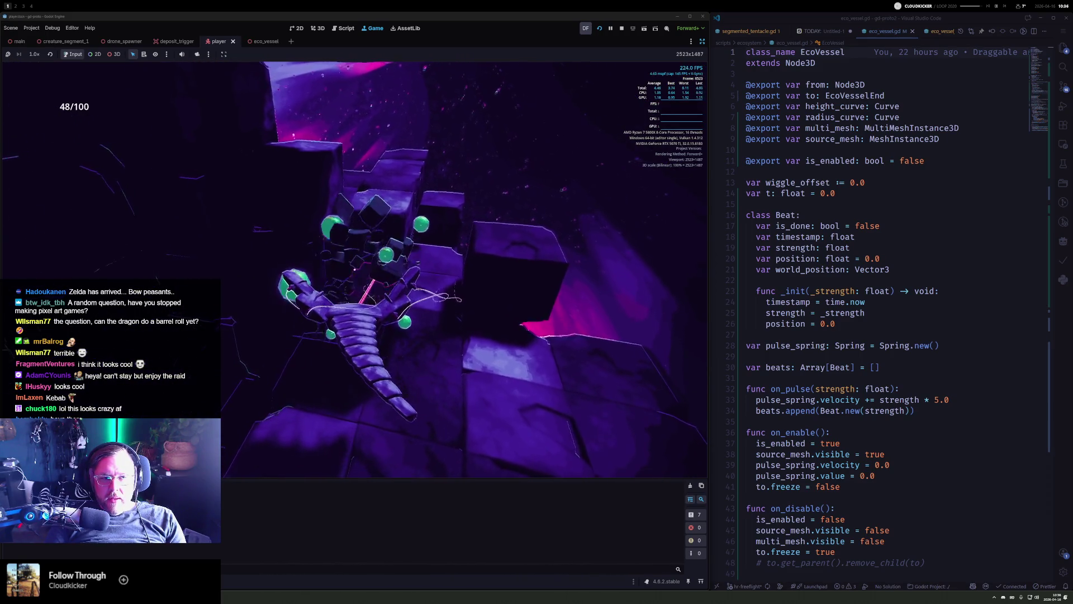
{"action": "key", "text": "w"}
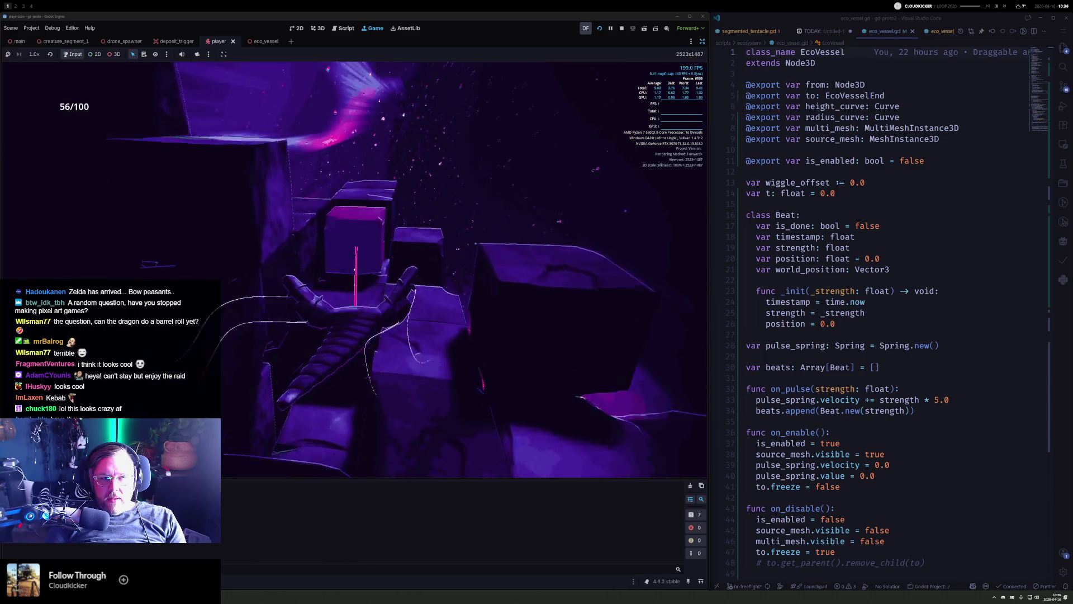
{"action": "key", "text": "w"}
{"action": "key", "text": "w"}
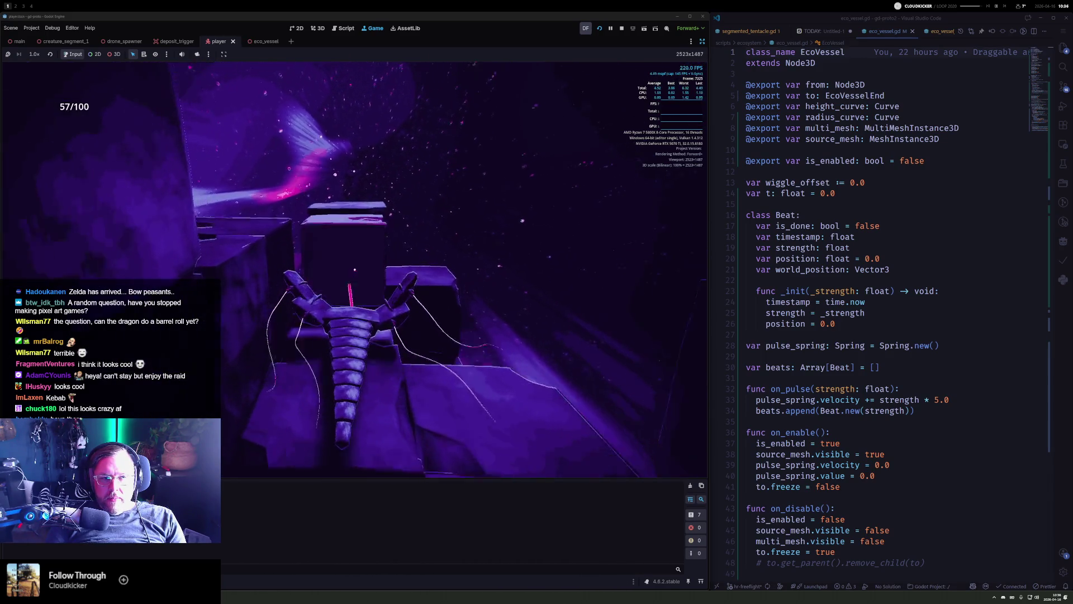
{"action": "key", "text": "w"}
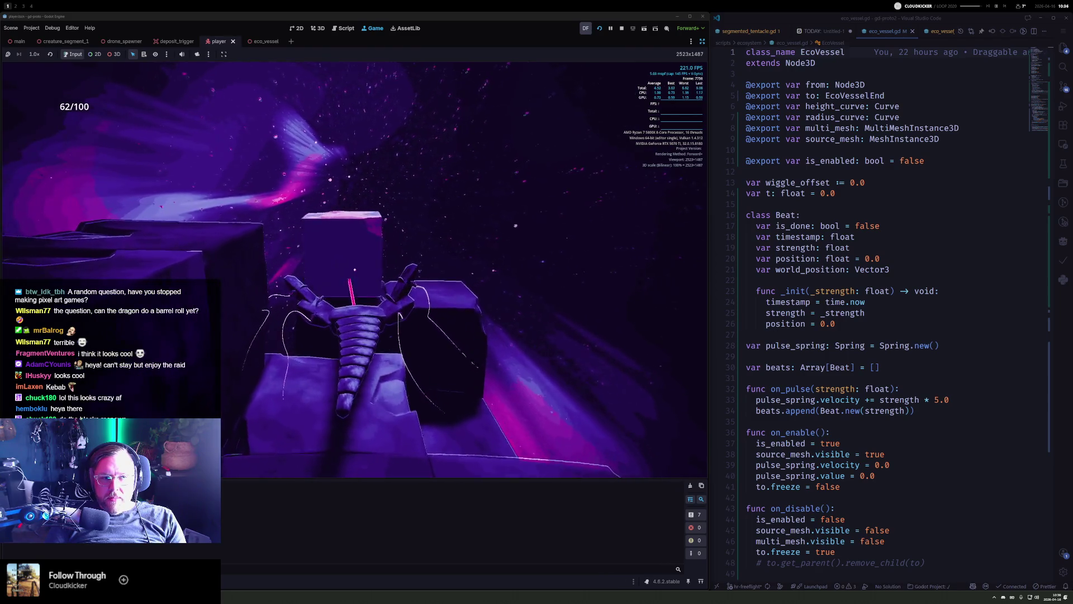
{"action": "key", "text": "w"}
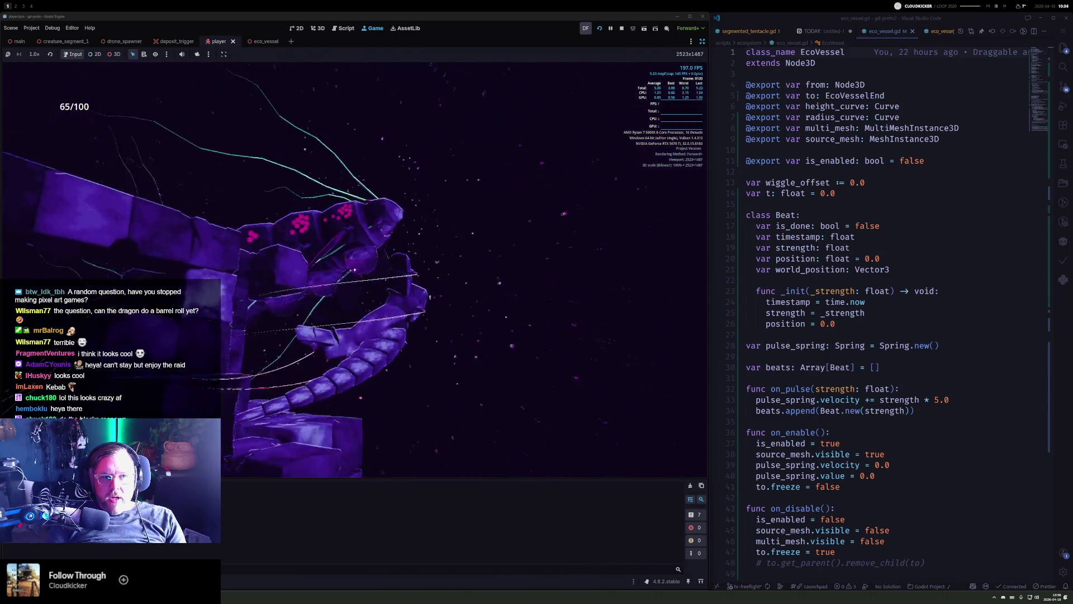